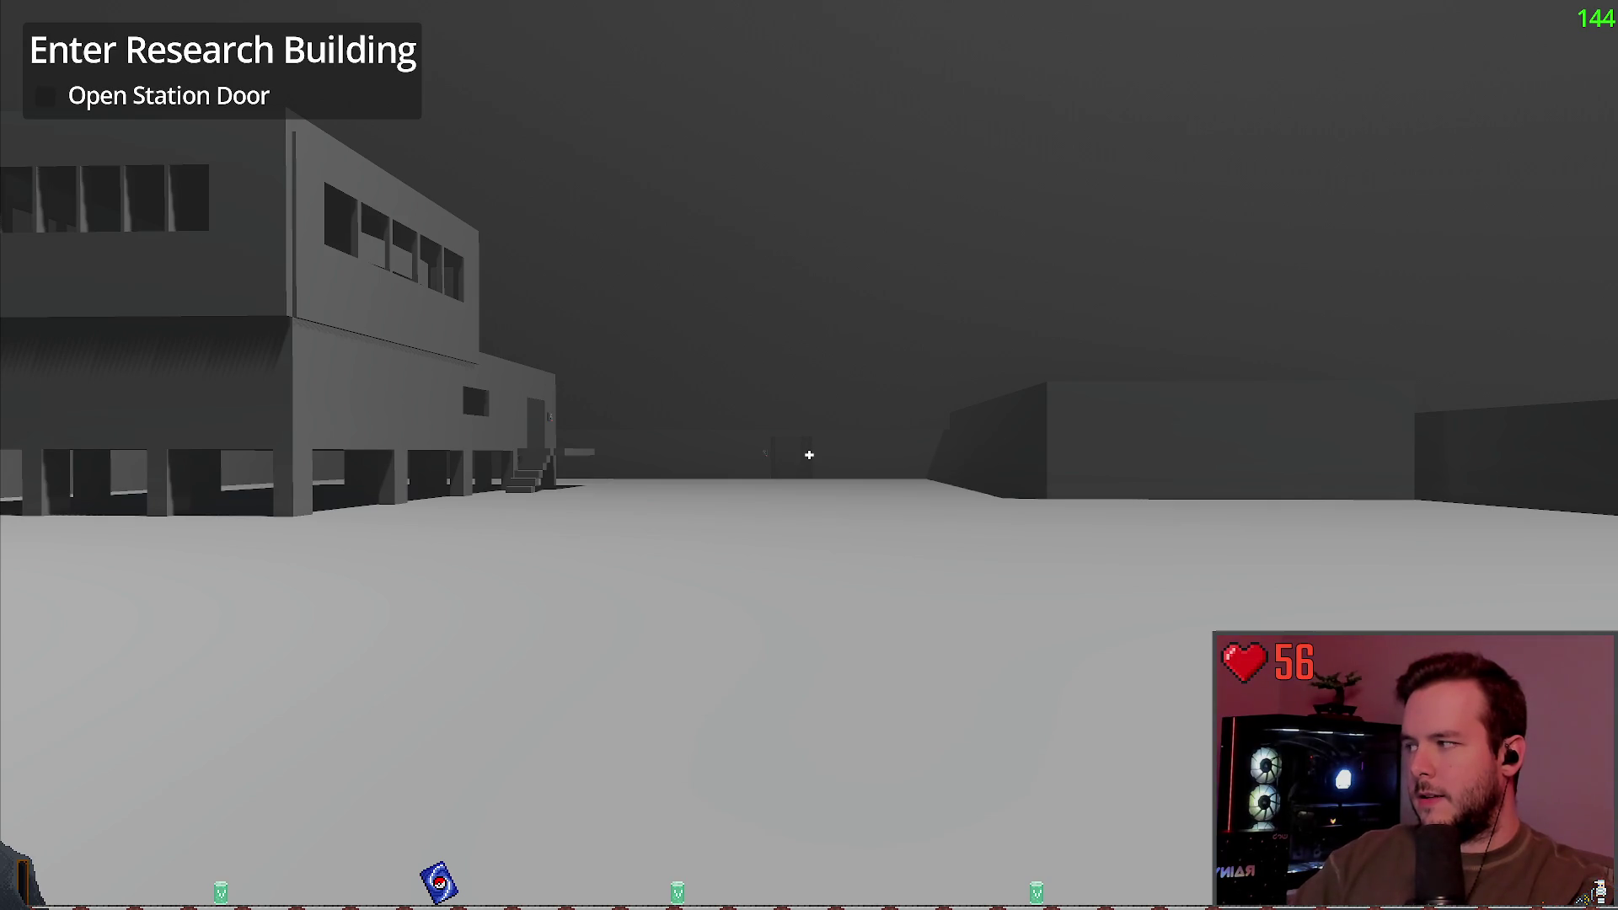
Step: Walk beneath the raised research building past the pillar and out the other side
key("w")
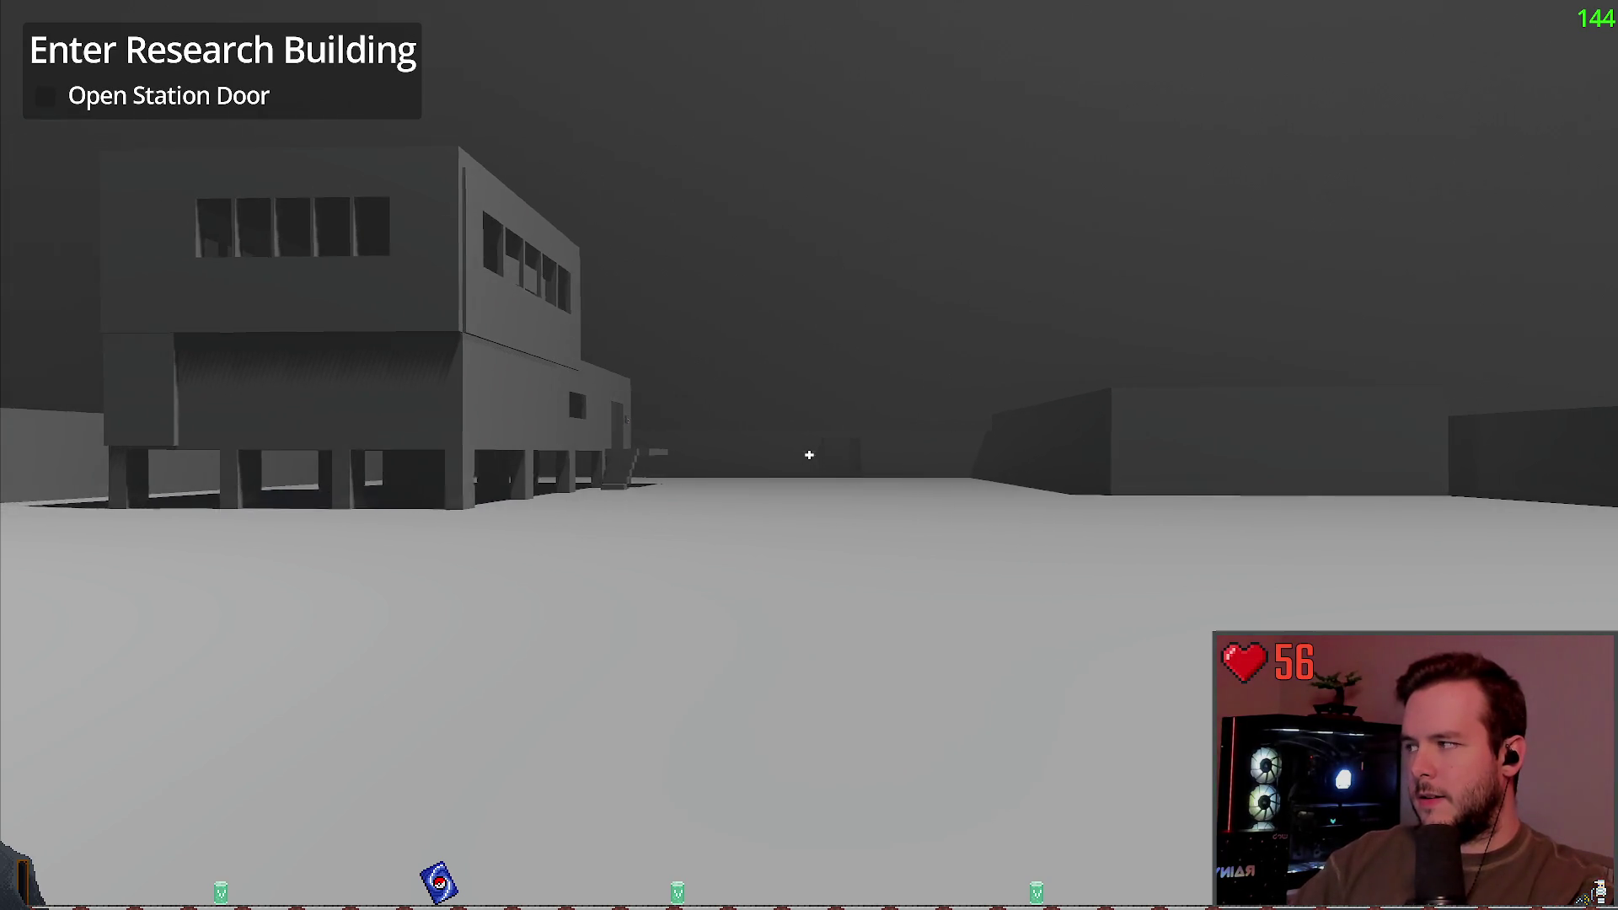
key("w")
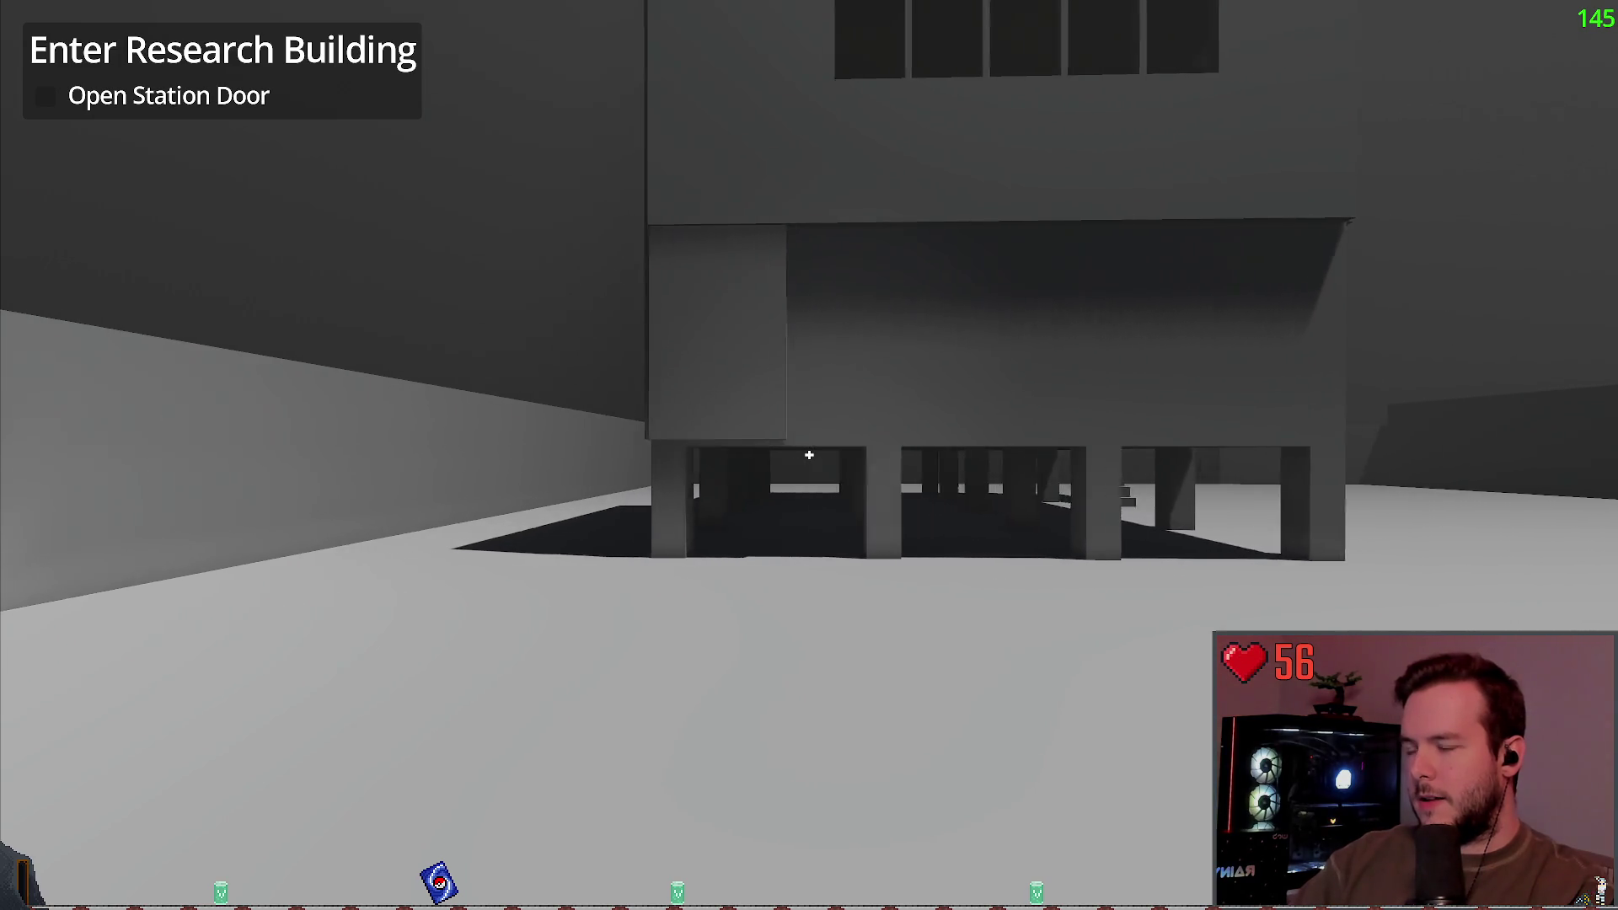
key("w")
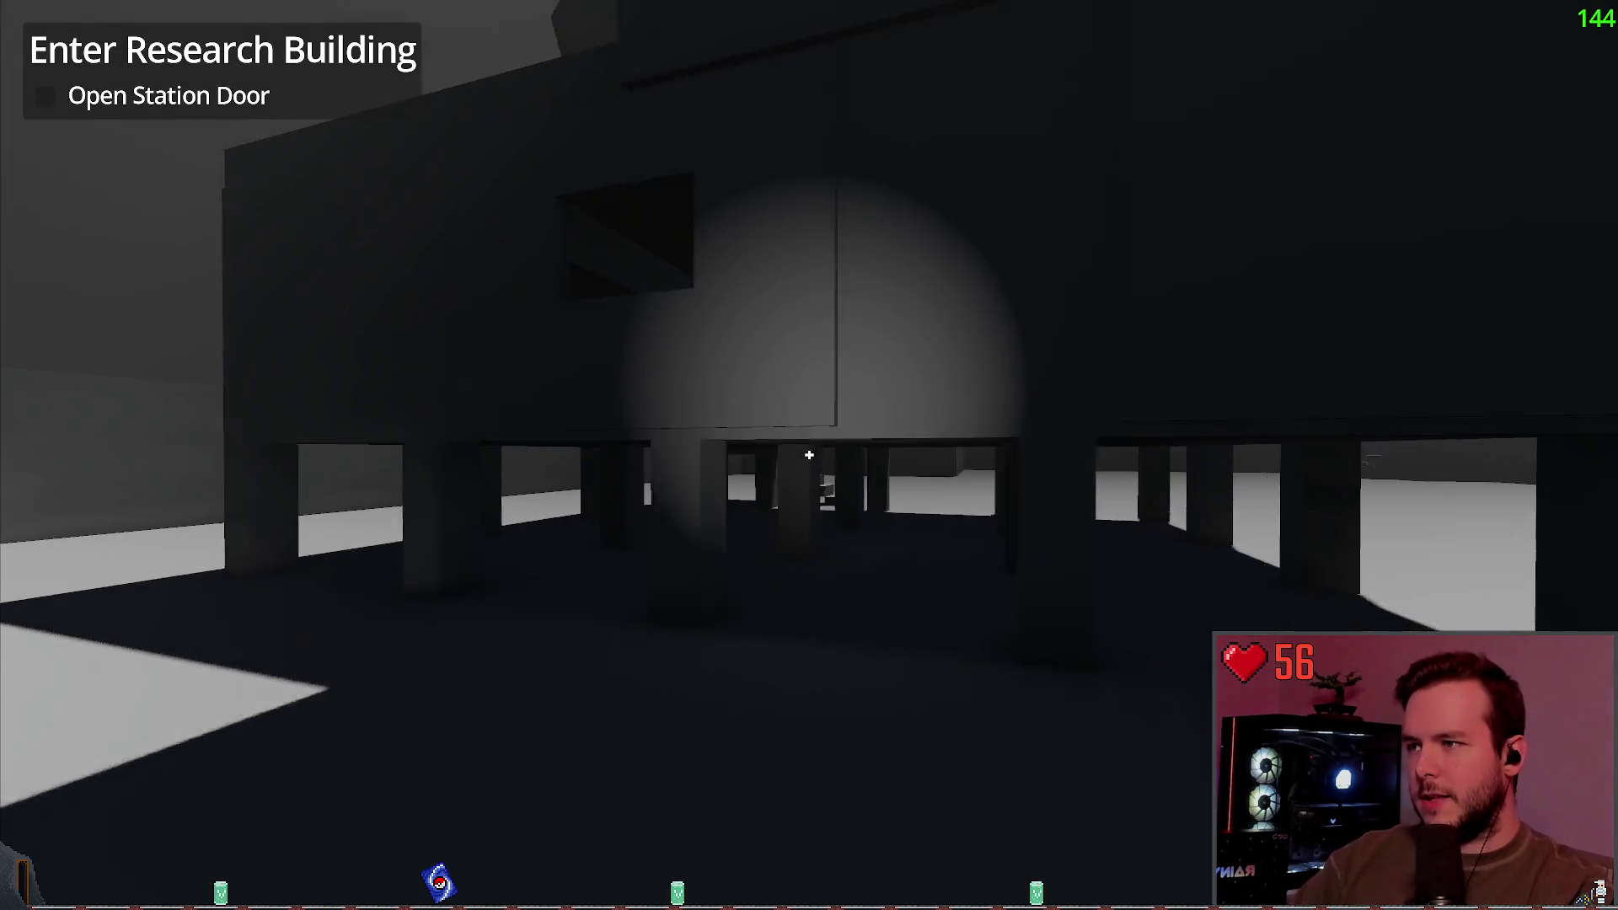
key("w")
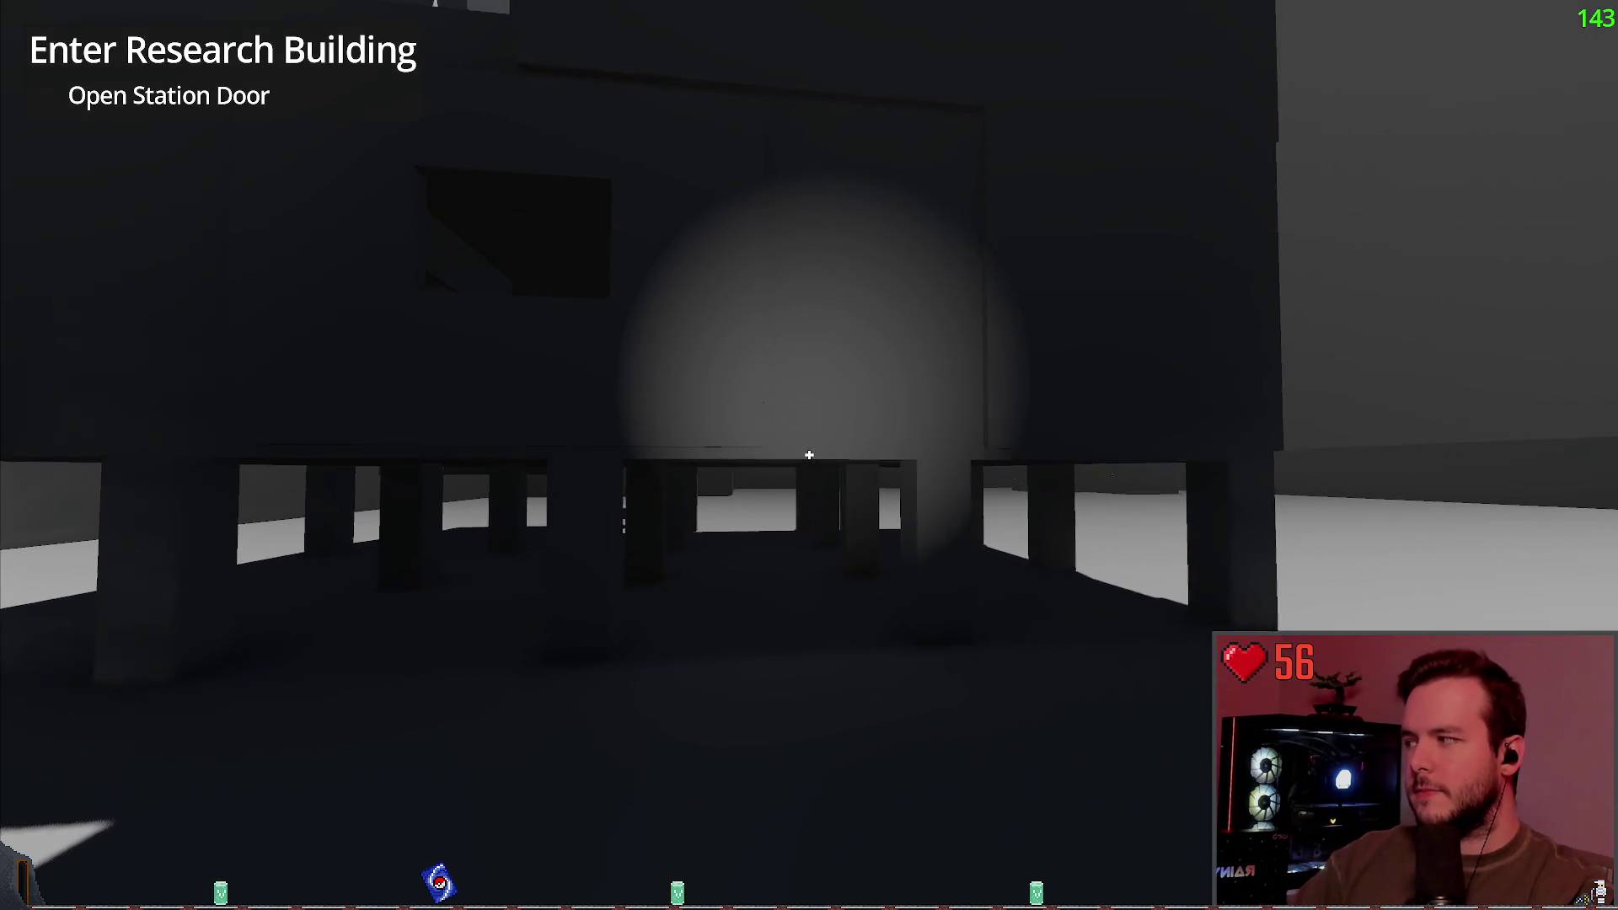
key("w")
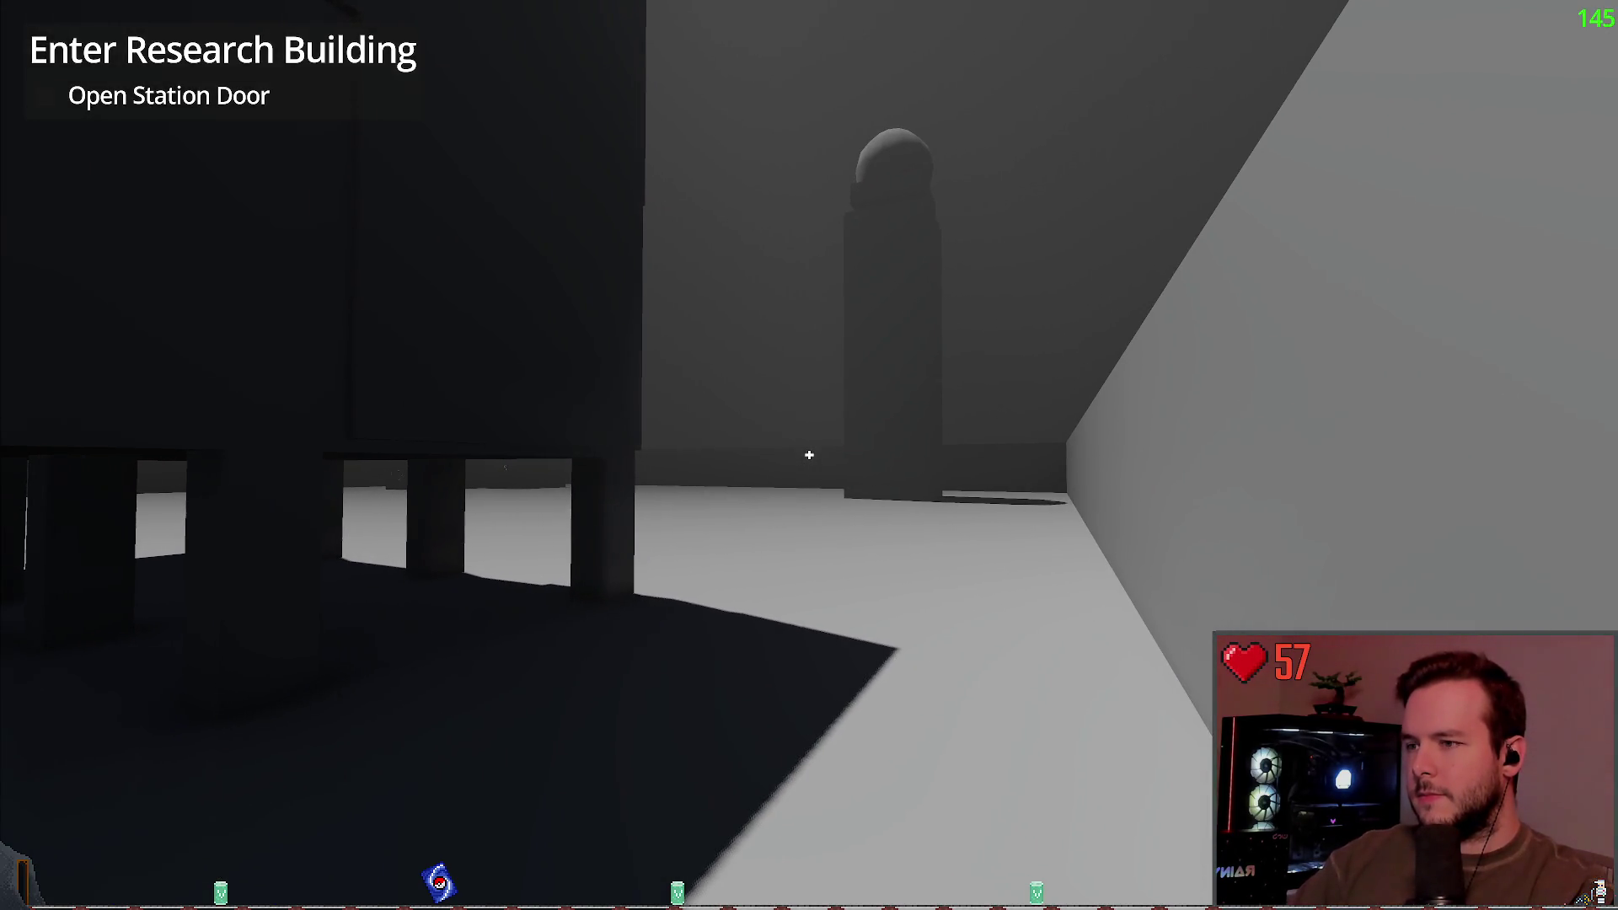
key("w")
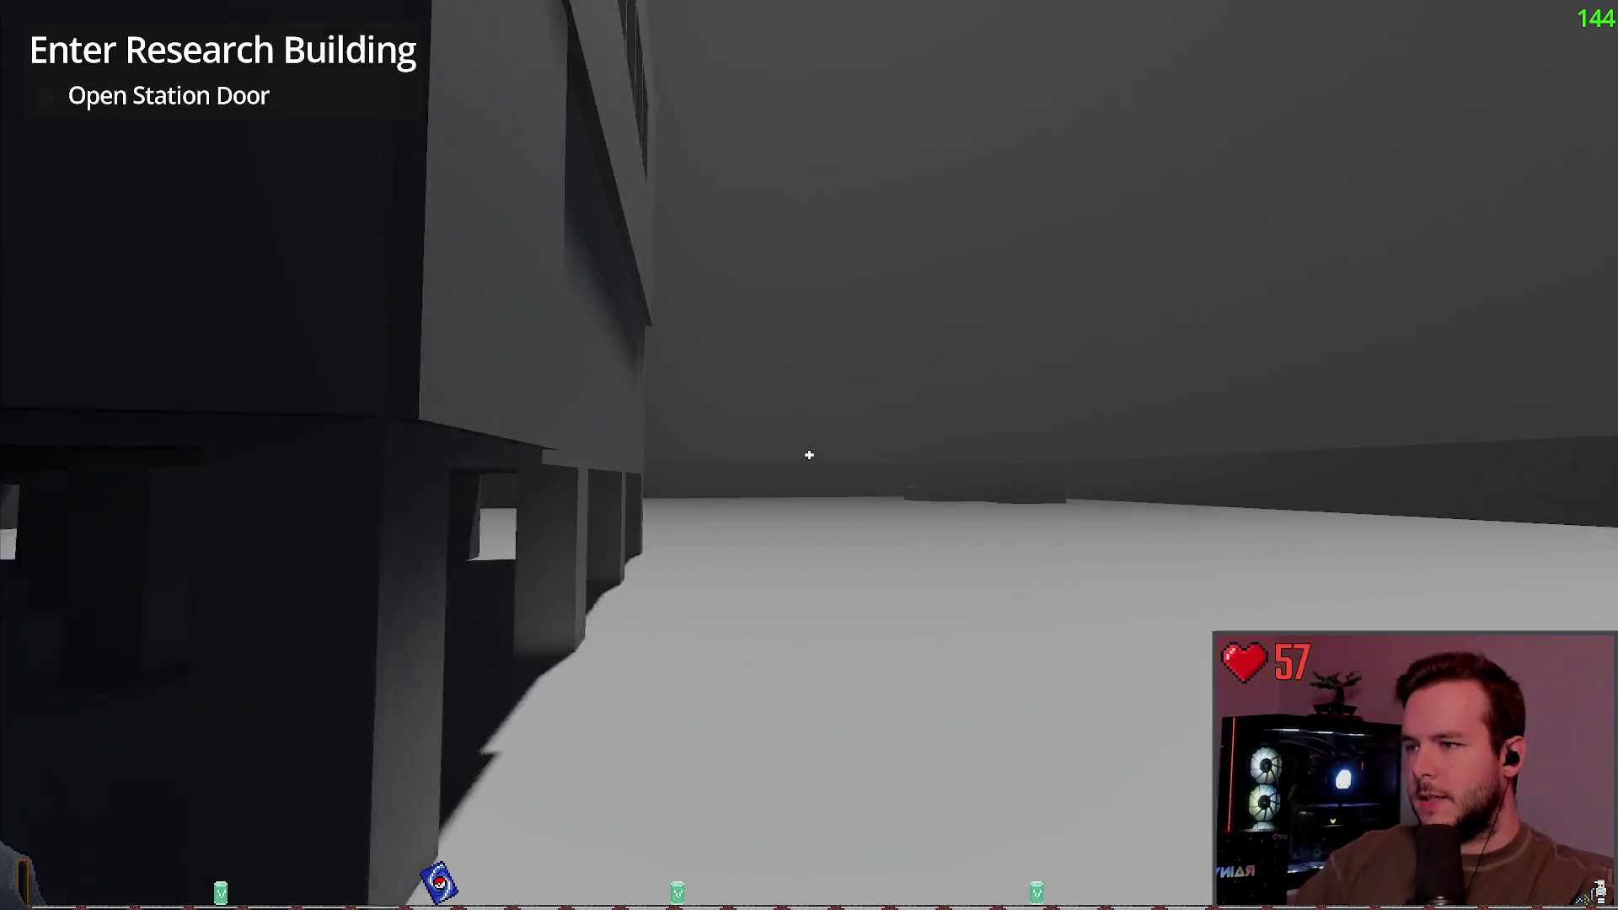
Step: Cross the snowy ground past the building's stairs to the small building's door and keypad
key("w")
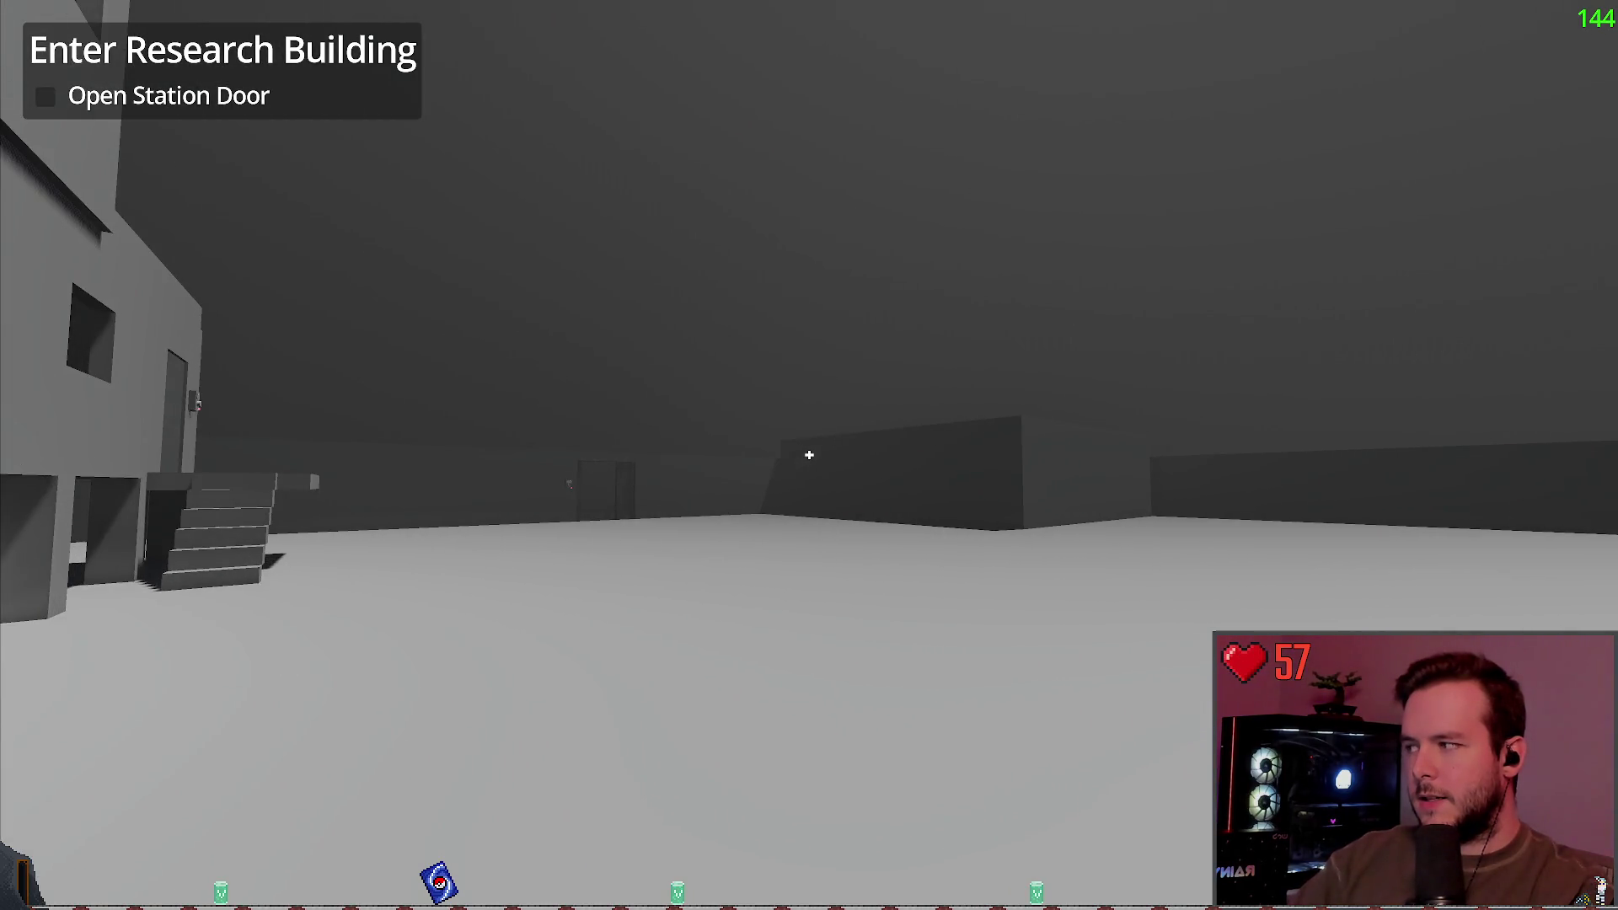
key("w")
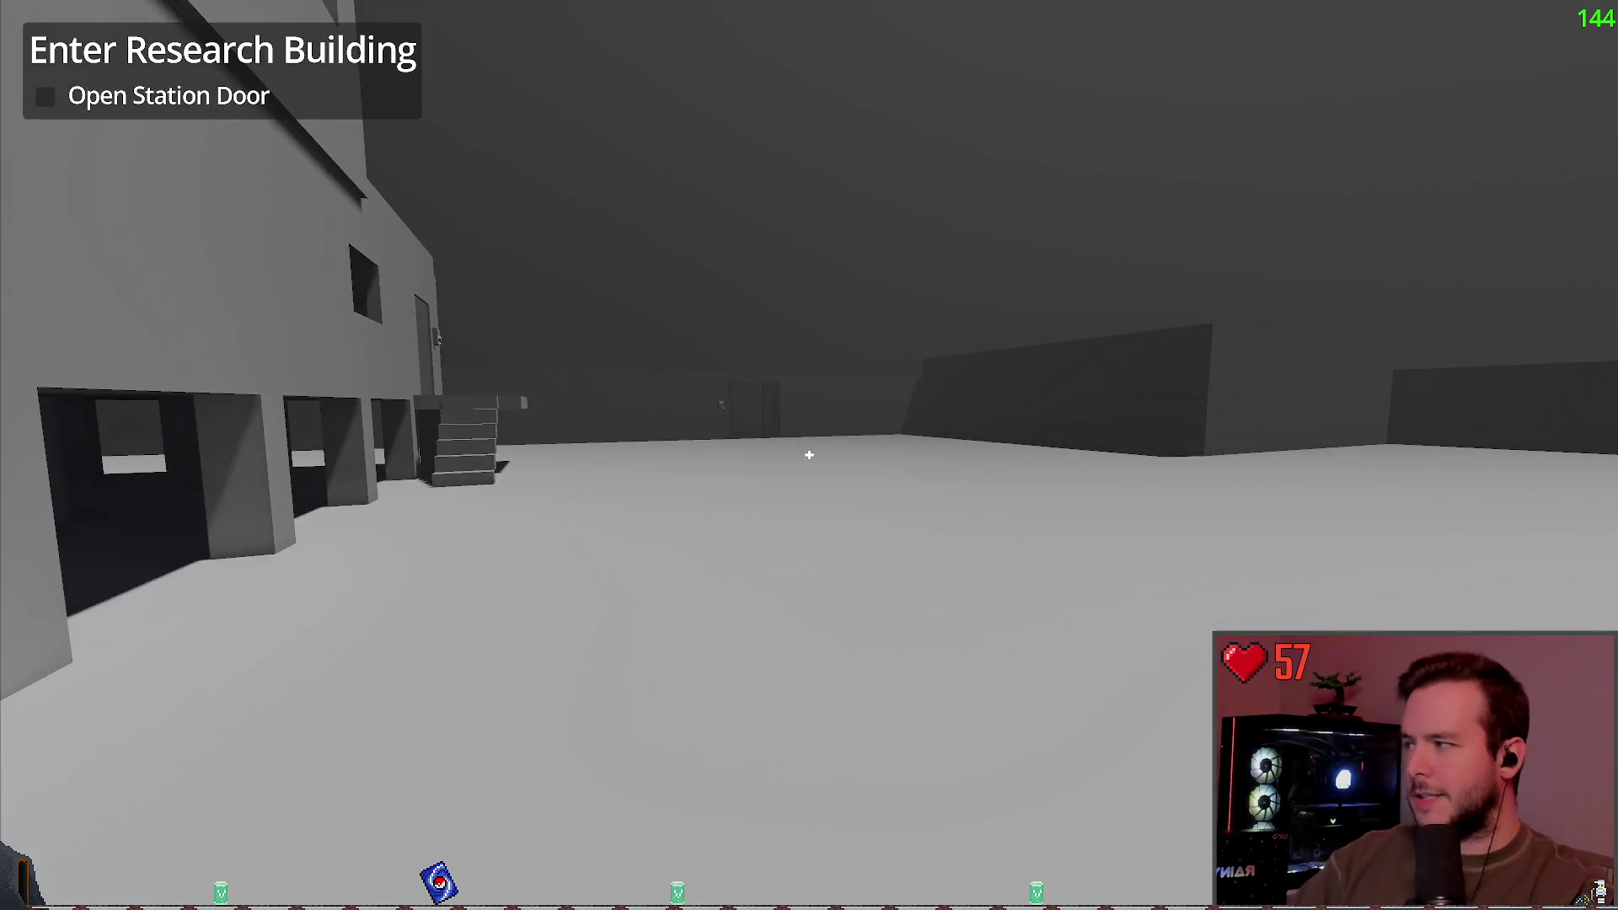
key("w")
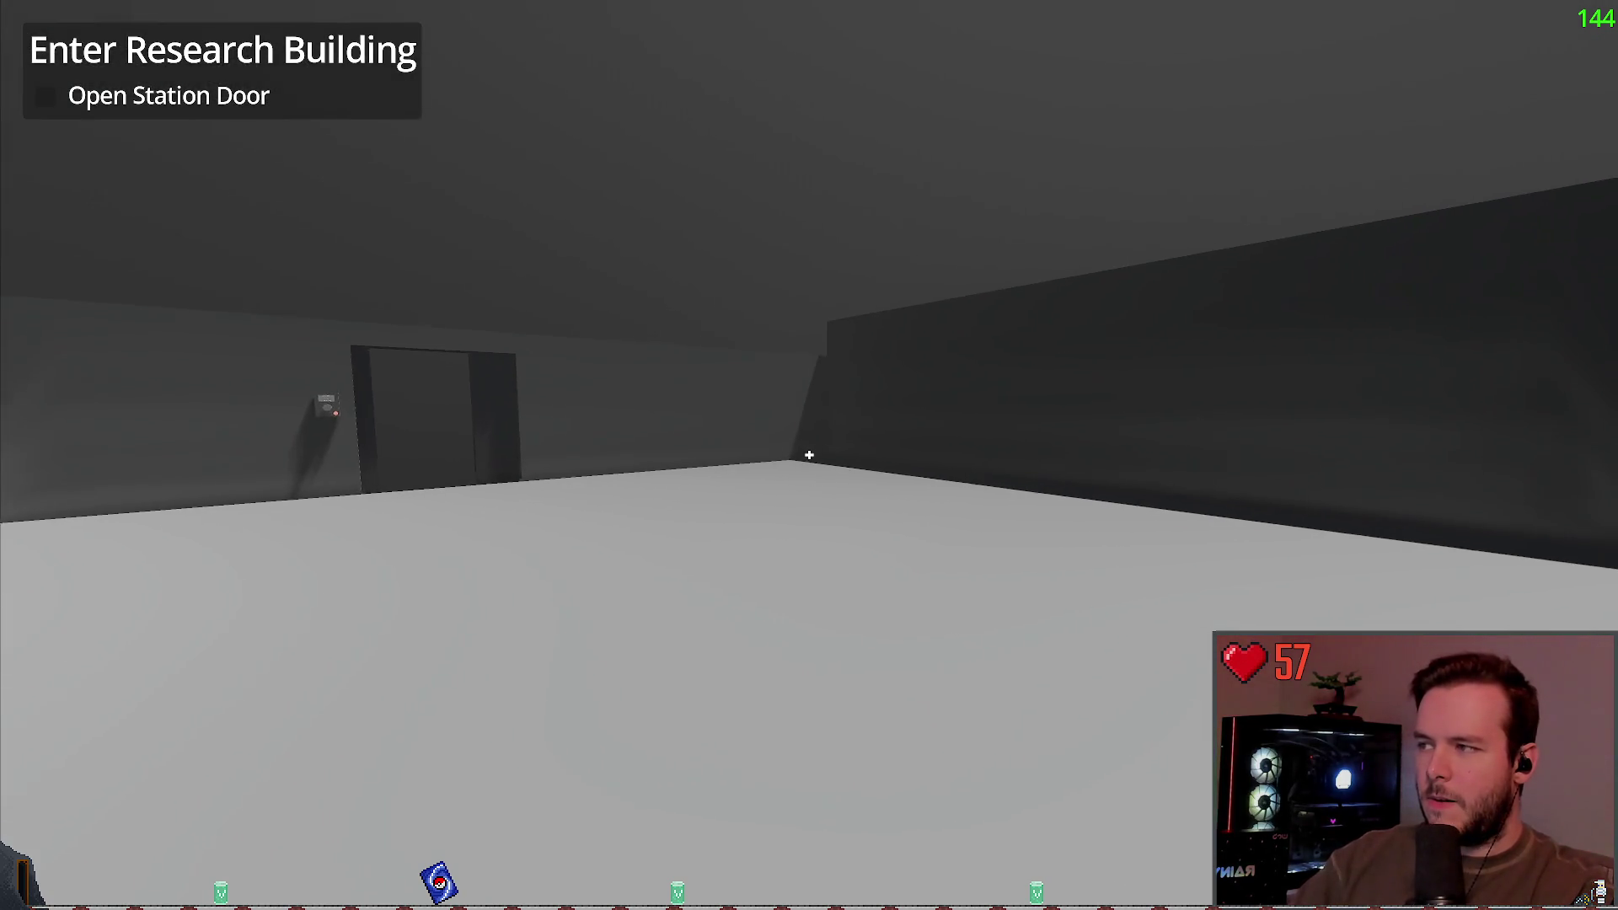
key("w")
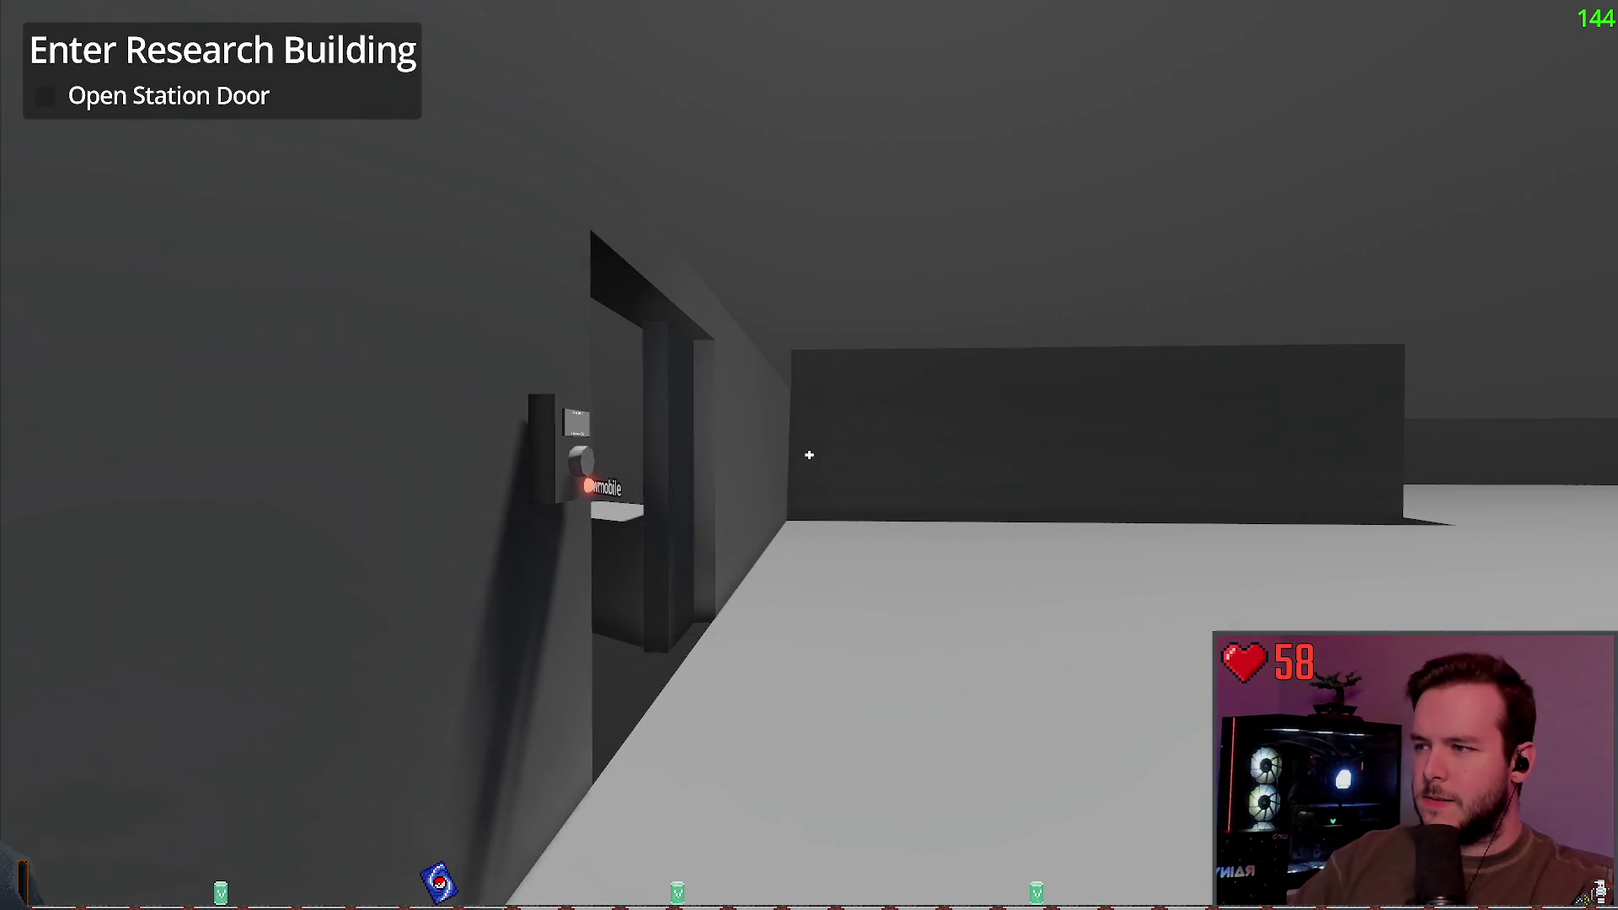
key("w")
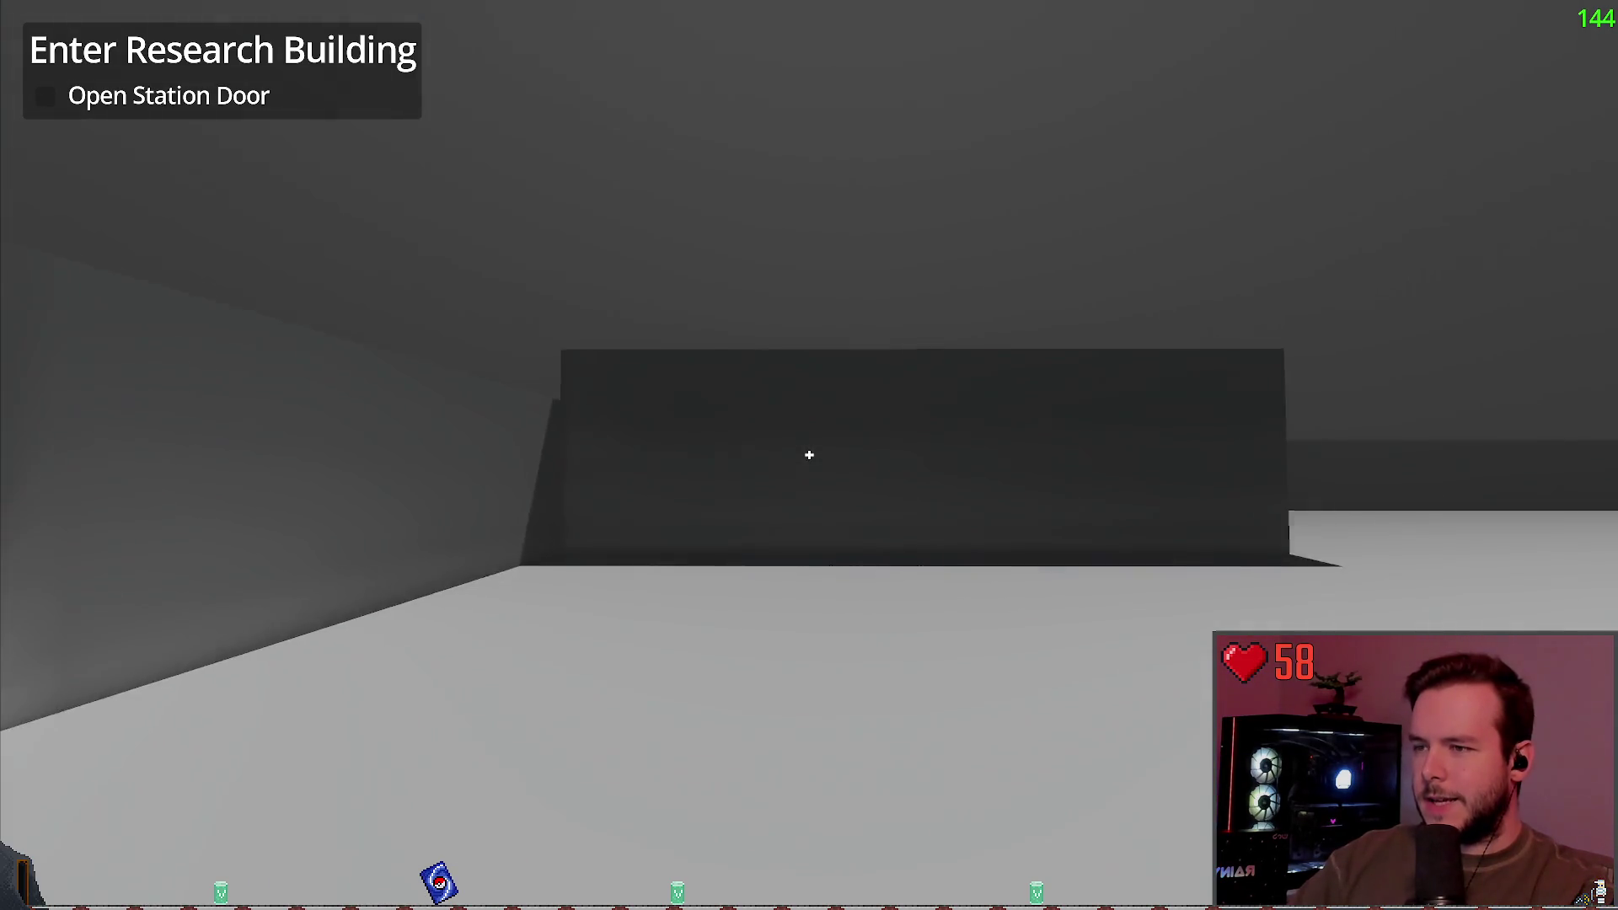
Step: Check the far wall's corner, then walk over to the small building's keypad door
key("w")
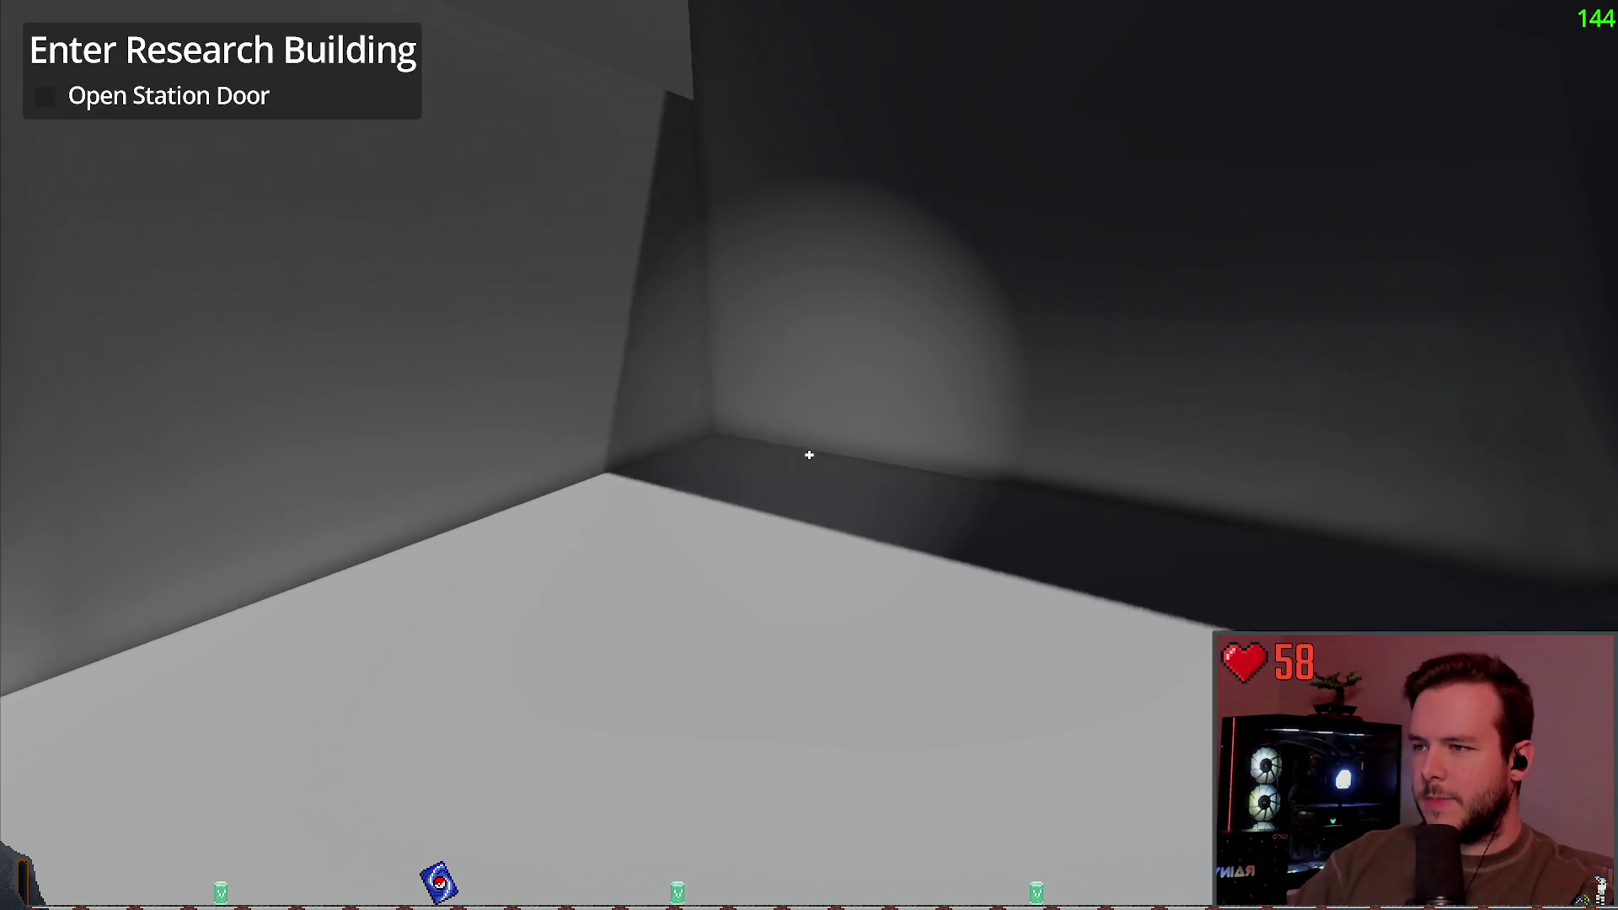
key("w")
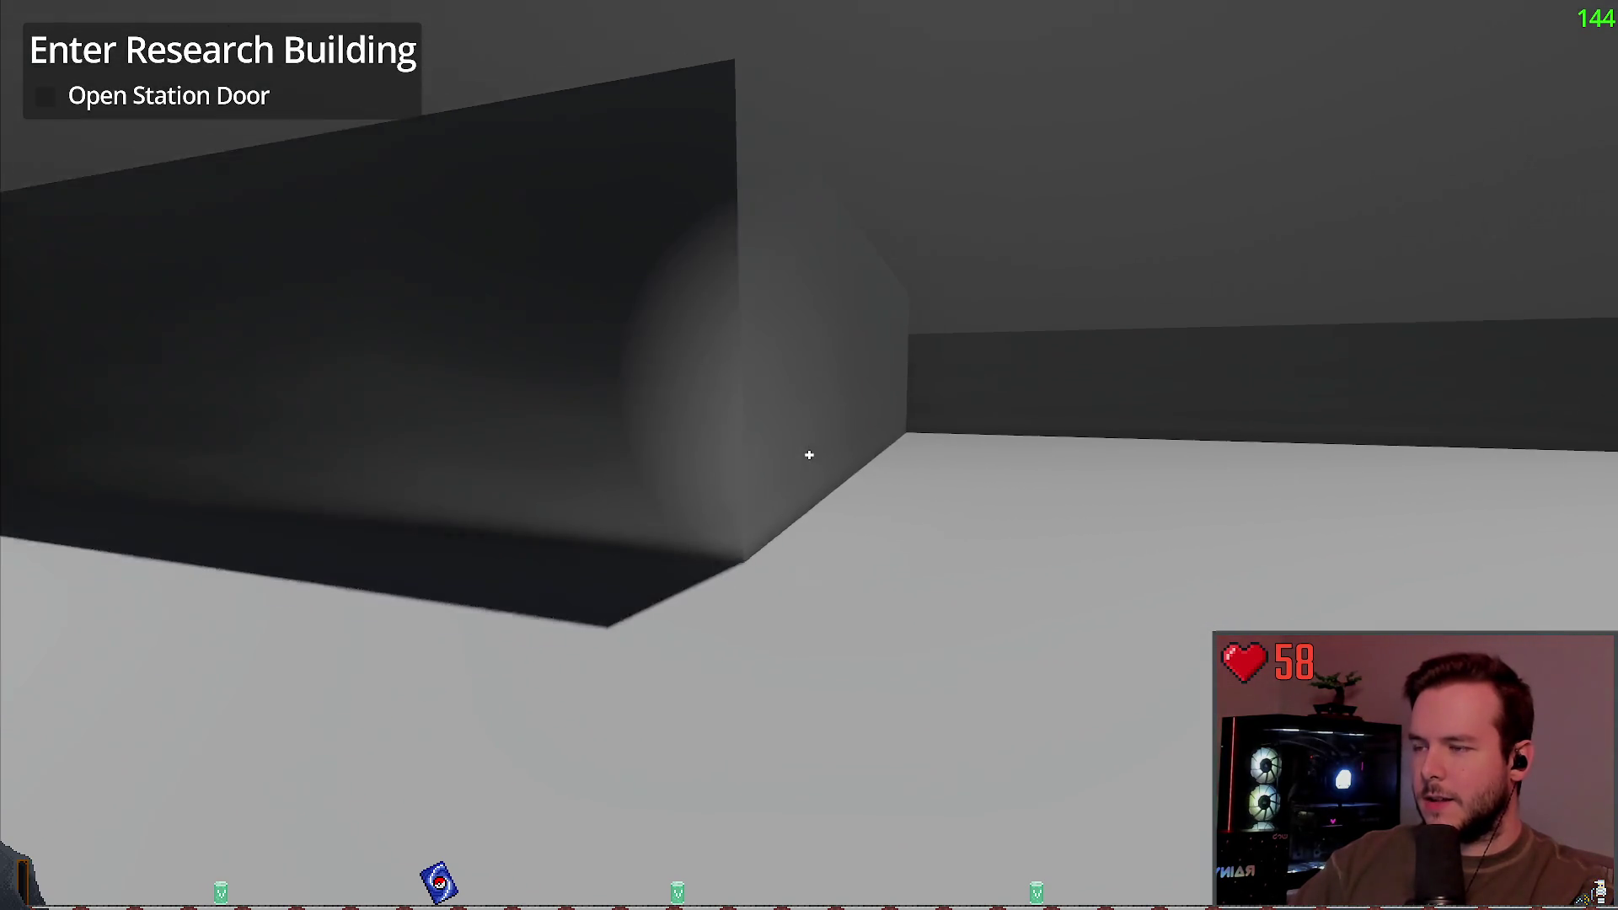
key("s")
key("w")
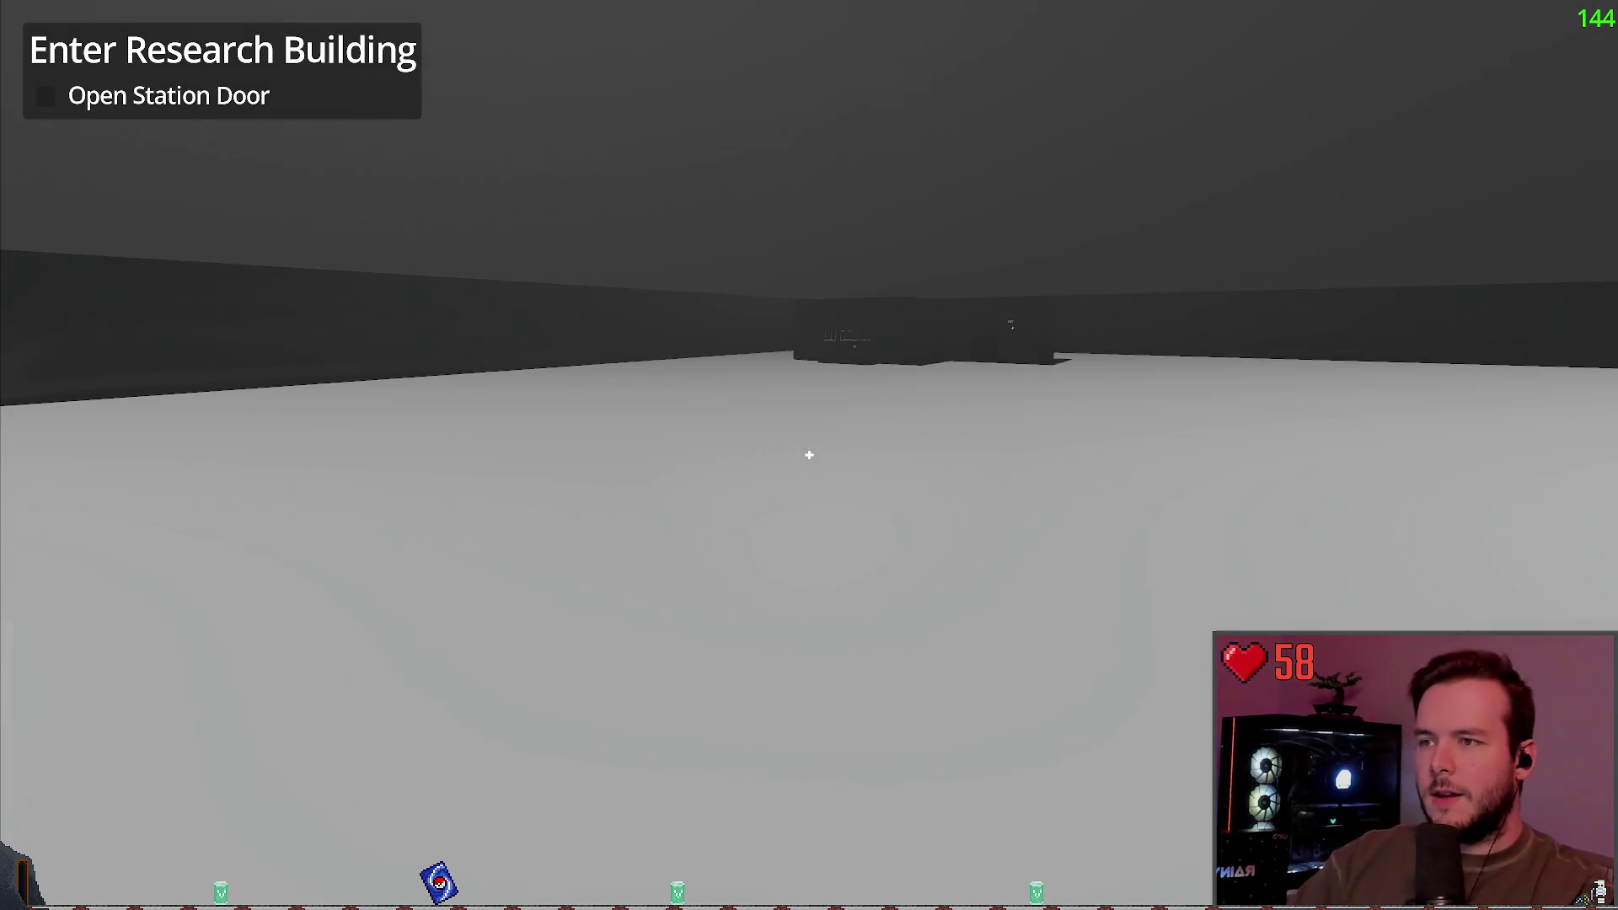
key("w")
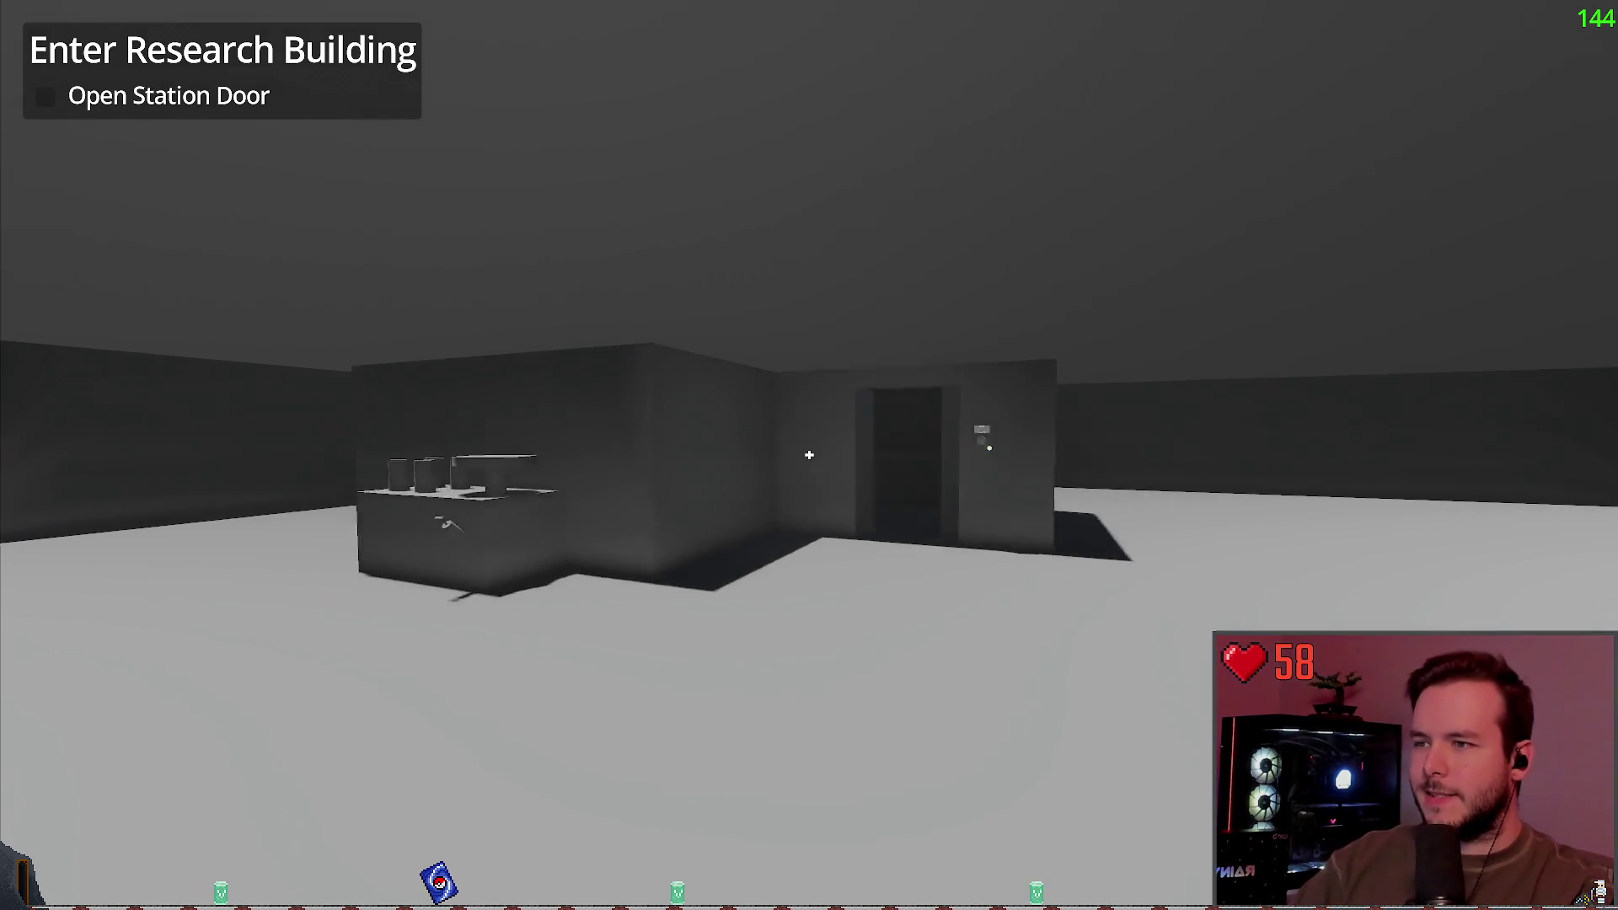
Step: Enter the small building to view its switch panel, then exit along the corridor toward the tower
key("w")
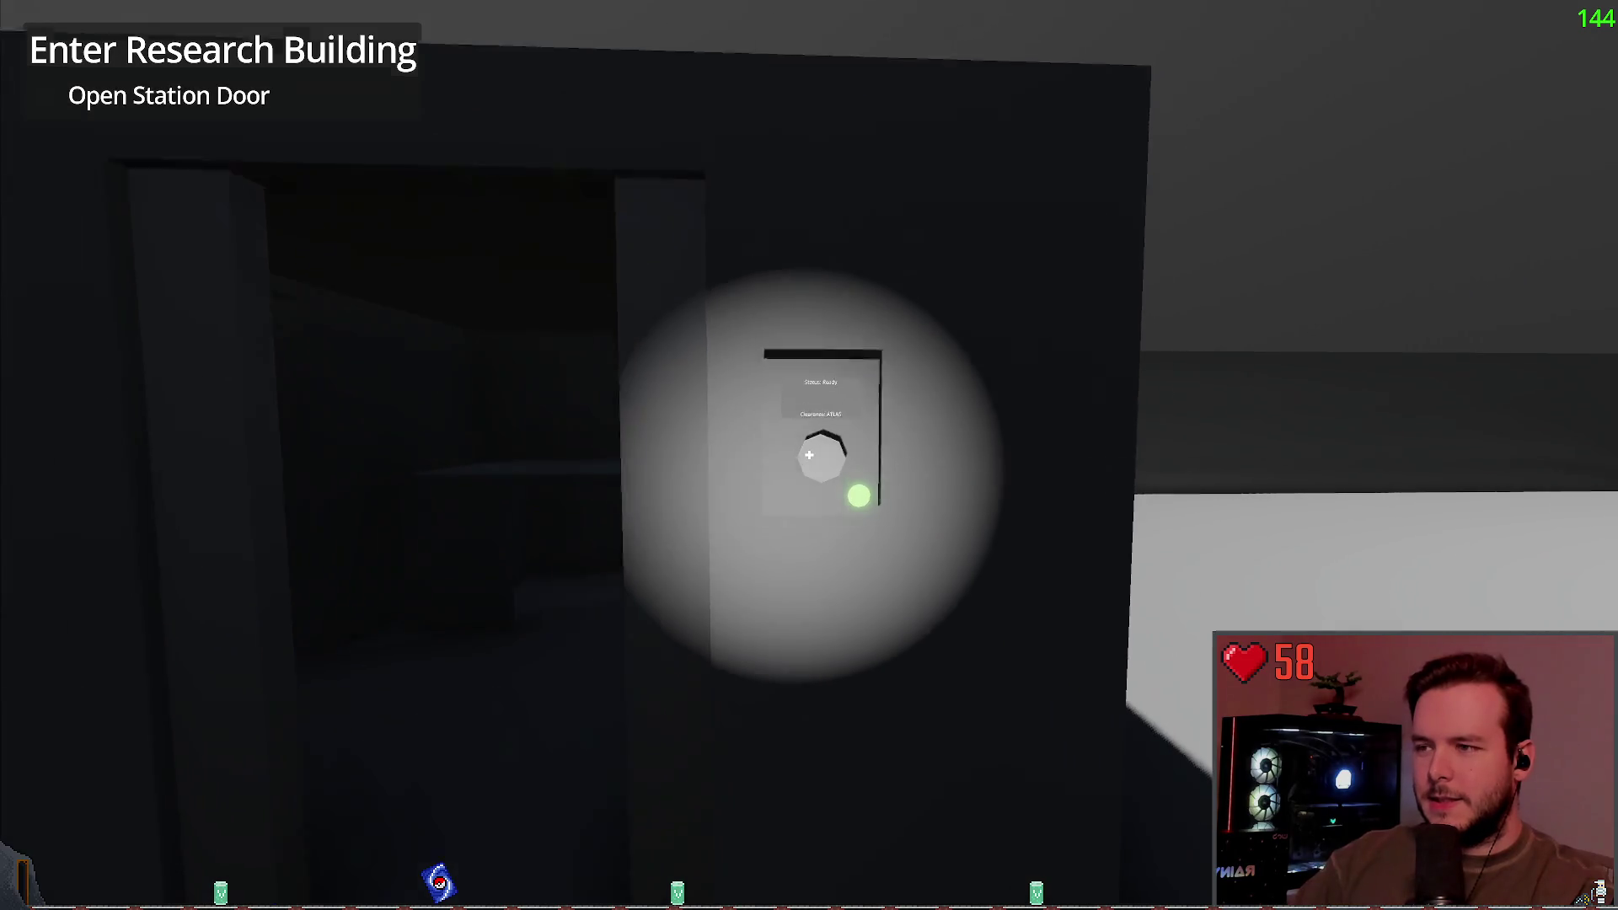
key("w")
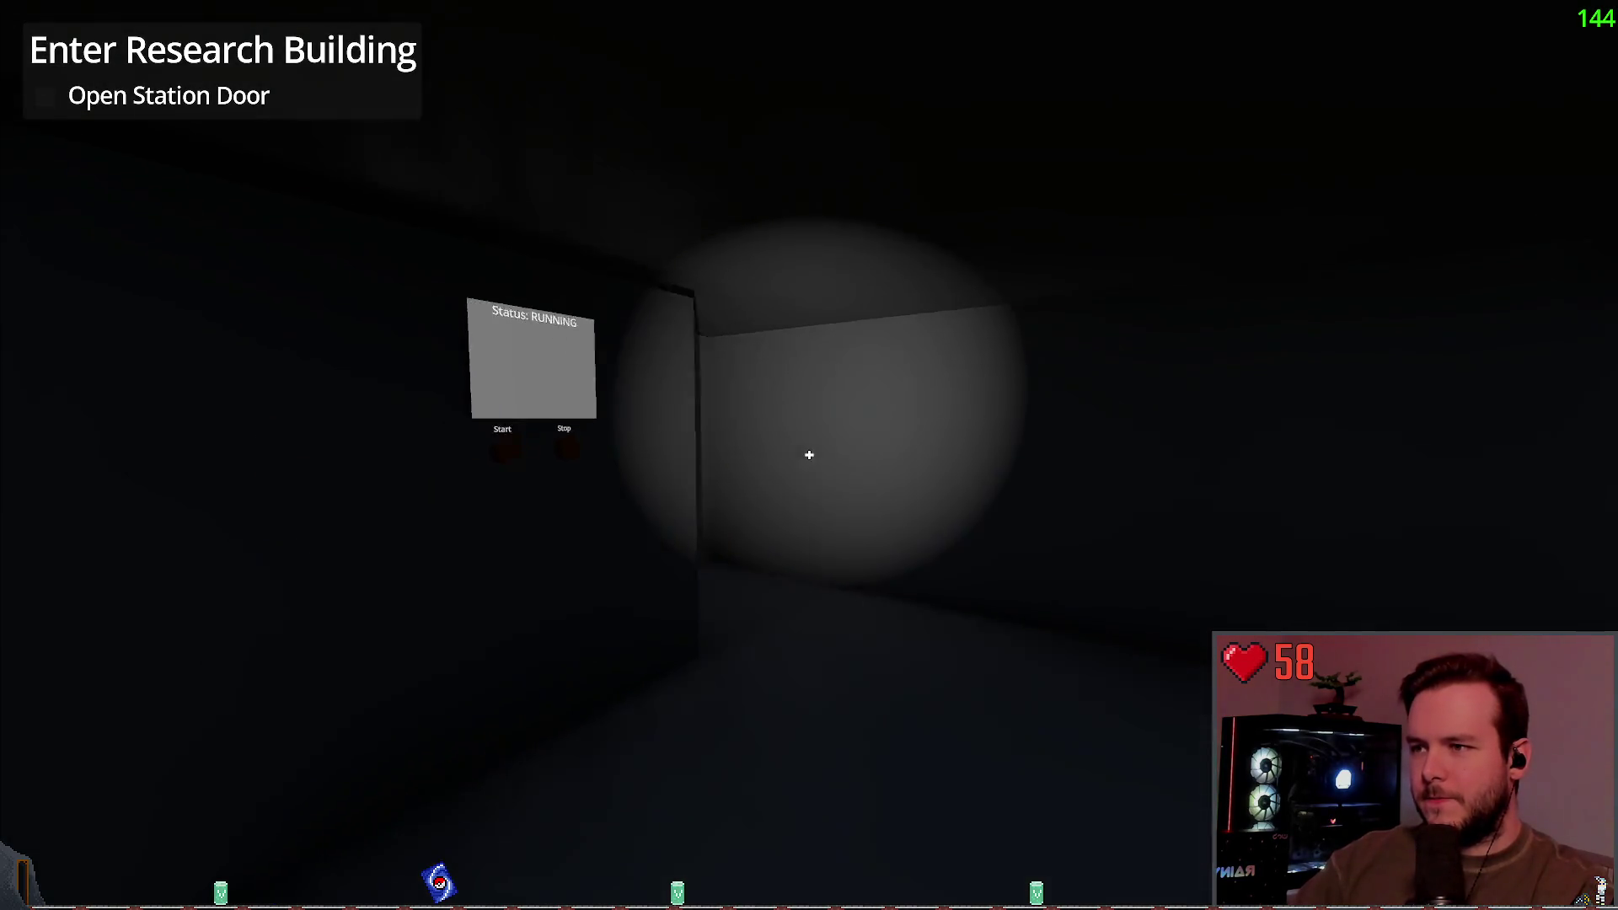
key("w")
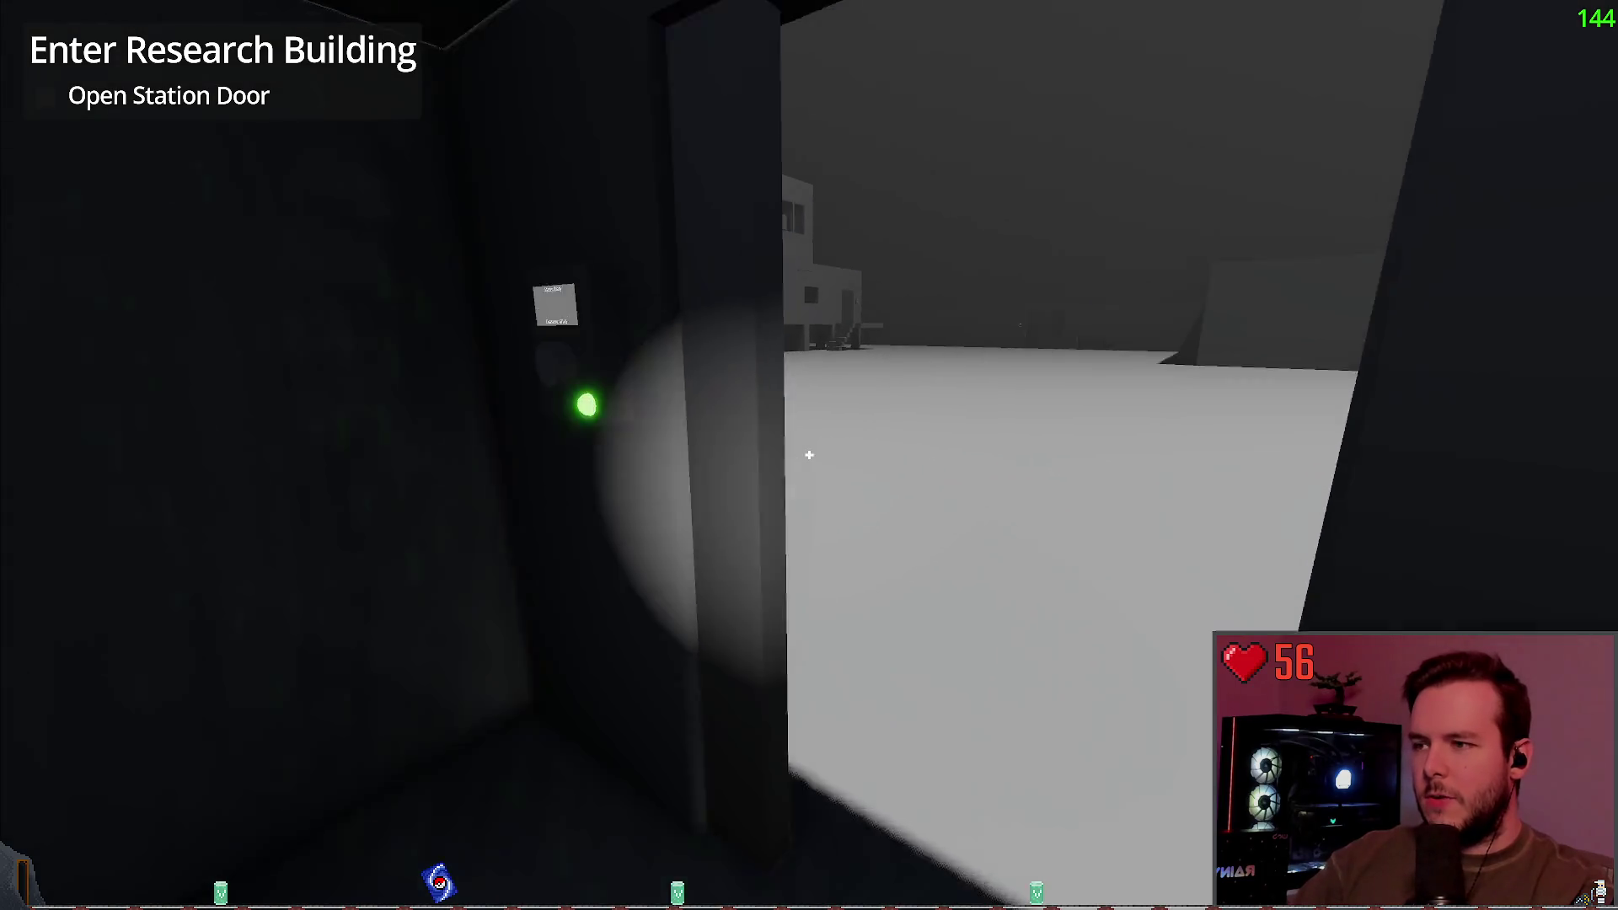
key("w")
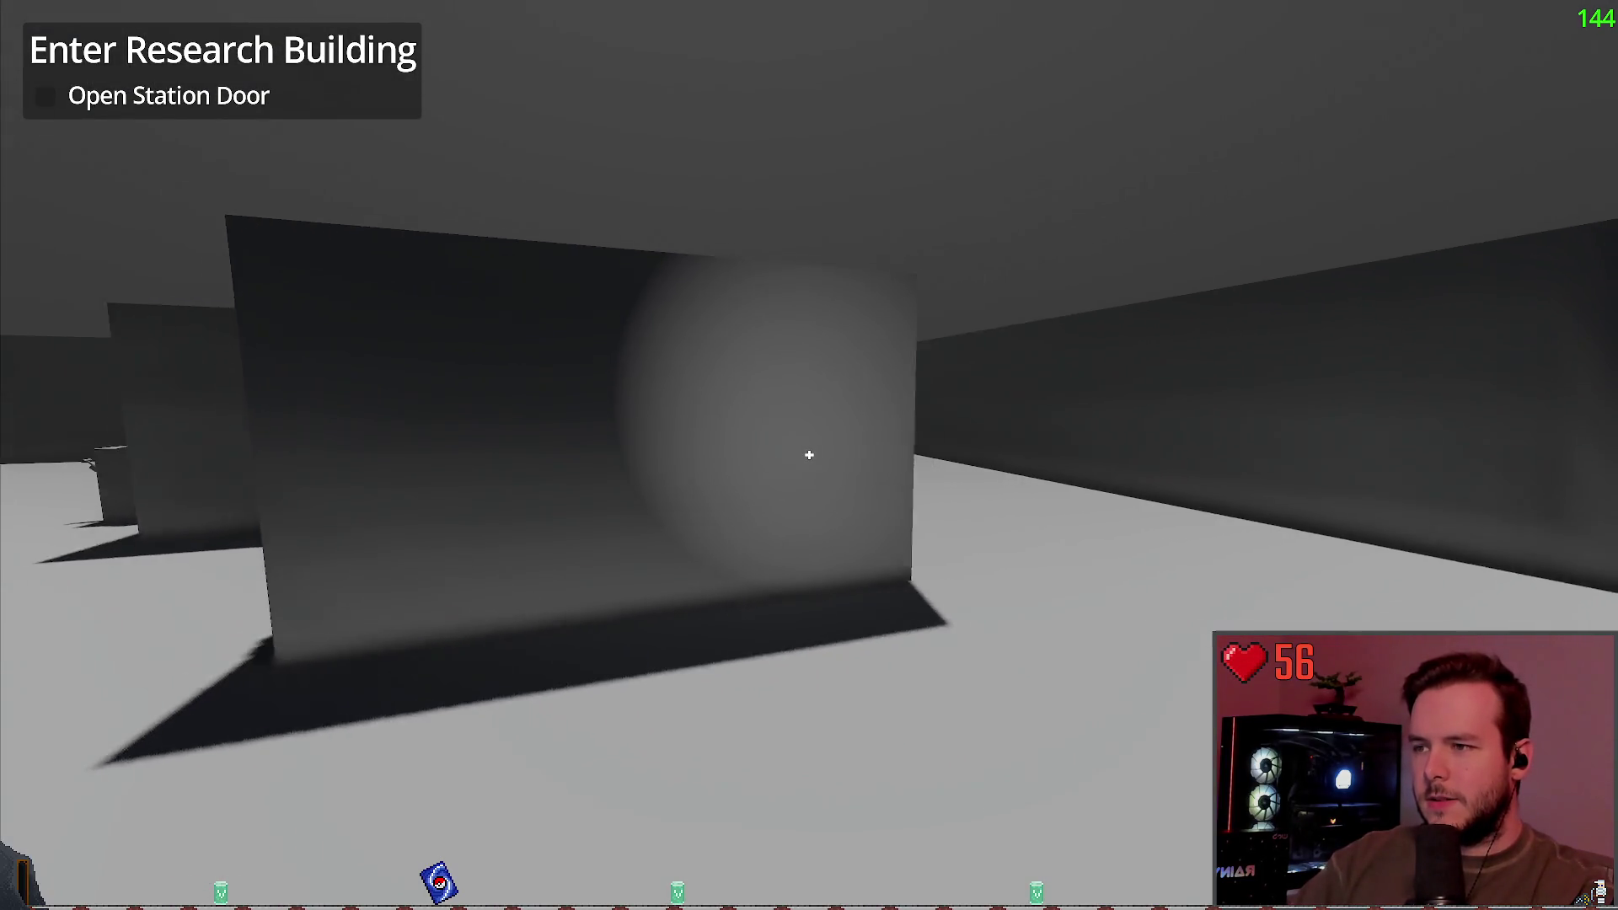
key("w")
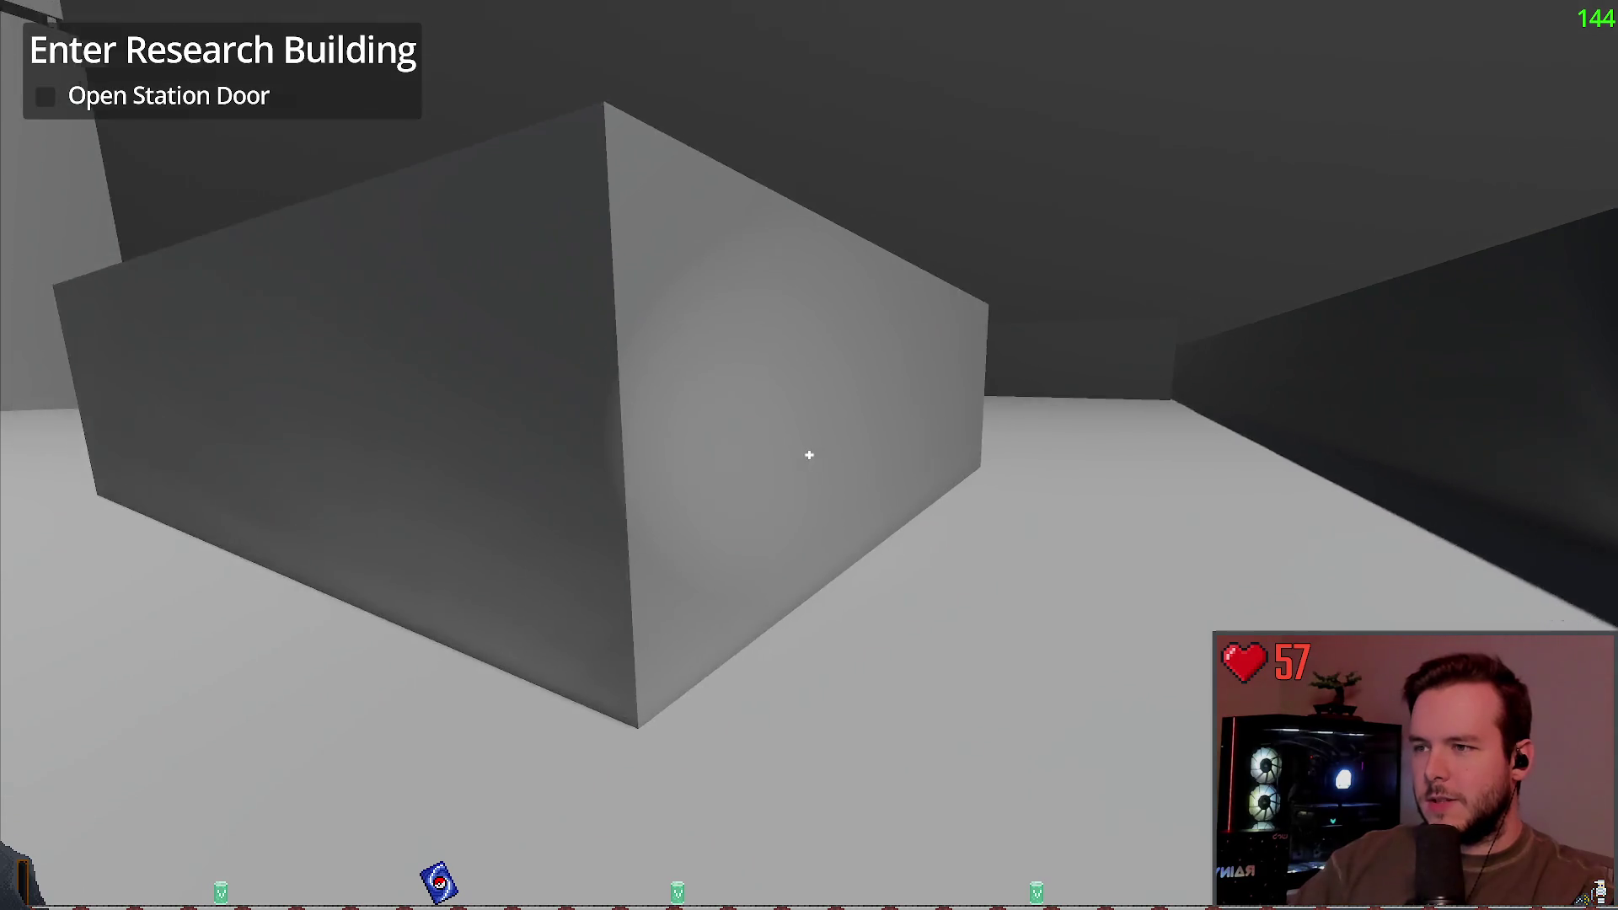
key("w")
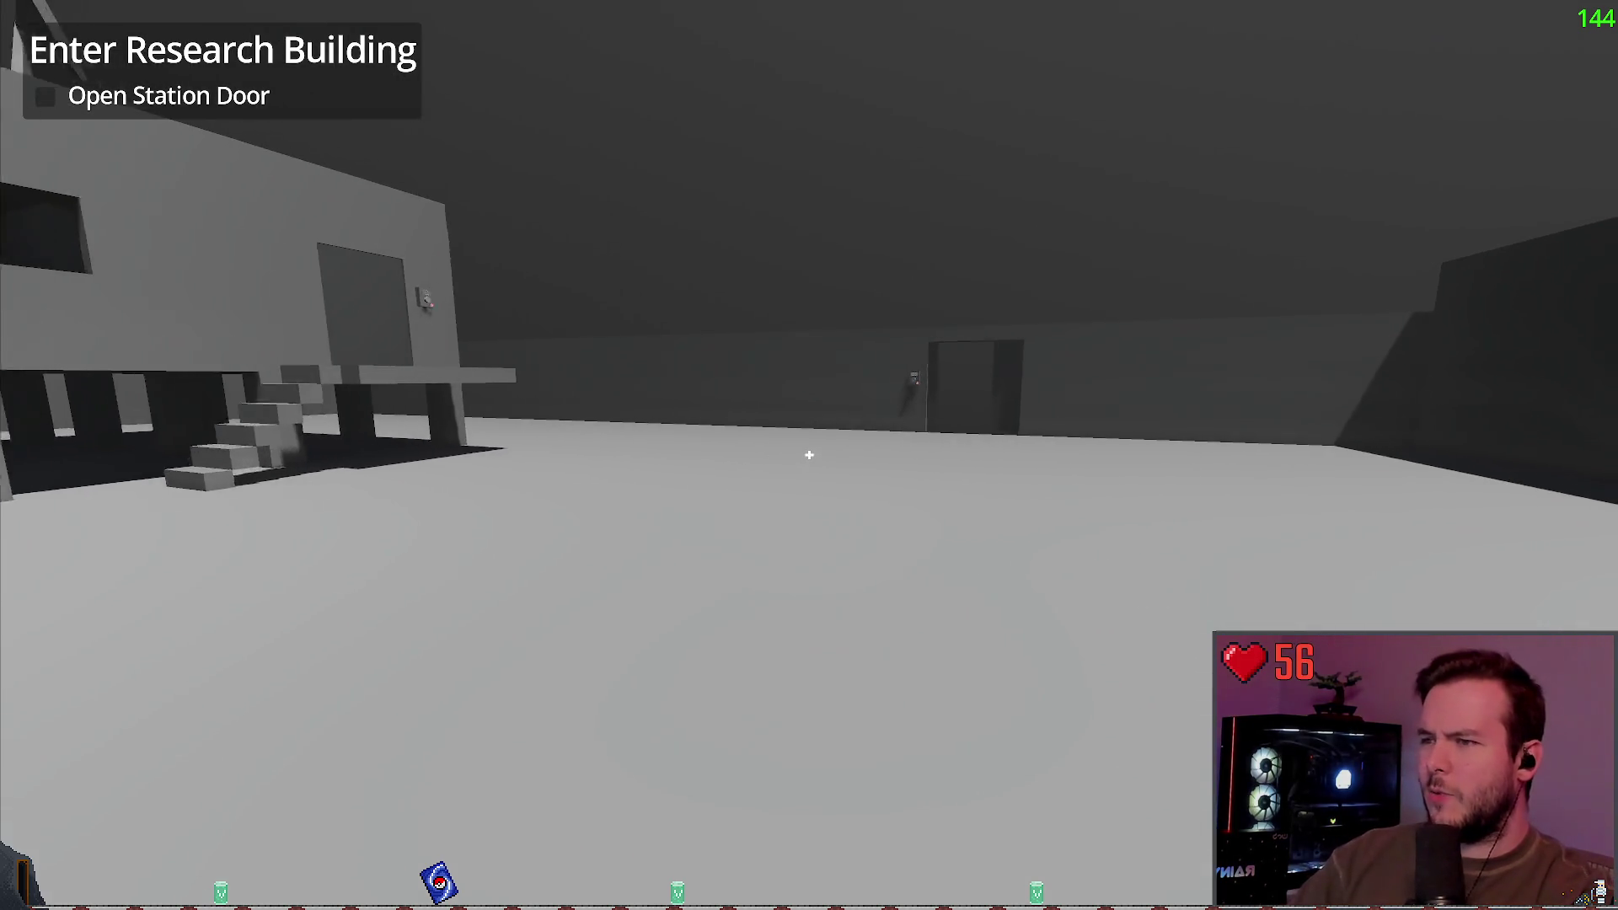
Step: Walk toward the distant door and switch on the flashlight with F
key("w")
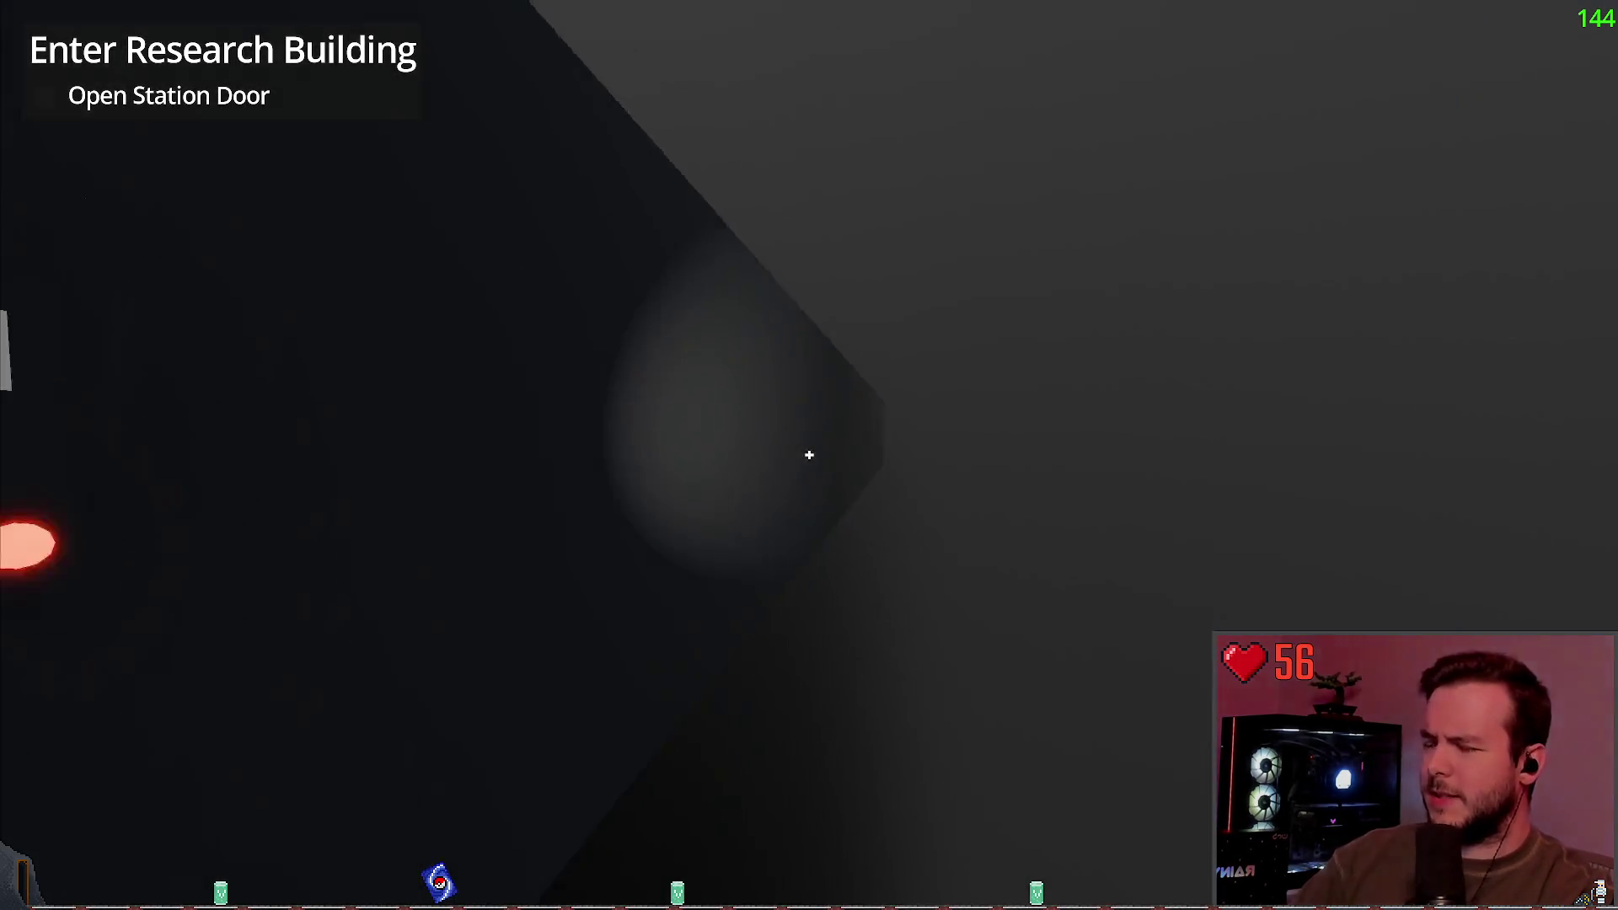
key("f")
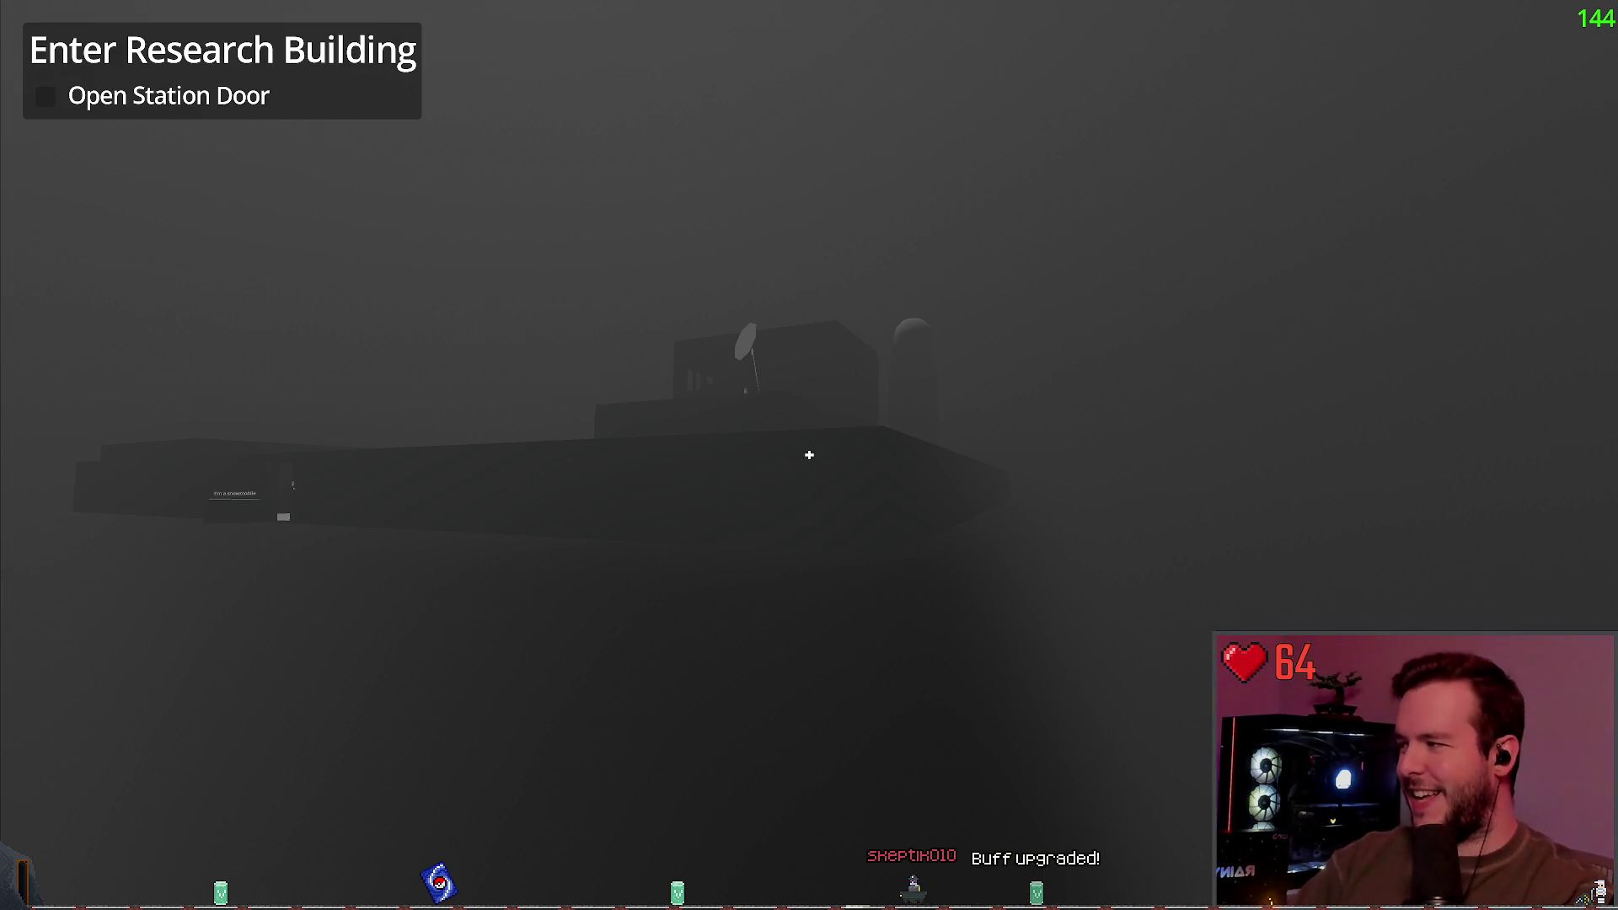
Step: Sidestep to bring the station doorway and the 'I'm a snowmobile' crate into view
key("d")
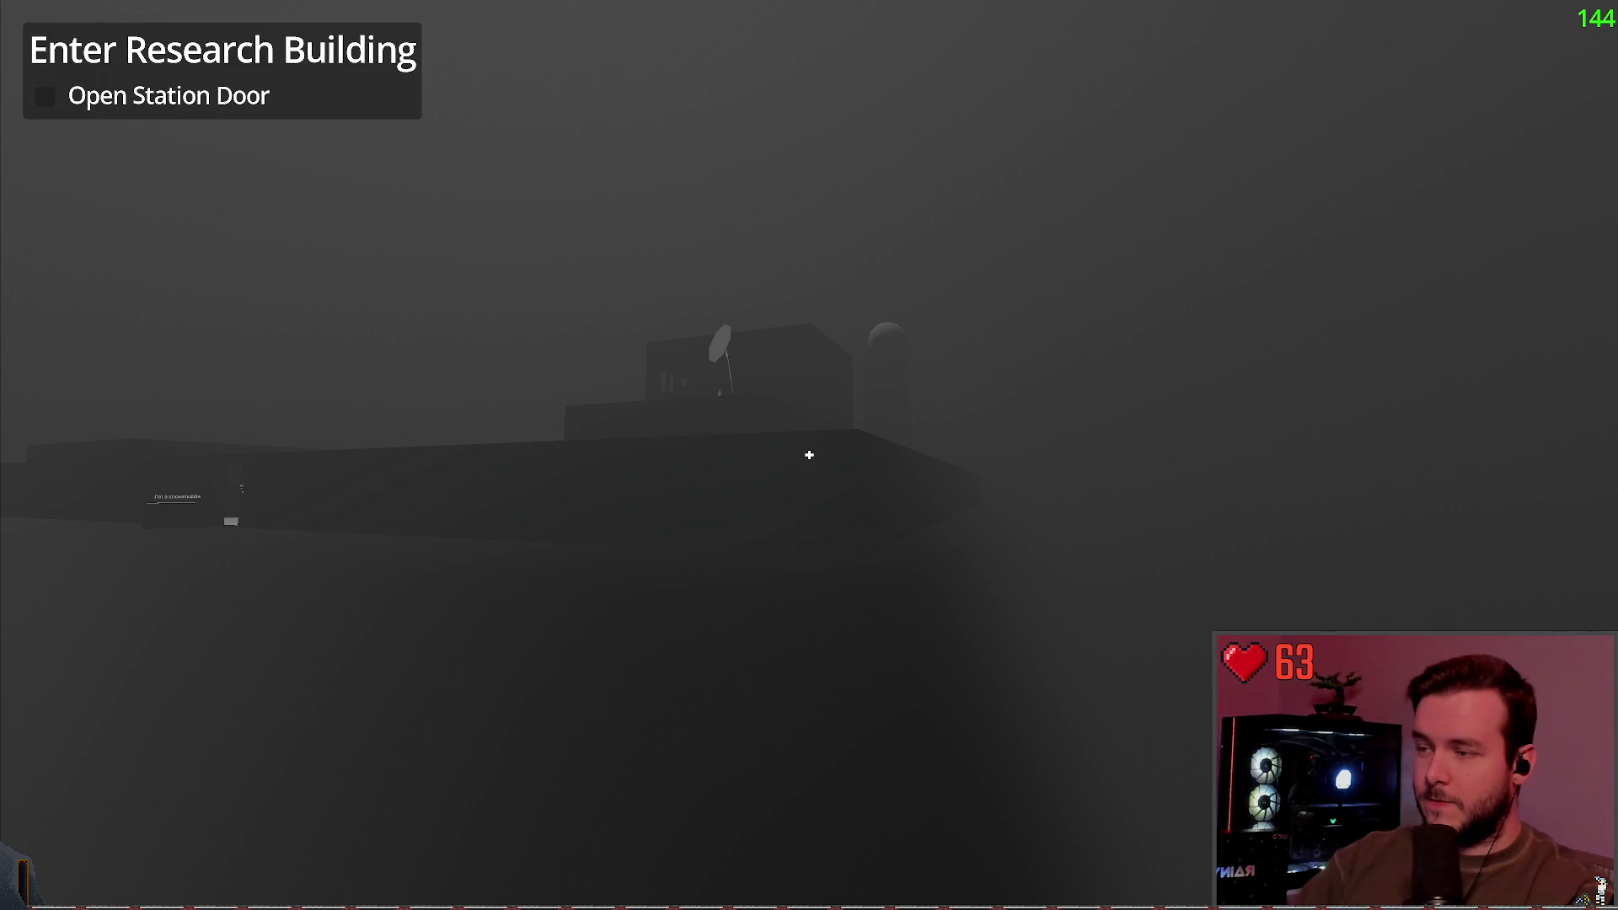
Step: Enter the small dark building to view the Status: RUNNING panel, then back out
key("w")
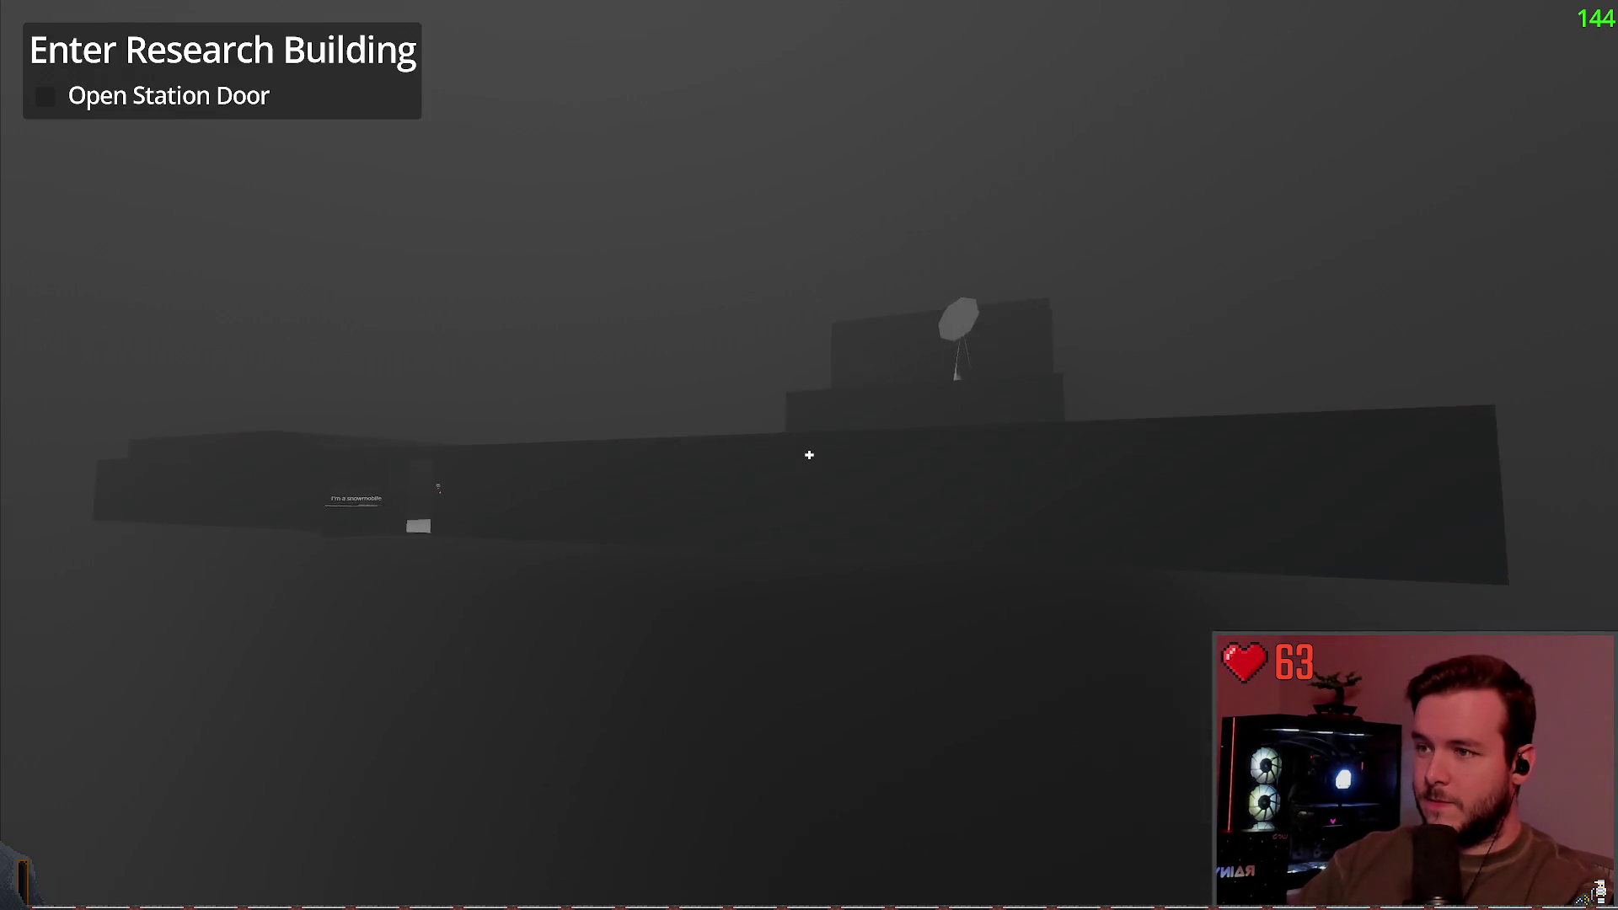
key("w")
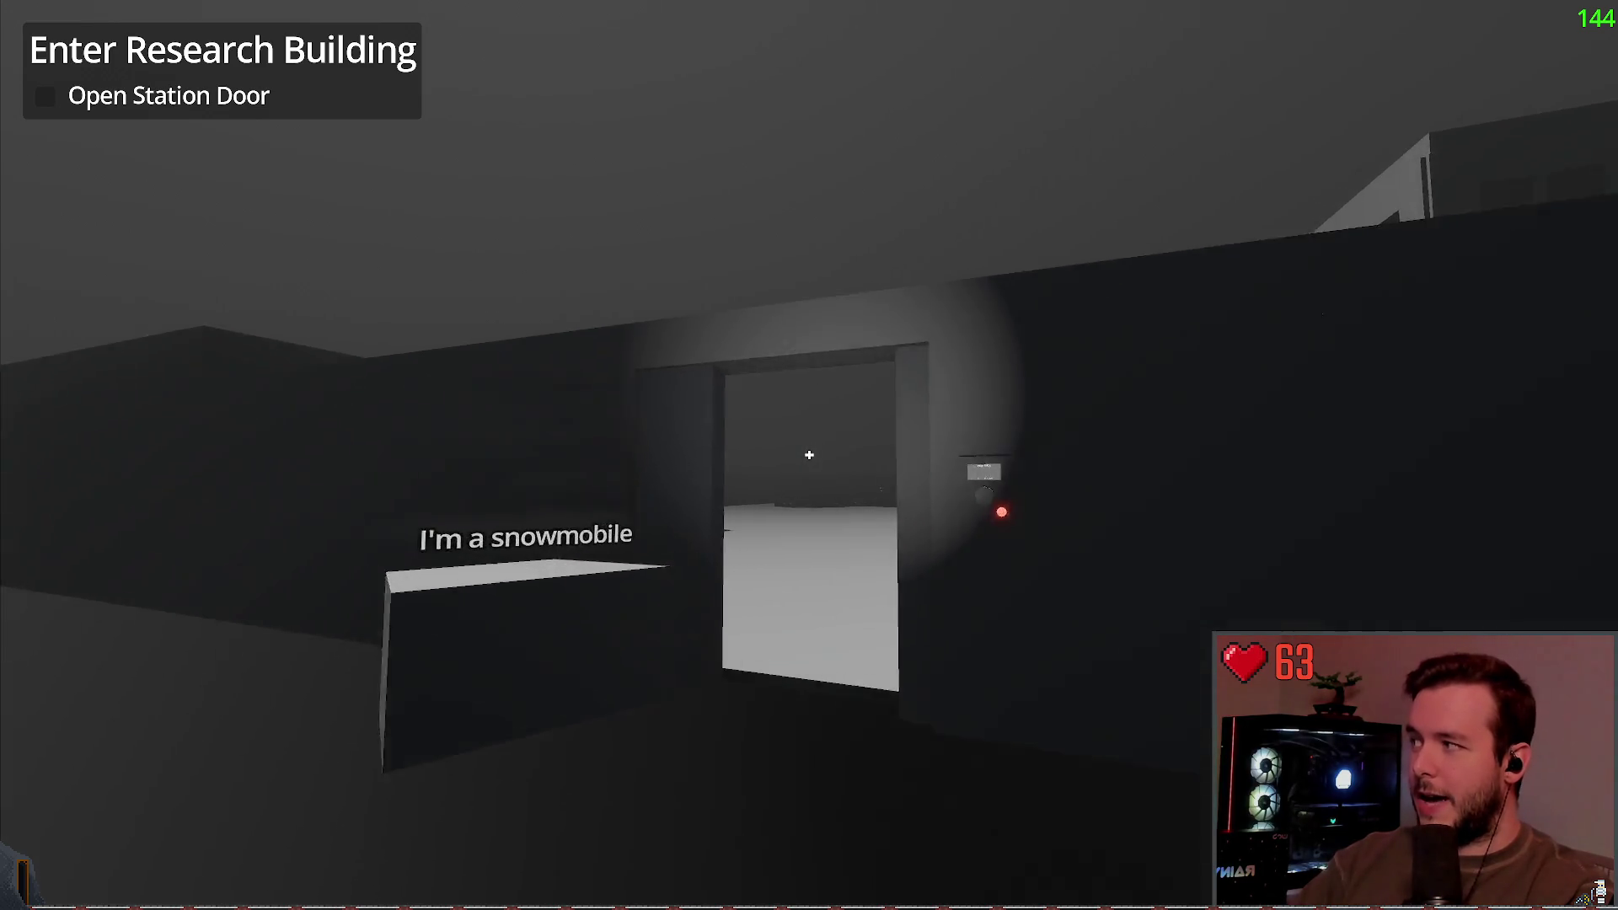
key("w")
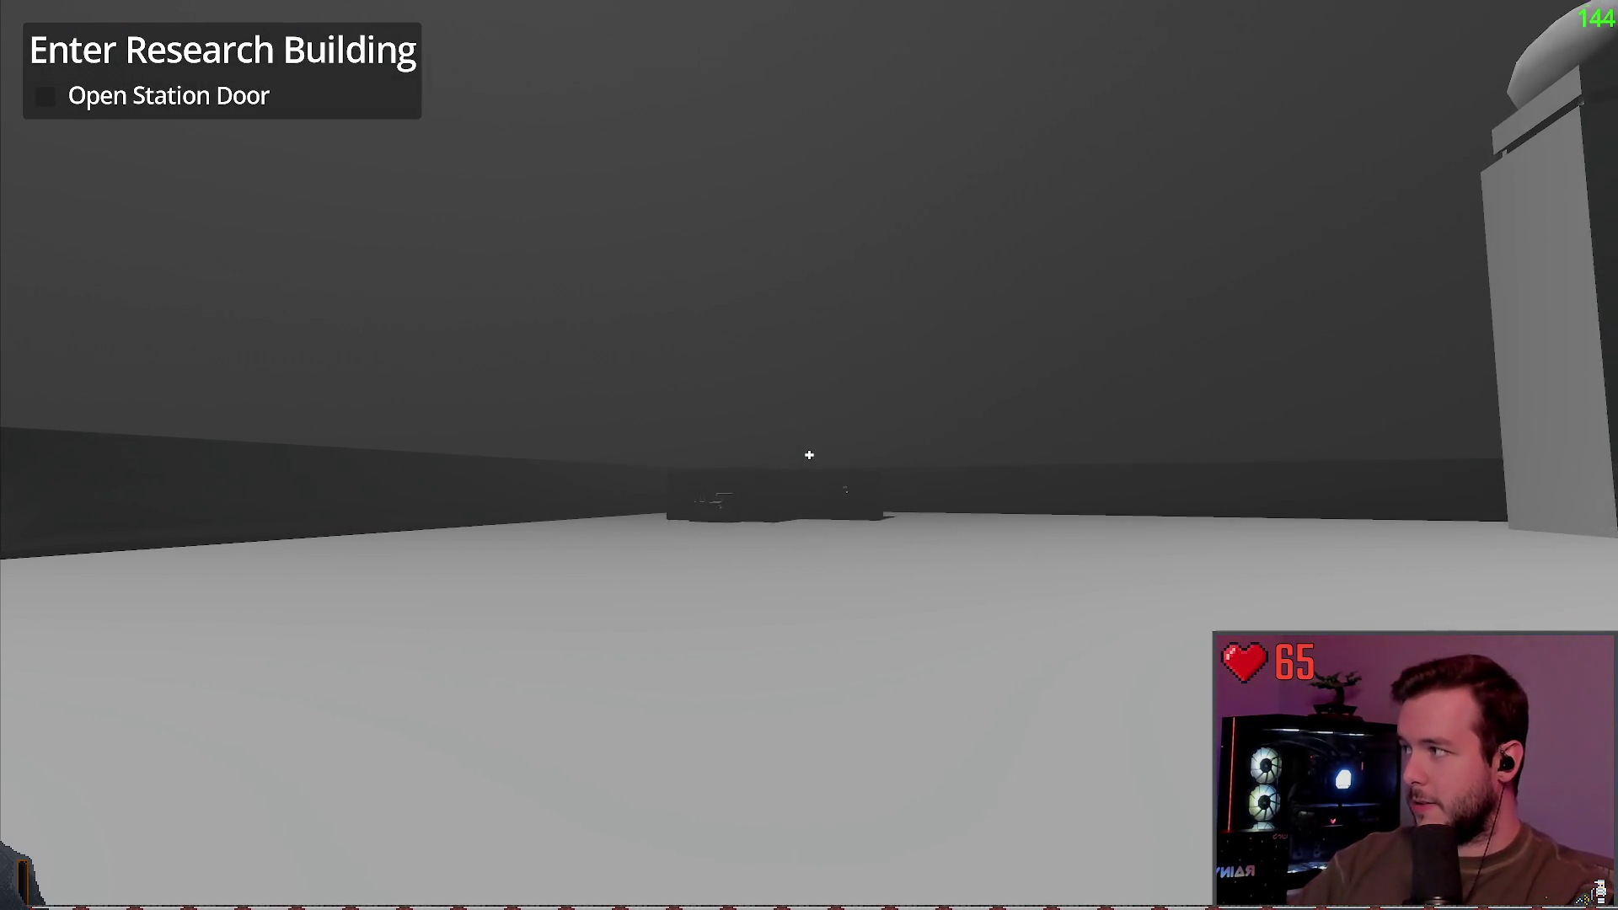
key("w")
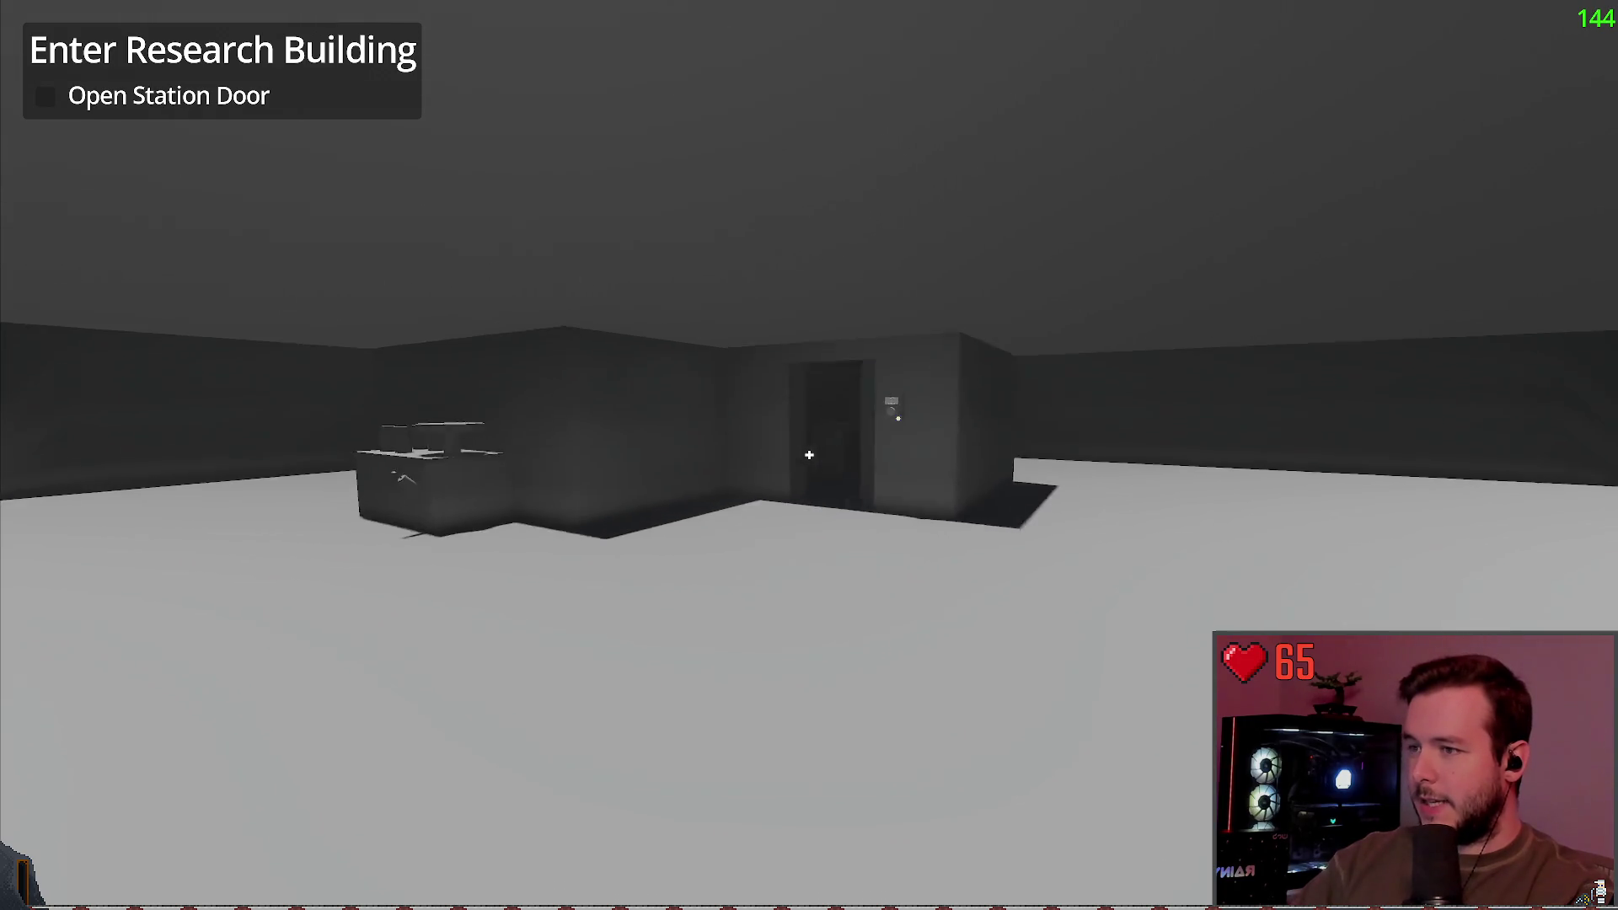
key("s")
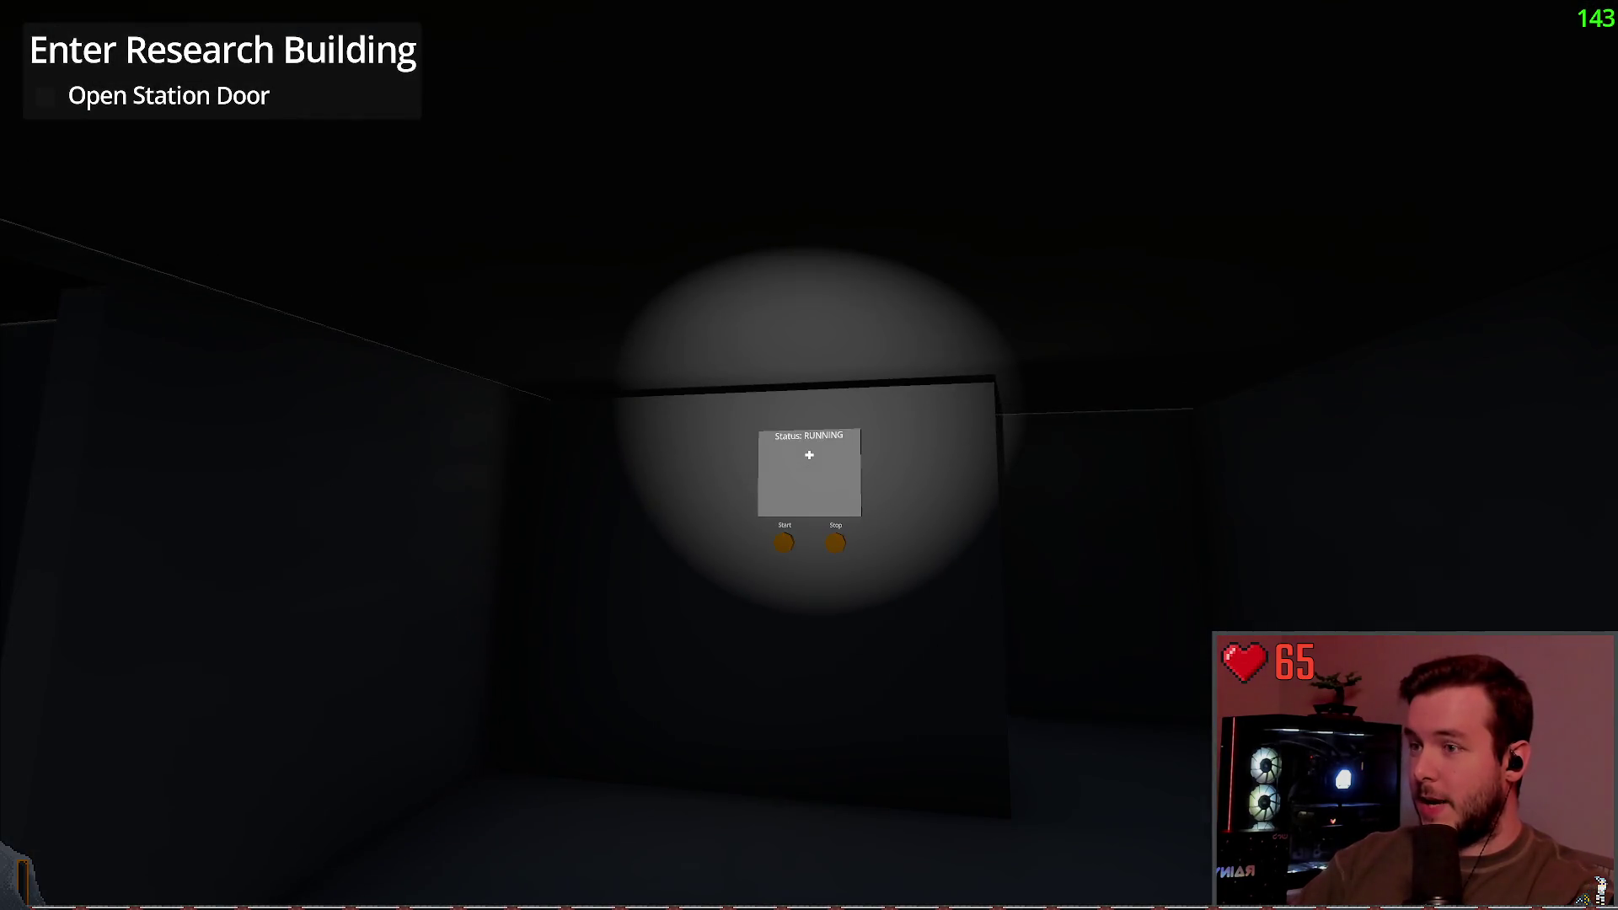
key("s")
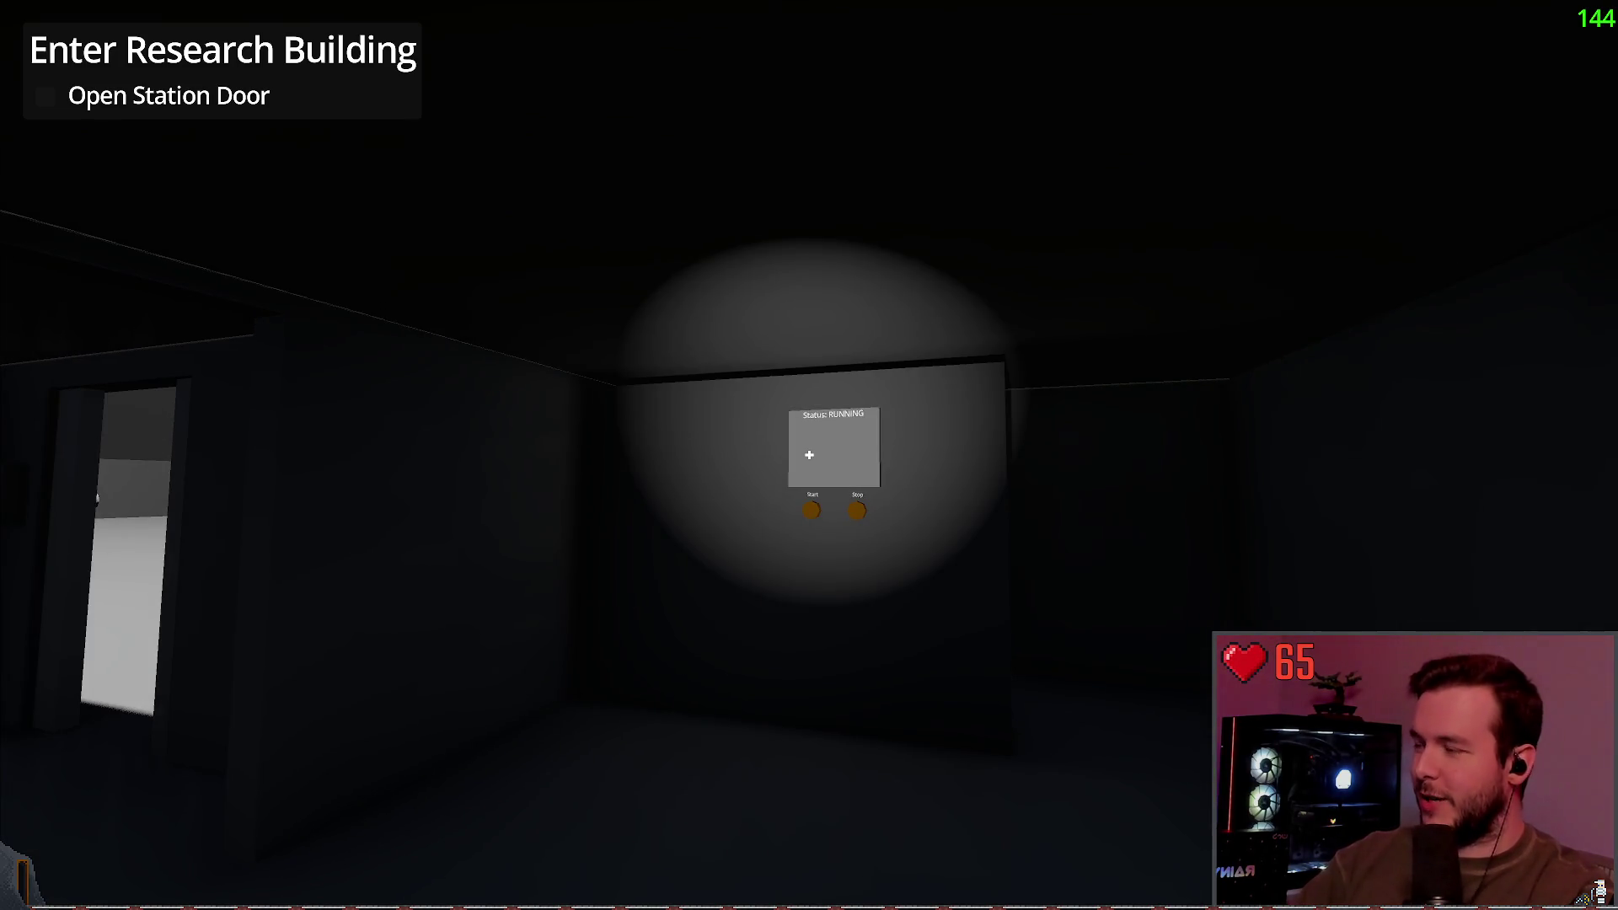
Step: Walk out to the station door and keypad, then view the snowmobile placeholder
key("w")
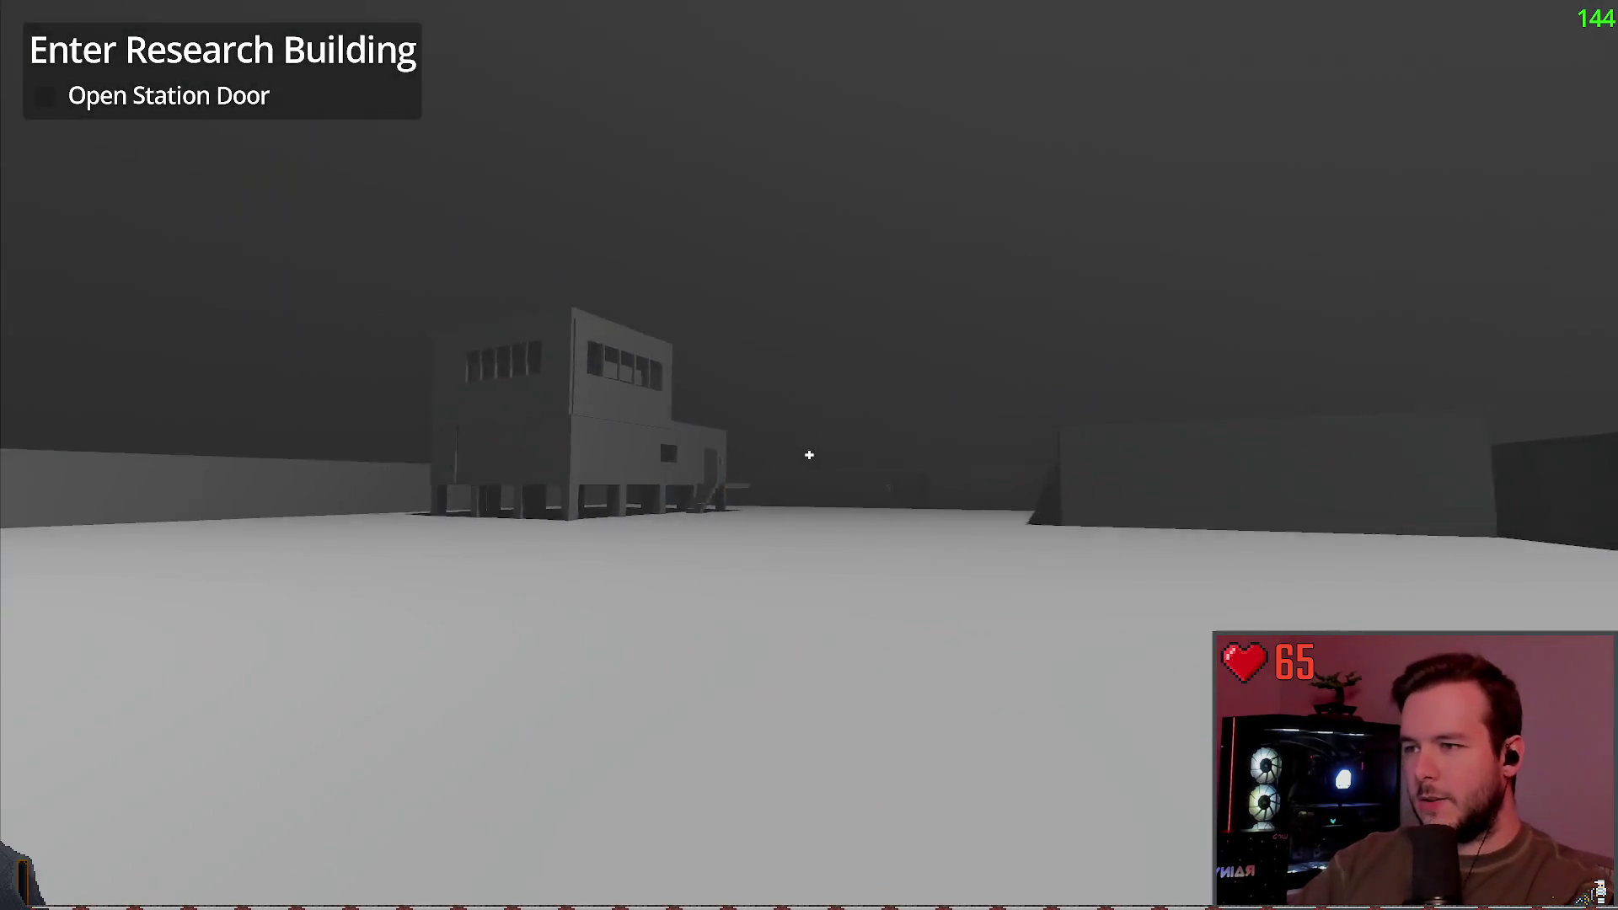
key("w")
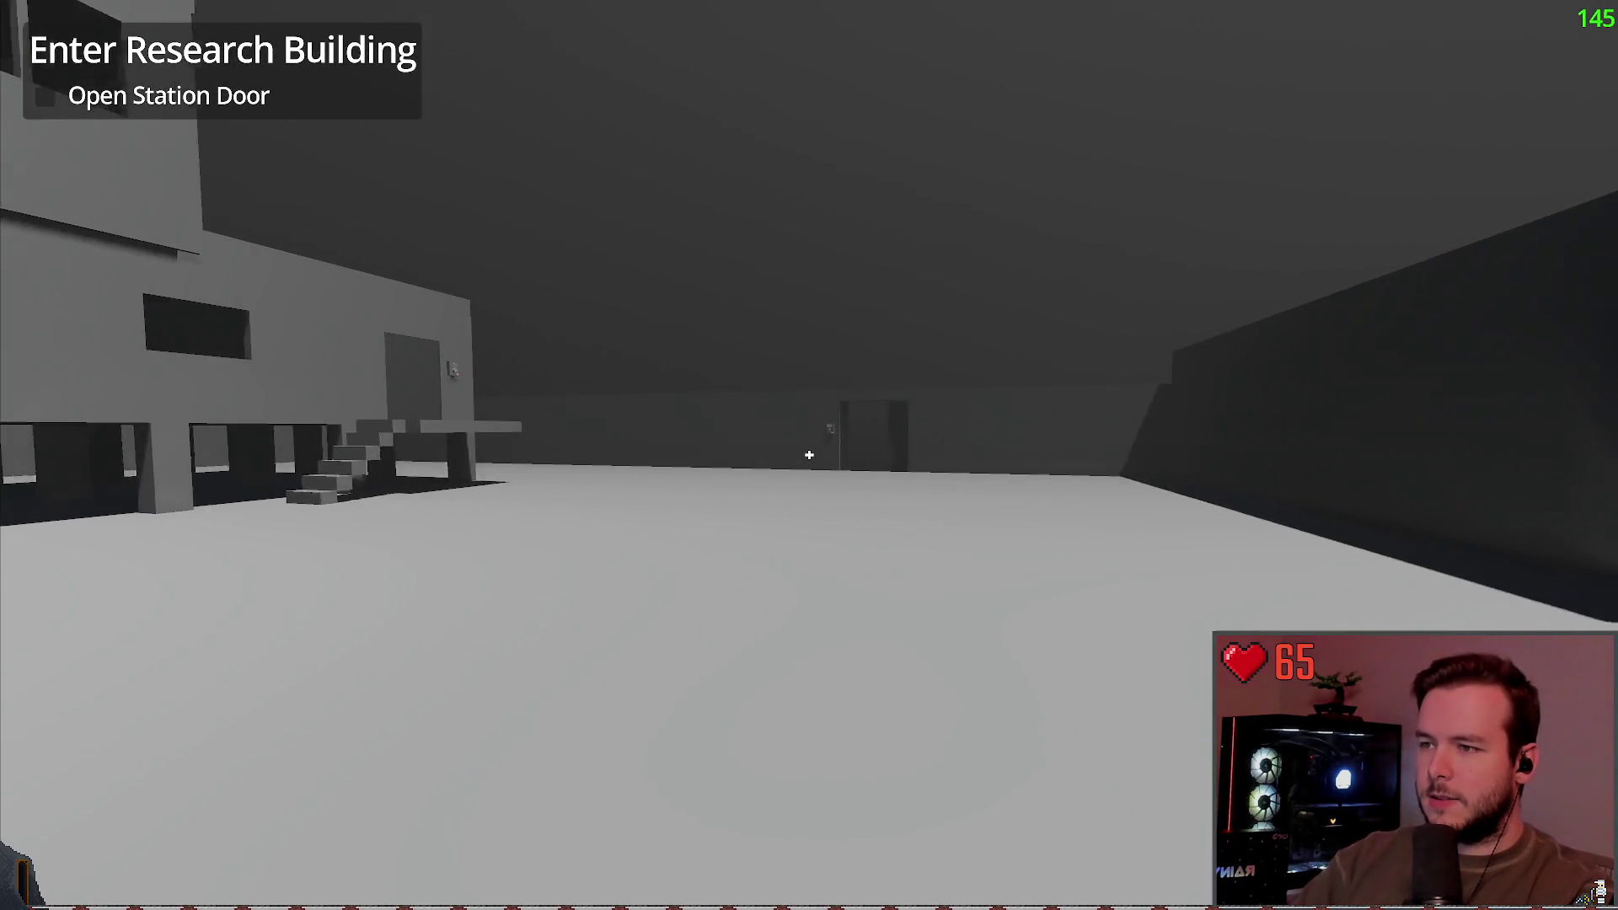
key("w")
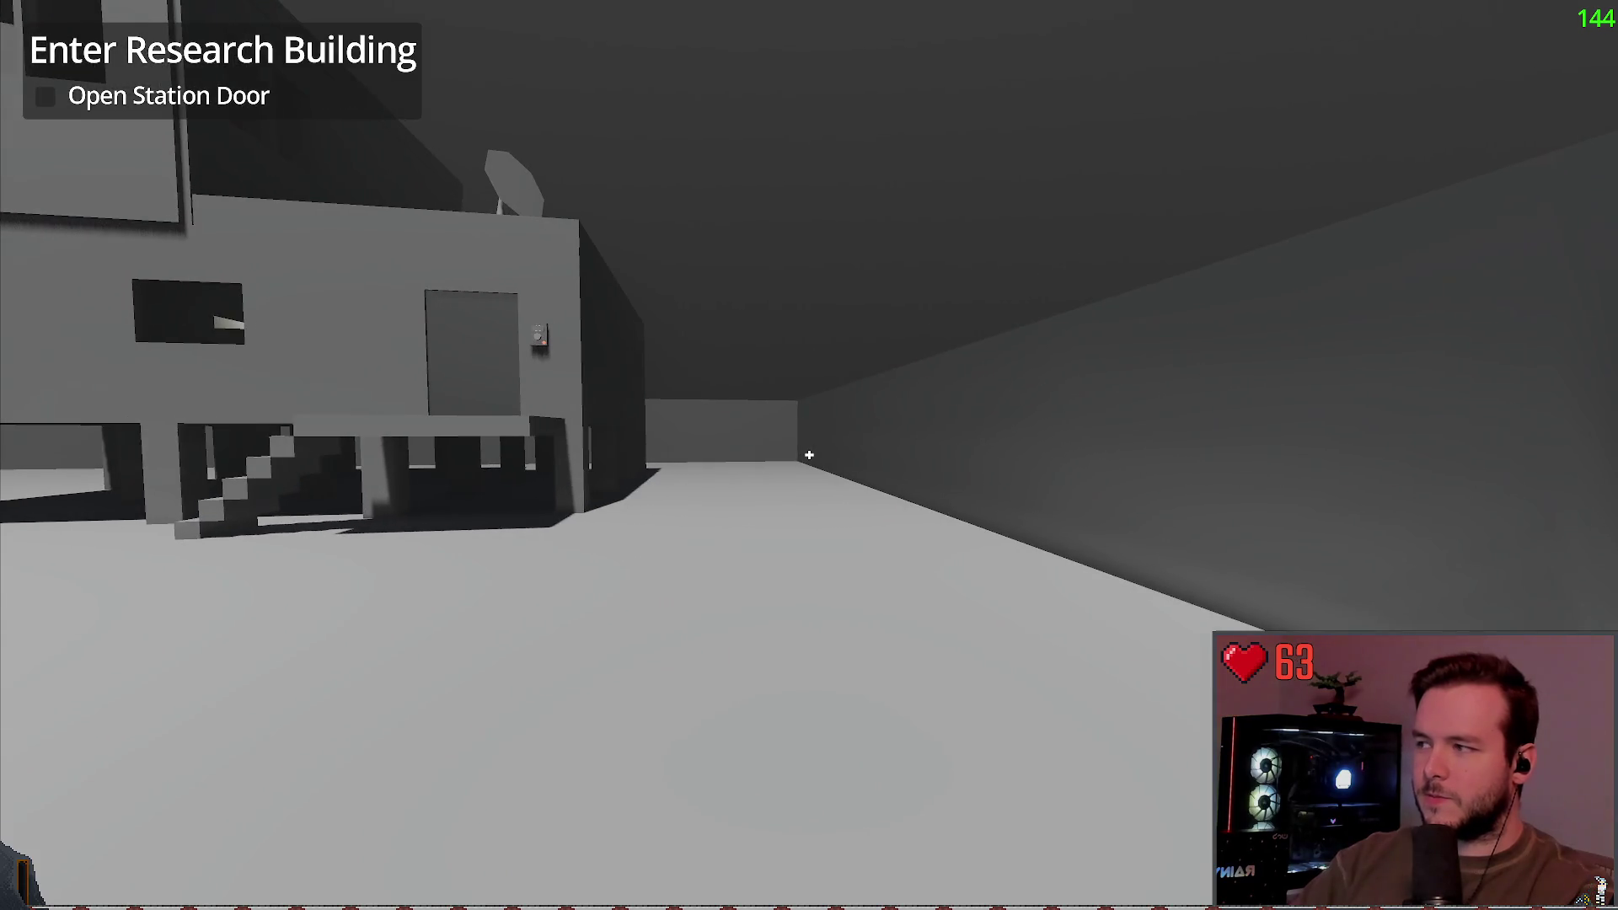
key("w")
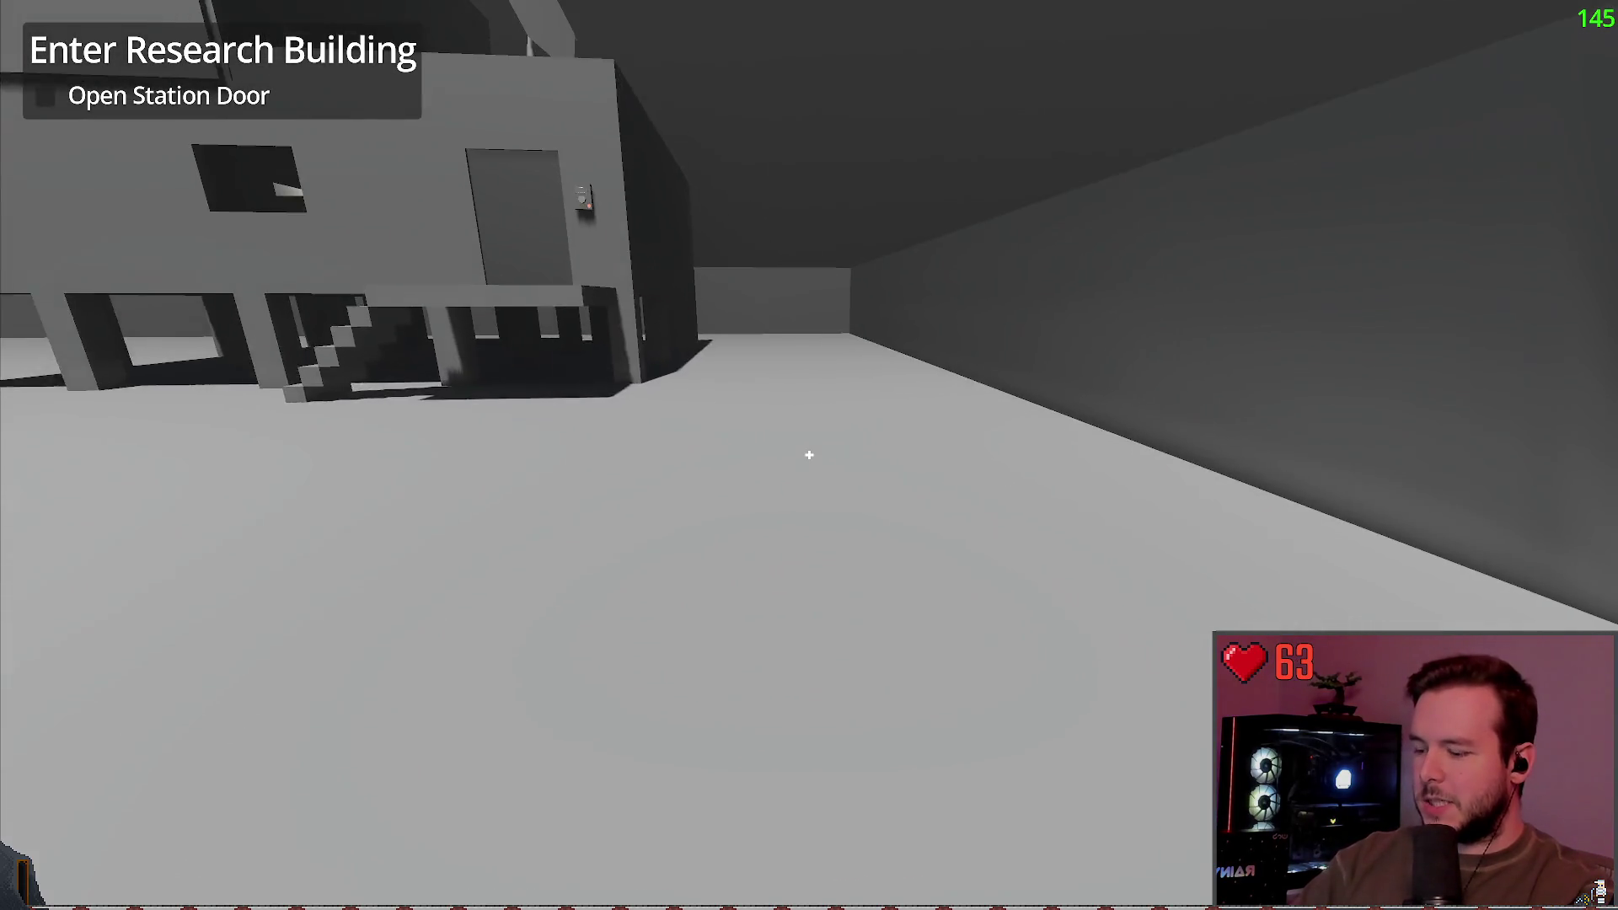
key("s")
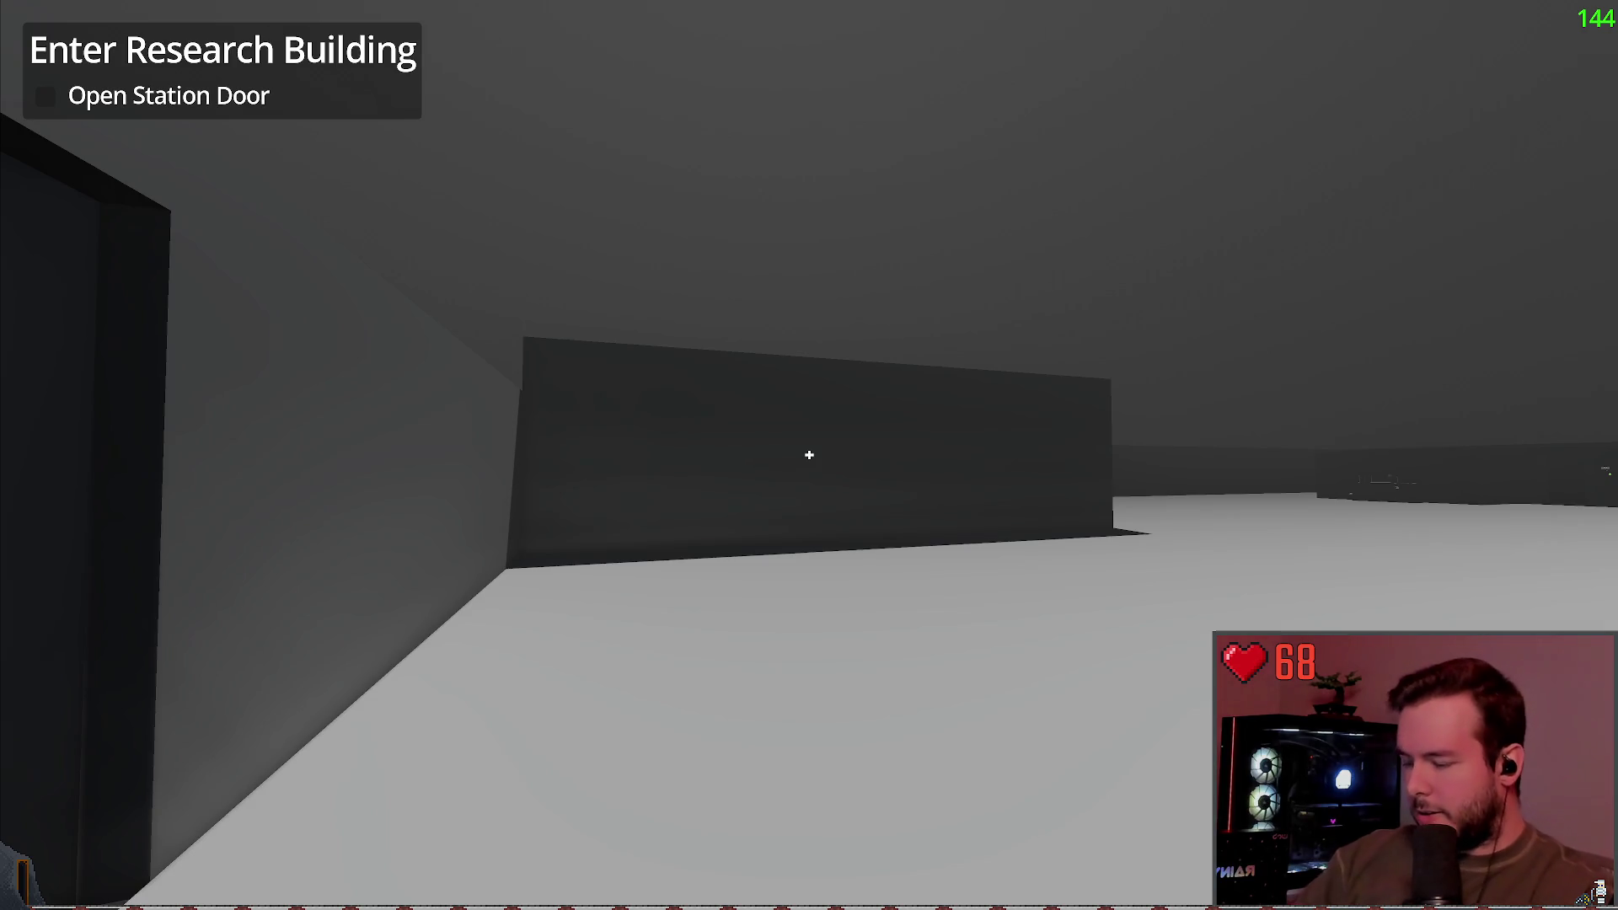
key("w")
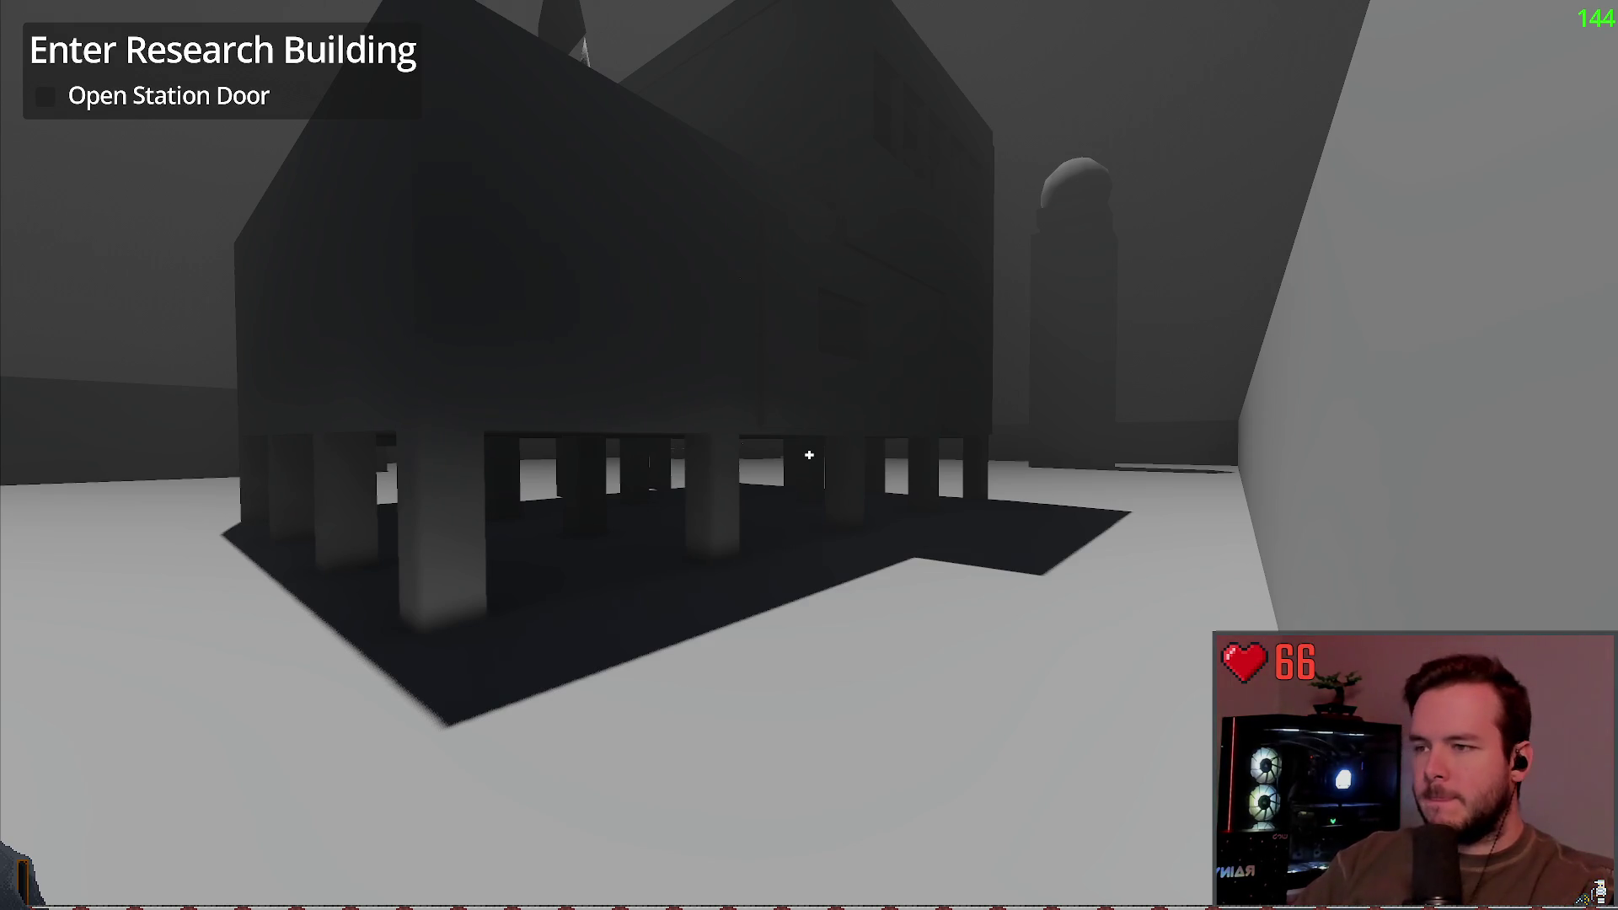
Step: Circle the raised building to the particle-spraying console machine and step back to view it
key("w")
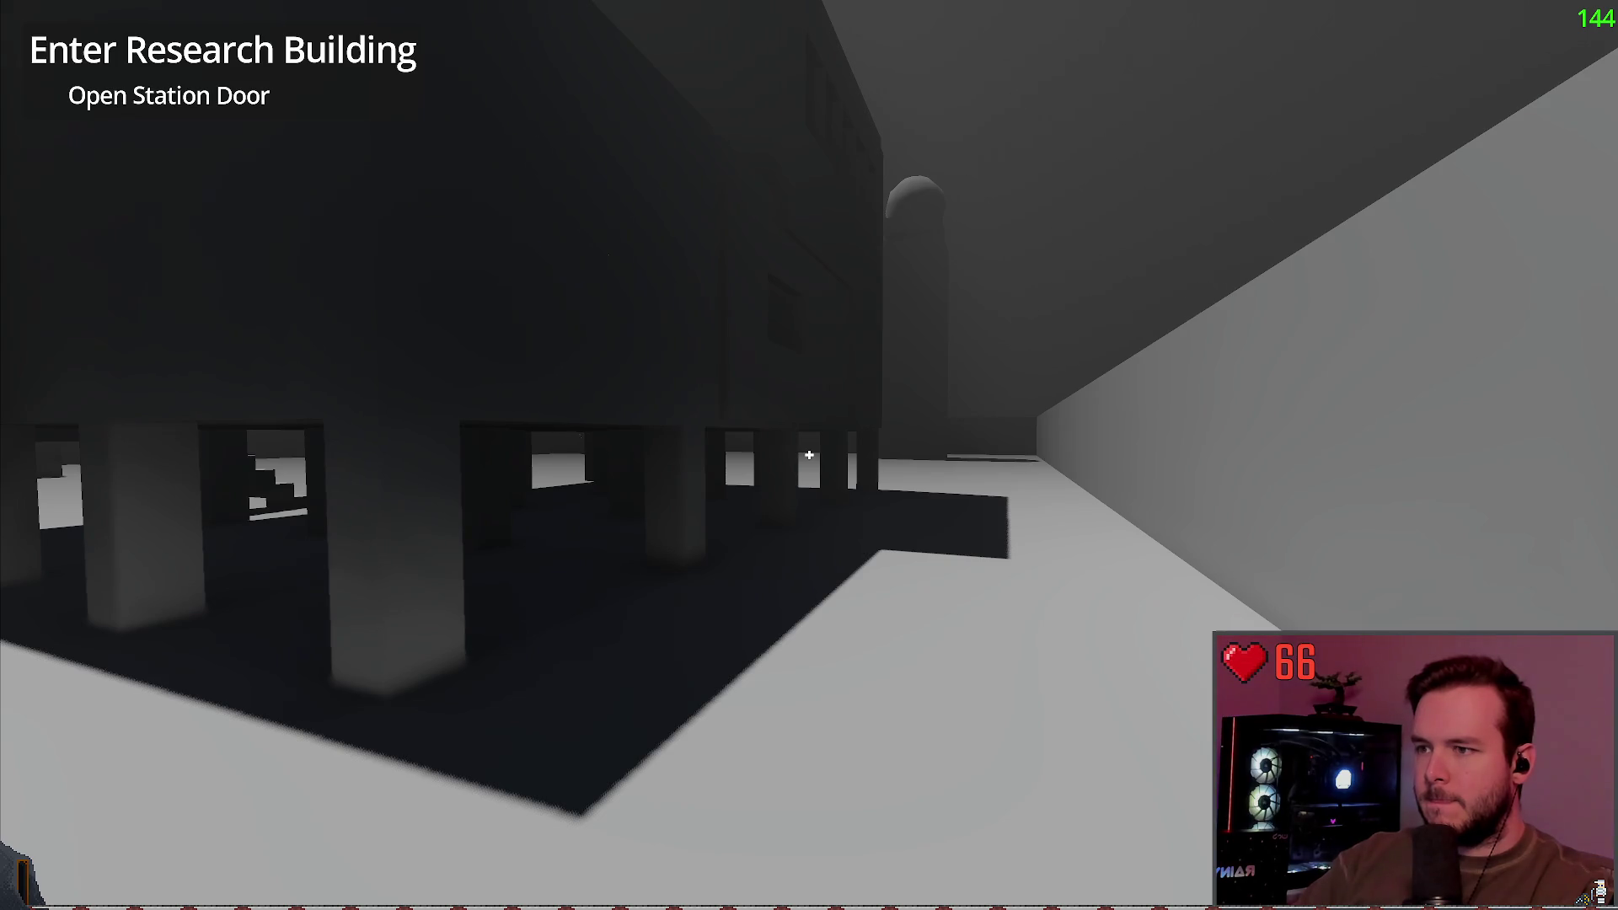
key("w")
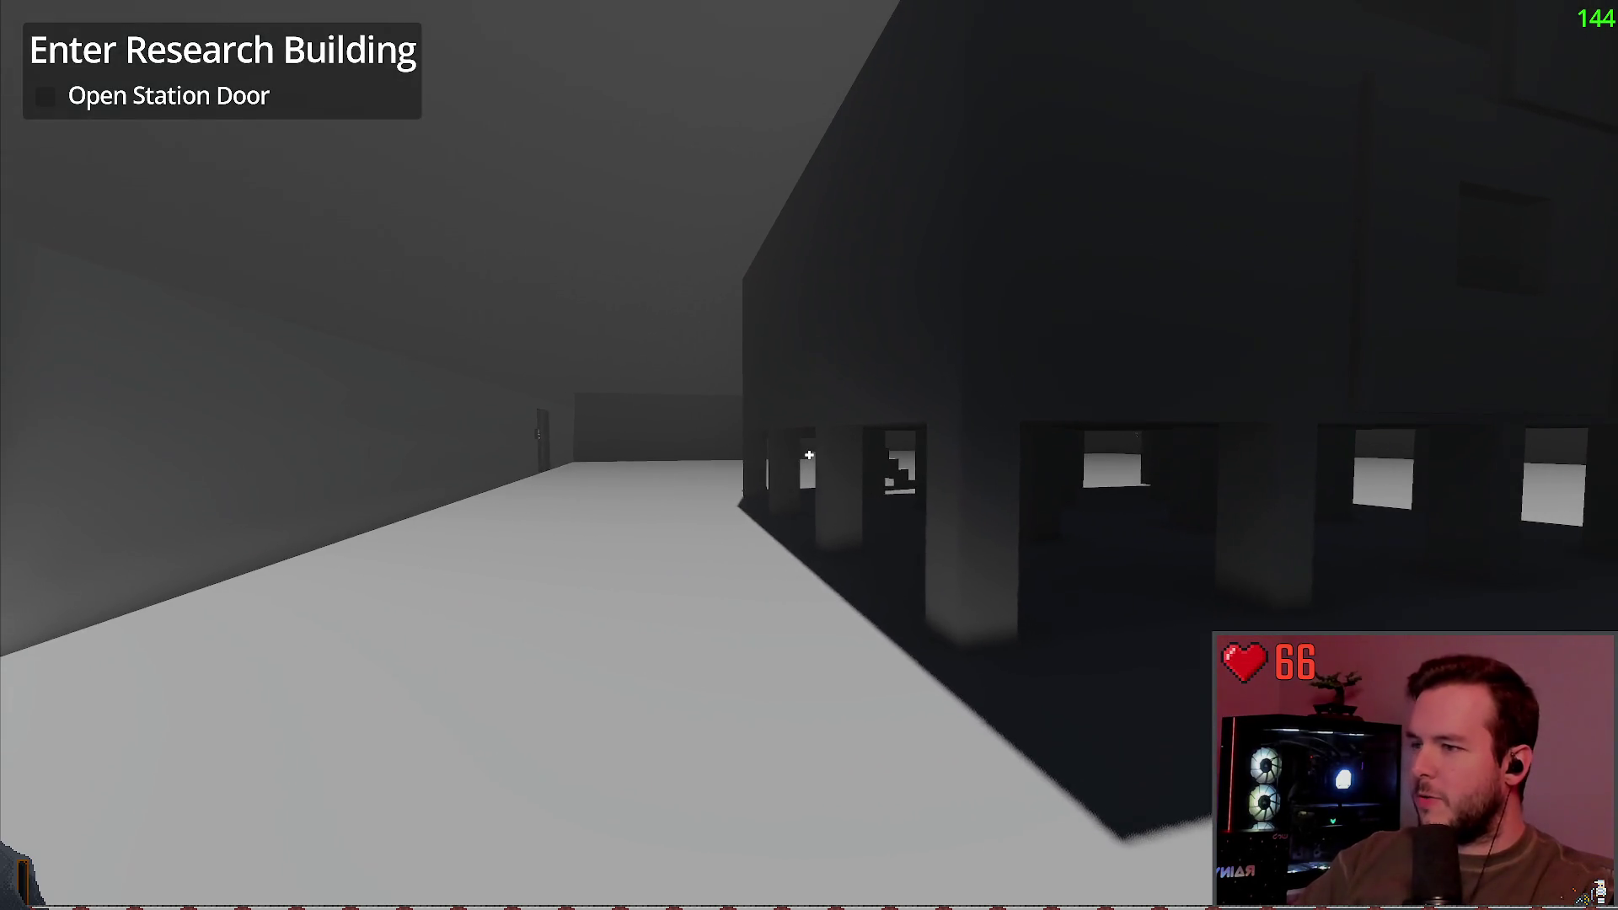
key("w")
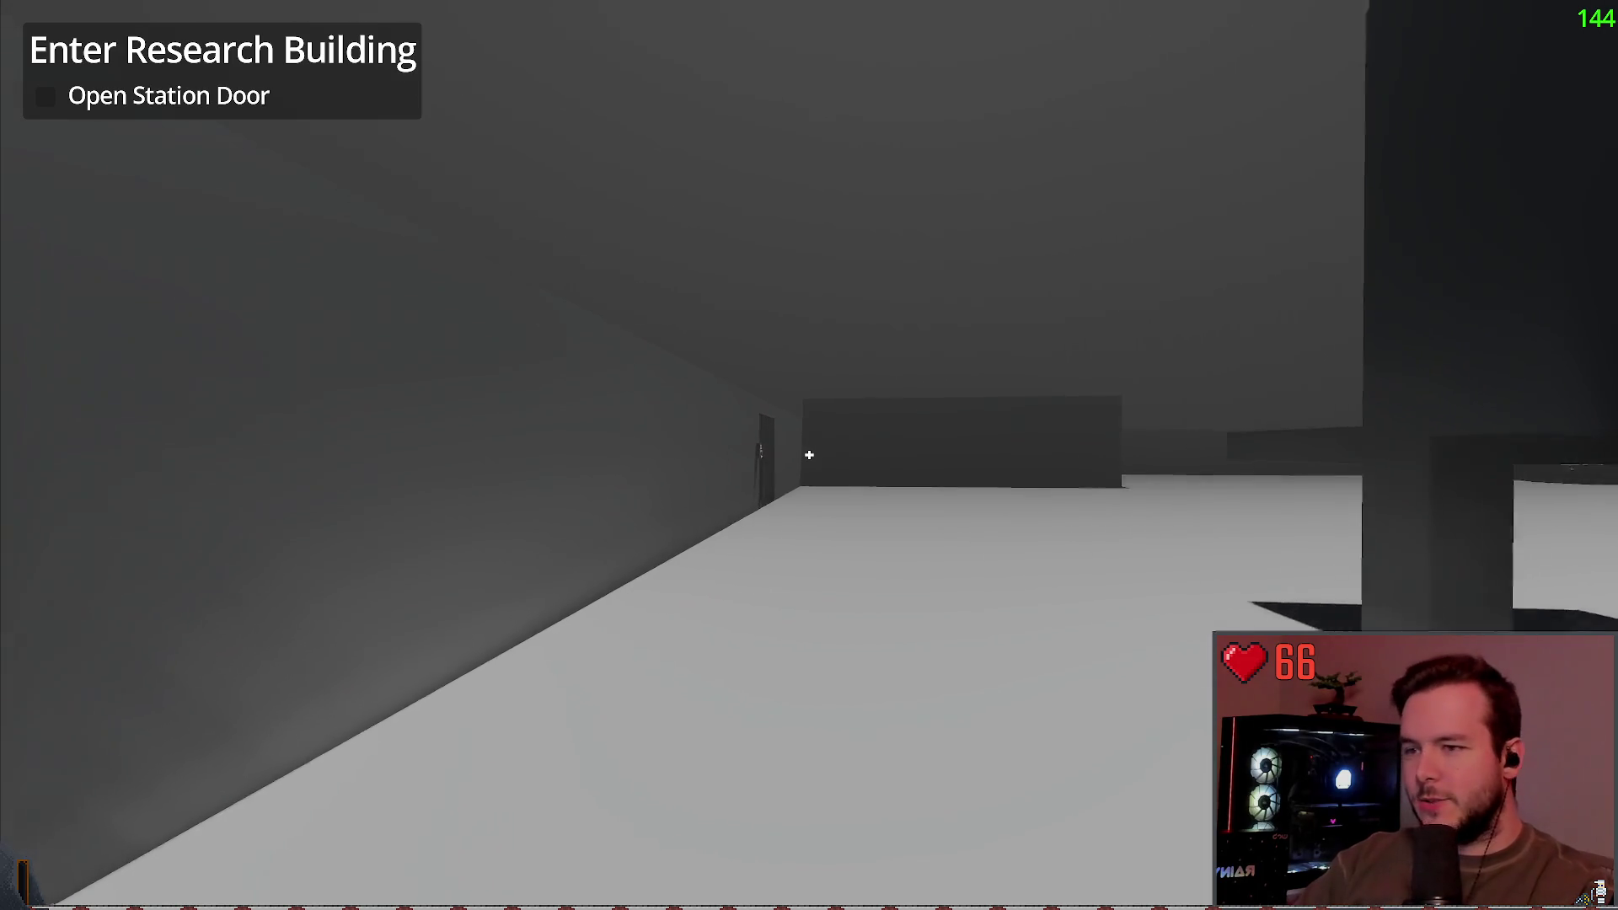
key("w")
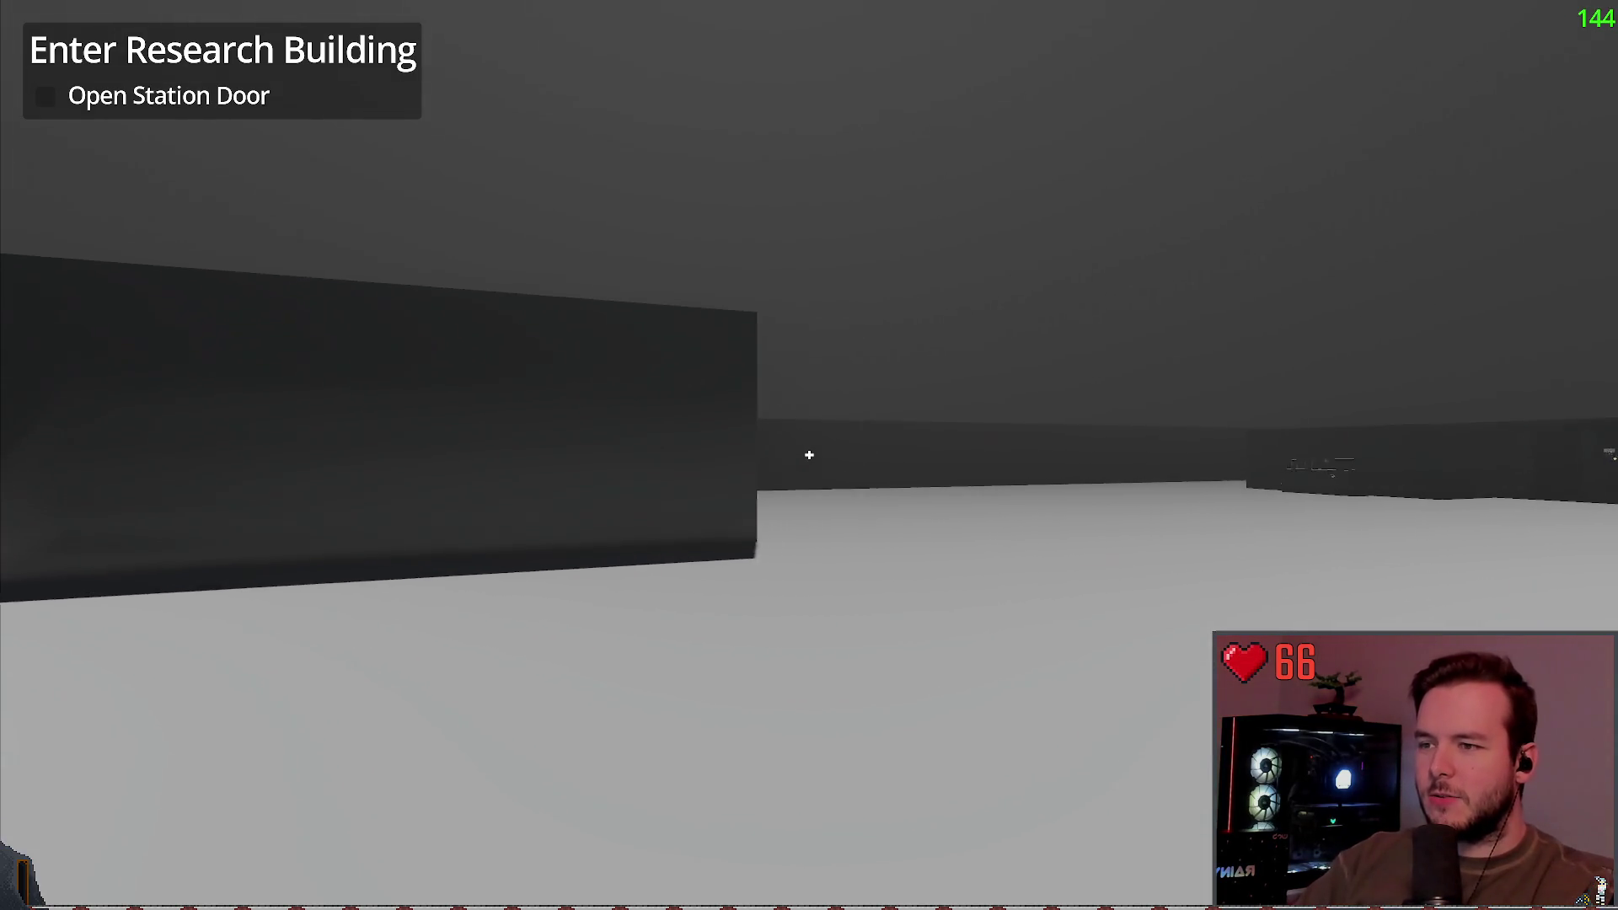
key("w")
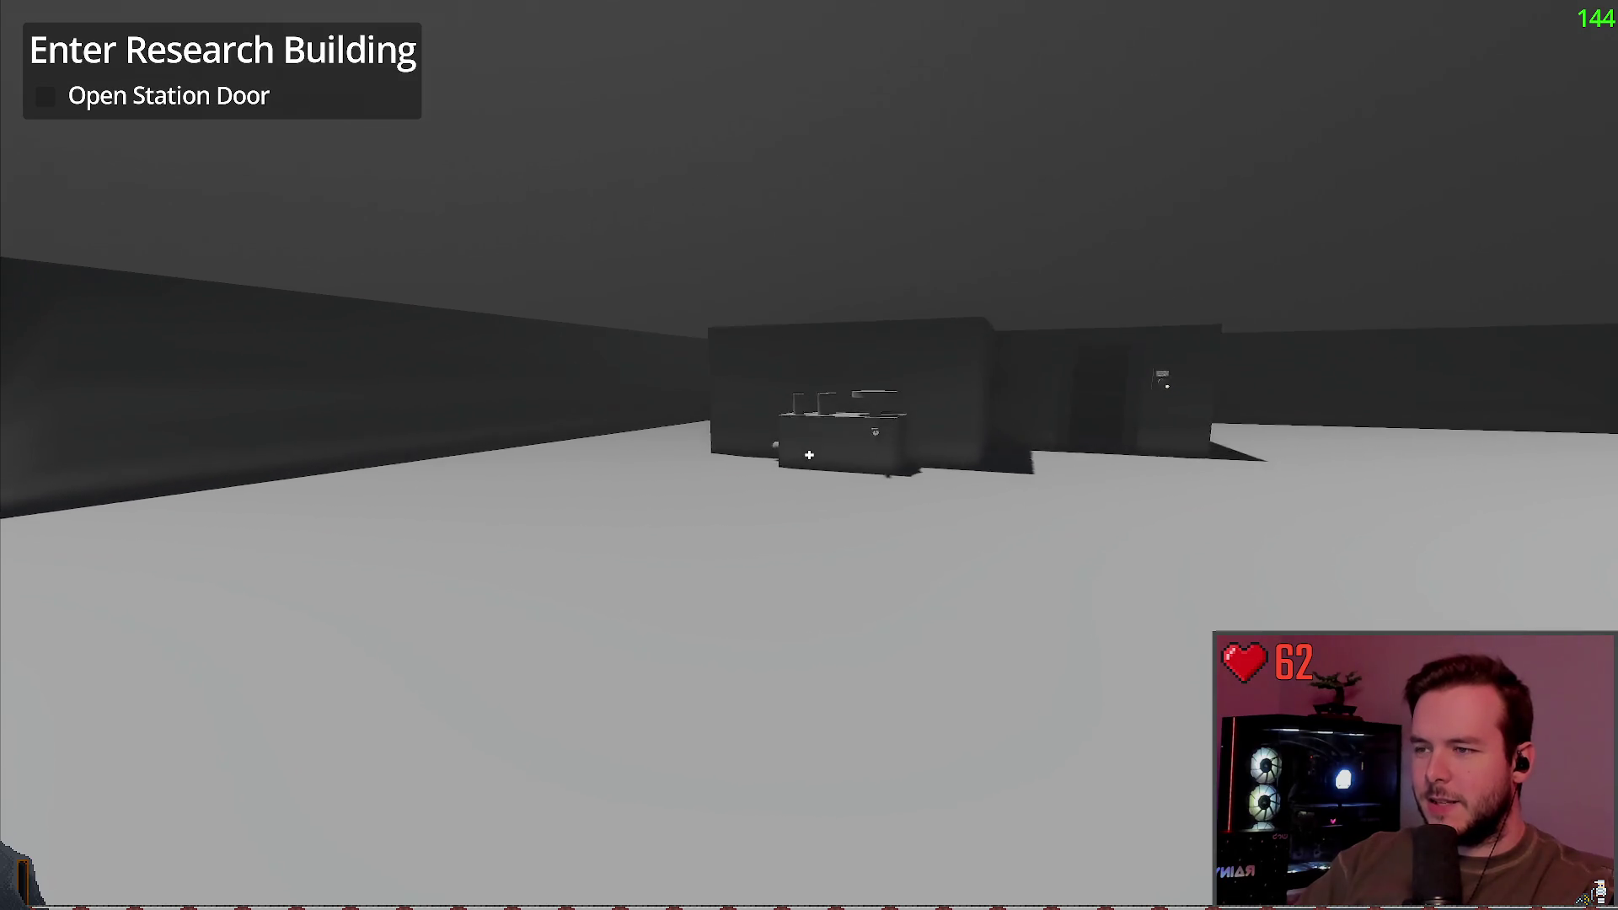
key("w")
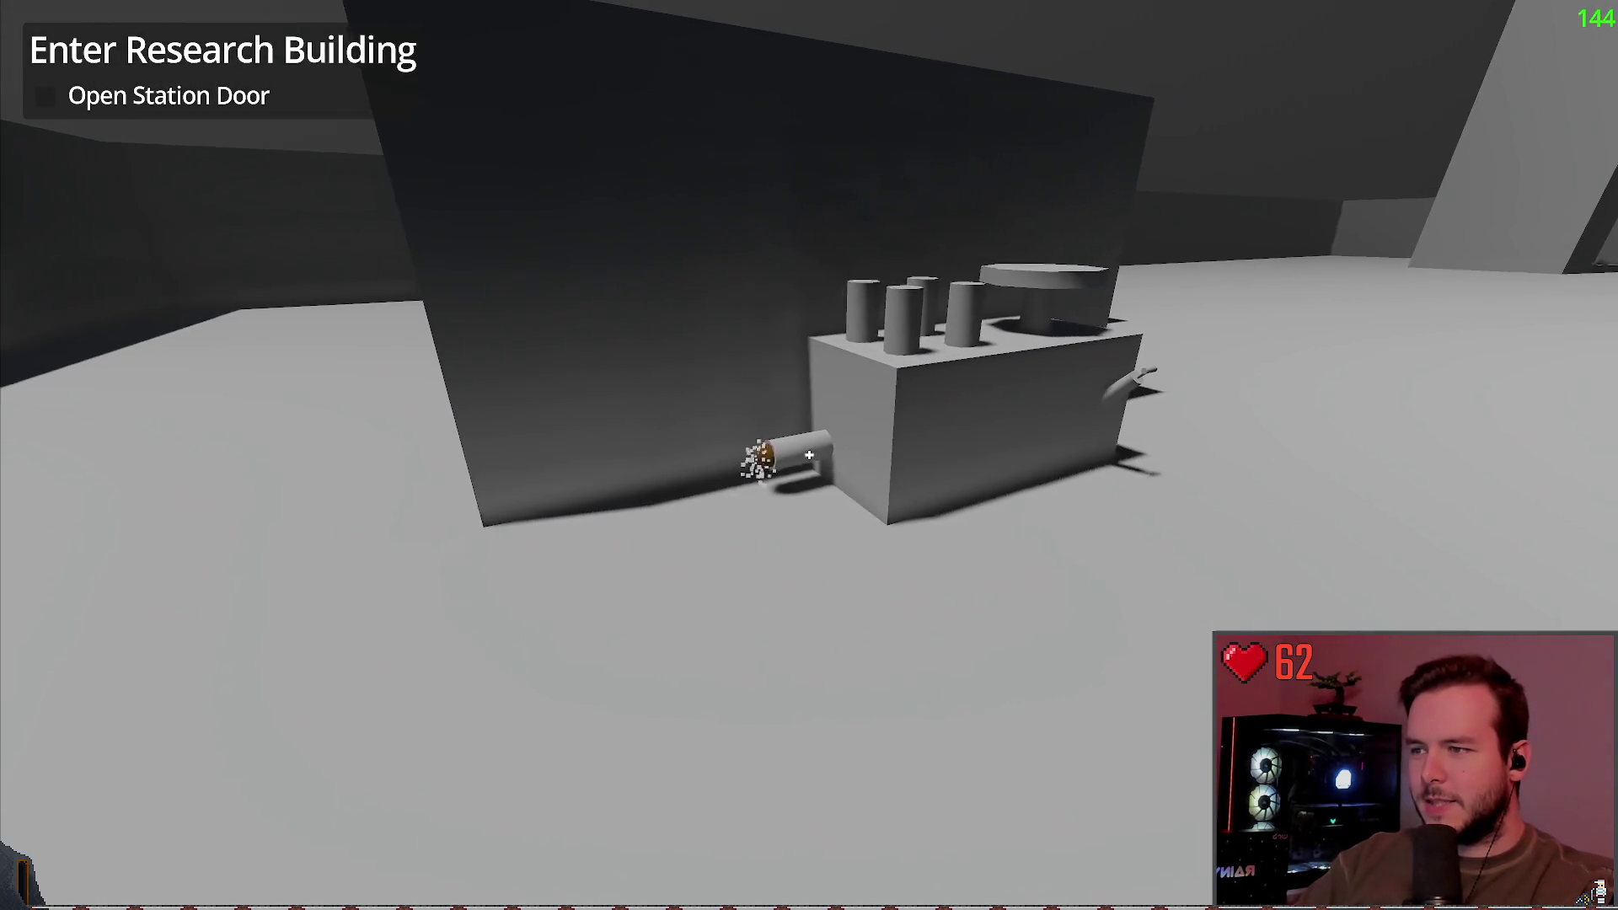
key("w")
key("s")
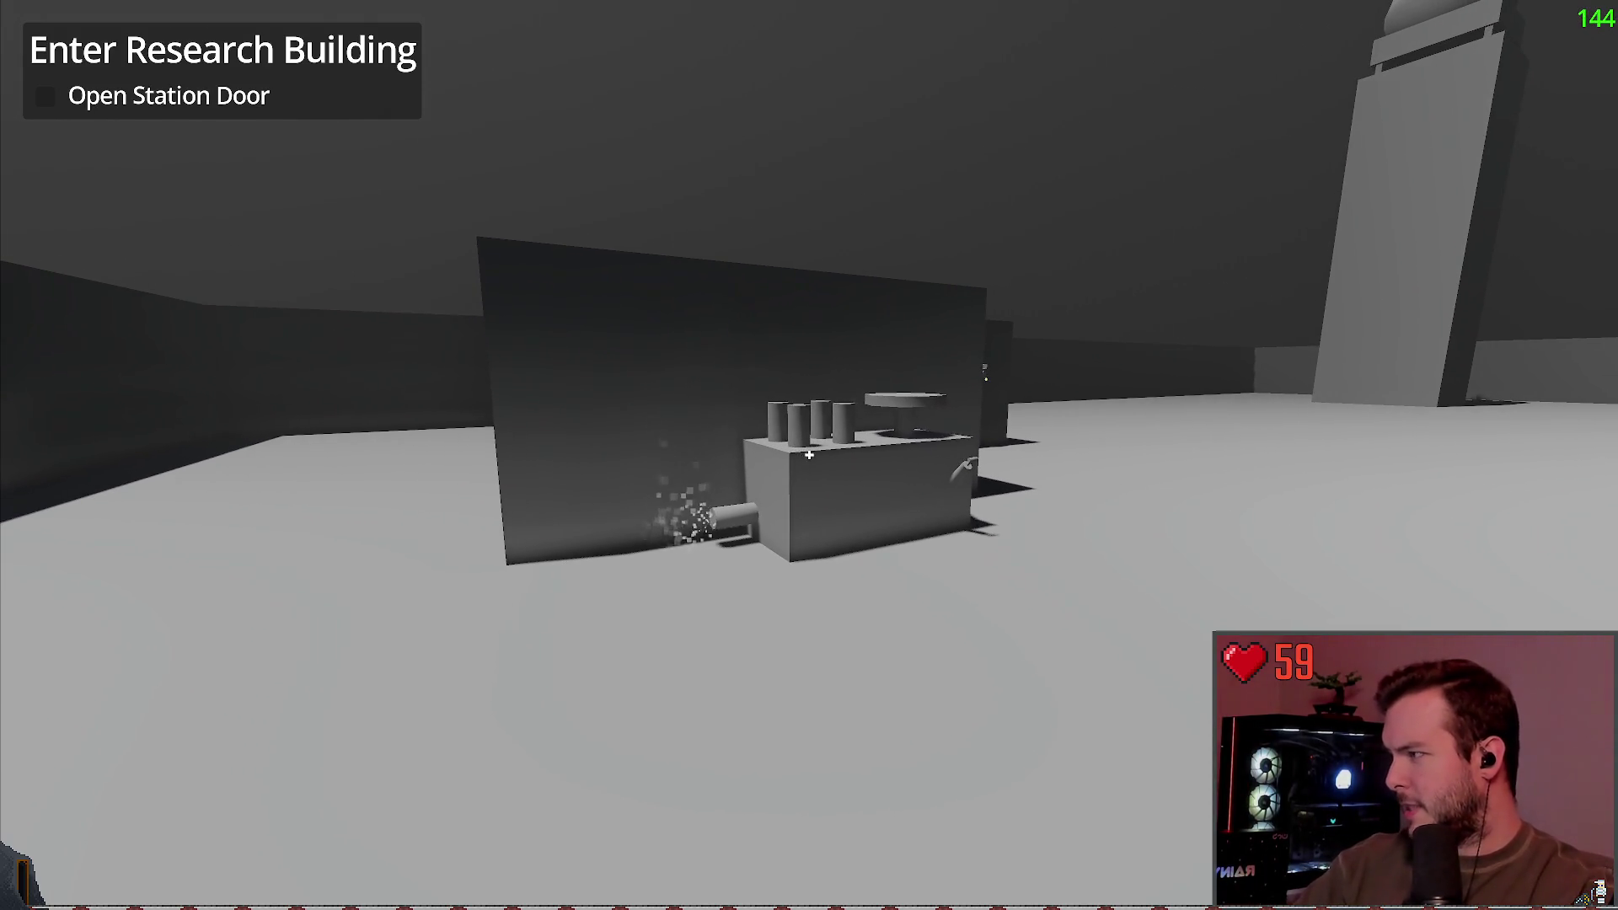
Step: Walk right up to the research building's front stairs and door
key("w")
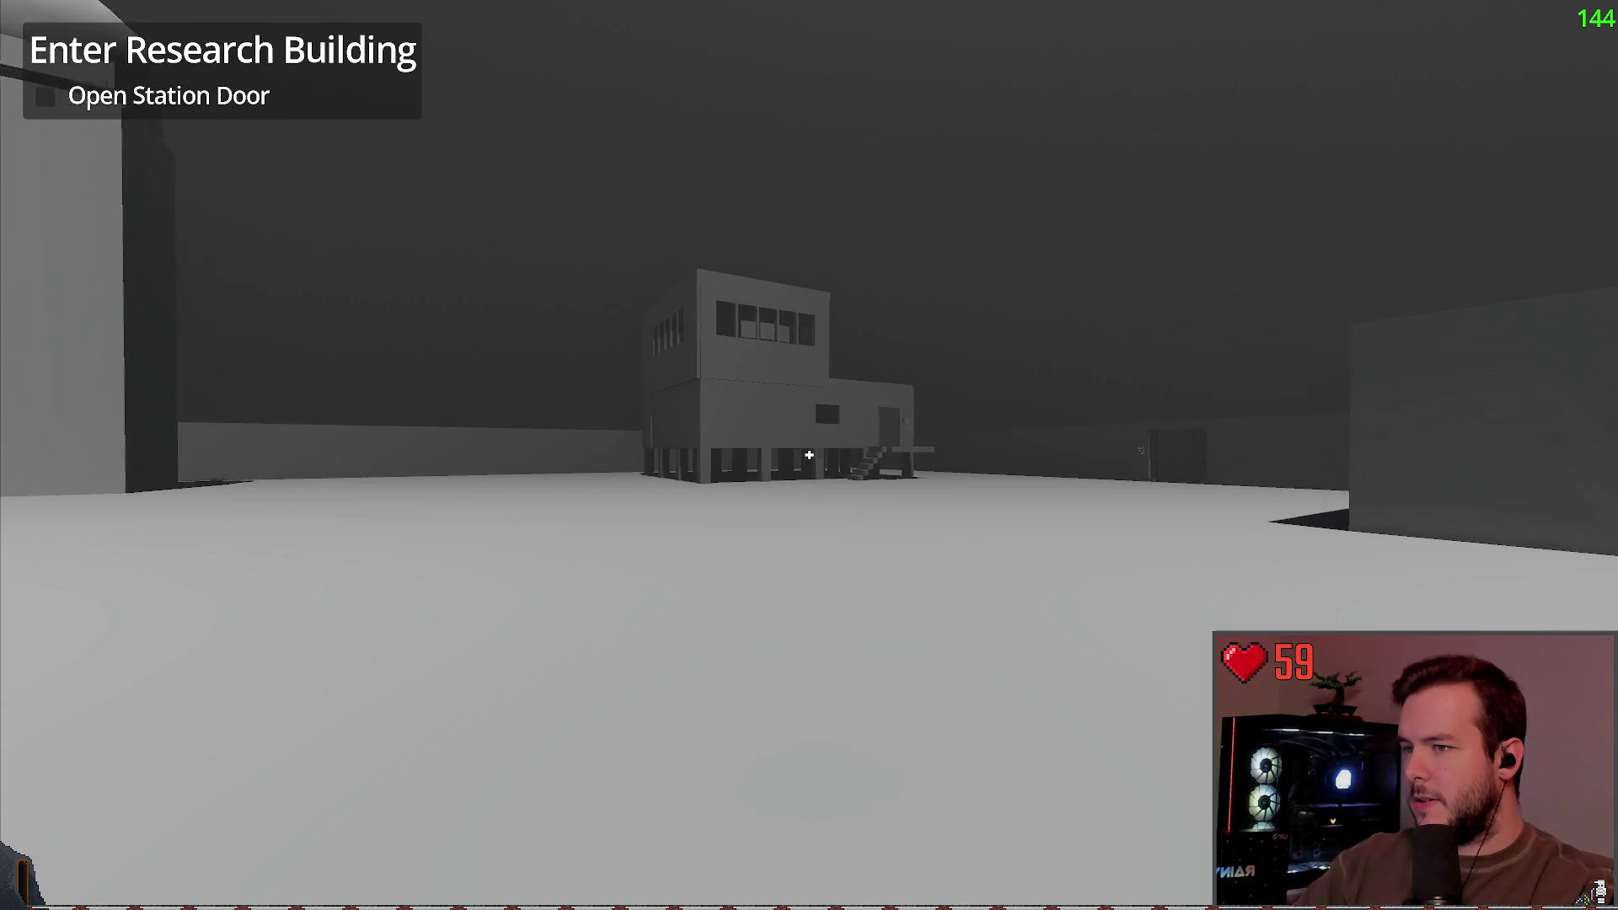
key("w")
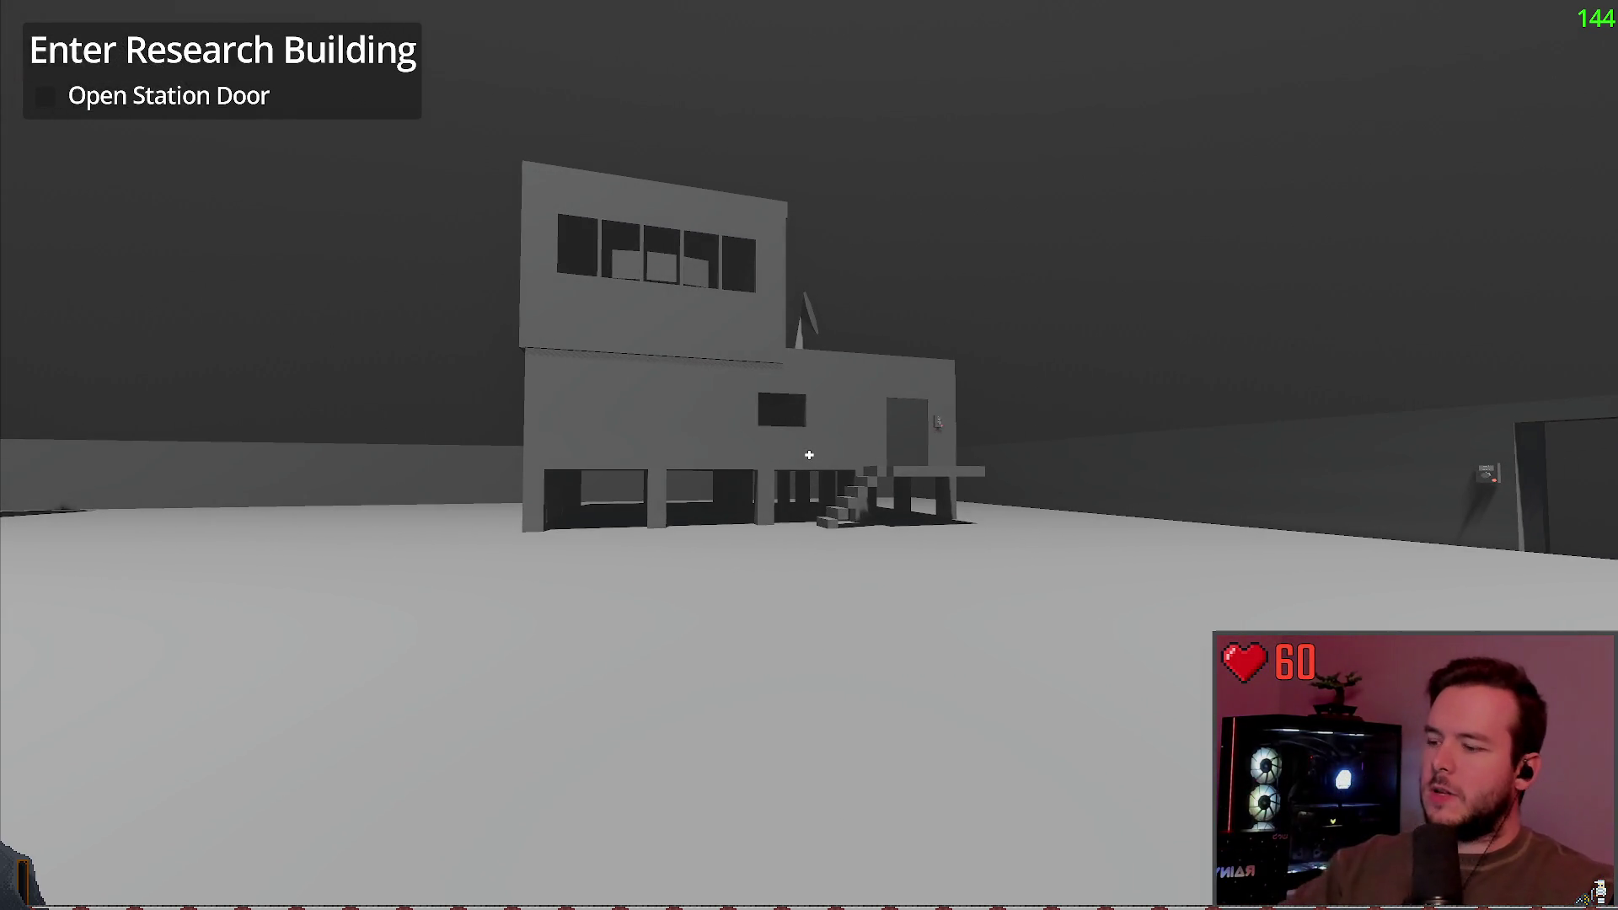
key("w")
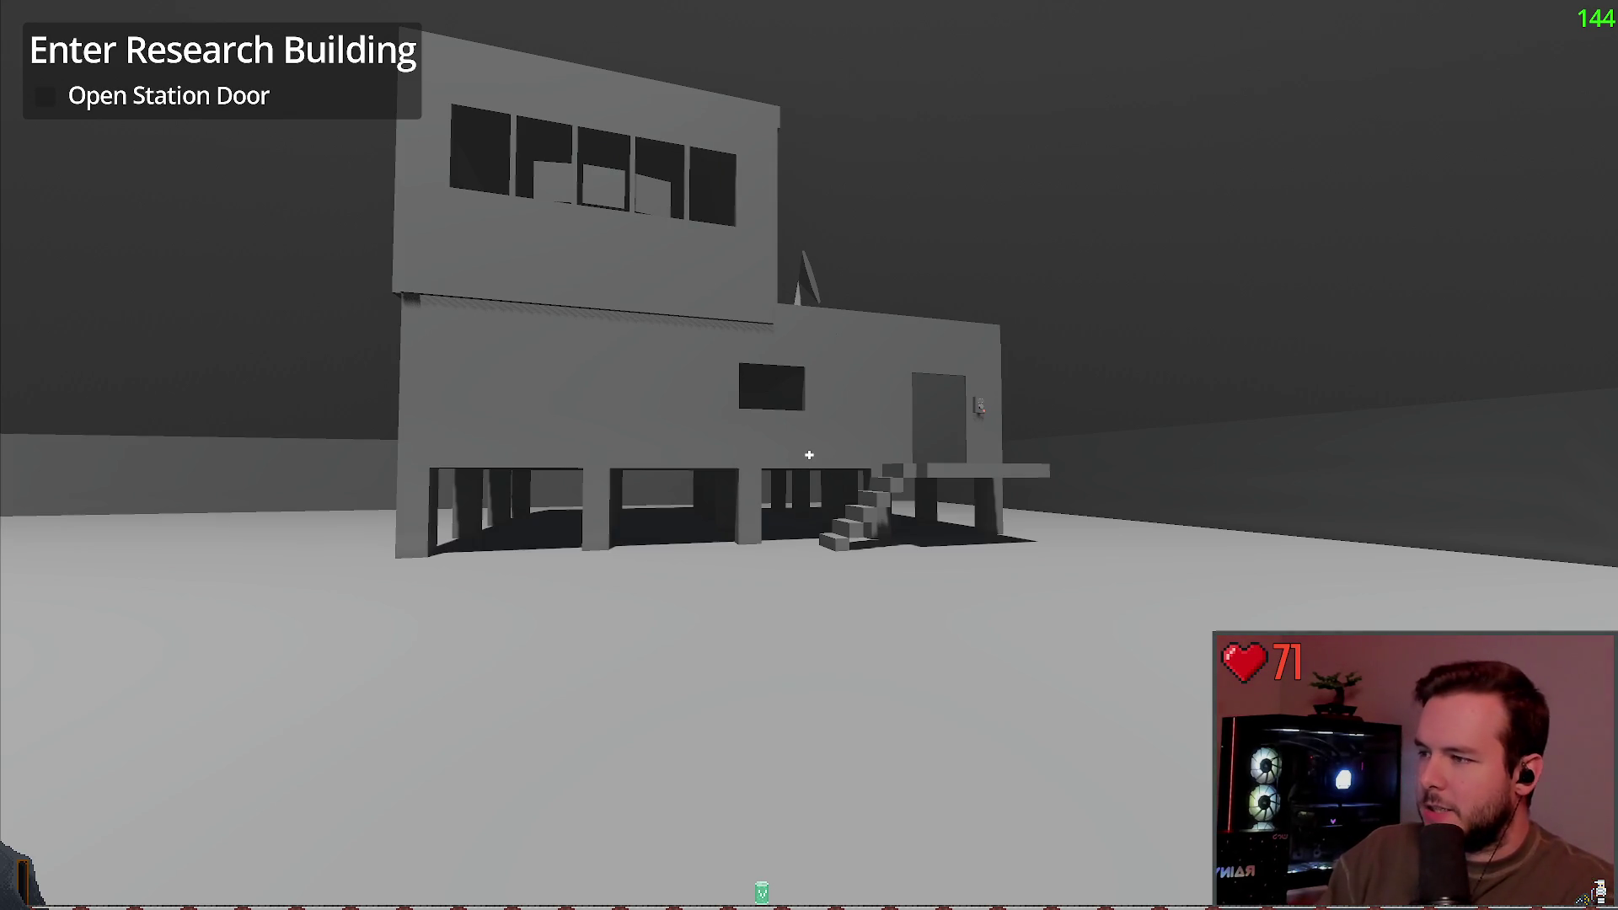
Step: Climb the front stairs and enter the research building to view its interior staircase
key("w")
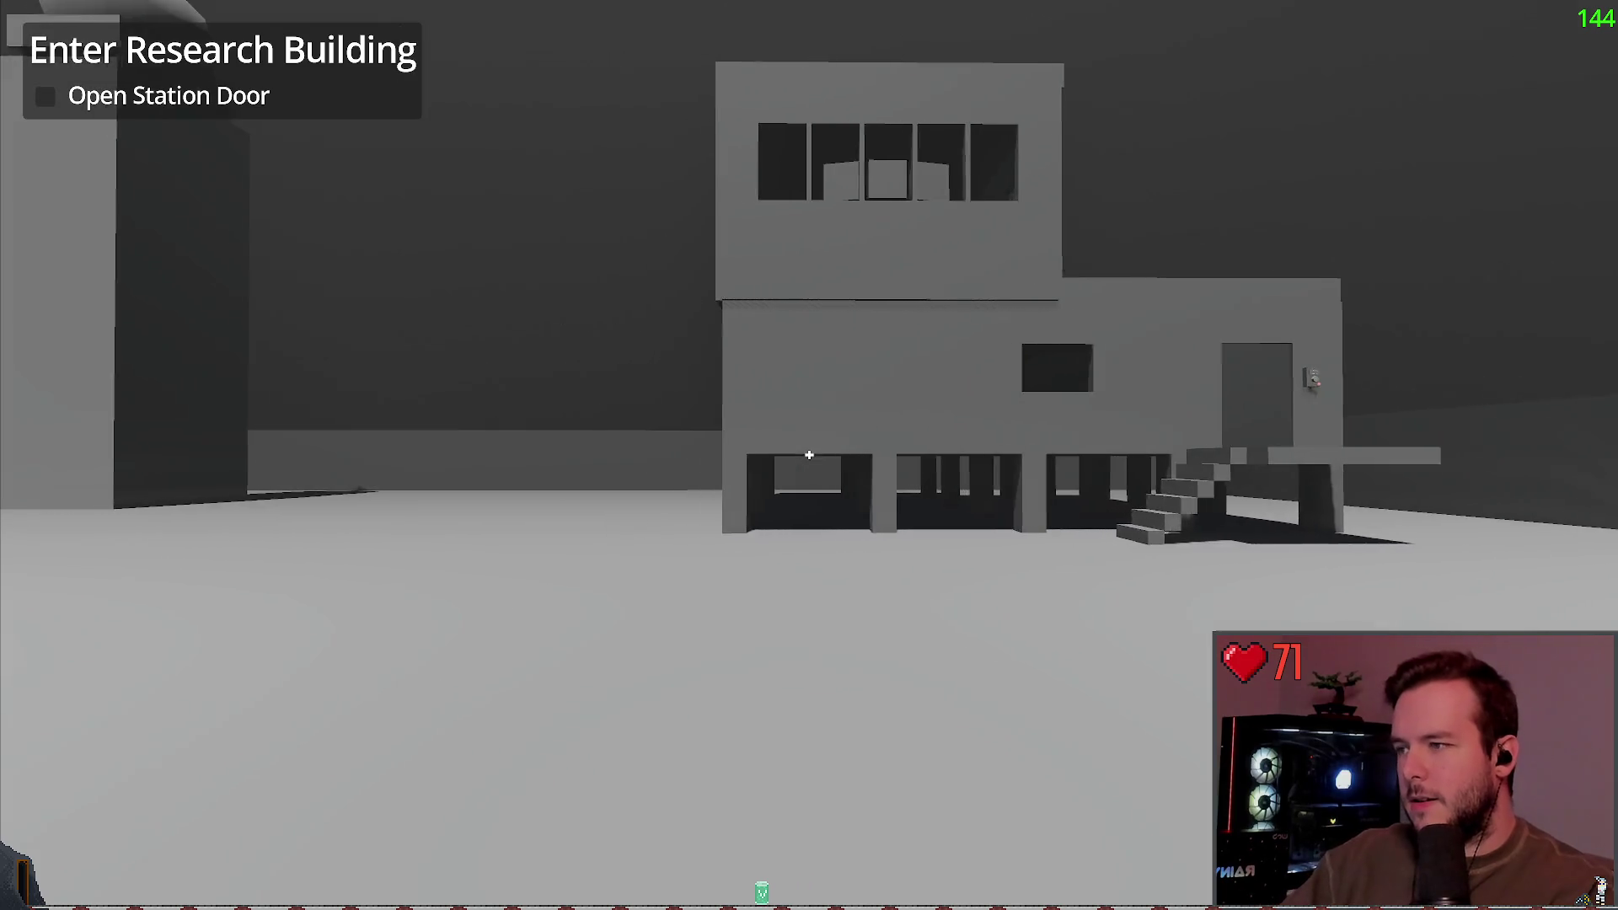
key("w")
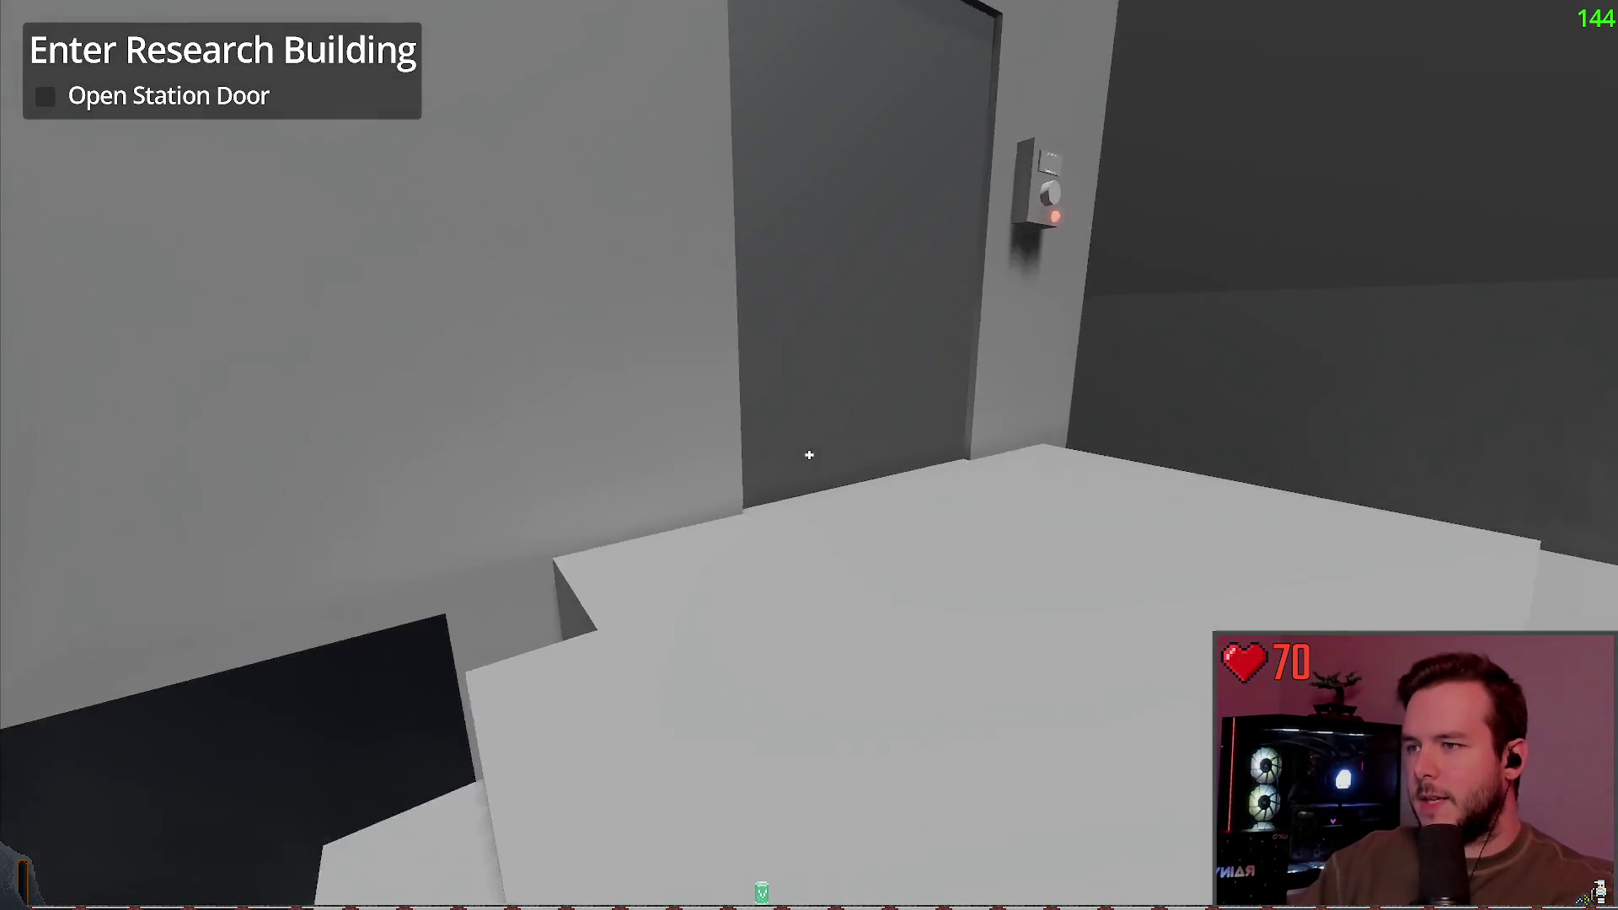
key("w")
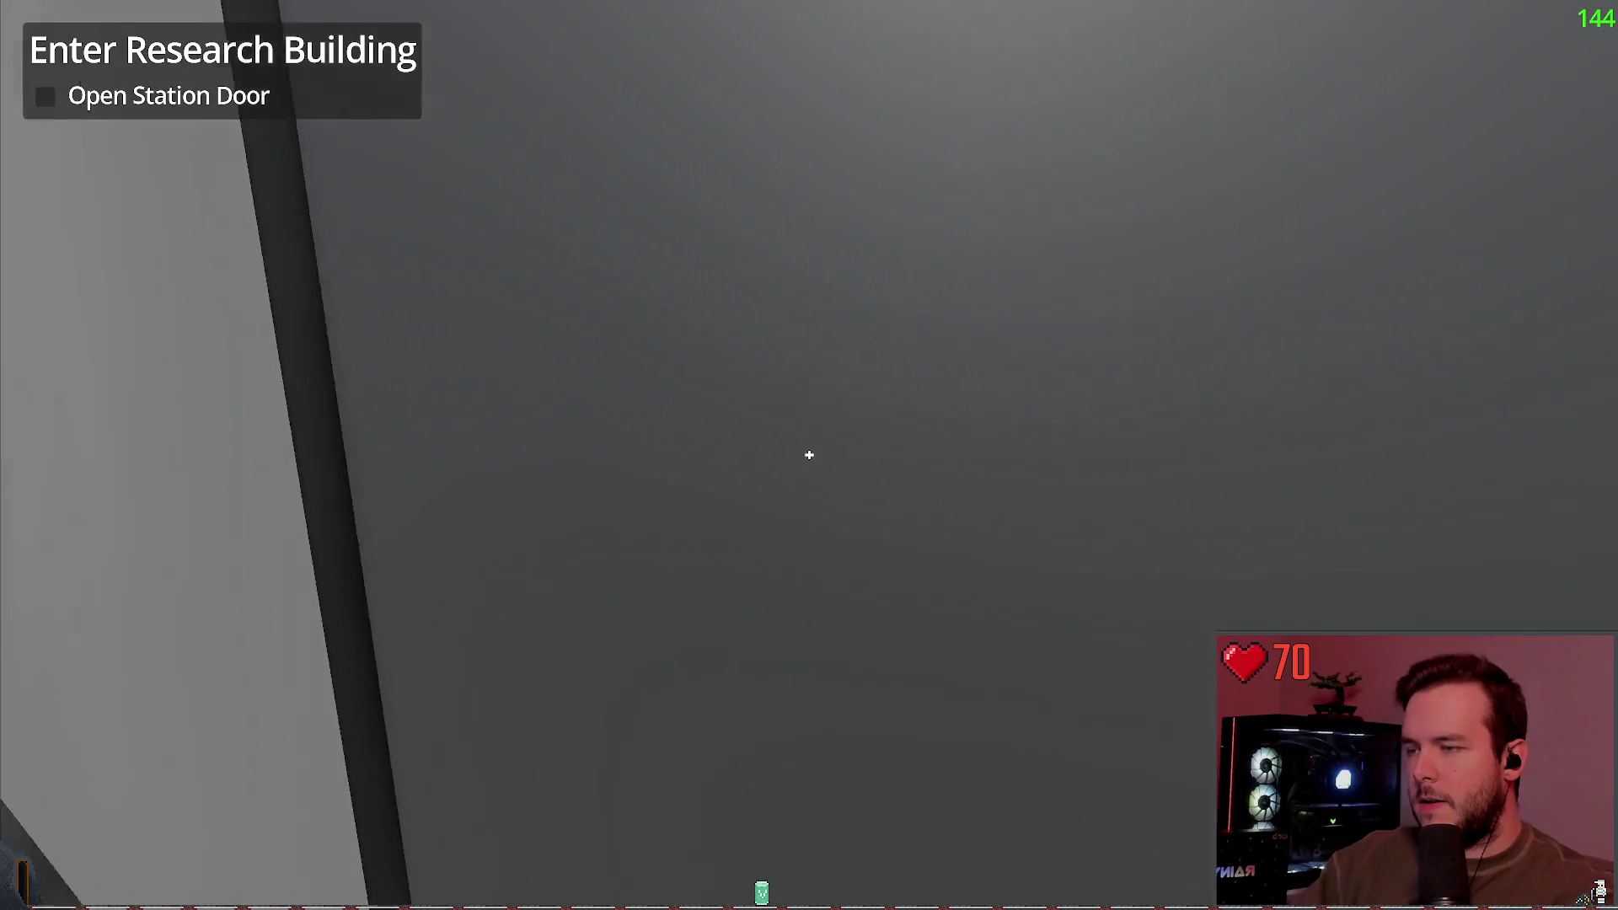
key("w")
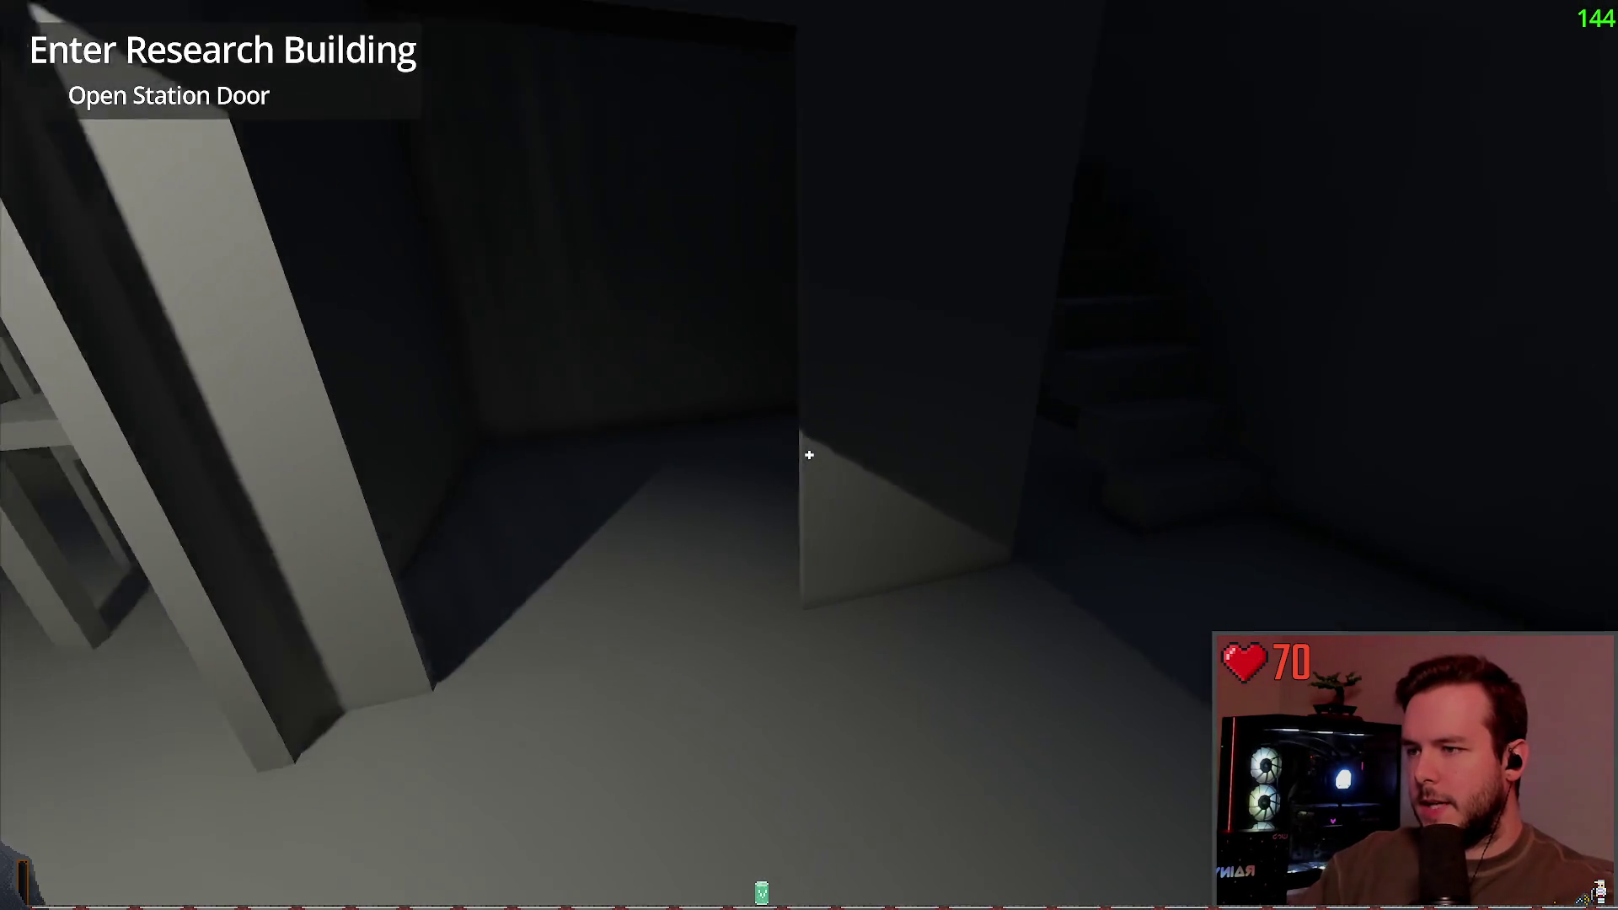
key("w")
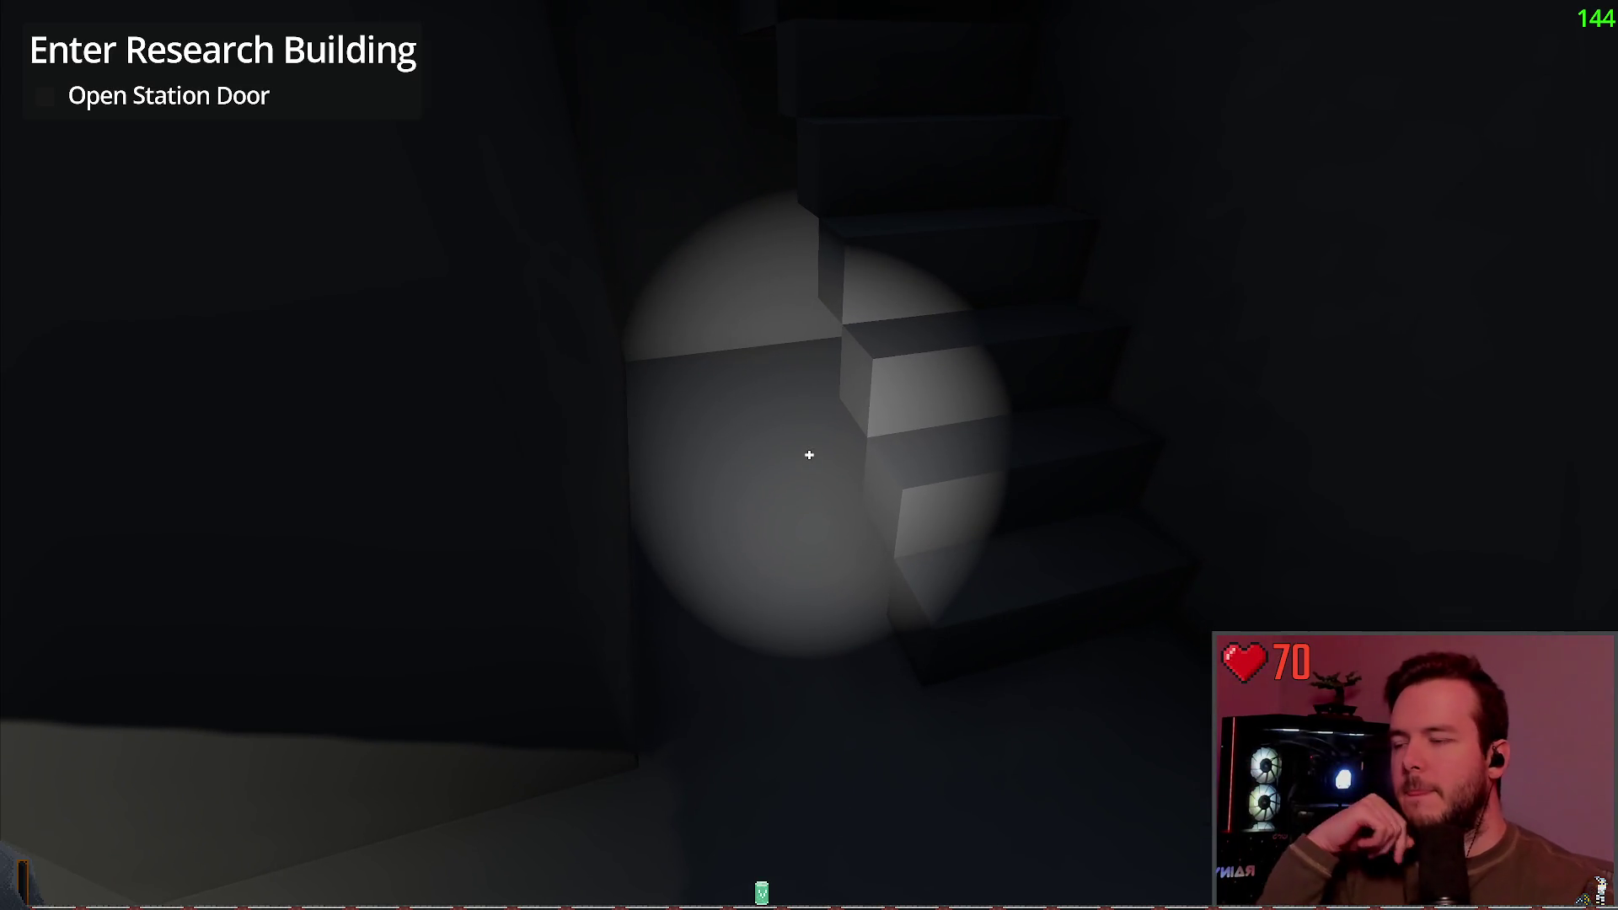
Step: Walk through the table room, exit, and back away beneath the raised floor
key("w")
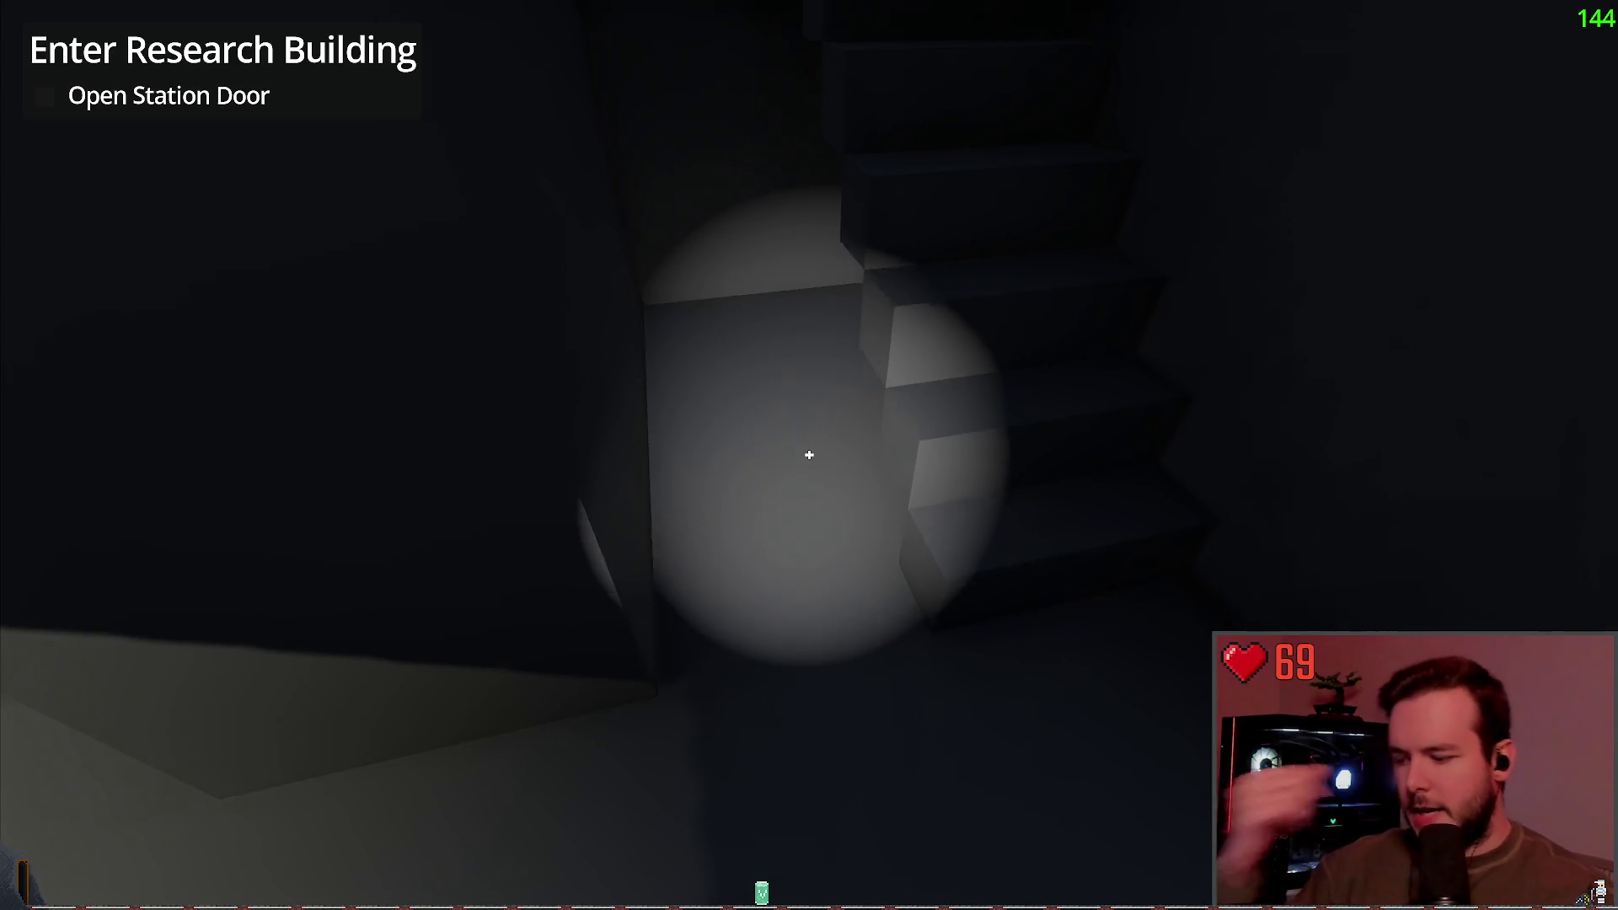
key("w")
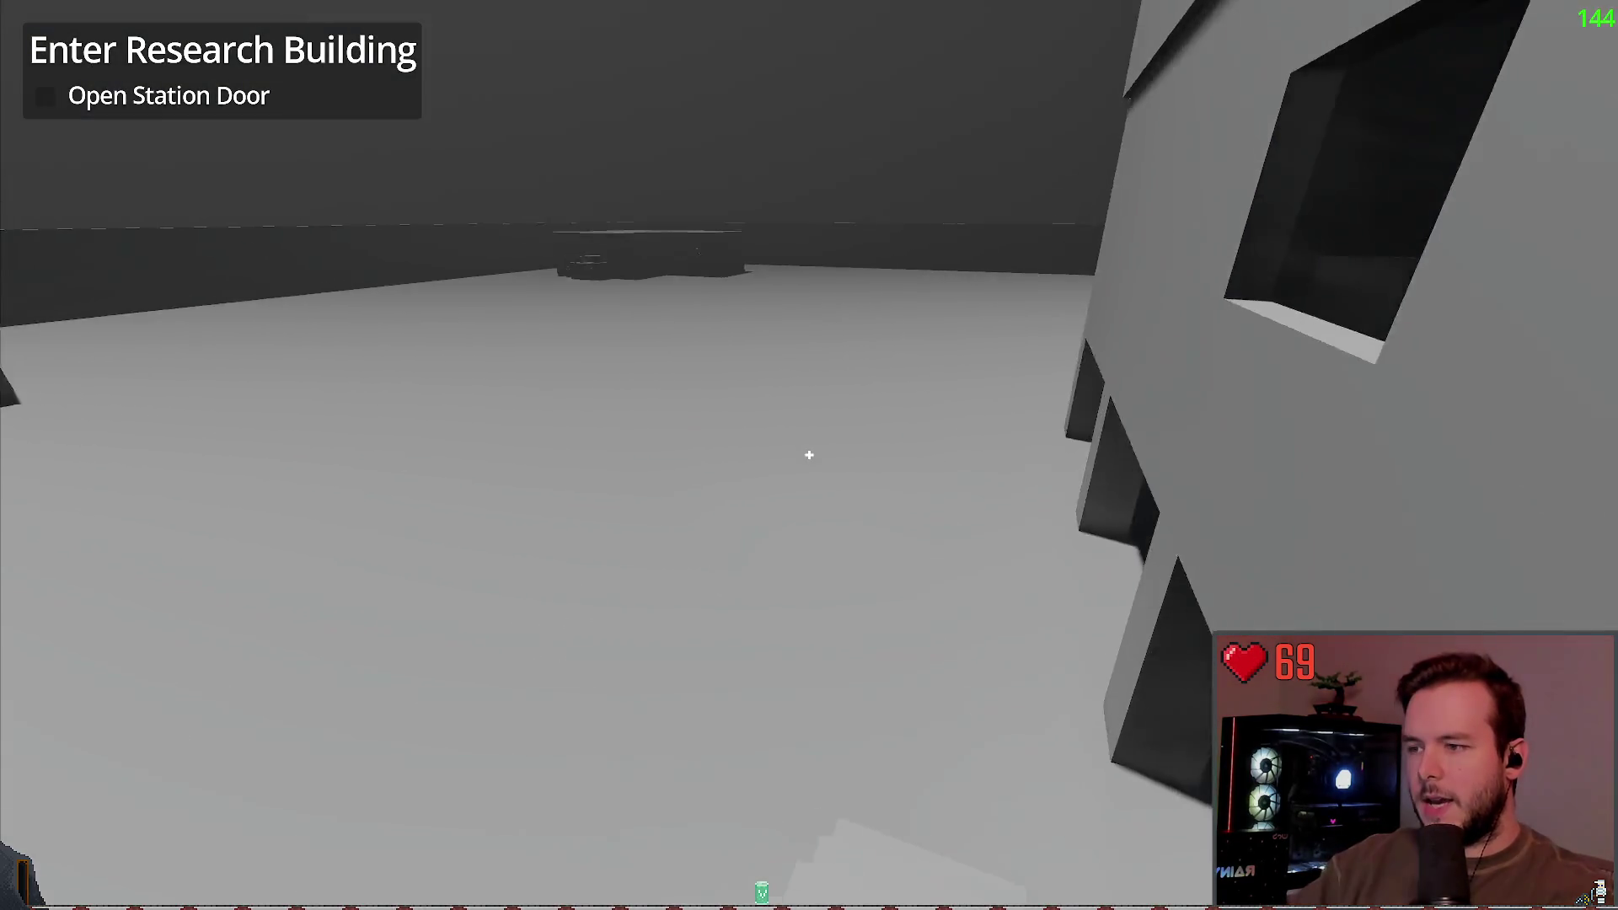
key("s")
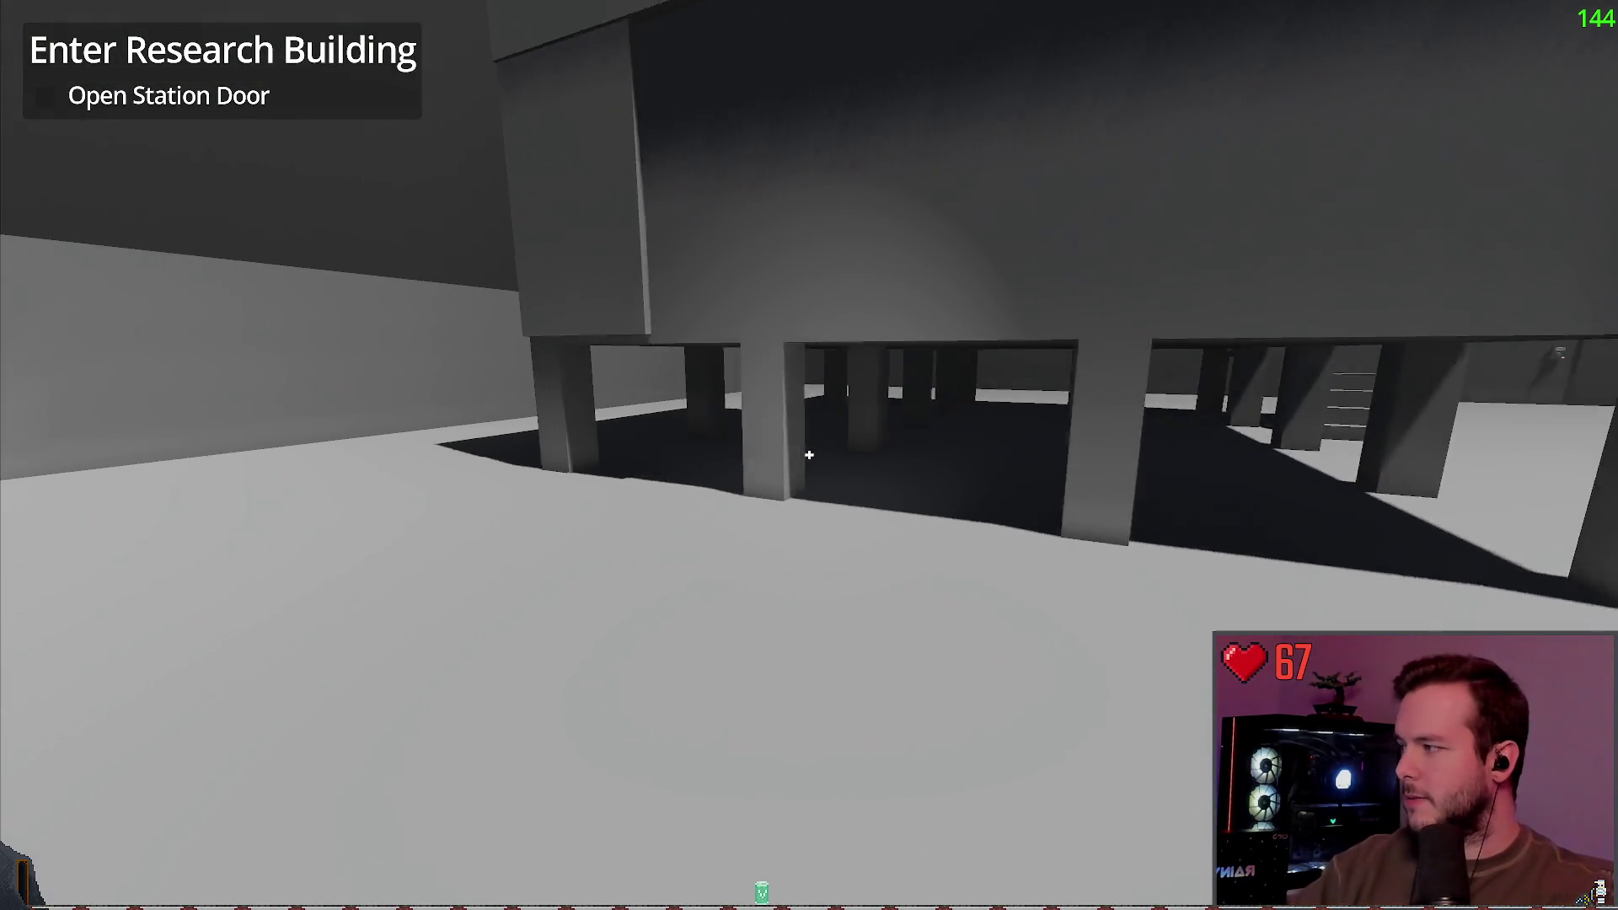
key("s")
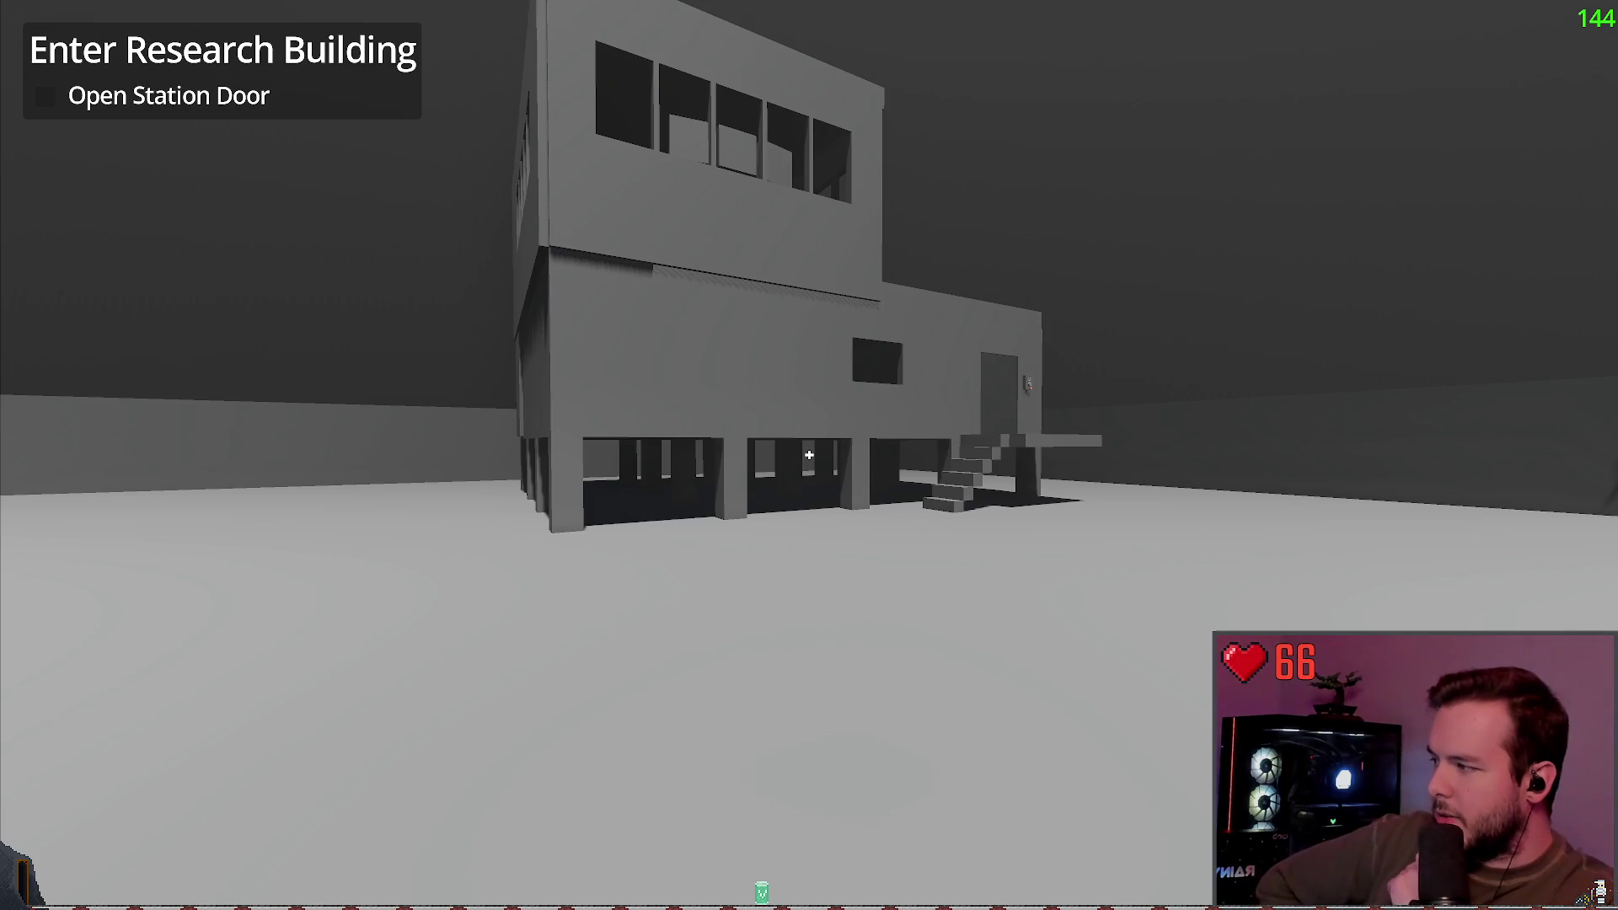
Step: Take in the whole research building, then face the dark perimeter walls and door
mouse_move(809, 455)
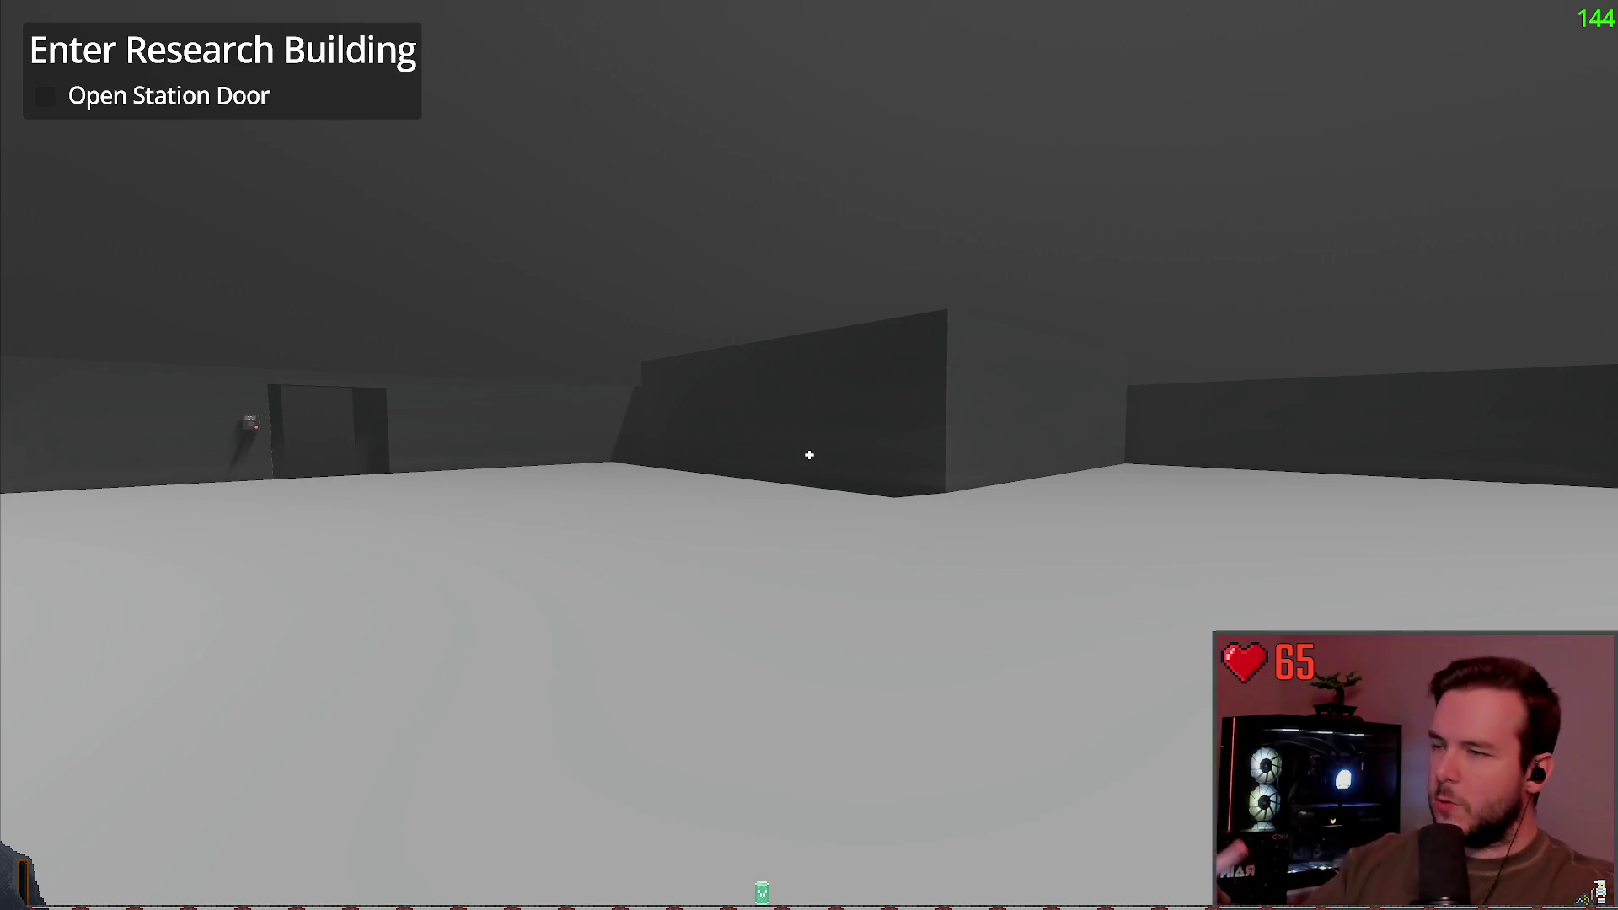
Step: Go through the keypad station door to the 'I'm a snowmobile' block and head back out
key("w")
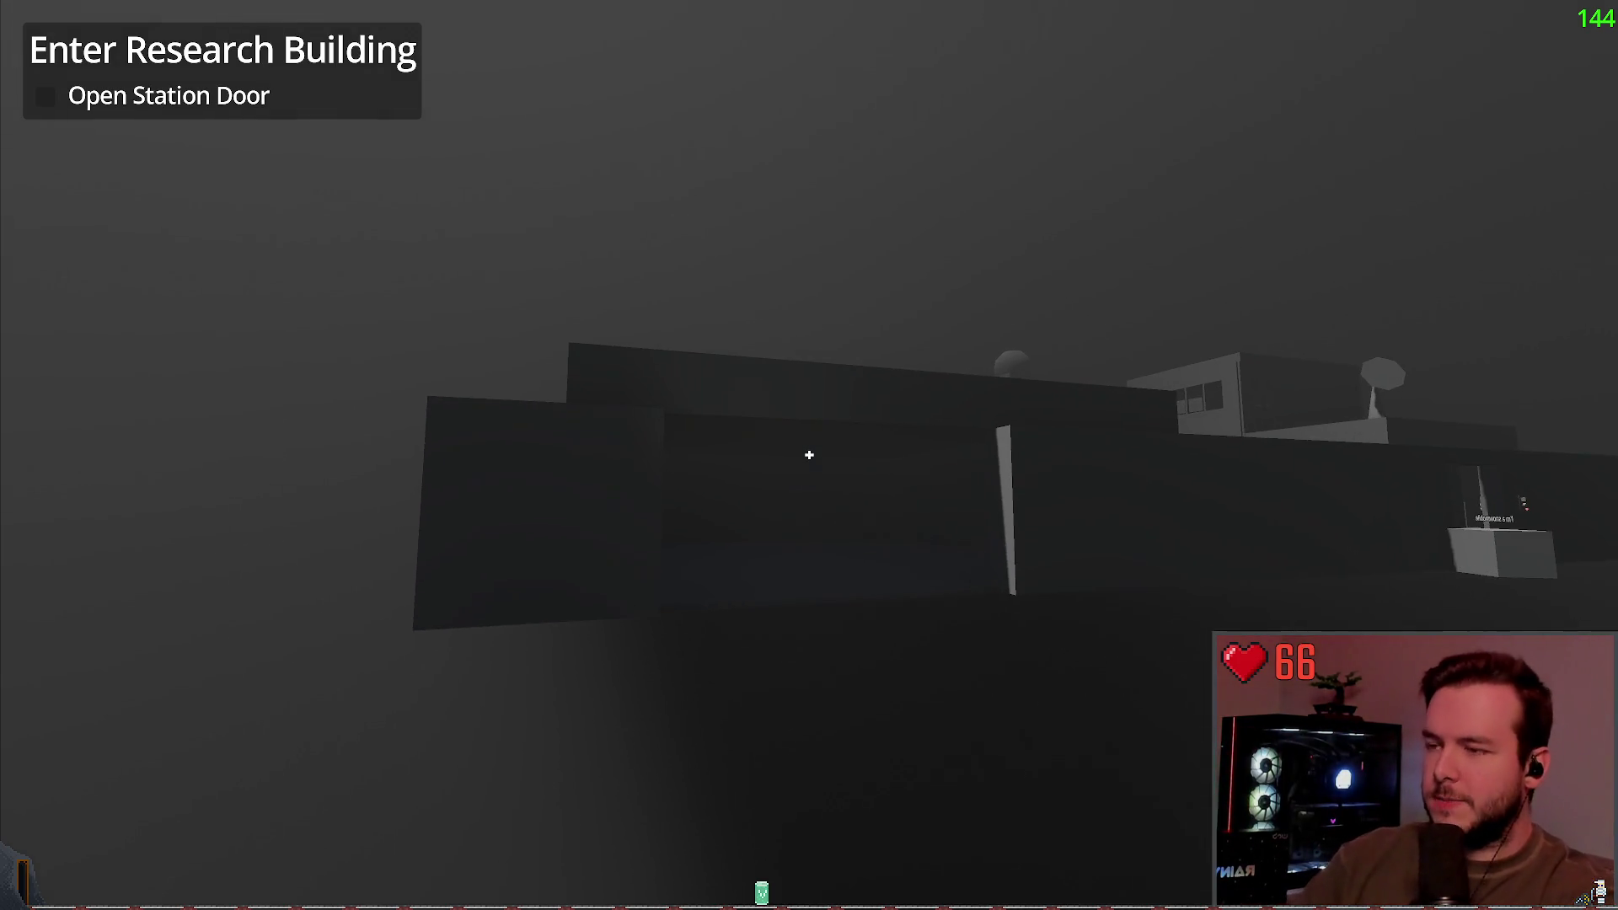
key("w")
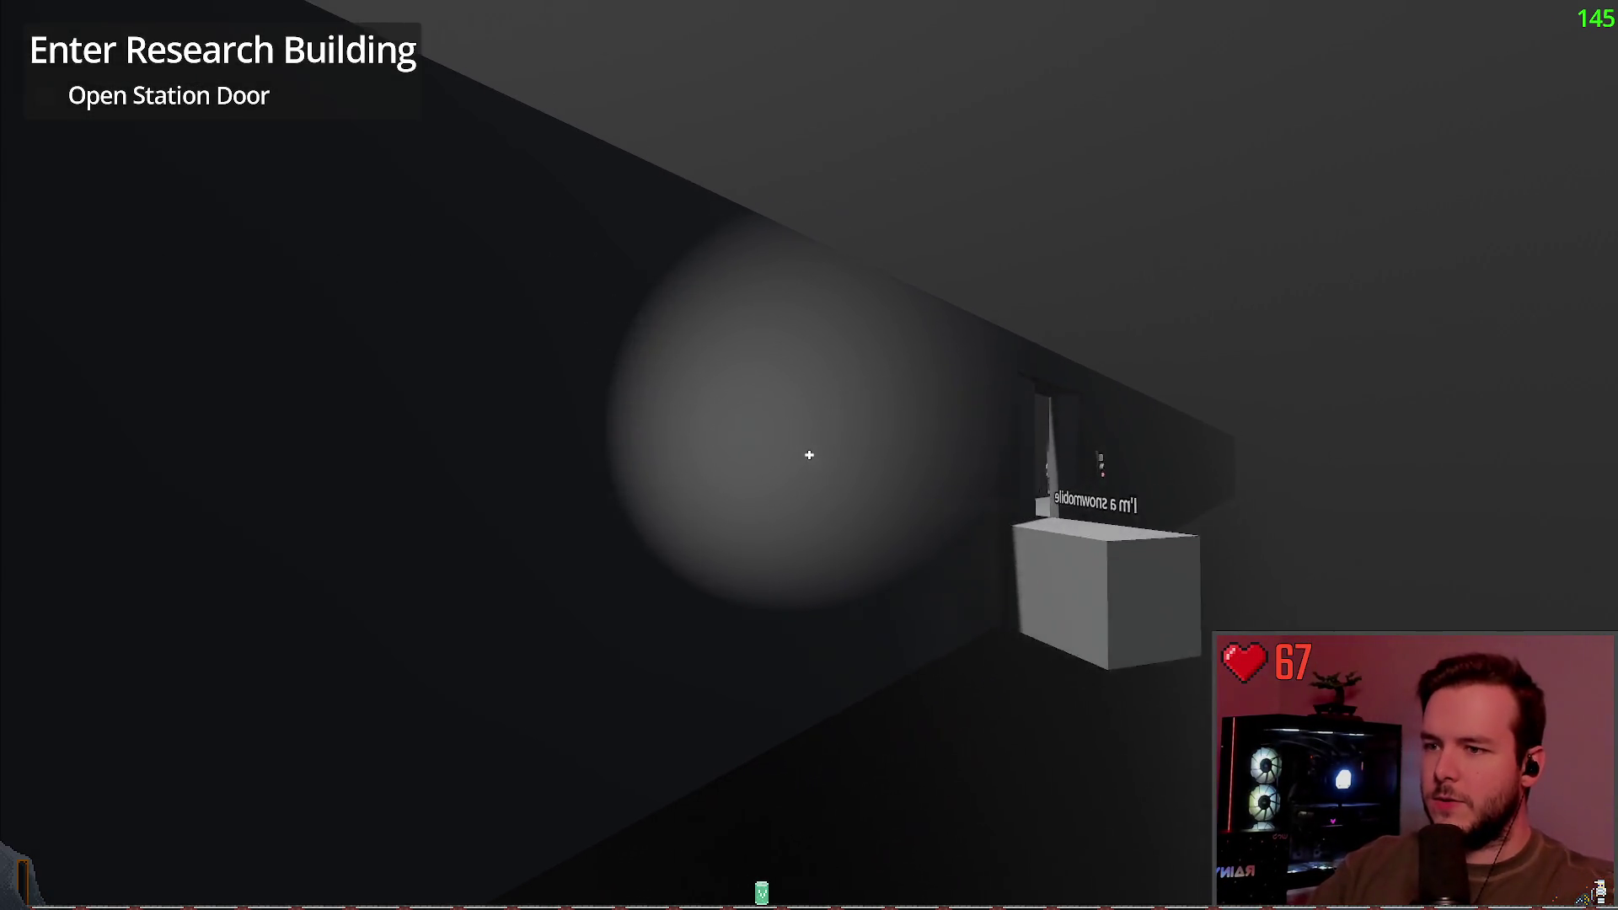
key("w")
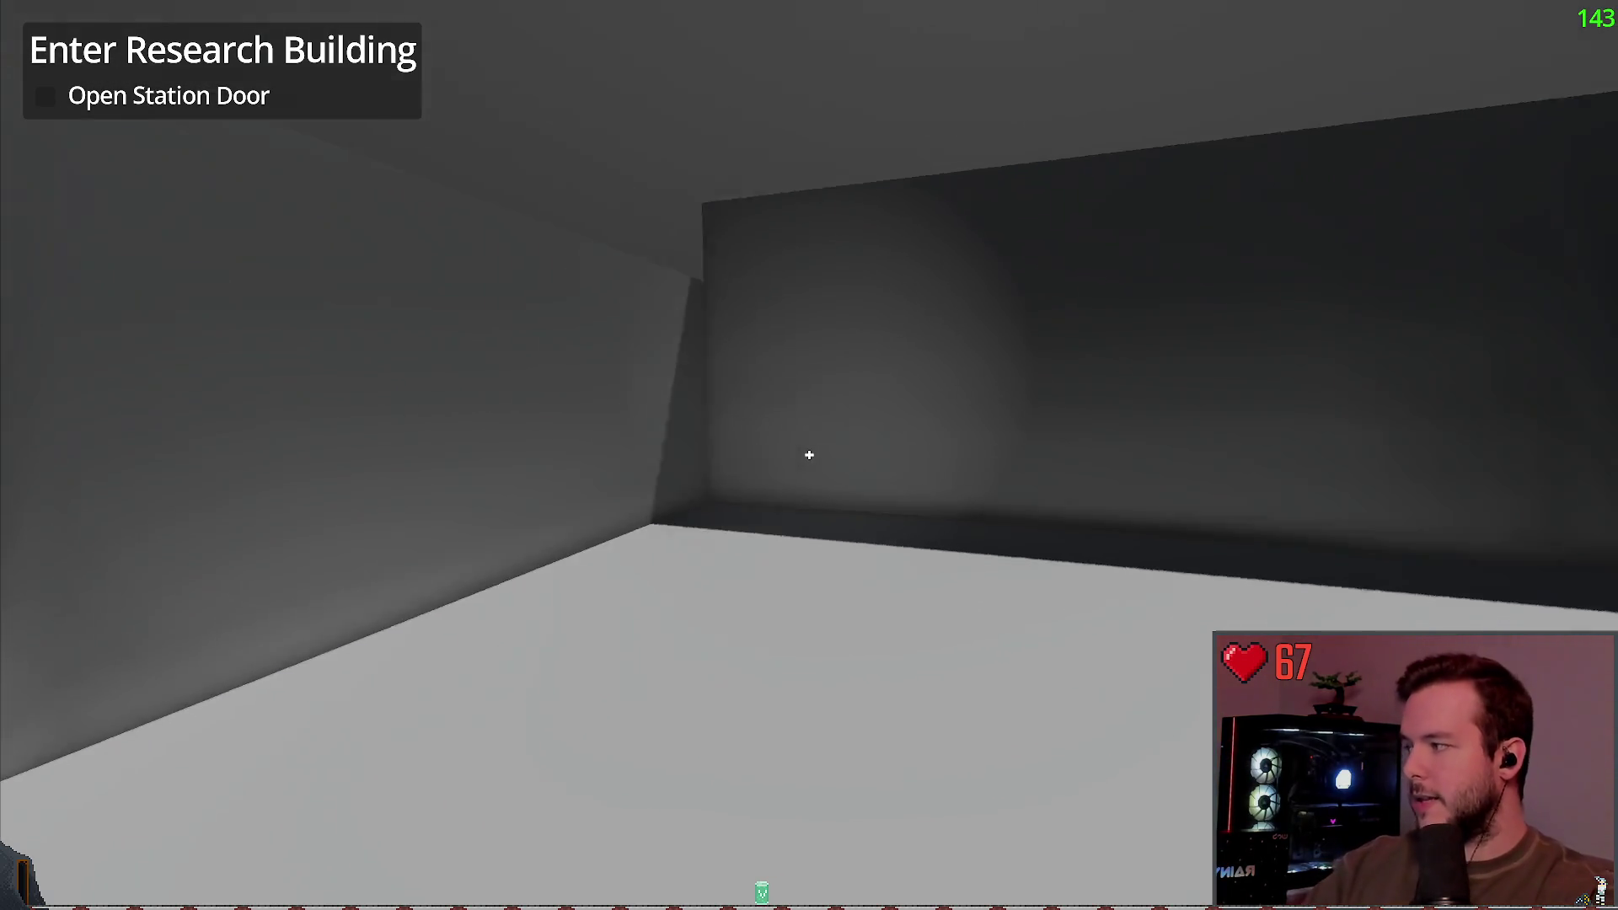
key("w")
key("w")
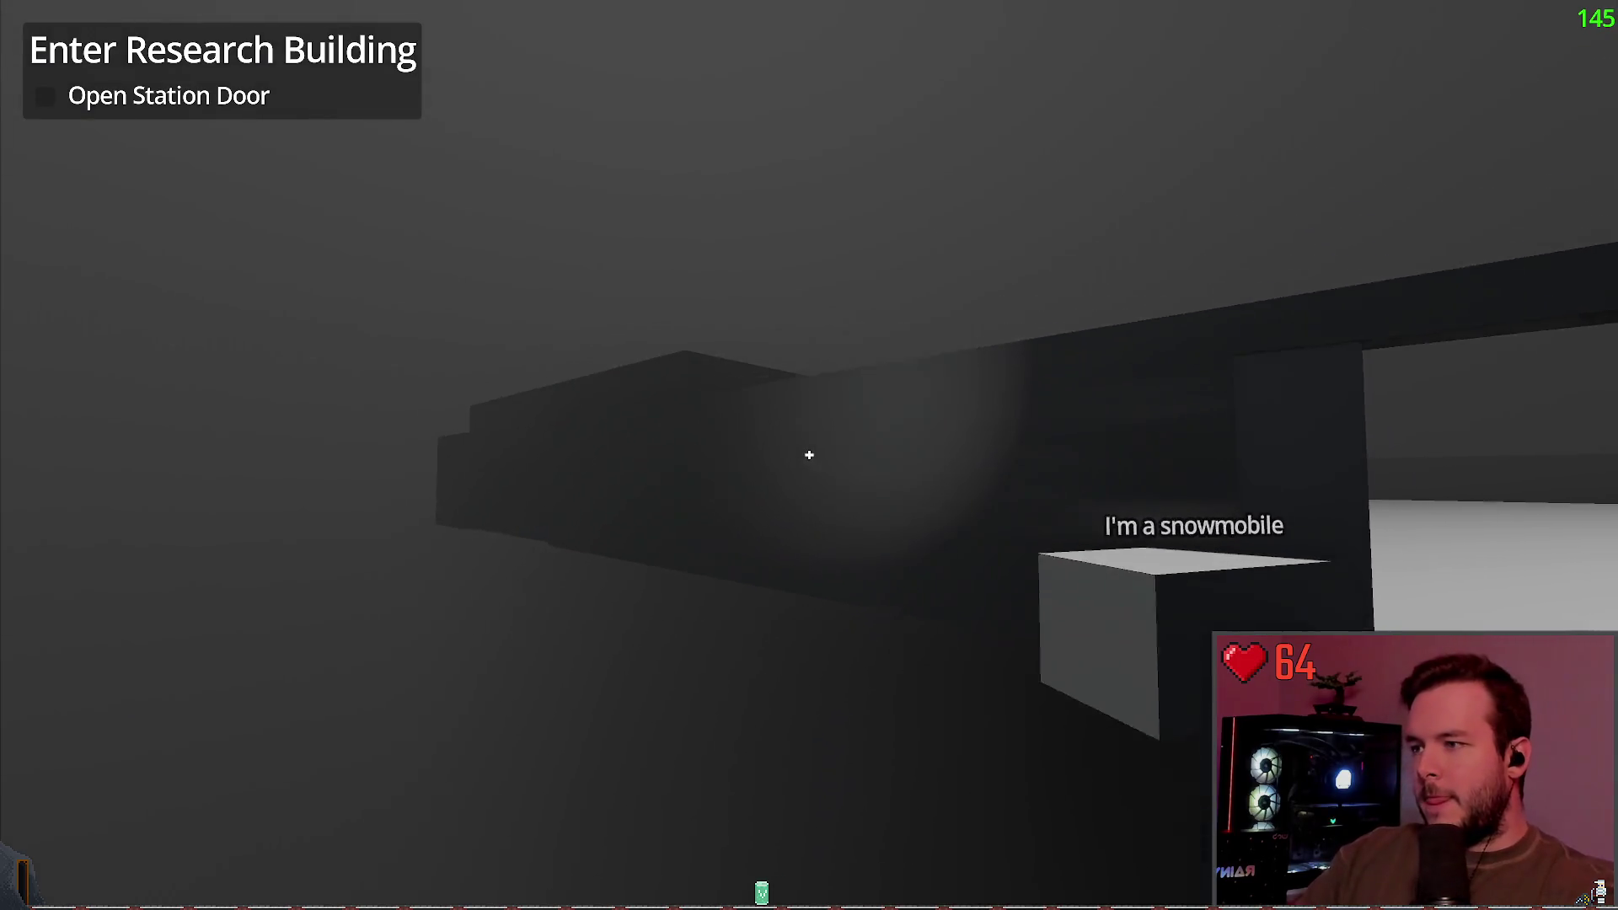
key("w")
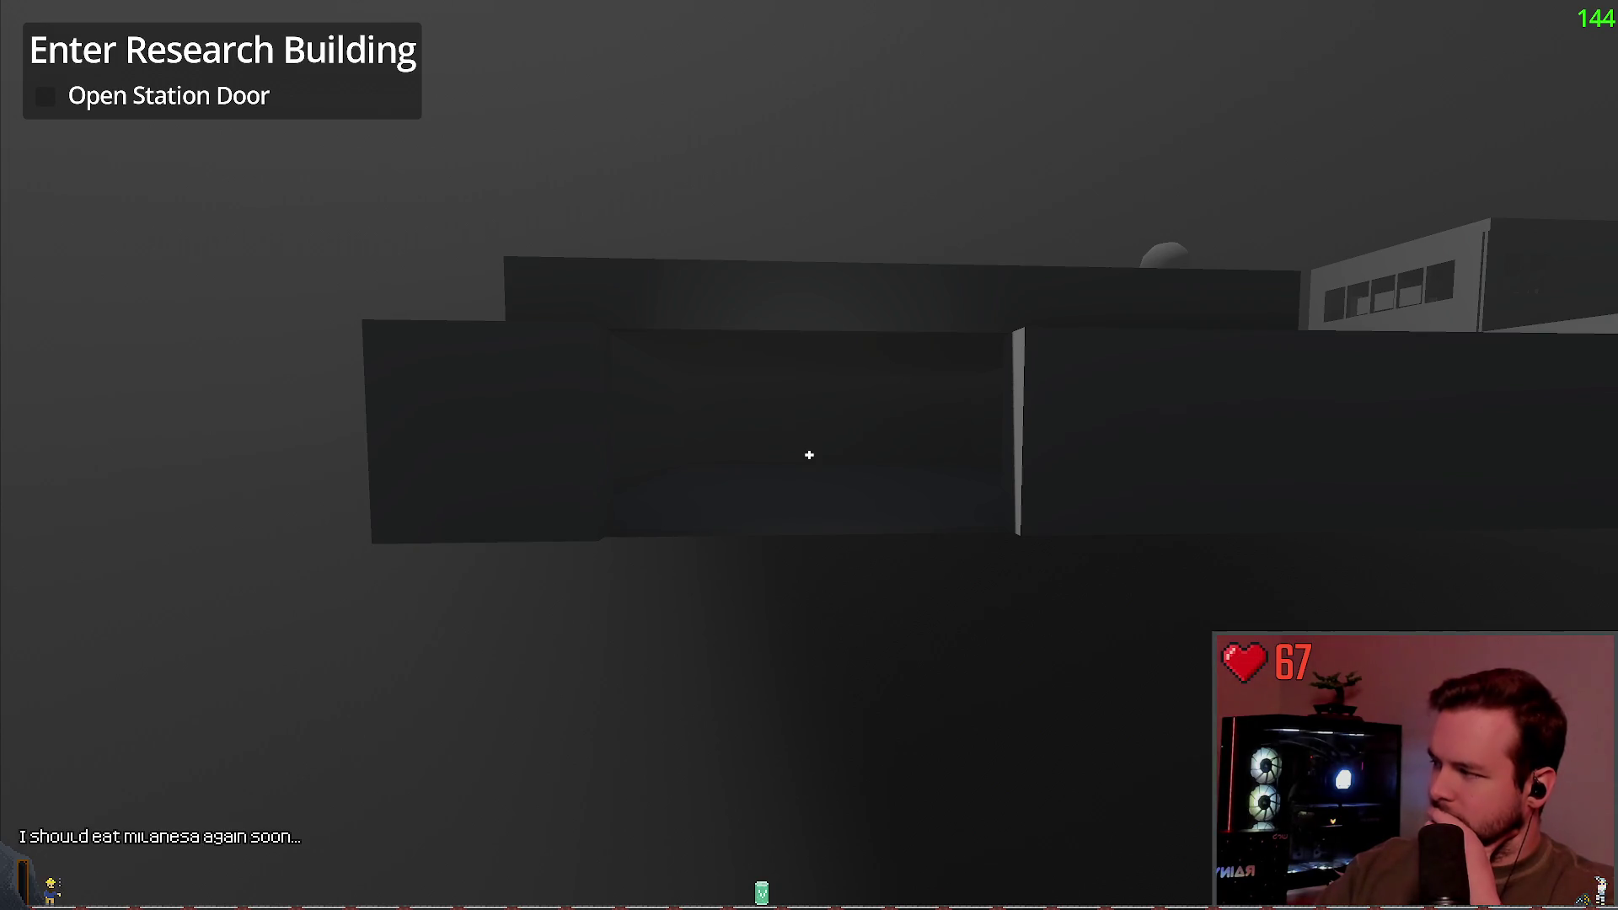
key("d")
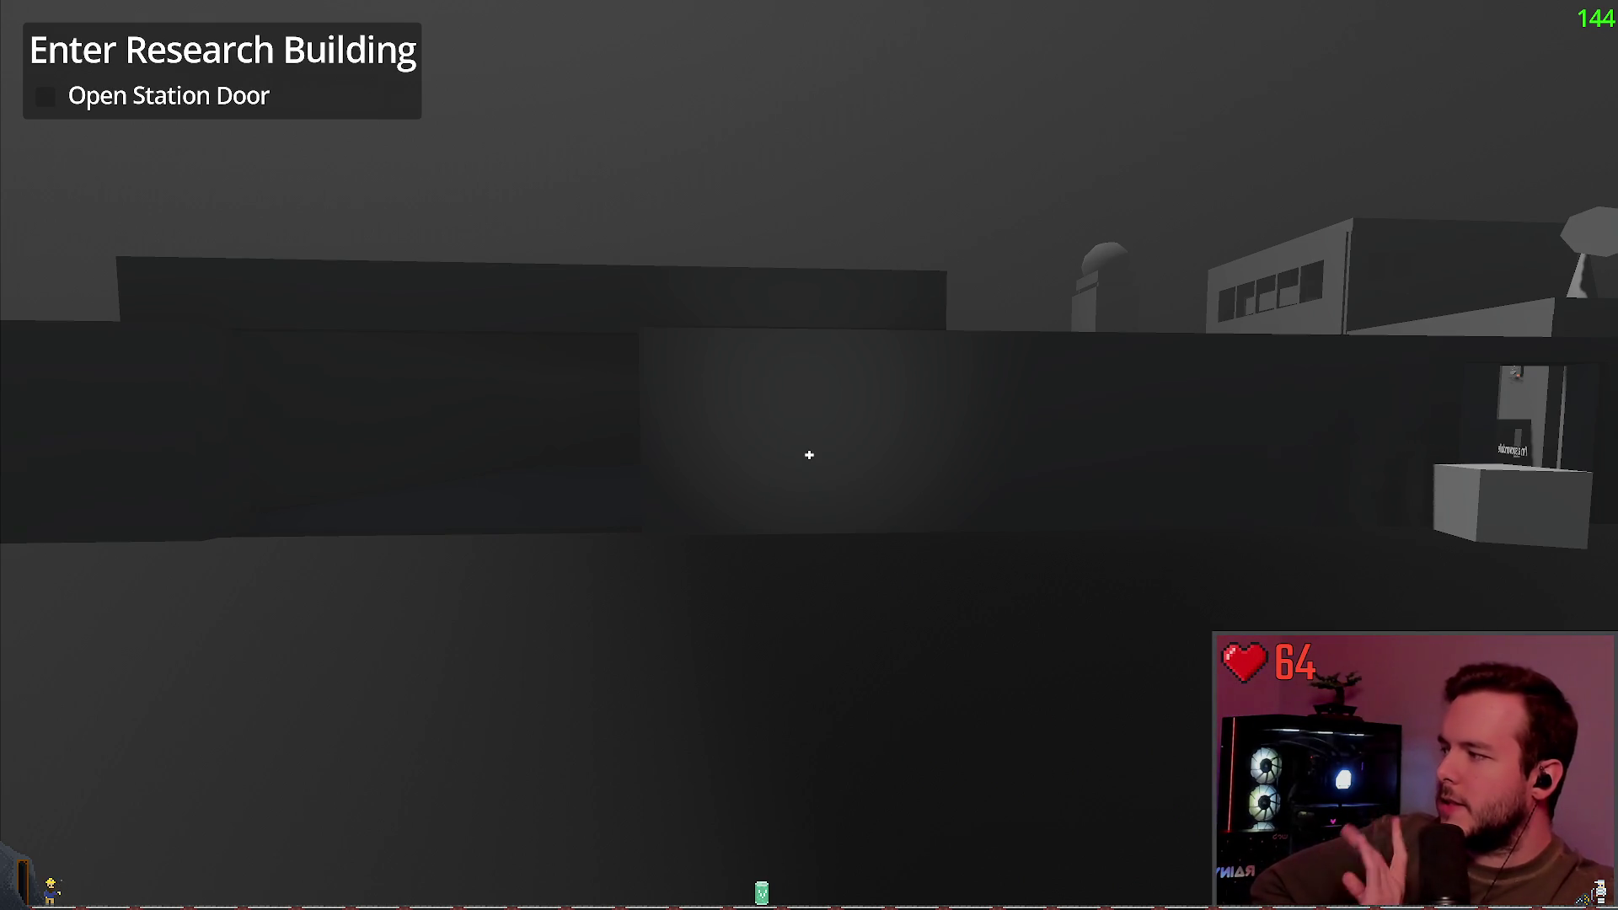
Step: Walk into the dark vehicle-bay corridor and back out, then switch to the Obsidian layout
key("w")
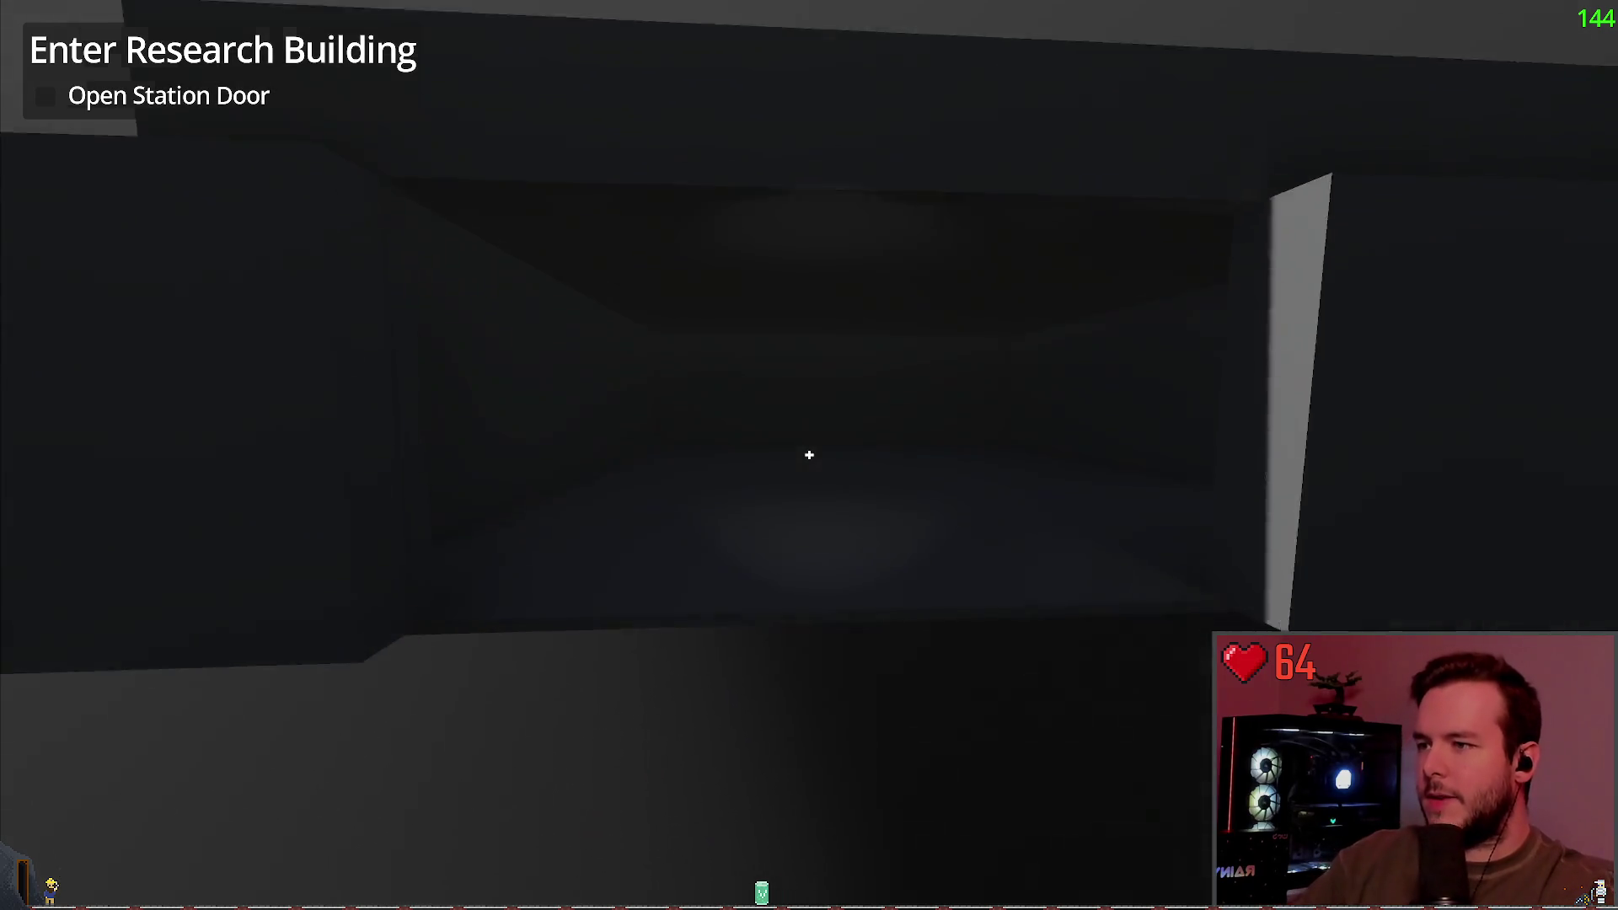
key("w")
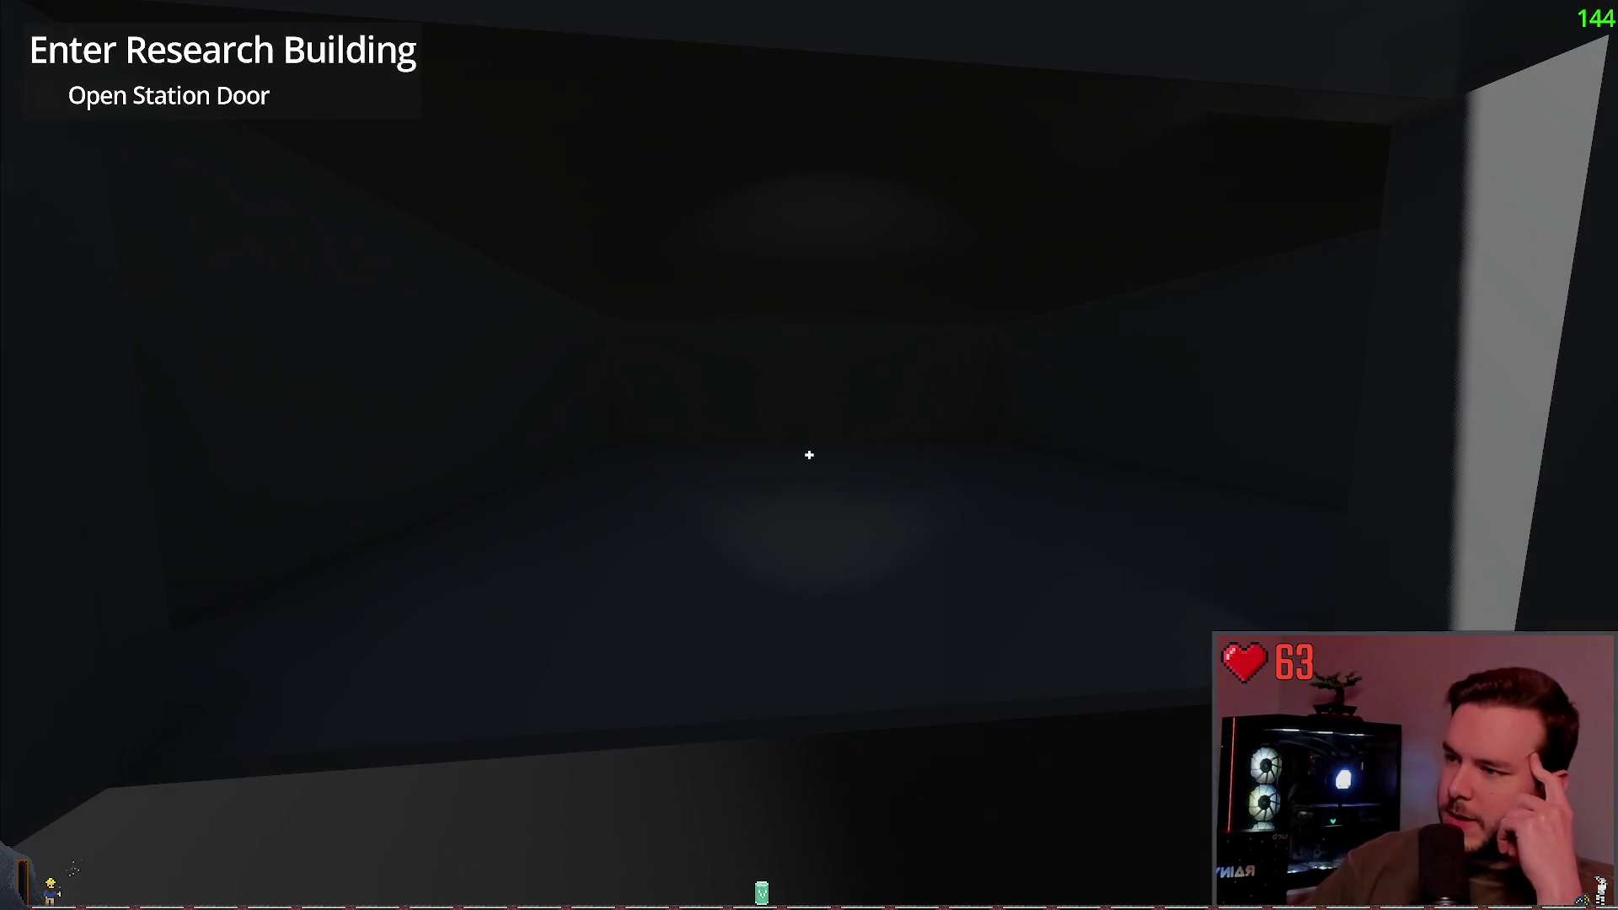
key("s")
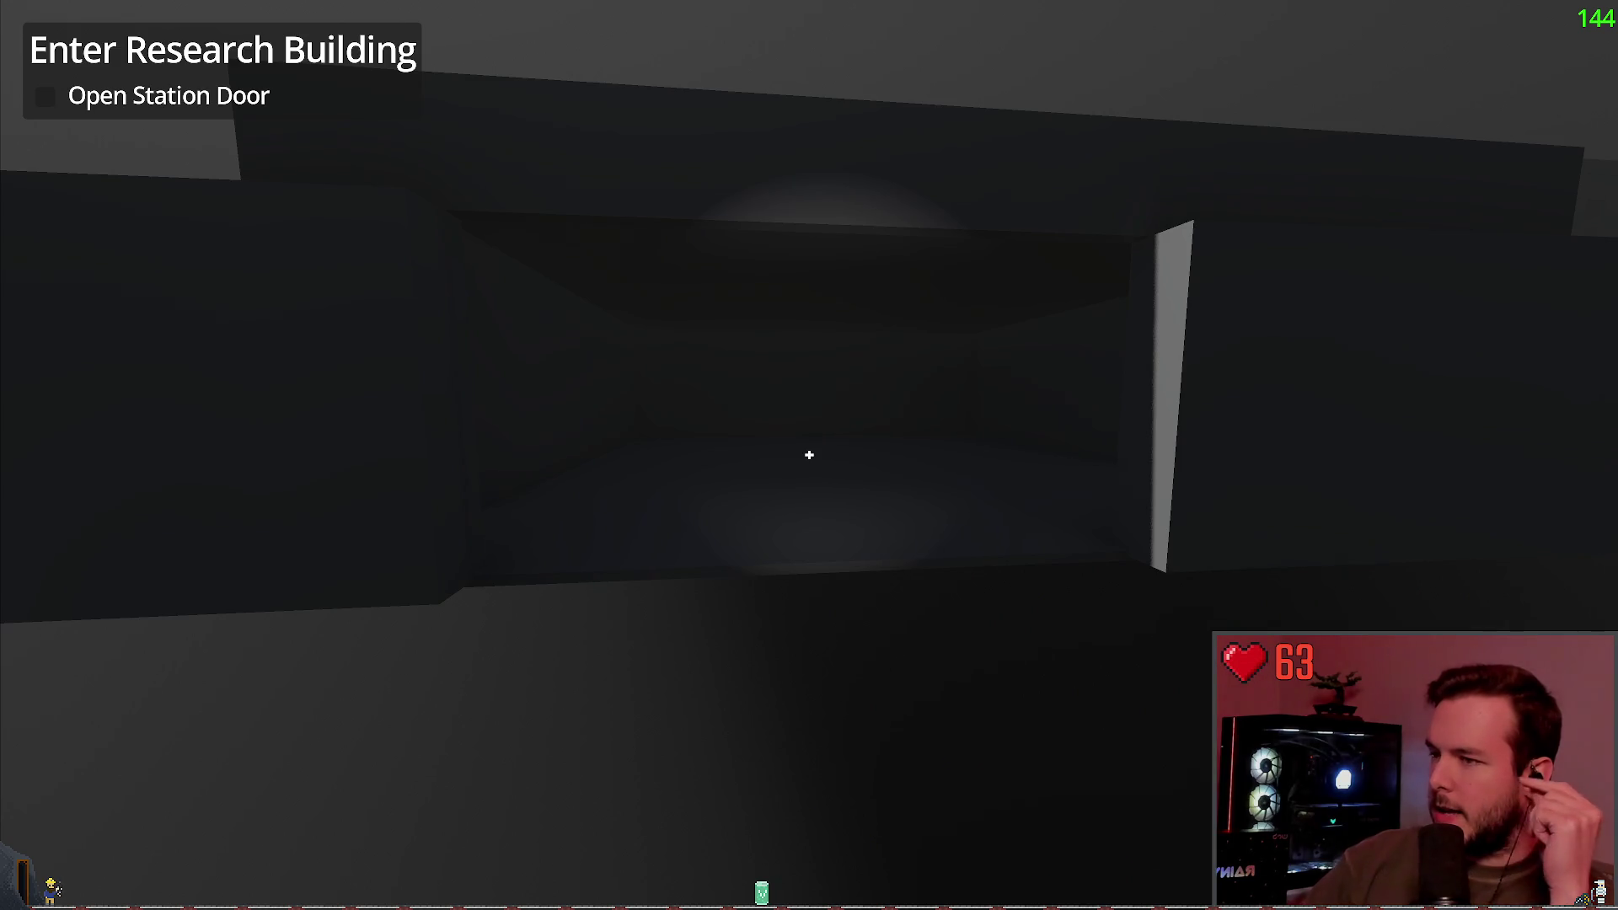
key("s")
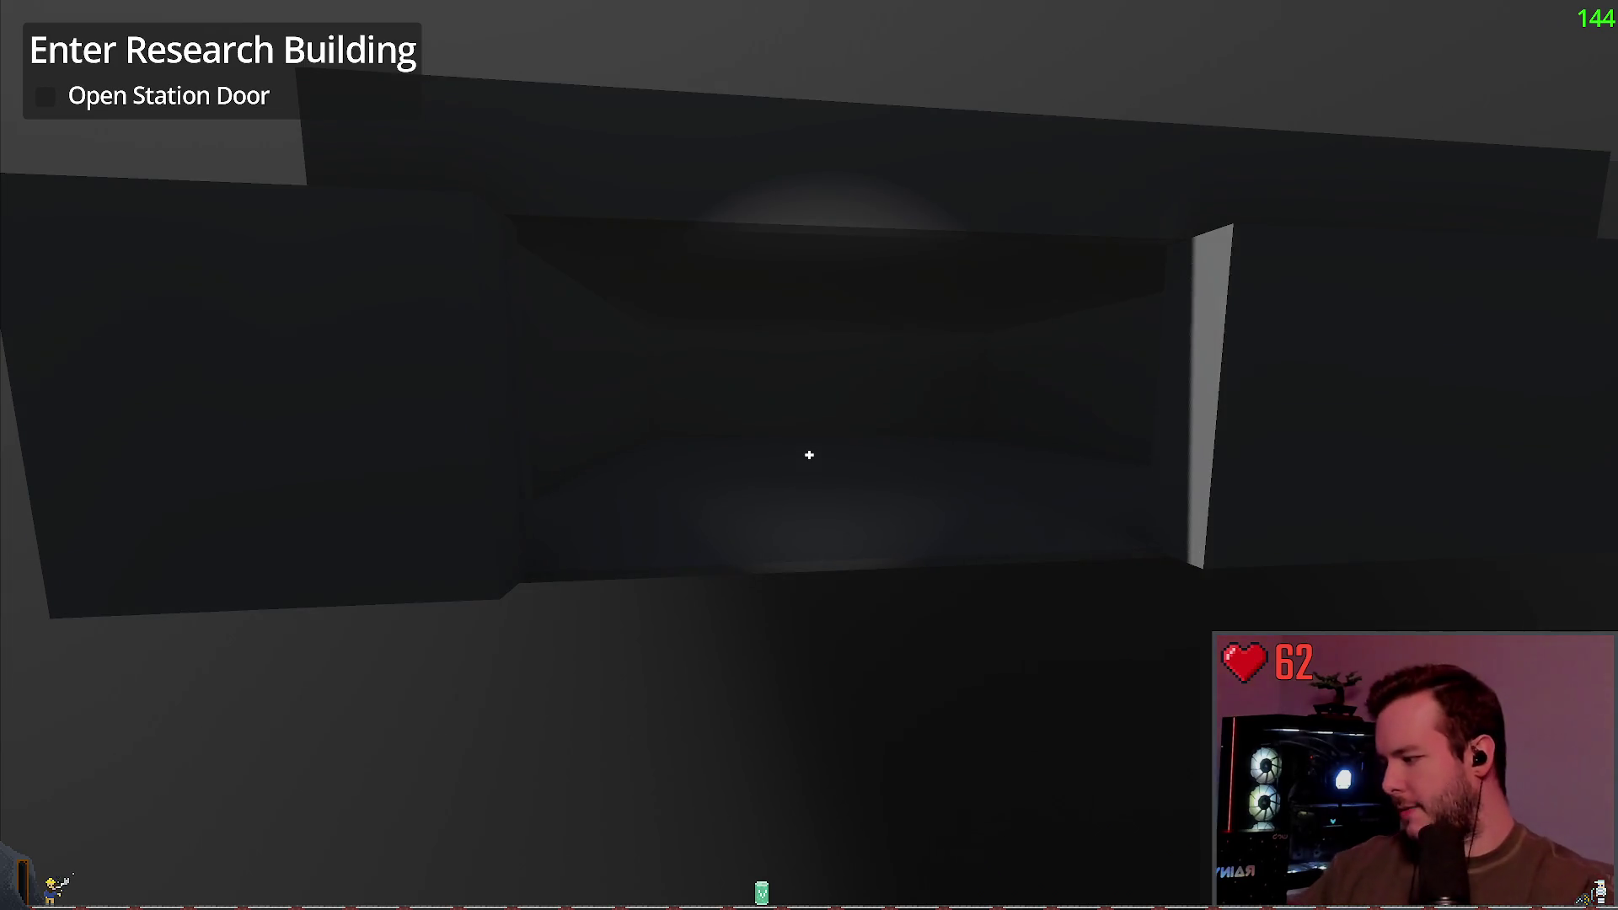
key("alt+Tab")
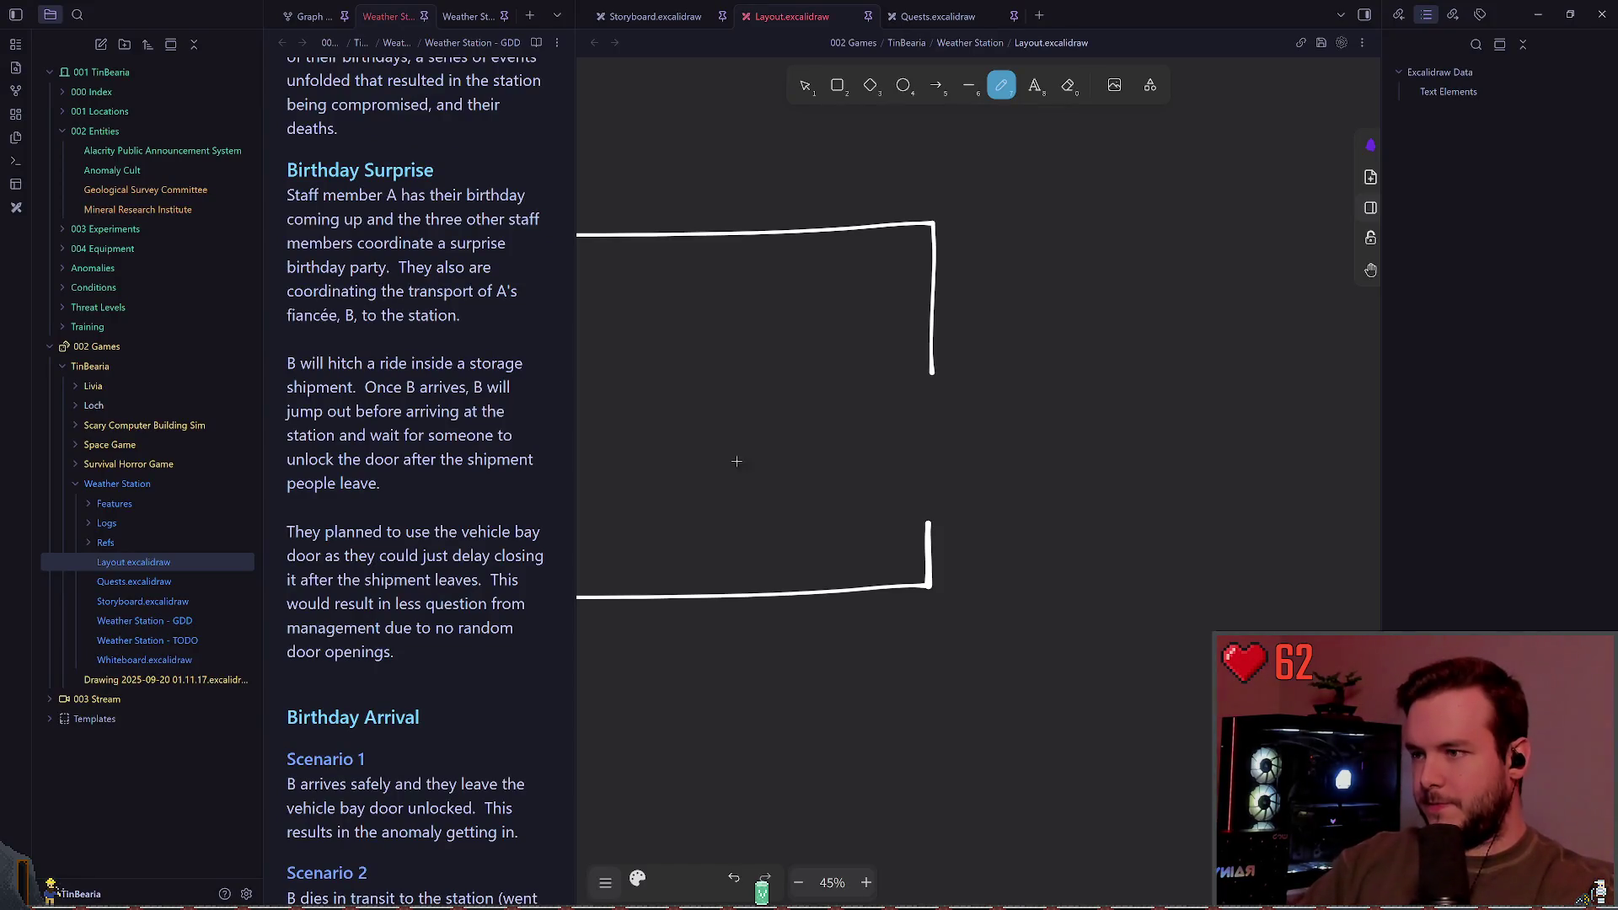
Step: Freehand-draw a long arrow entering the bay outline from the right
left_click_drag(733, 459, 1014, 437)
scroll(847, 432, "right", 1)
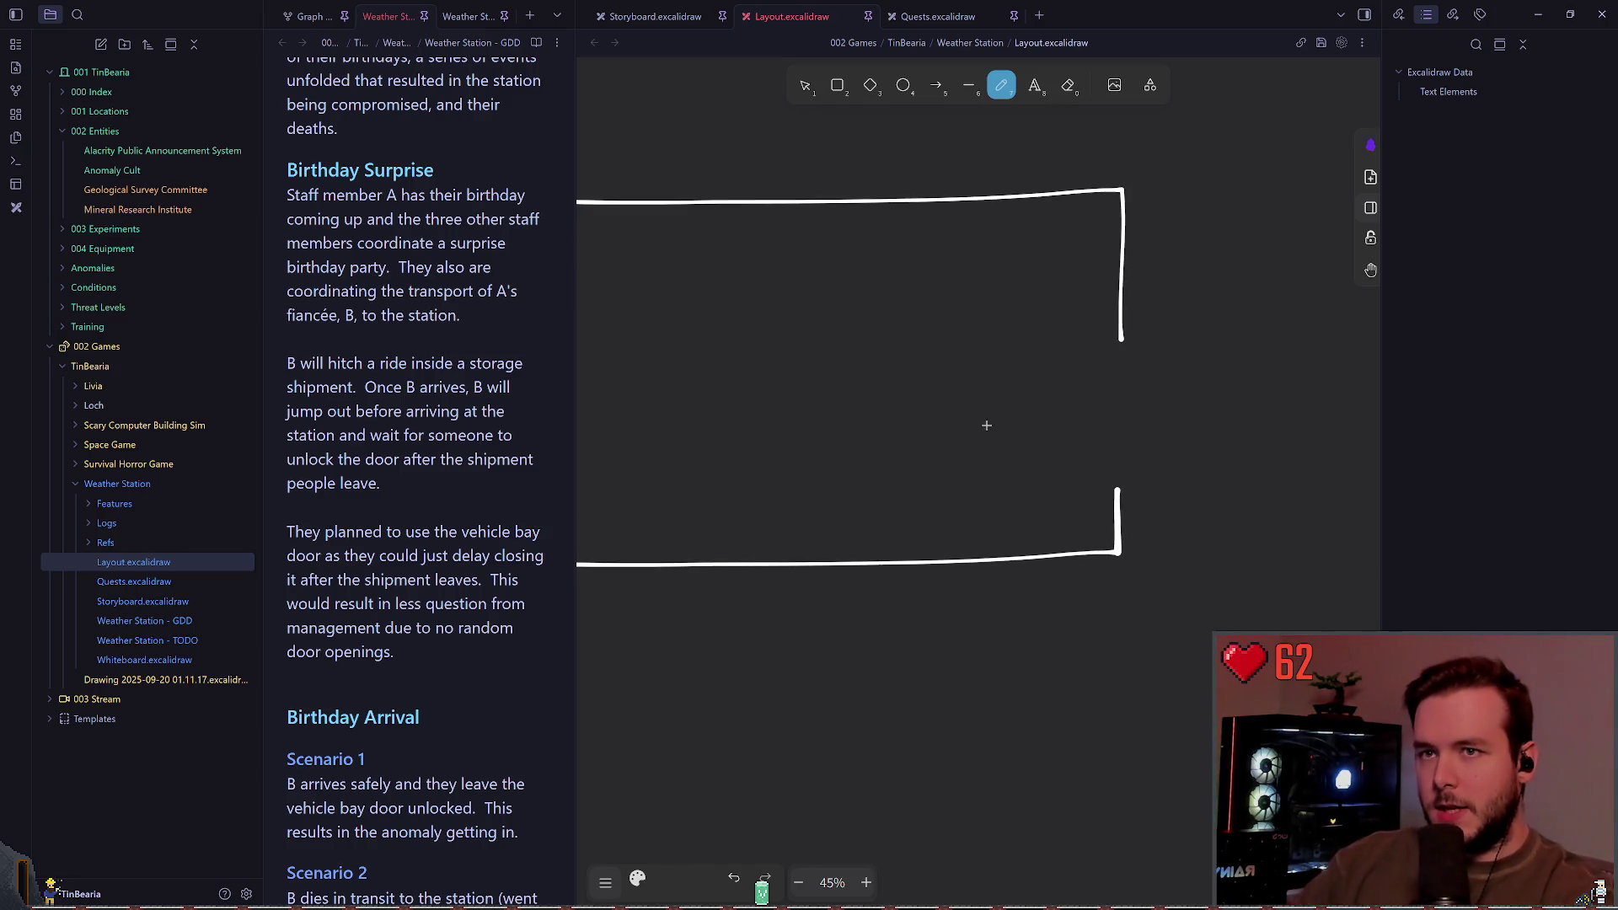
mouse_move(1230, 416)
left_mouse_down()
mouse_move(958, 413)
mouse_move(942, 441)
left_mouse_up()
key("ctrl+z")
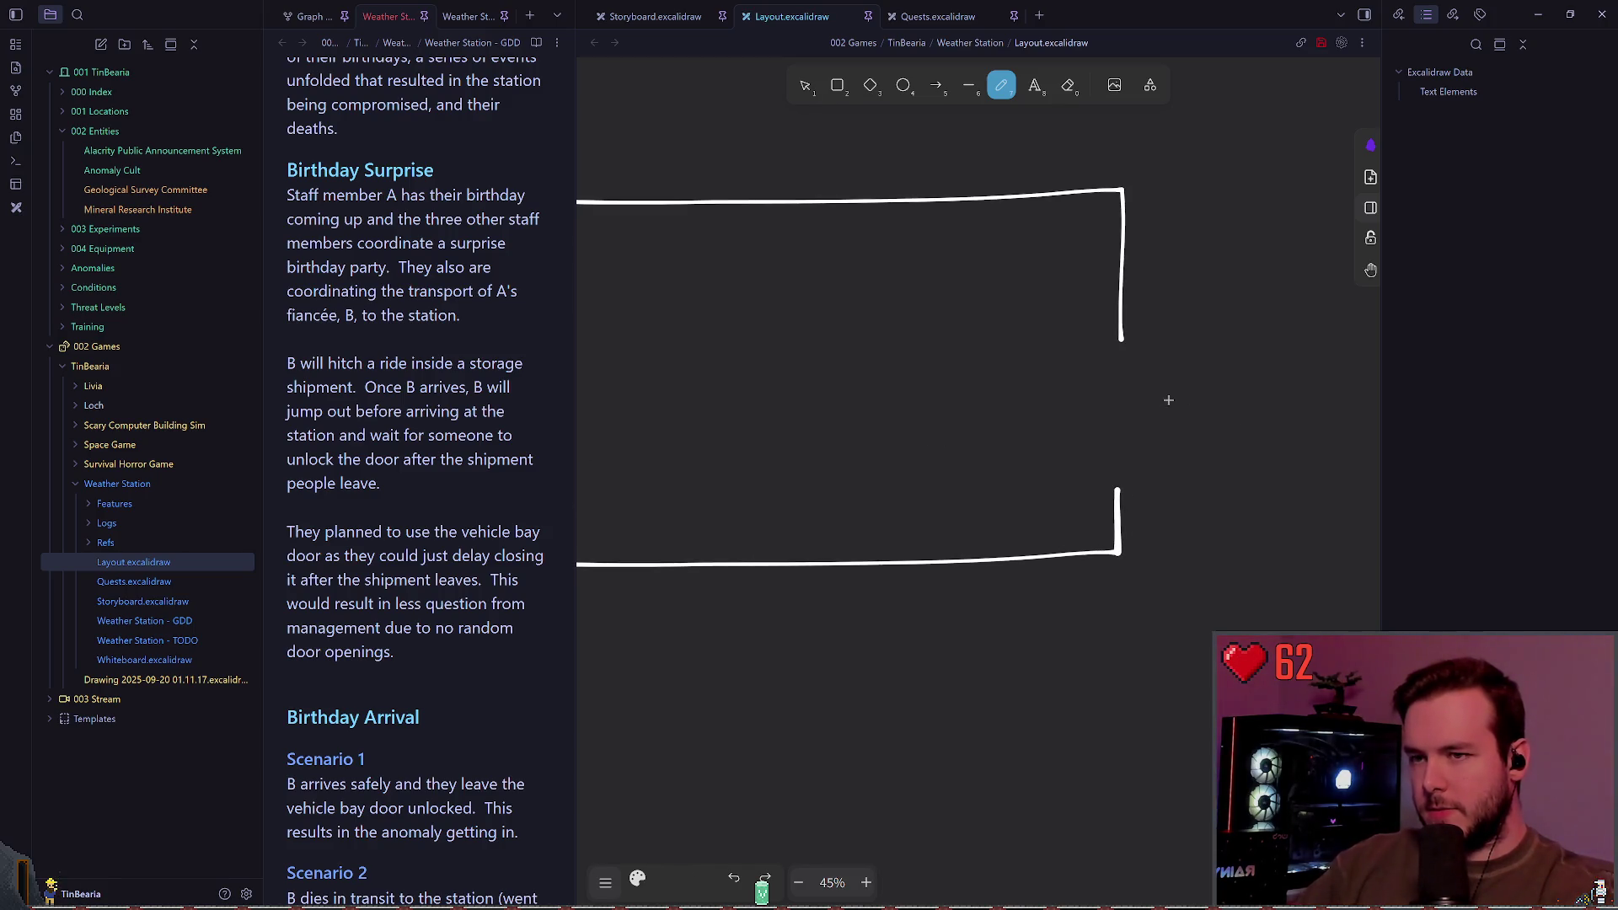
mouse_move(1269, 416)
left_mouse_down()
mouse_move(921, 428)
mouse_move(1016, 464)
left_mouse_up()
Step: Sketch a small wheeled cart left of the arrow, with loops on its top corners
scroll(795, 373, "left", 3)
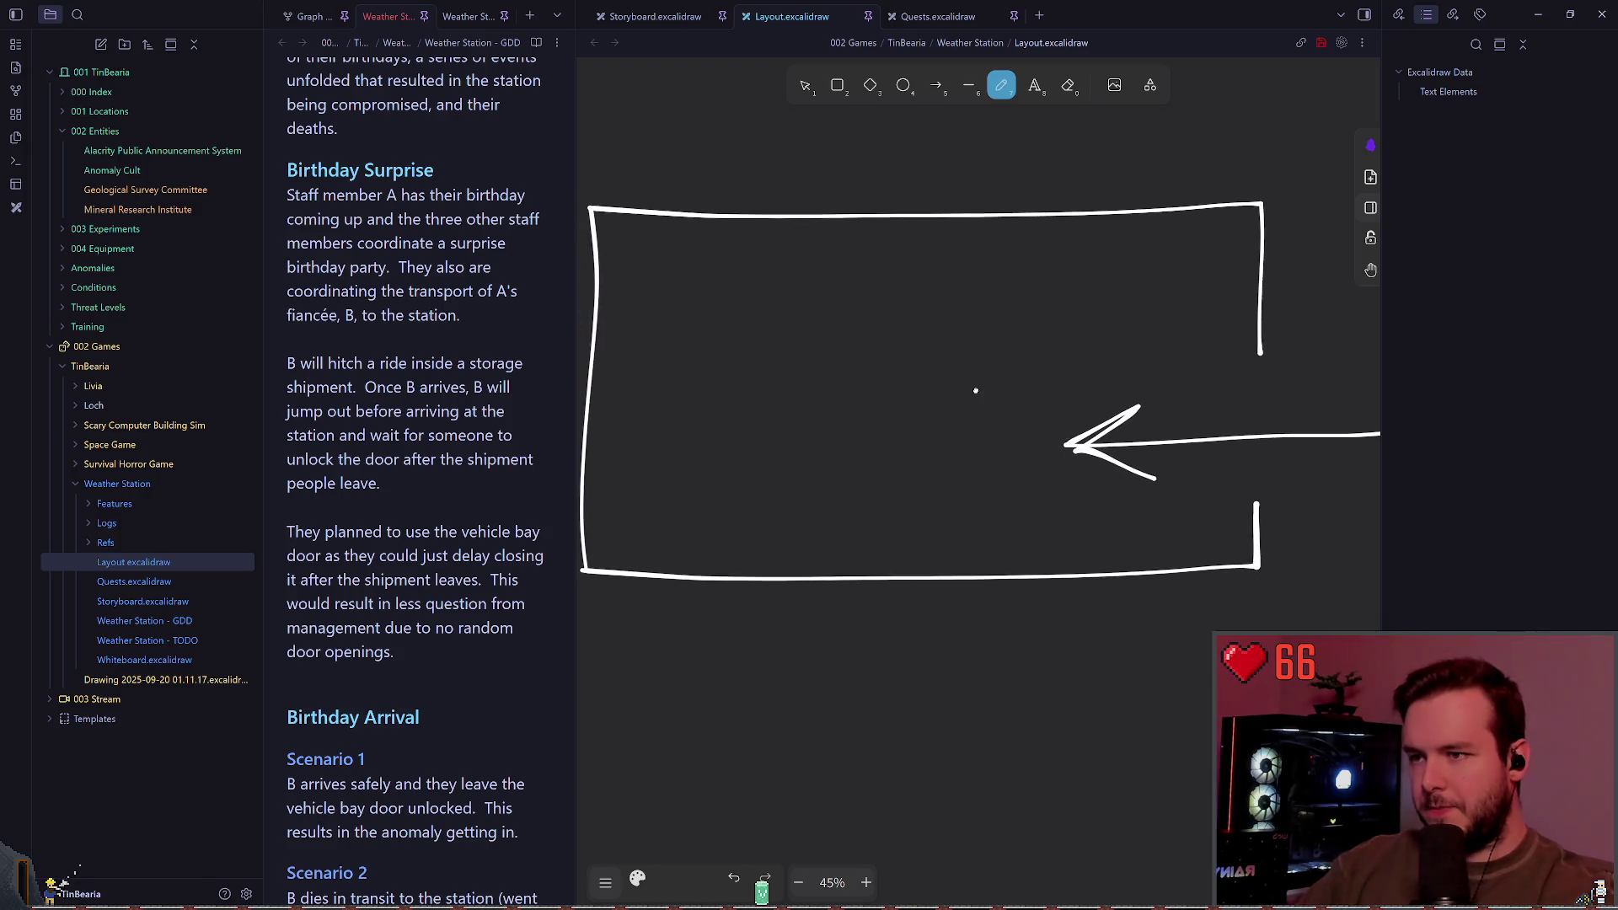
mouse_move(917, 411)
left_mouse_down()
mouse_move(1016, 478)
mouse_move(901, 410)
left_mouse_up()
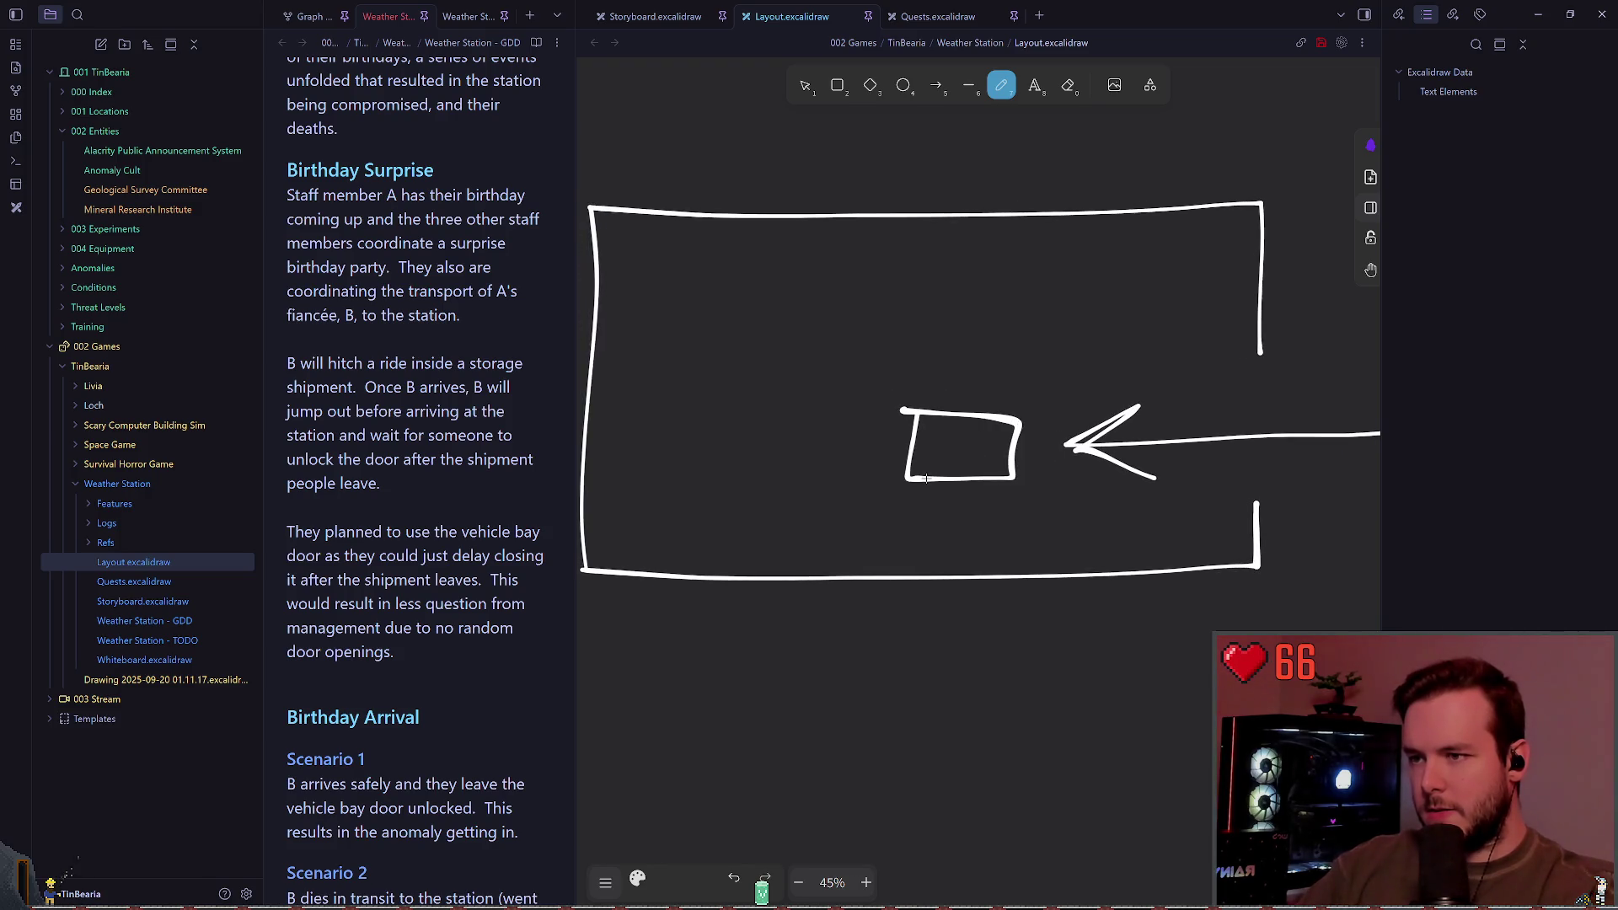
left_click_drag(926, 477, 1010, 479)
mouse_move(1010, 423)
left_mouse_down()
mouse_move(924, 398)
mouse_move(932, 413)
left_mouse_up()
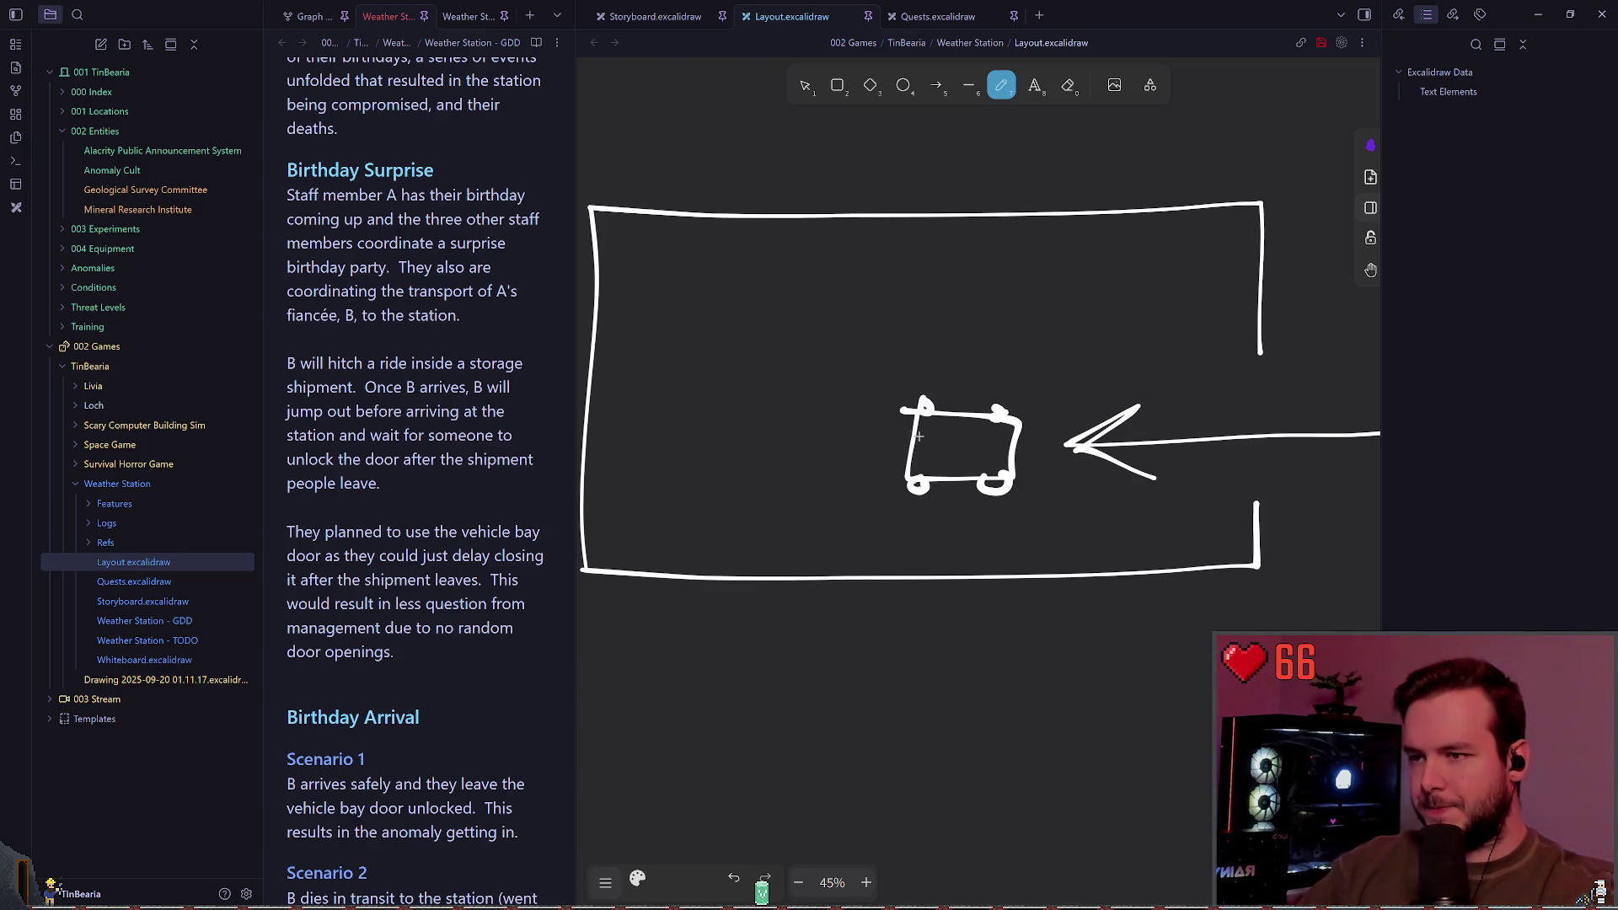
Step: Draw a long vertical dividing wall up from the bottom outline
scroll(881, 422, "left", 1)
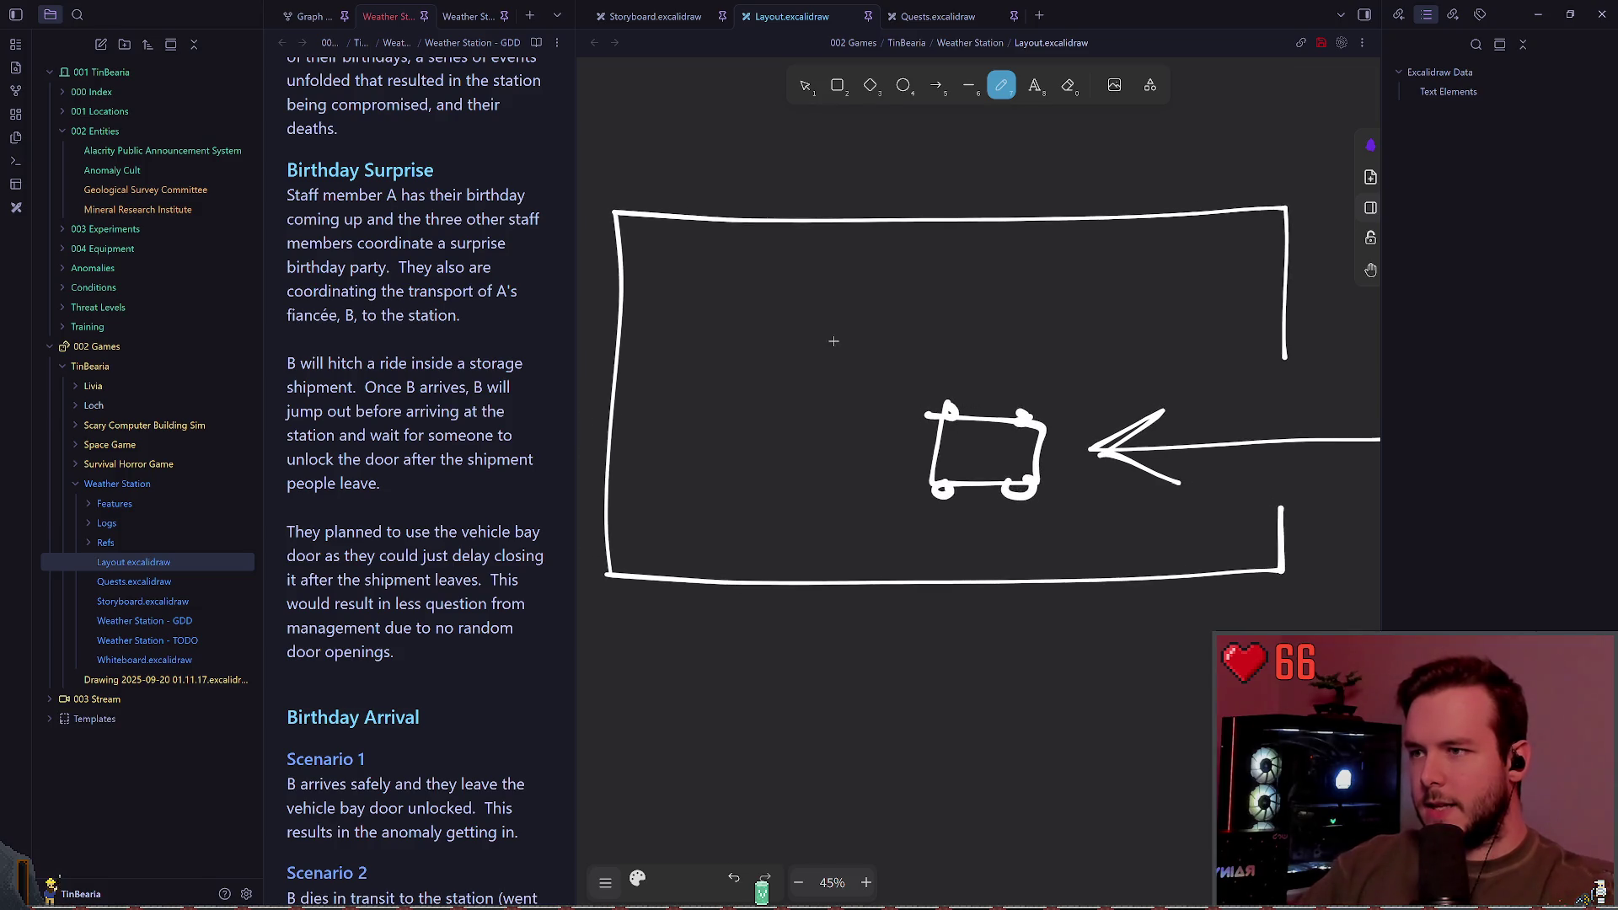
left_click_drag(850, 583, 851, 445)
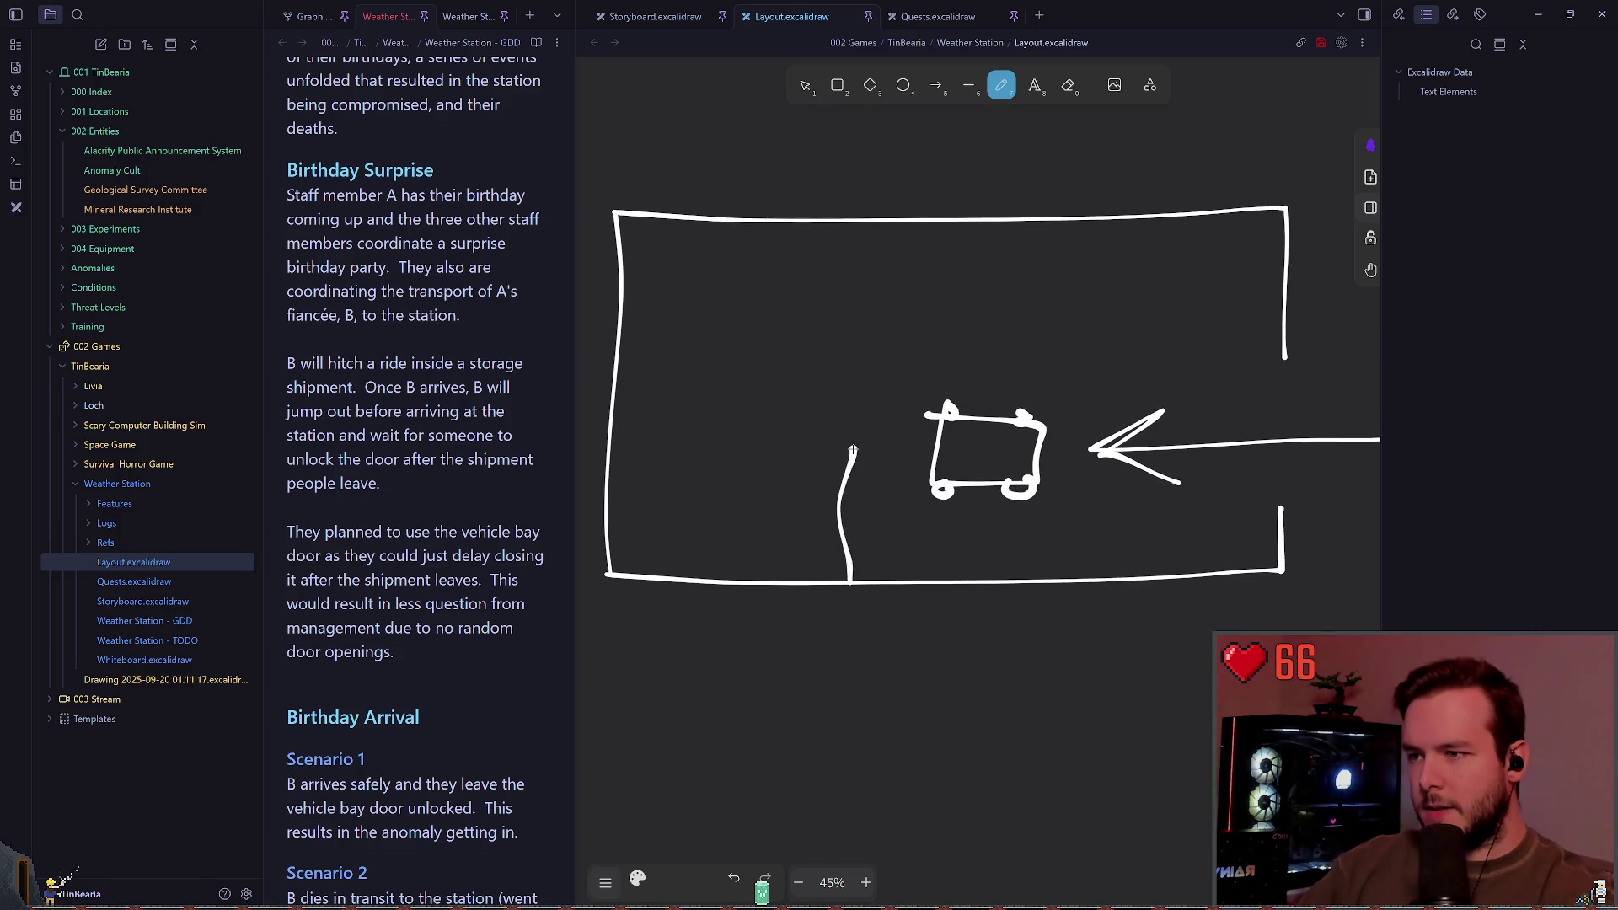
key("ctrl+z")
mouse_move(853, 581)
left_mouse_down()
mouse_move(853, 253)
mouse_move(938, 264)
mouse_move(851, 244)
mouse_move(851, 225)
mouse_move(926, 223)
mouse_move(848, 218)
left_mouse_up()
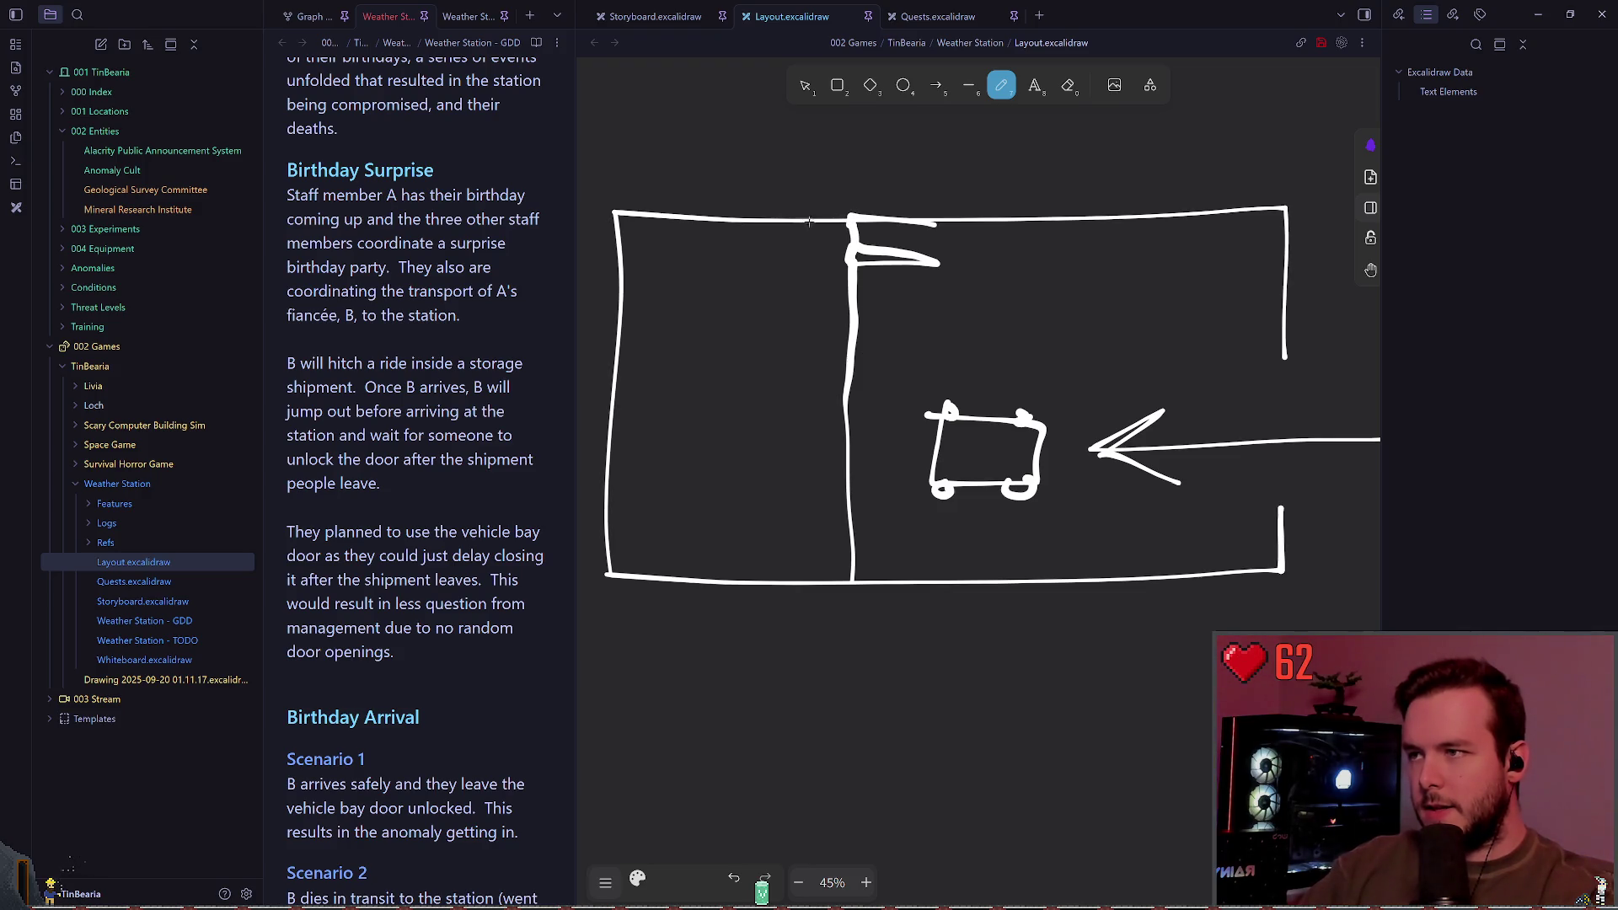
scroll(765, 242, "down", 1)
Step: Draw a route arrow from the wall top into the left room and an arrowhead down to the cart
mouse_move(752, 243)
left_mouse_down()
mouse_move(762, 261)
mouse_move(724, 261)
left_mouse_up()
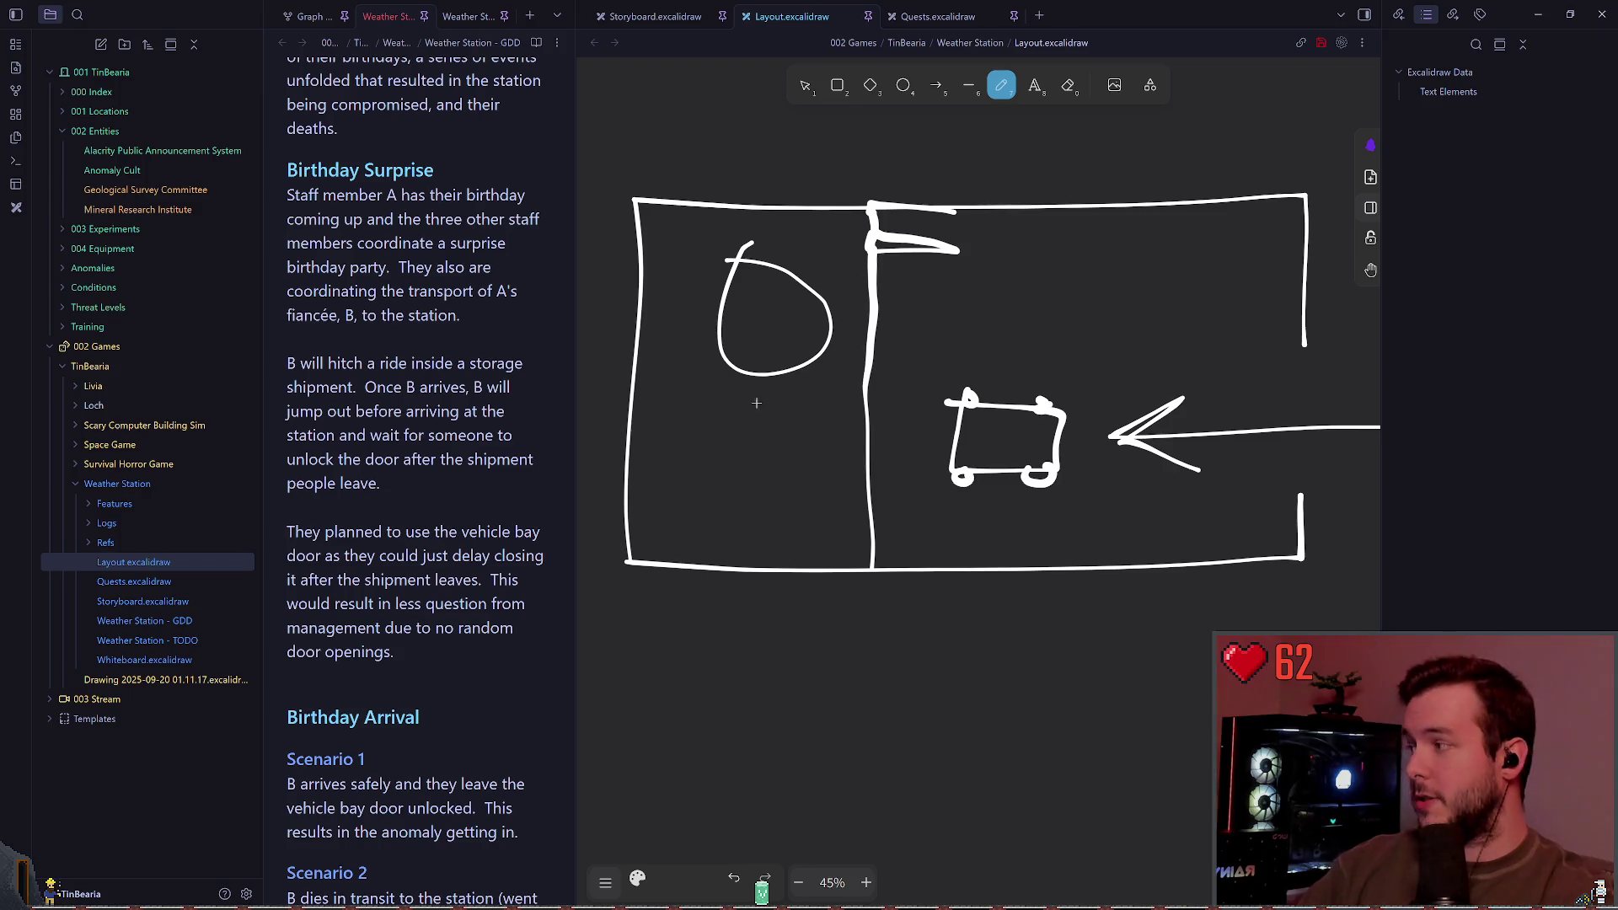
key("ctrl+z")
scroll(856, 437, "up", 1)
scroll(1052, 460, "up", 1, "ctrl")
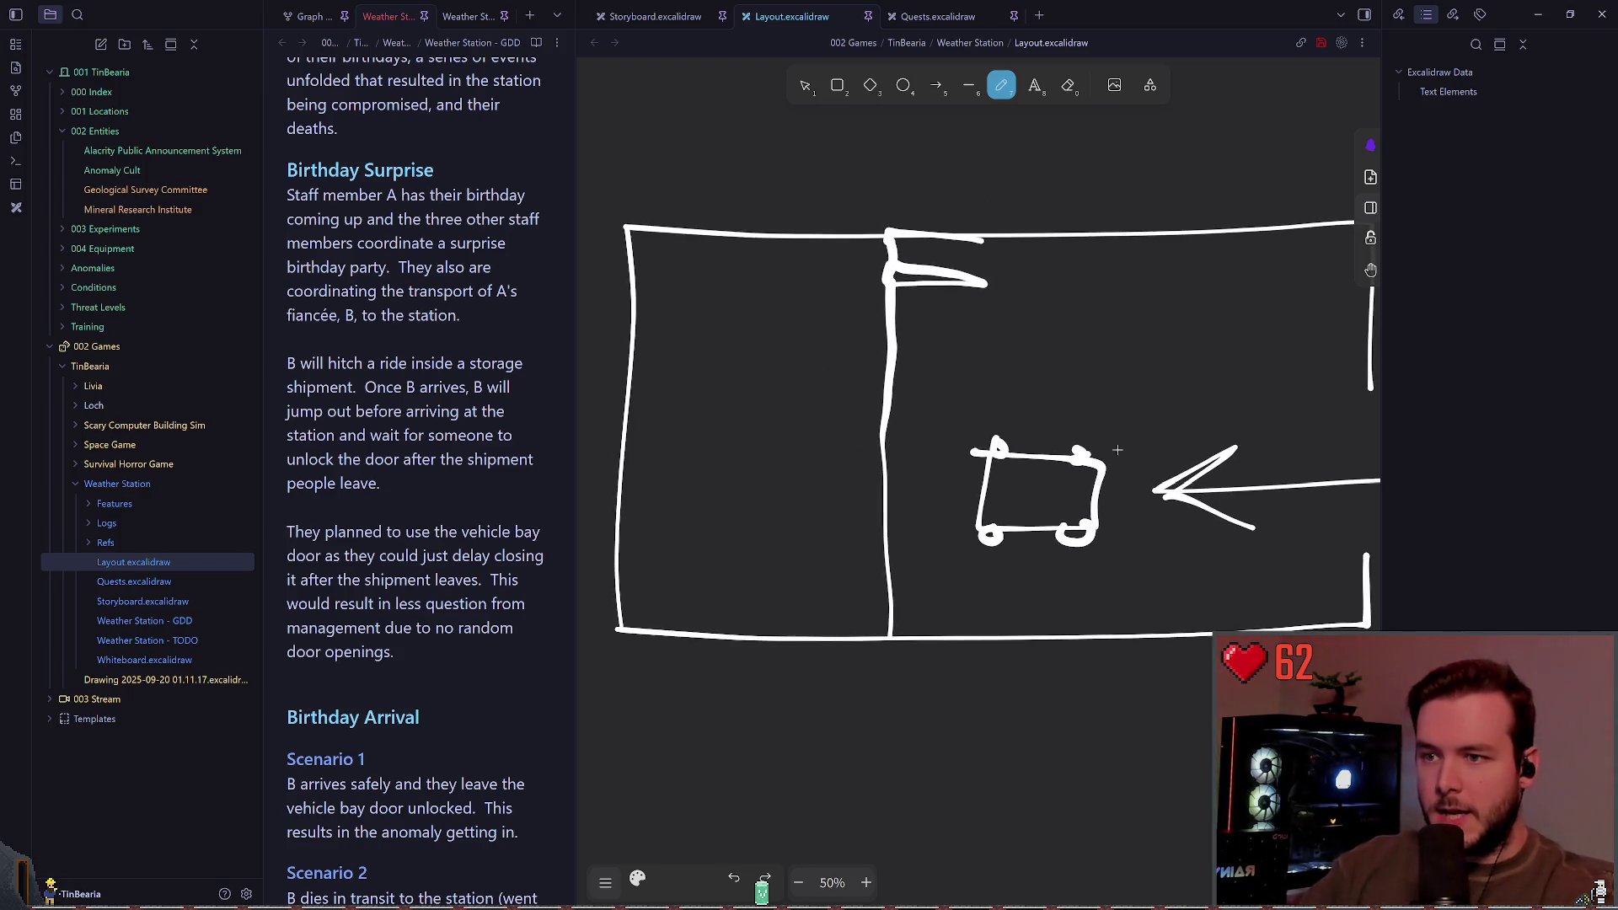
mouse_move(1044, 440)
left_mouse_down()
mouse_move(1050, 258)
mouse_move(830, 253)
mouse_move(802, 297)
mouse_move(832, 311)
left_mouse_up()
mouse_move(1043, 431)
left_mouse_down()
mouse_move(1011, 398)
mouse_move(1043, 432)
mouse_move(1065, 376)
left_mouse_up()
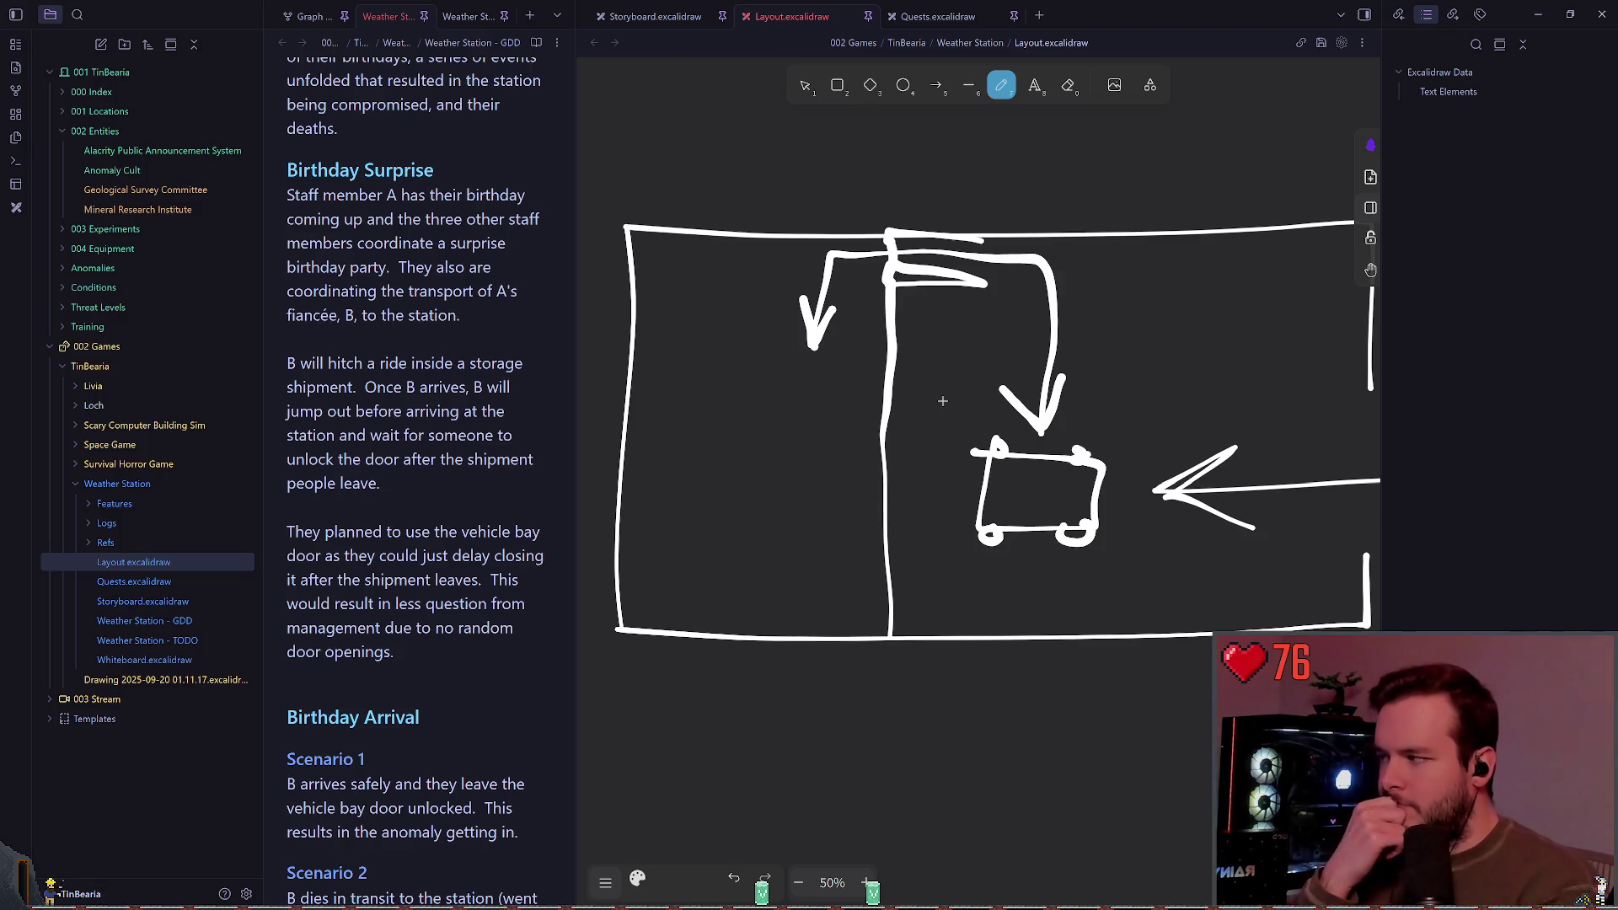
Step: Select the whole layout drawing with the selection tool
scroll(942, 401, "down", 5, "ctrl")
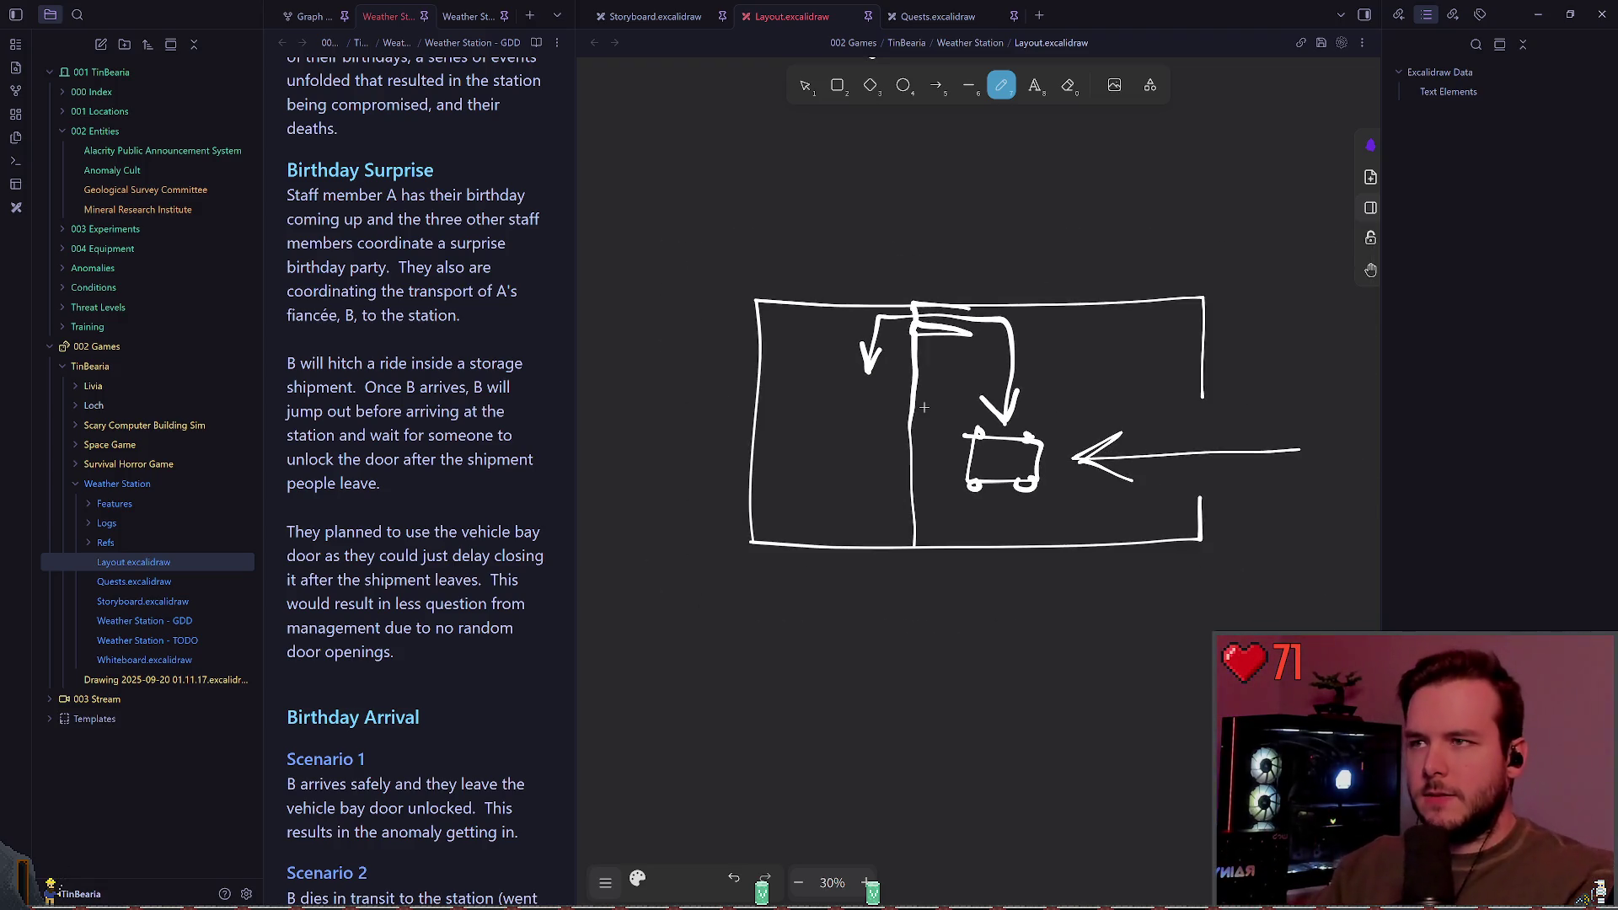
left_click(805, 85)
left_click_drag(666, 206, 1298, 665)
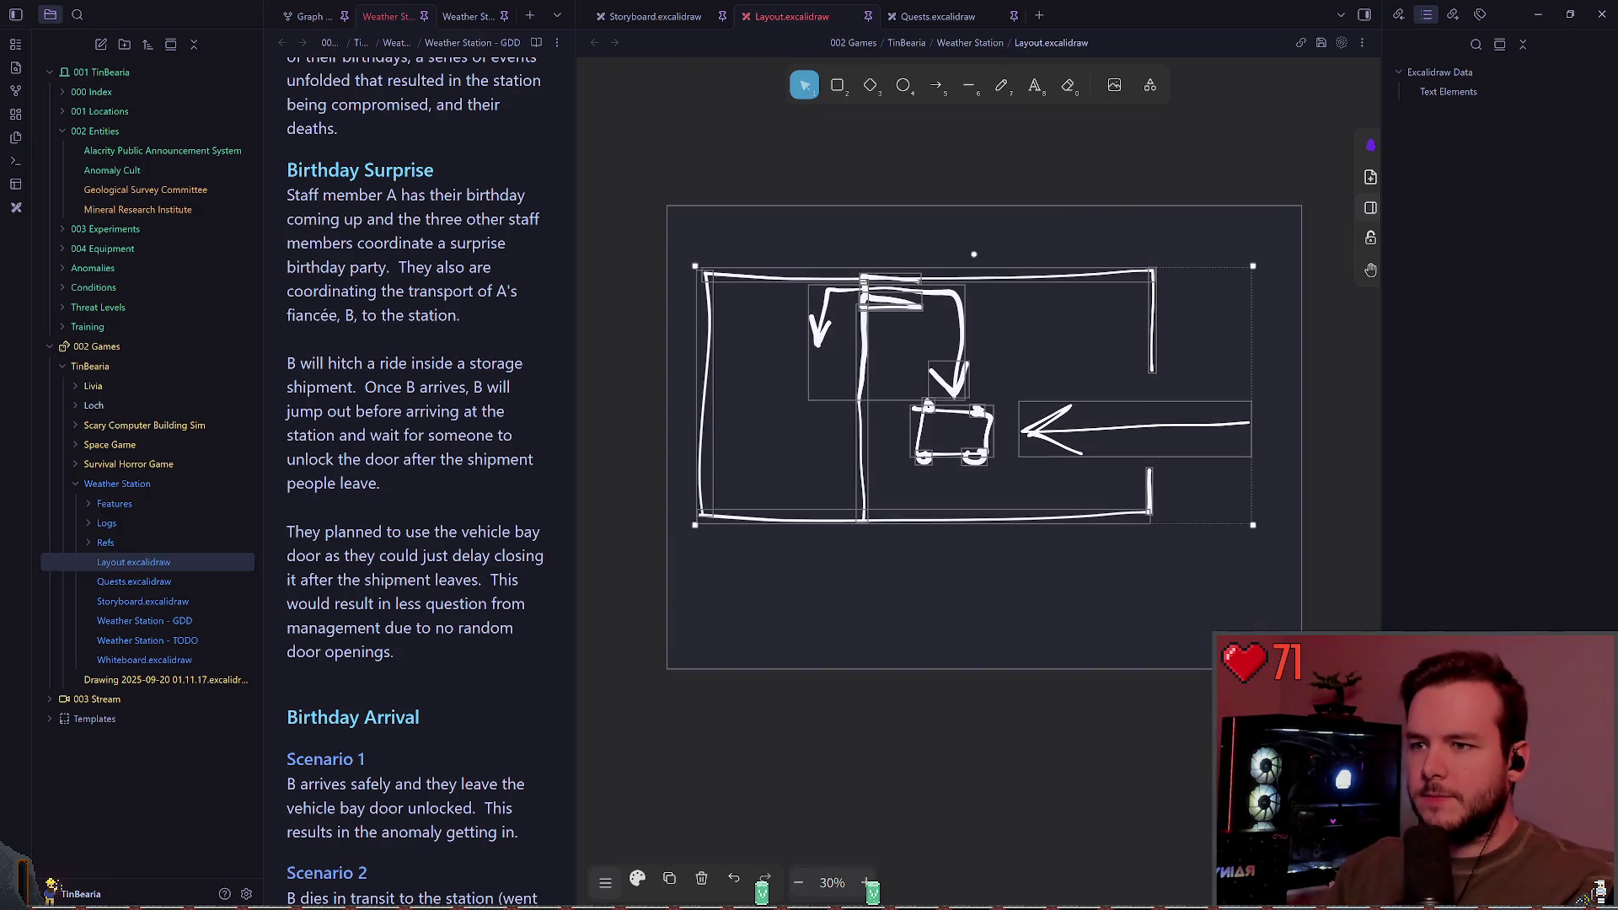
Step: Place a copy of the layout below the original and shift it further down
mouse_move(969, 407)
left_mouse_down("alt")
mouse_move(934, 680)
mouse_move(975, 697)
left_mouse_up("alt")
scroll(907, 405, "down", 2)
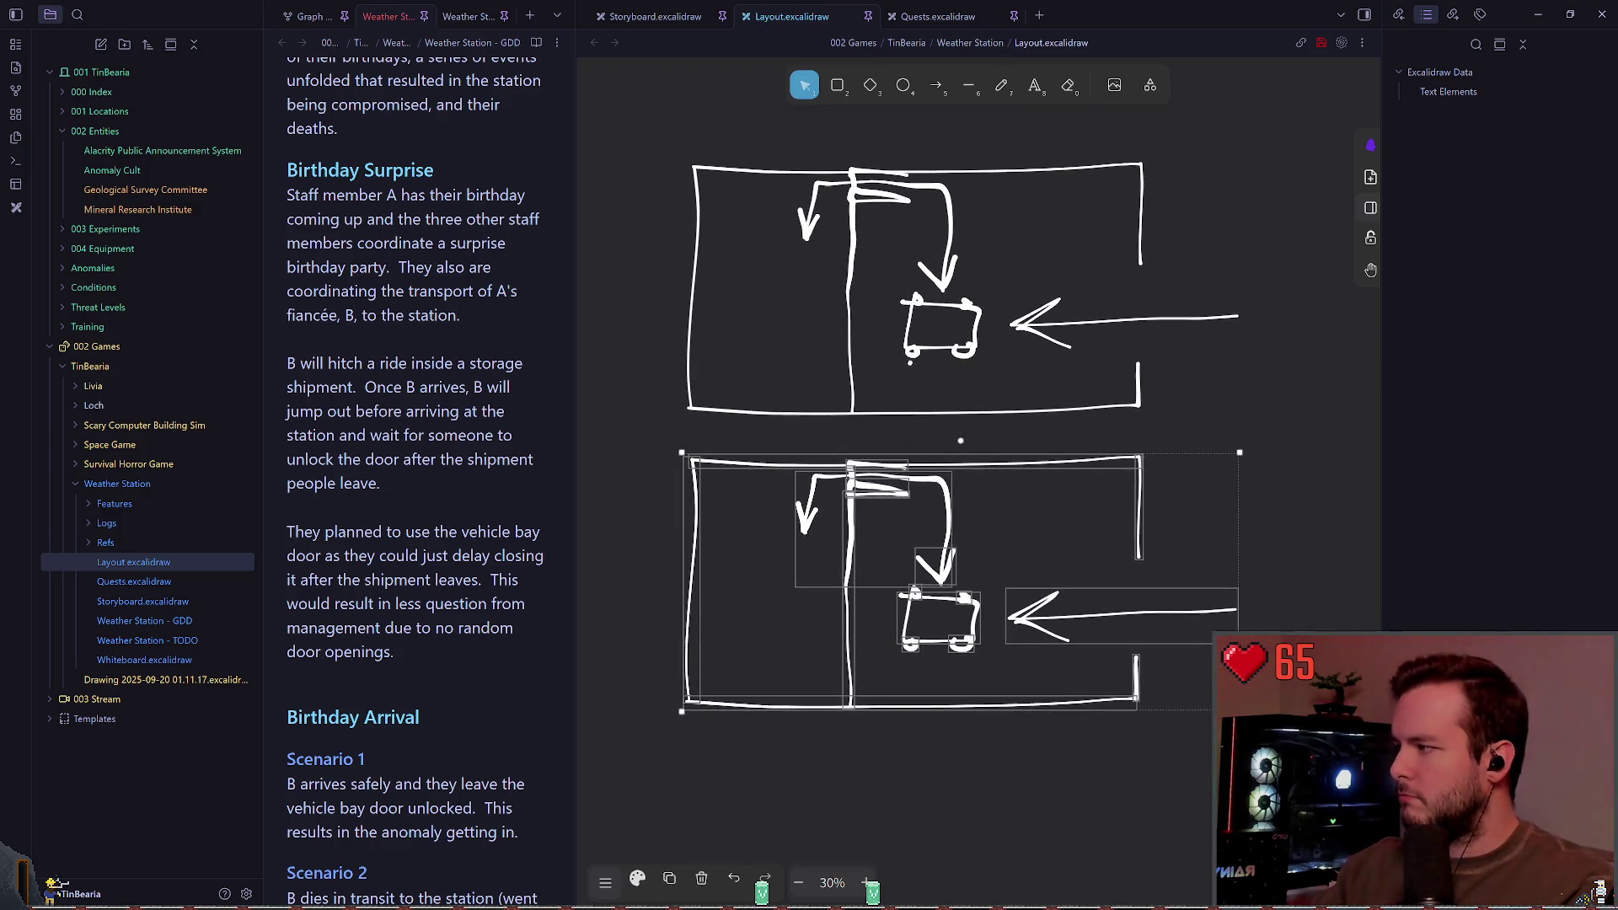
scroll(907, 405, "up", 2, "ctrl")
scroll(907, 404, "down", 2)
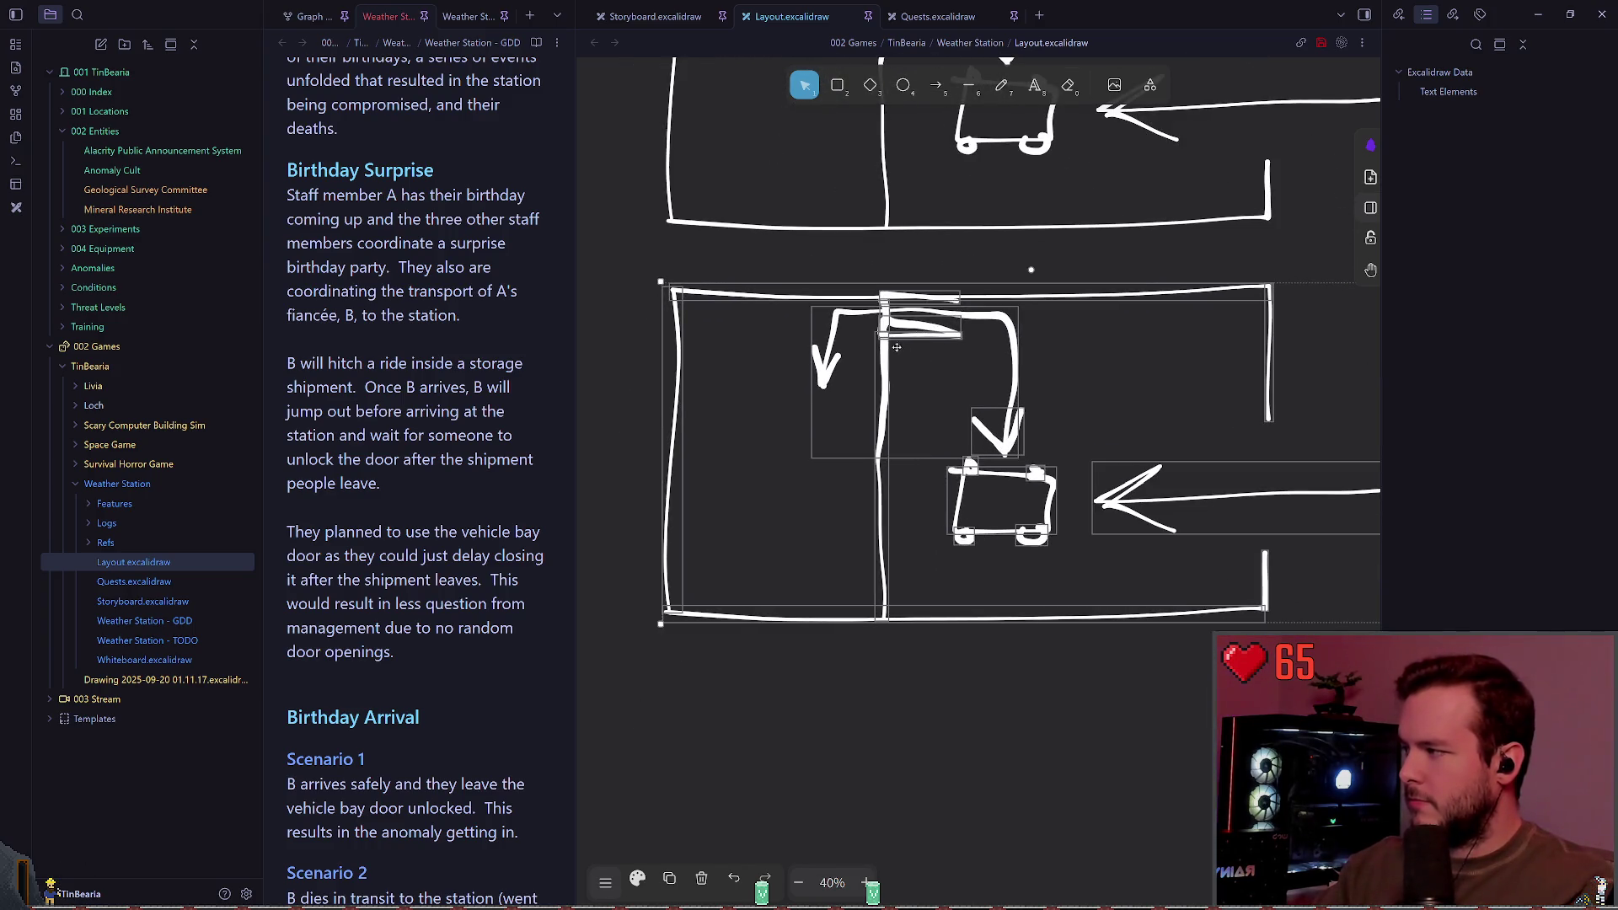
scroll(923, 362, "down", 1)
scroll(919, 312, "down", 1, "ctrl")
scroll(928, 297, "up", 1)
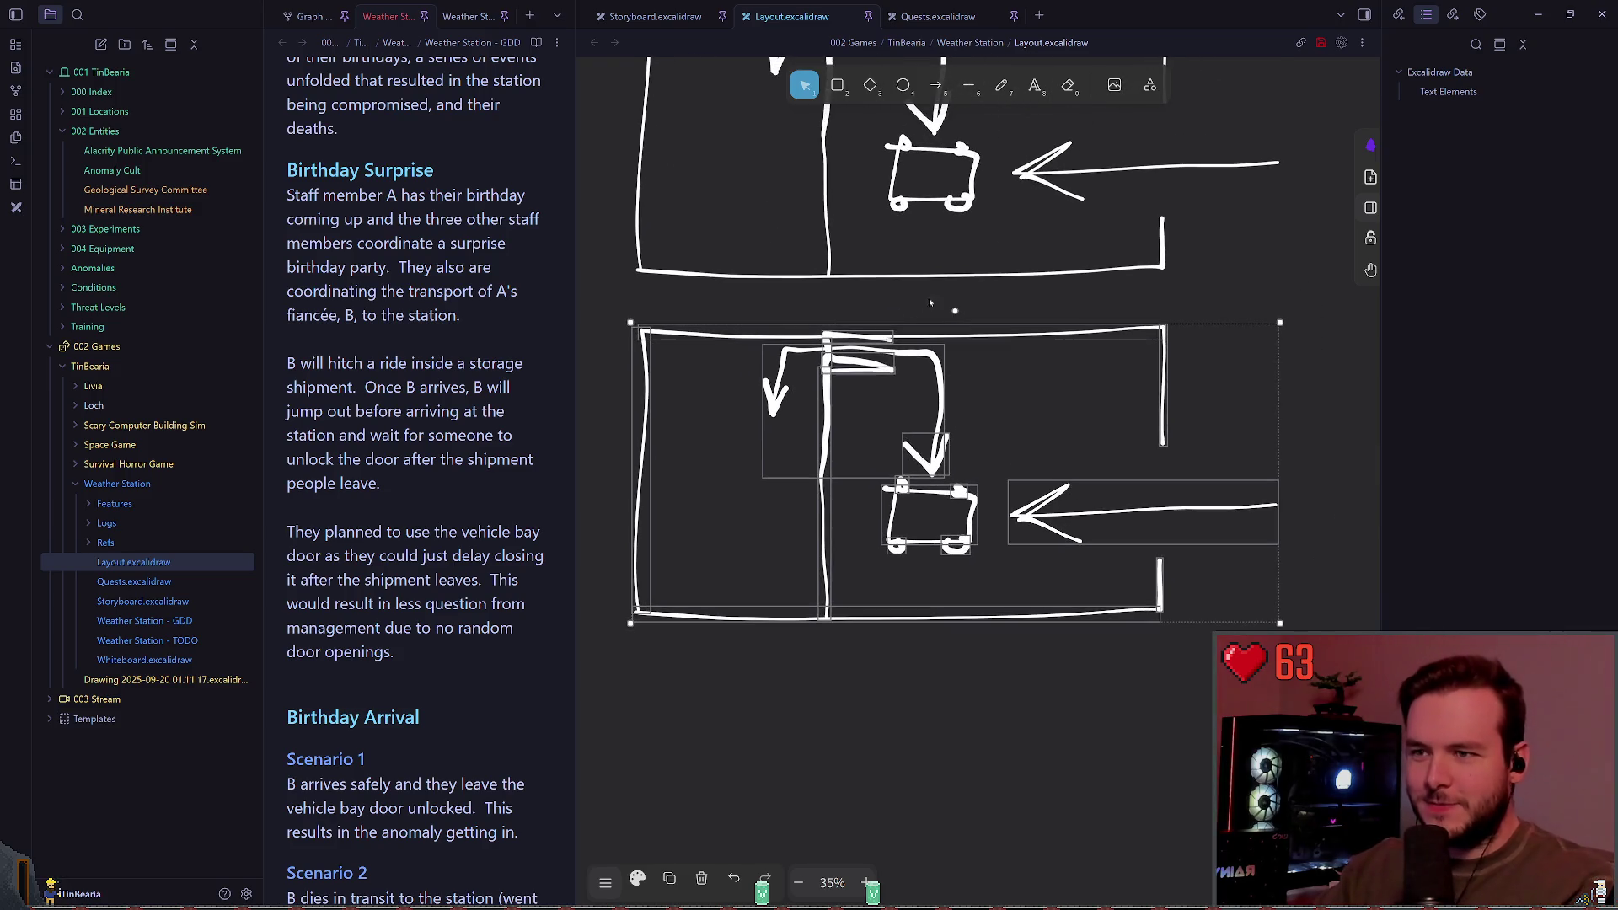
left_click(1068, 290)
scroll(1067, 290, "left", 1)
mouse_move(632, 278)
left_mouse_down()
mouse_move(848, 447)
mouse_move(1322, 764)
left_mouse_up()
left_click_drag(1023, 496, 1023, 618)
Step: Delete the looping two-way arrow stroke above the cart in the lower copy
left_click(921, 361)
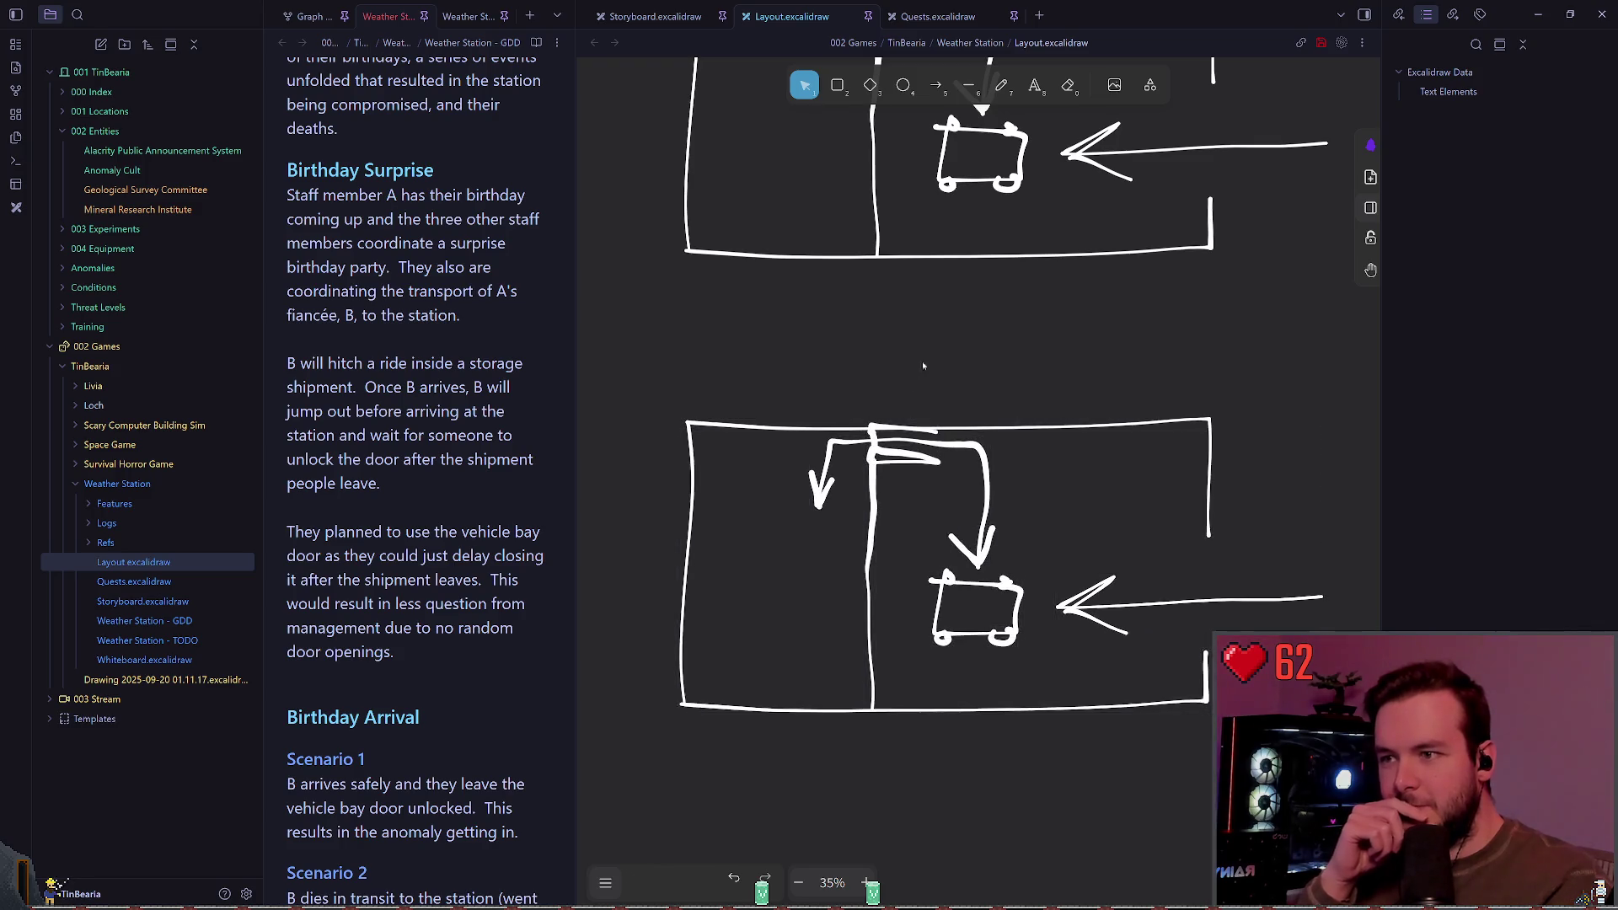
scroll(977, 245, "down", 3)
left_click(978, 363)
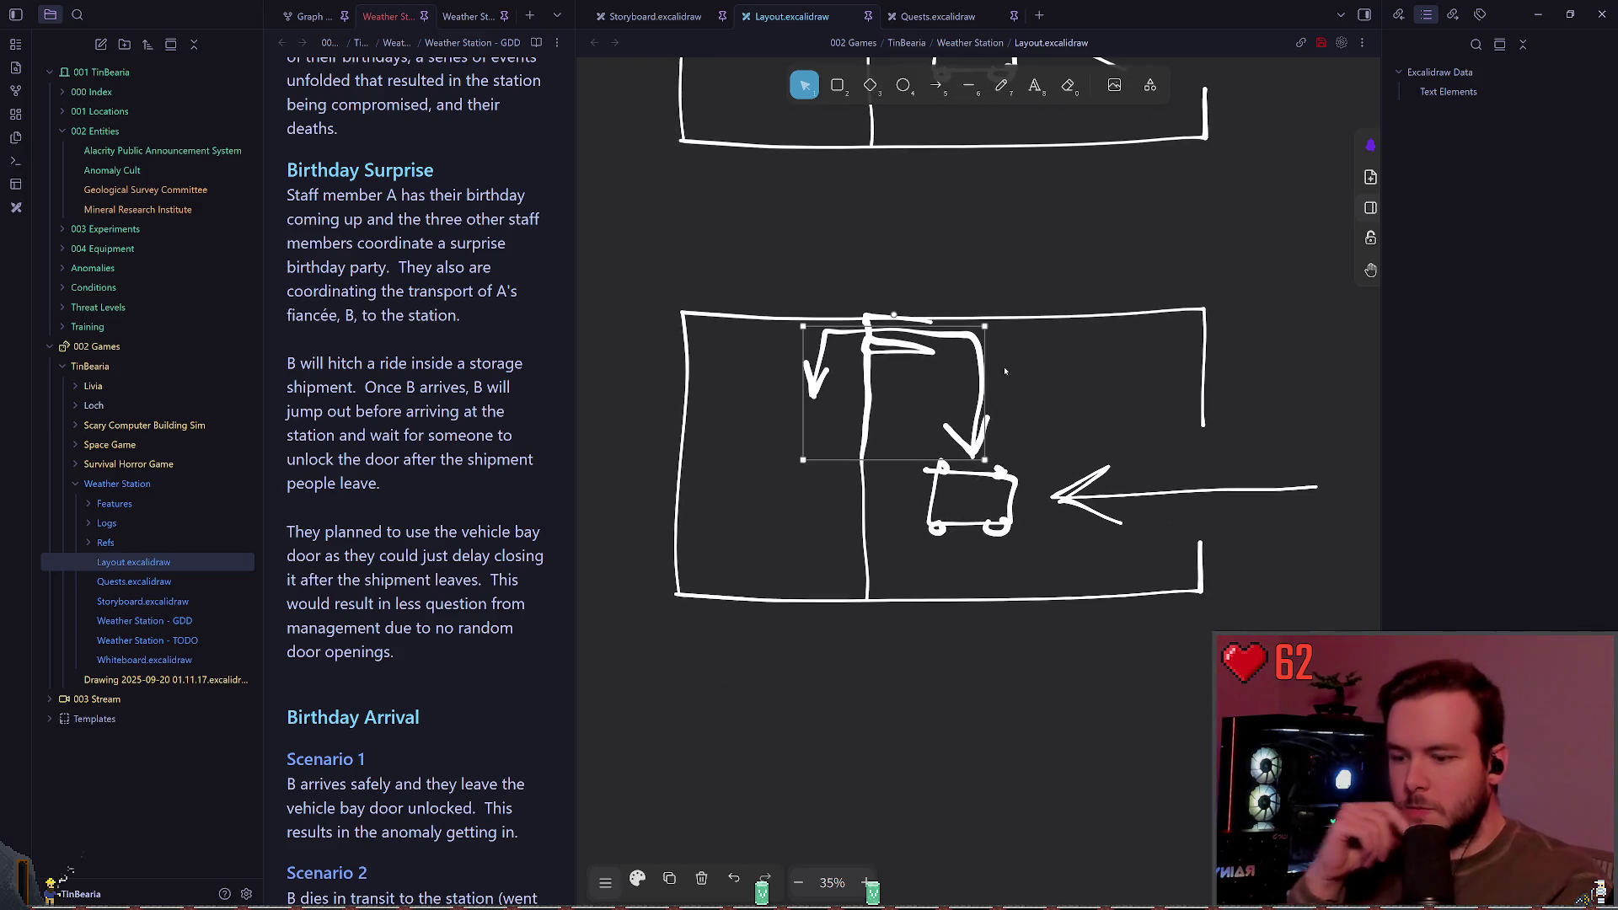
key("Delete")
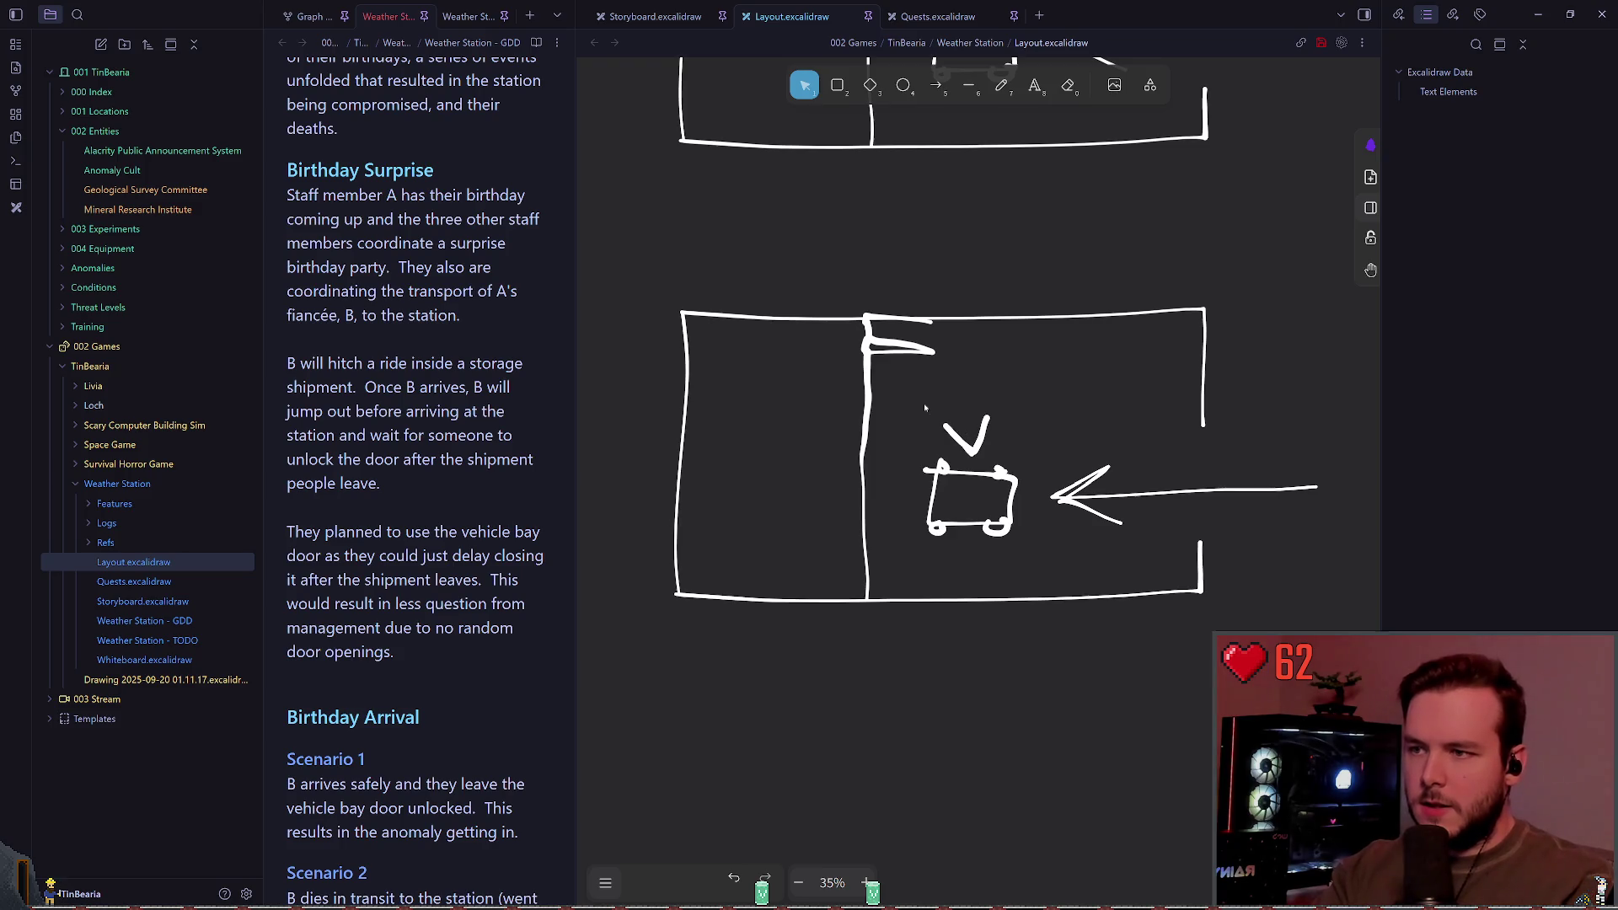
Step: Delete the leftover arrowhead and the left room's wall strokes from the lower copy
left_click(979, 435)
key("Delete")
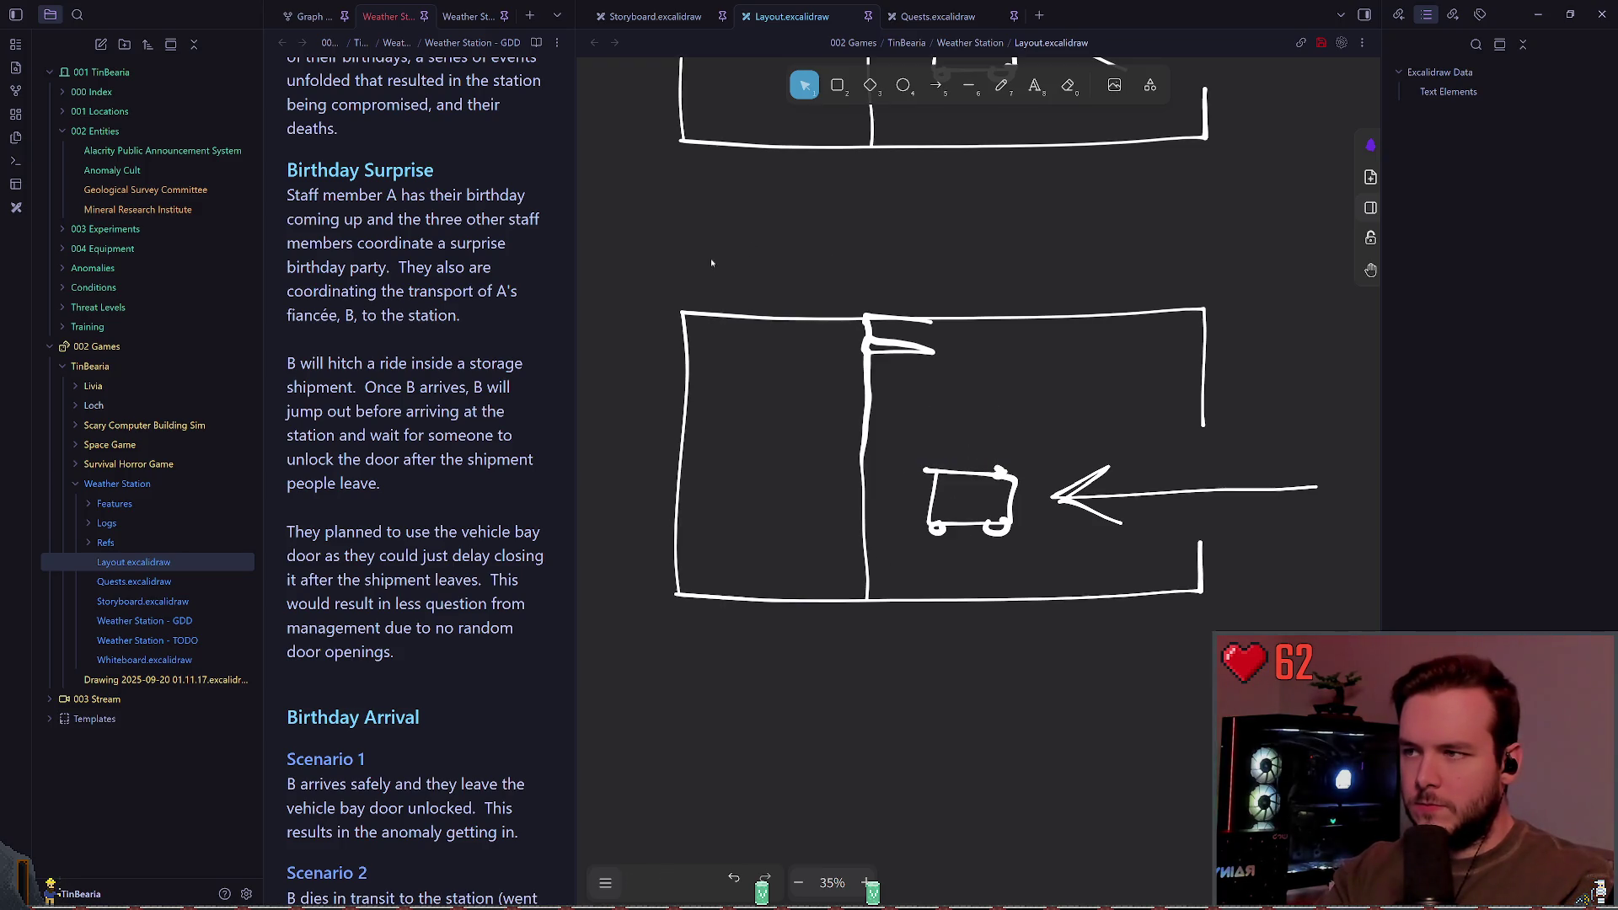
mouse_move(655, 244)
left_mouse_down()
mouse_move(857, 697)
mouse_move(882, 708)
left_mouse_up()
key("Delete")
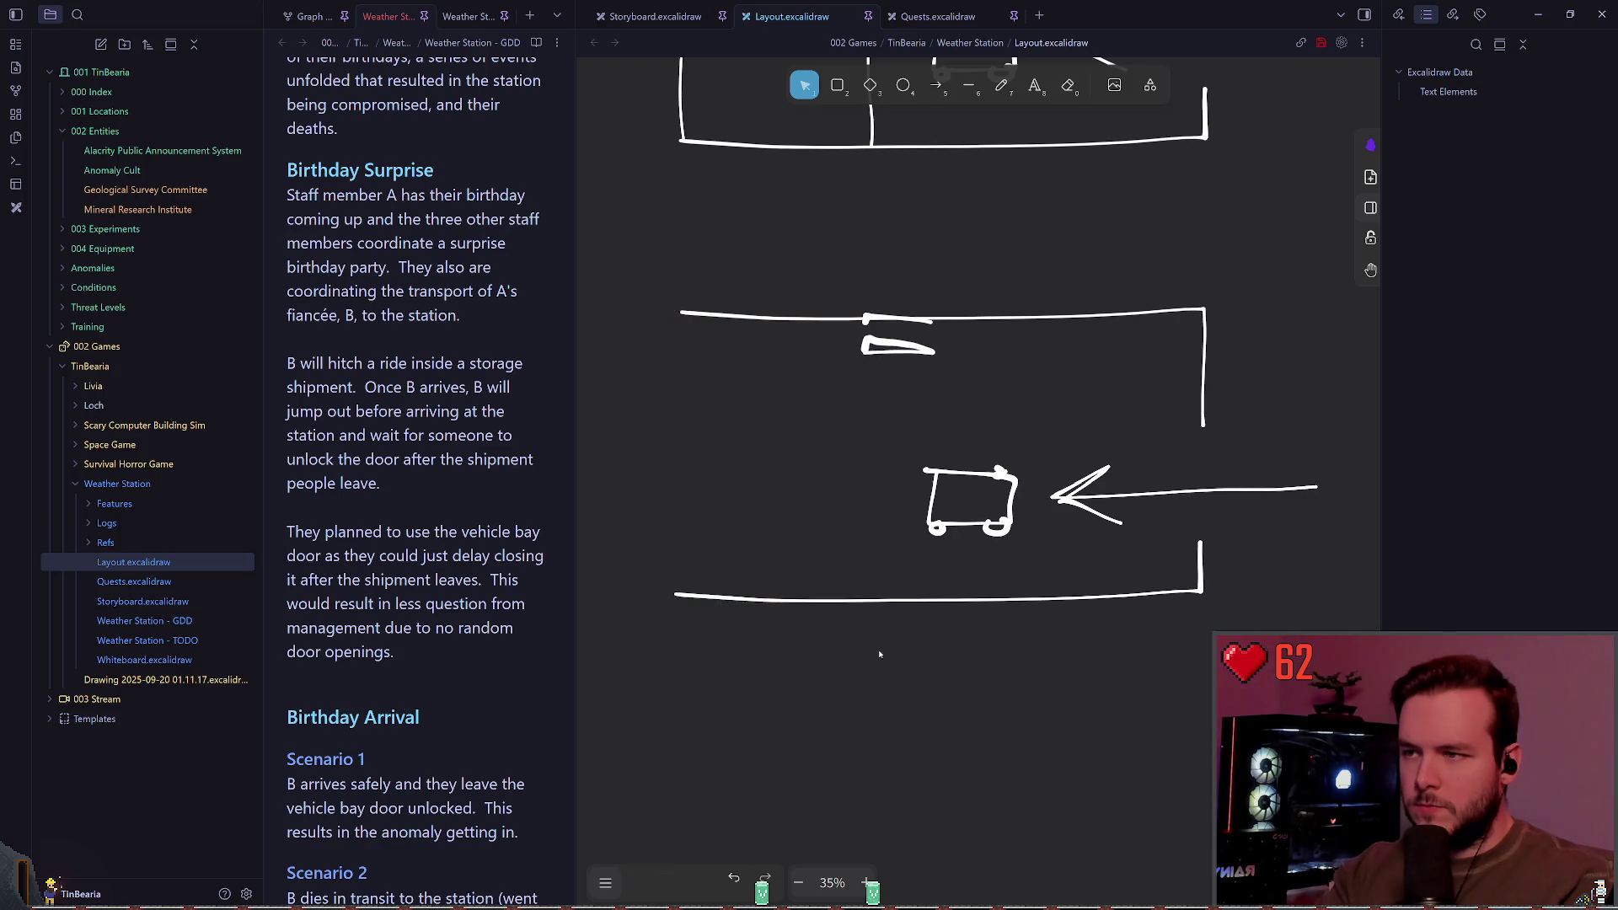
left_click(796, 597)
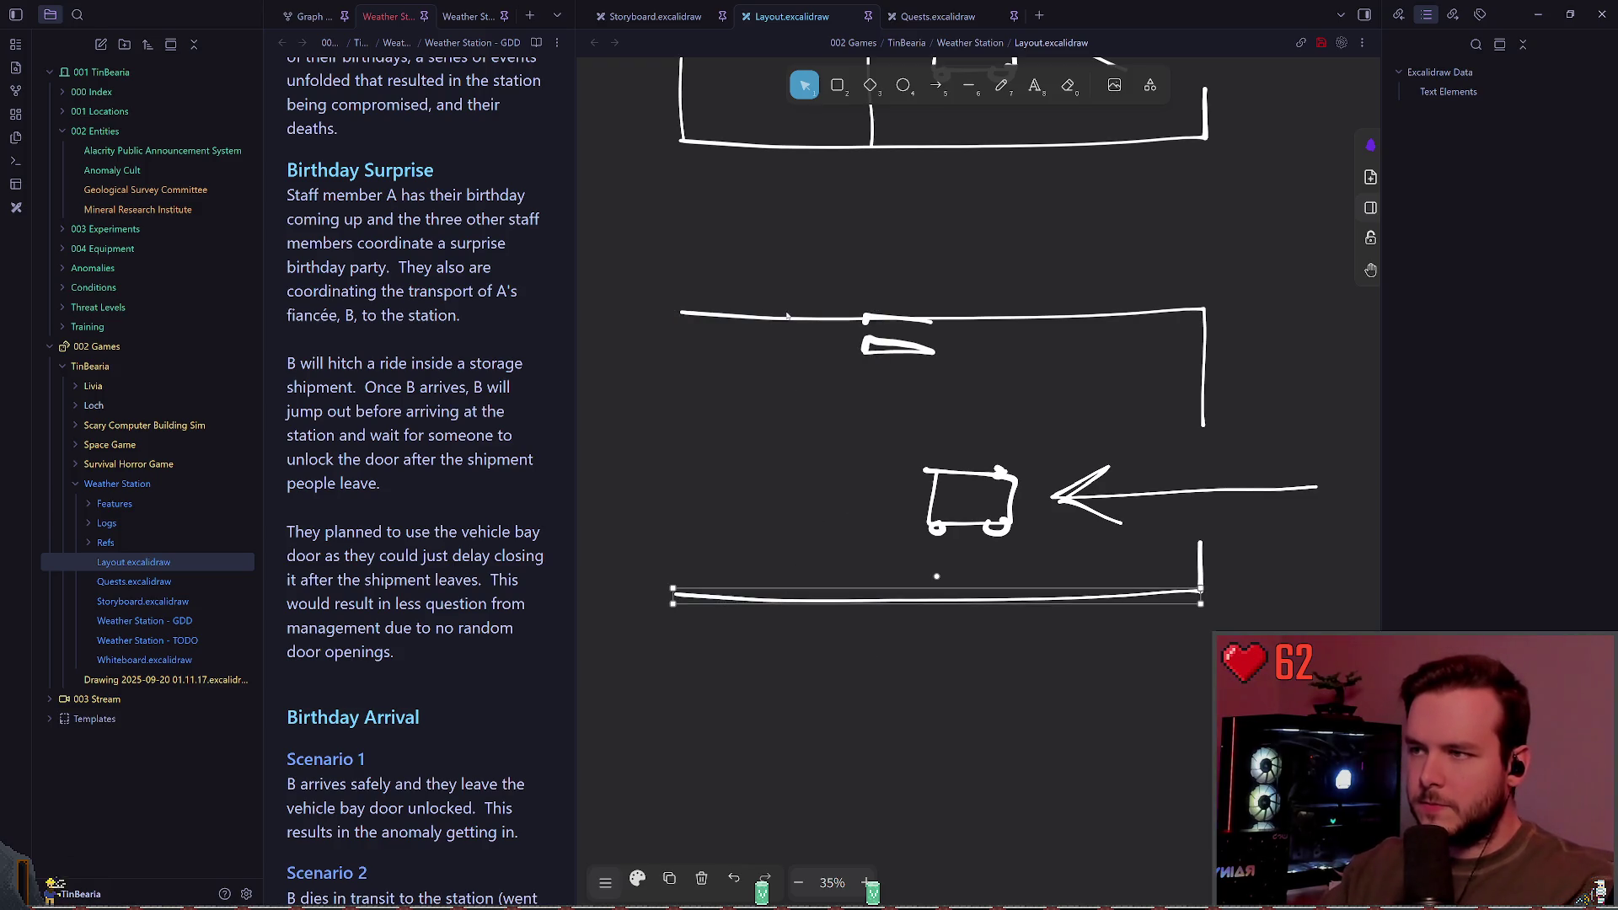
Step: Move the two door strokes from the top wall beside the right opening
left_click_drag(960, 298, 844, 378)
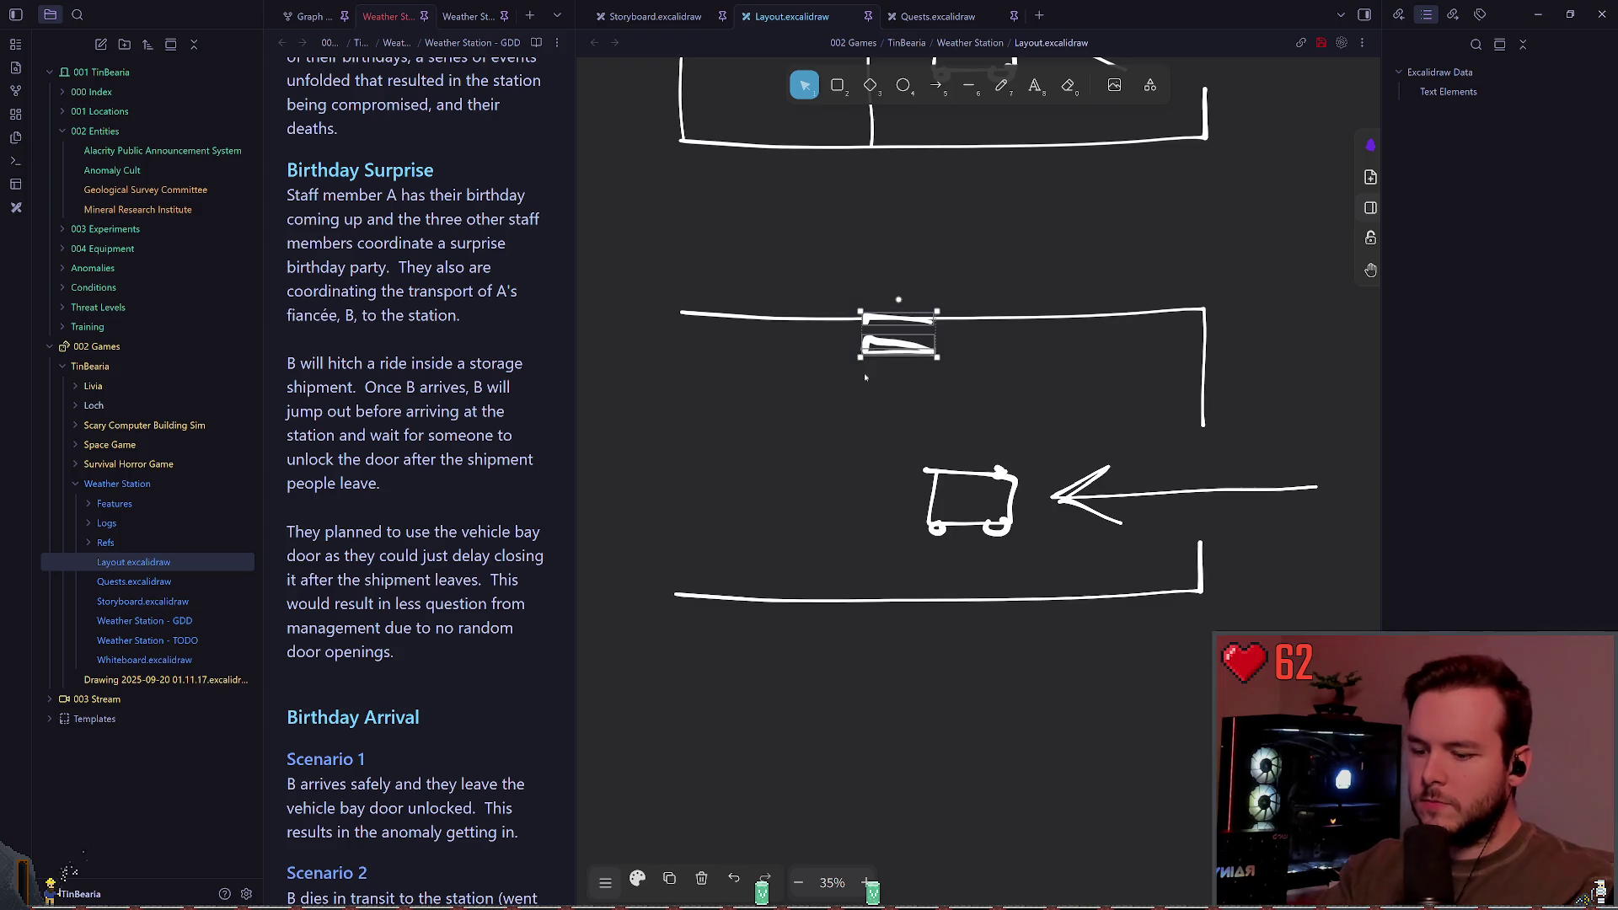
key("Delete")
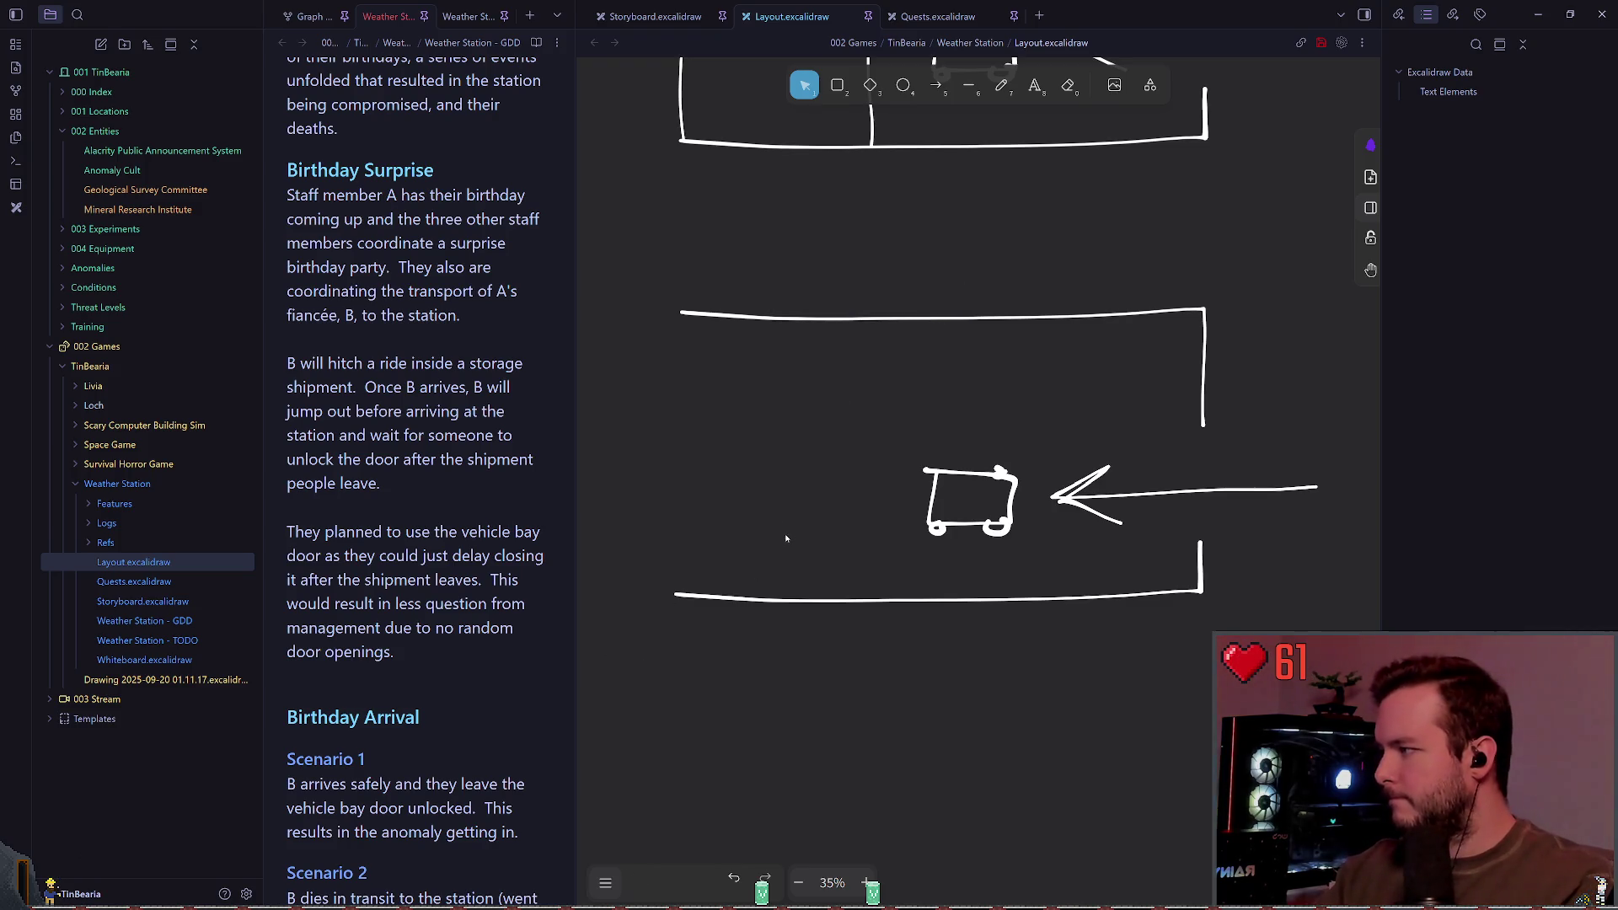
key("ctrl+z")
key("ctrl+z")
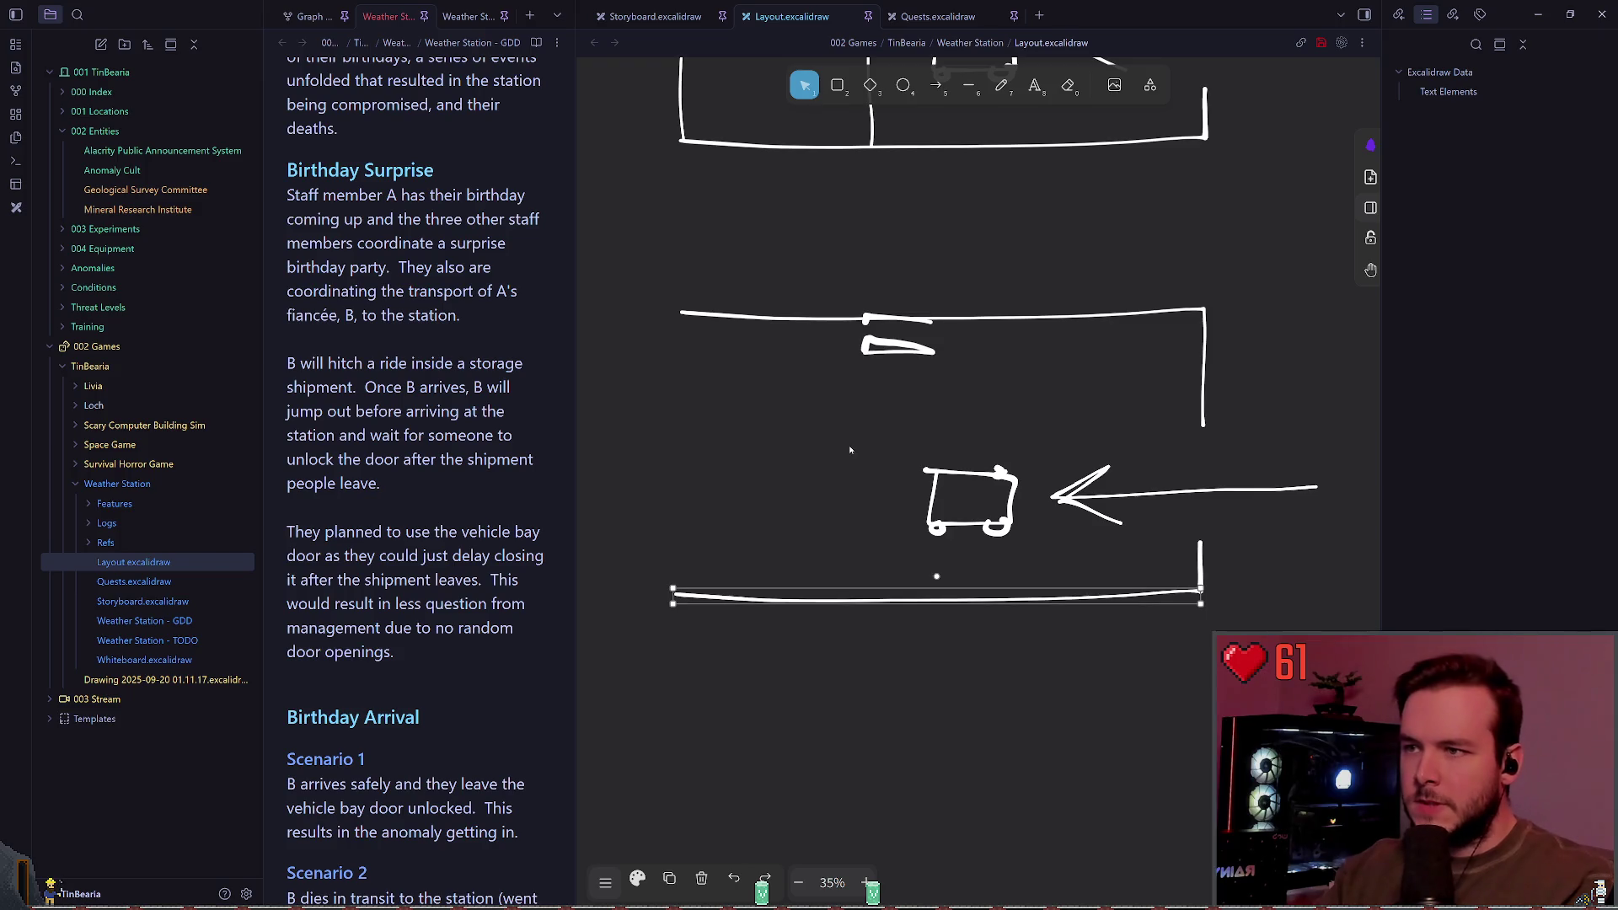
key("ctrl+shift+z")
left_click(833, 403)
mouse_move(832, 403)
left_mouse_down()
mouse_move(943, 303)
mouse_move(1102, 436)
left_mouse_up()
left_click(959, 388)
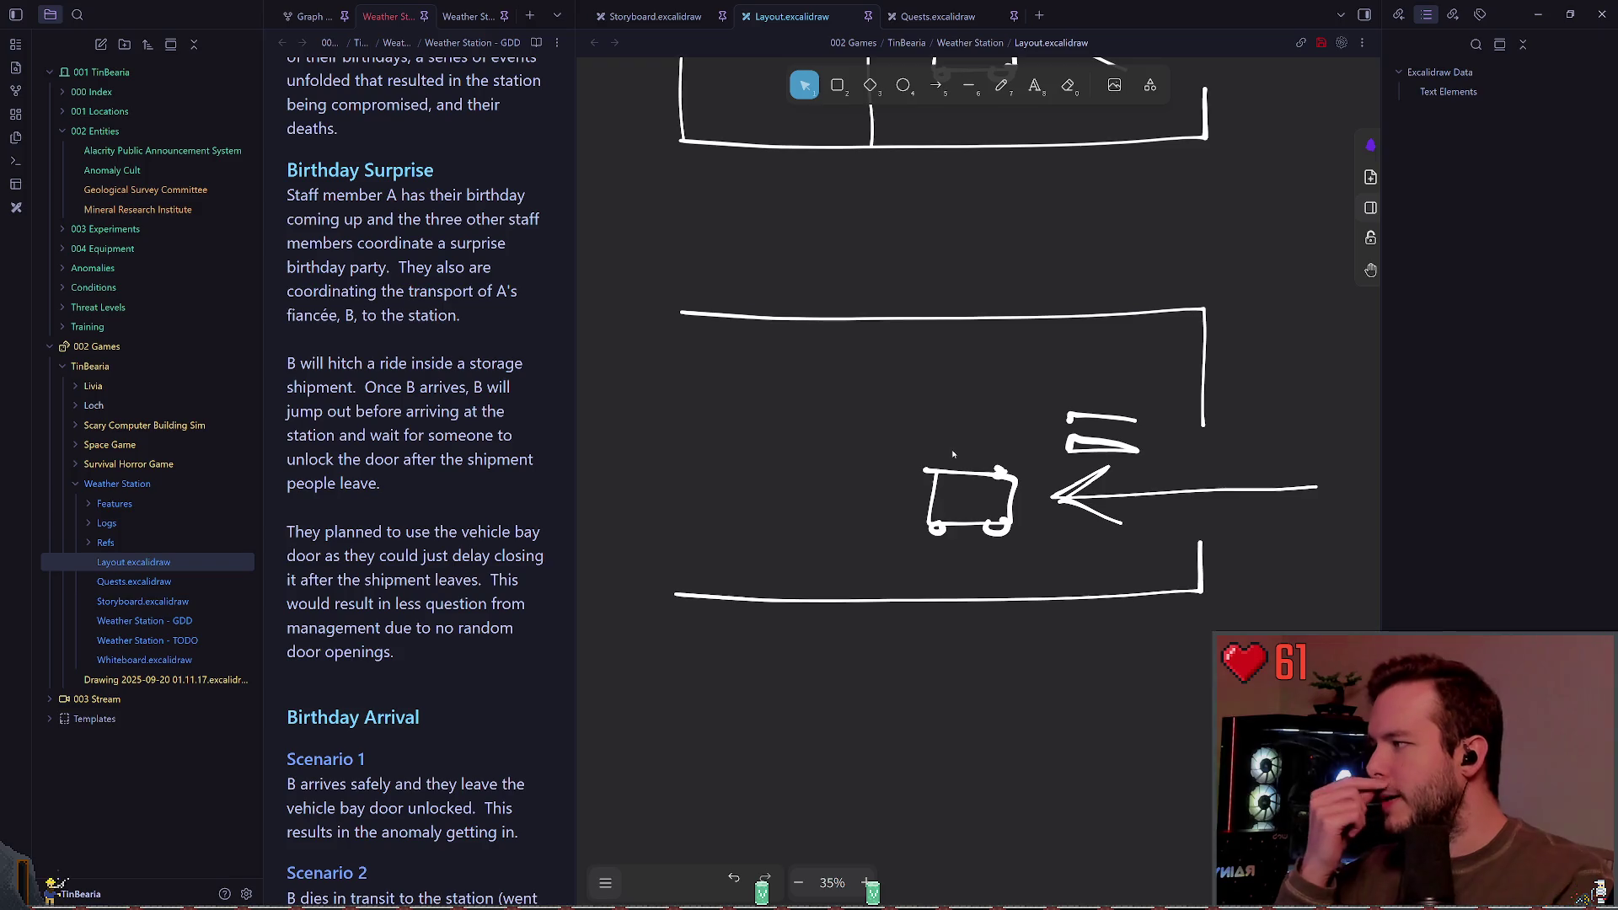
Step: Join the door strokes into an E shape with a thicker freehand left side
scroll(854, 376, "right", 2)
scroll(855, 376, "up", 1)
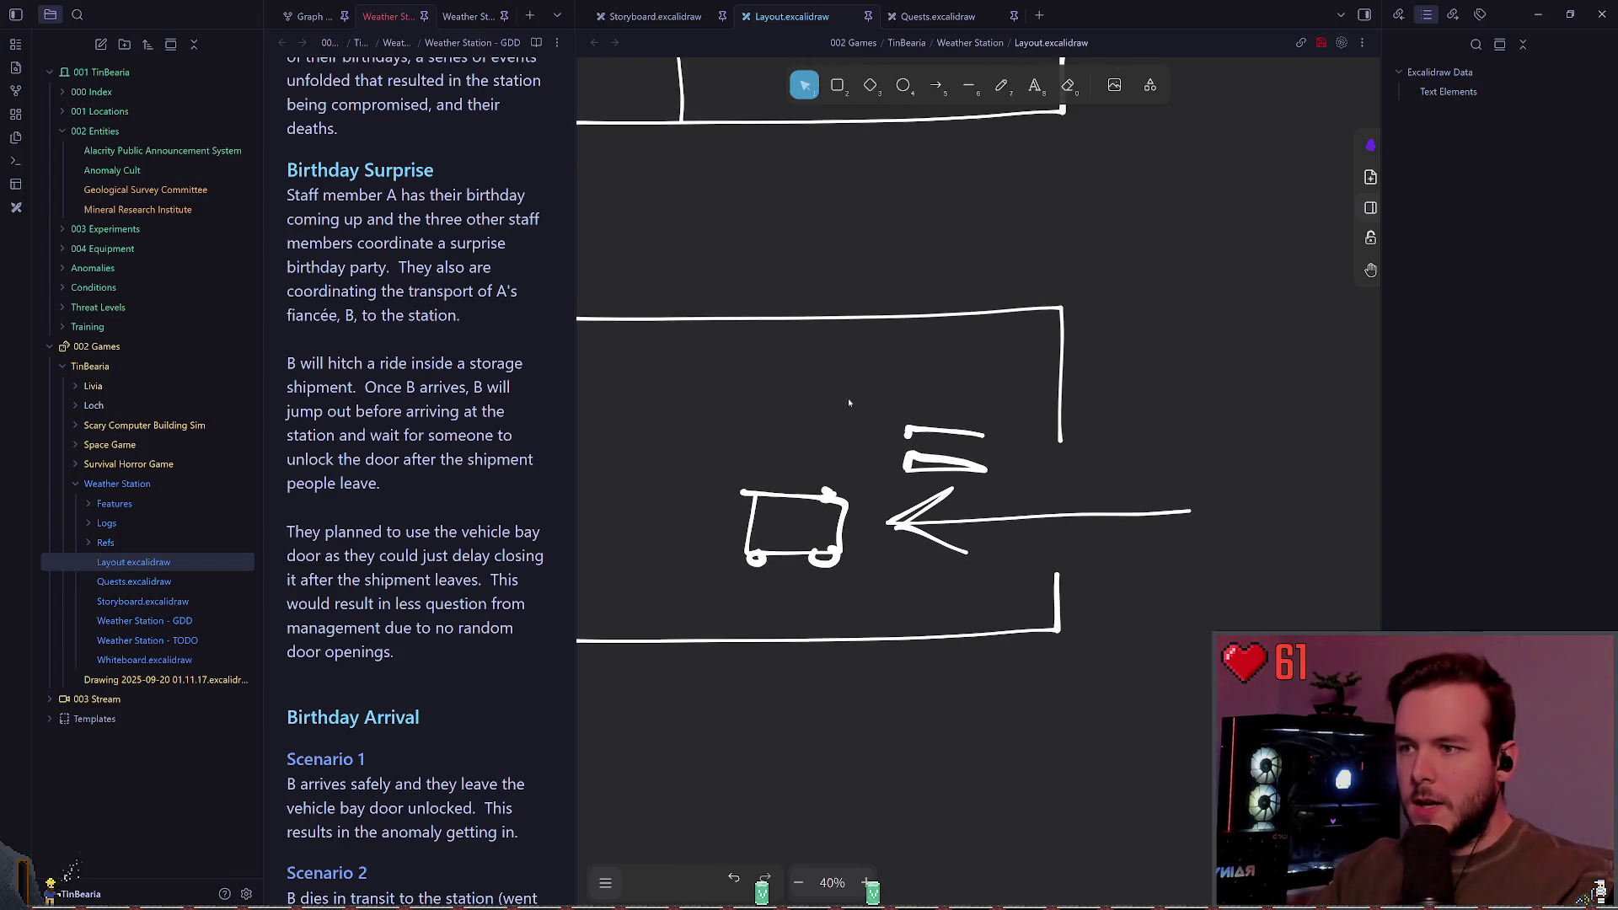
scroll(849, 399, "up", 1)
key("p")
left_click_drag(953, 410, 948, 449)
key("ctrl+z")
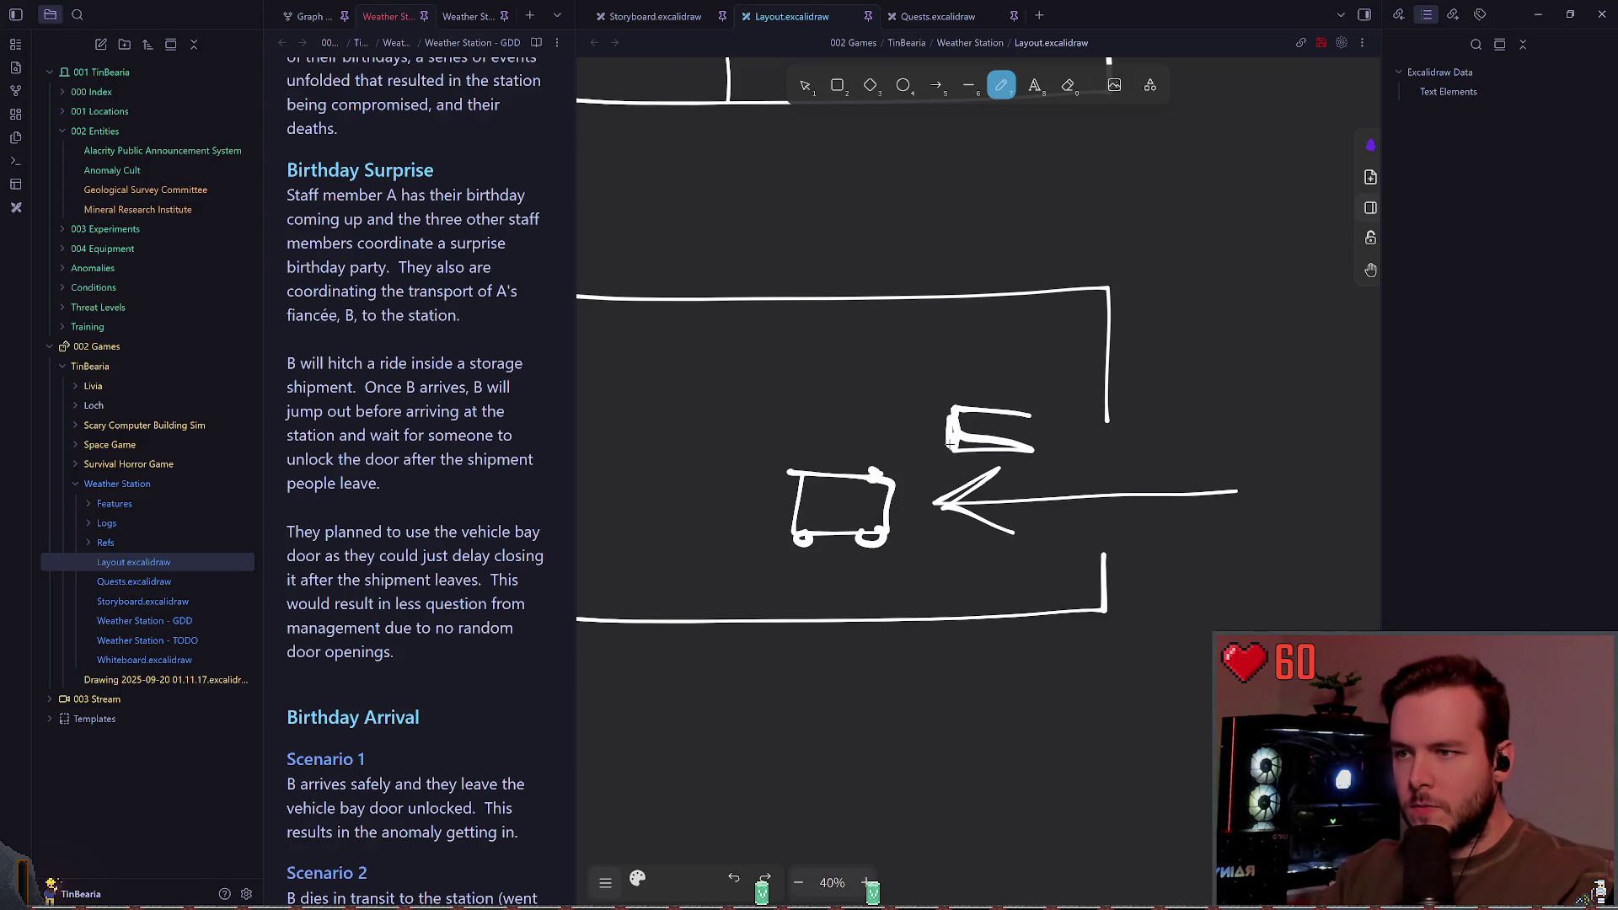
scroll(1011, 447, "right", 1)
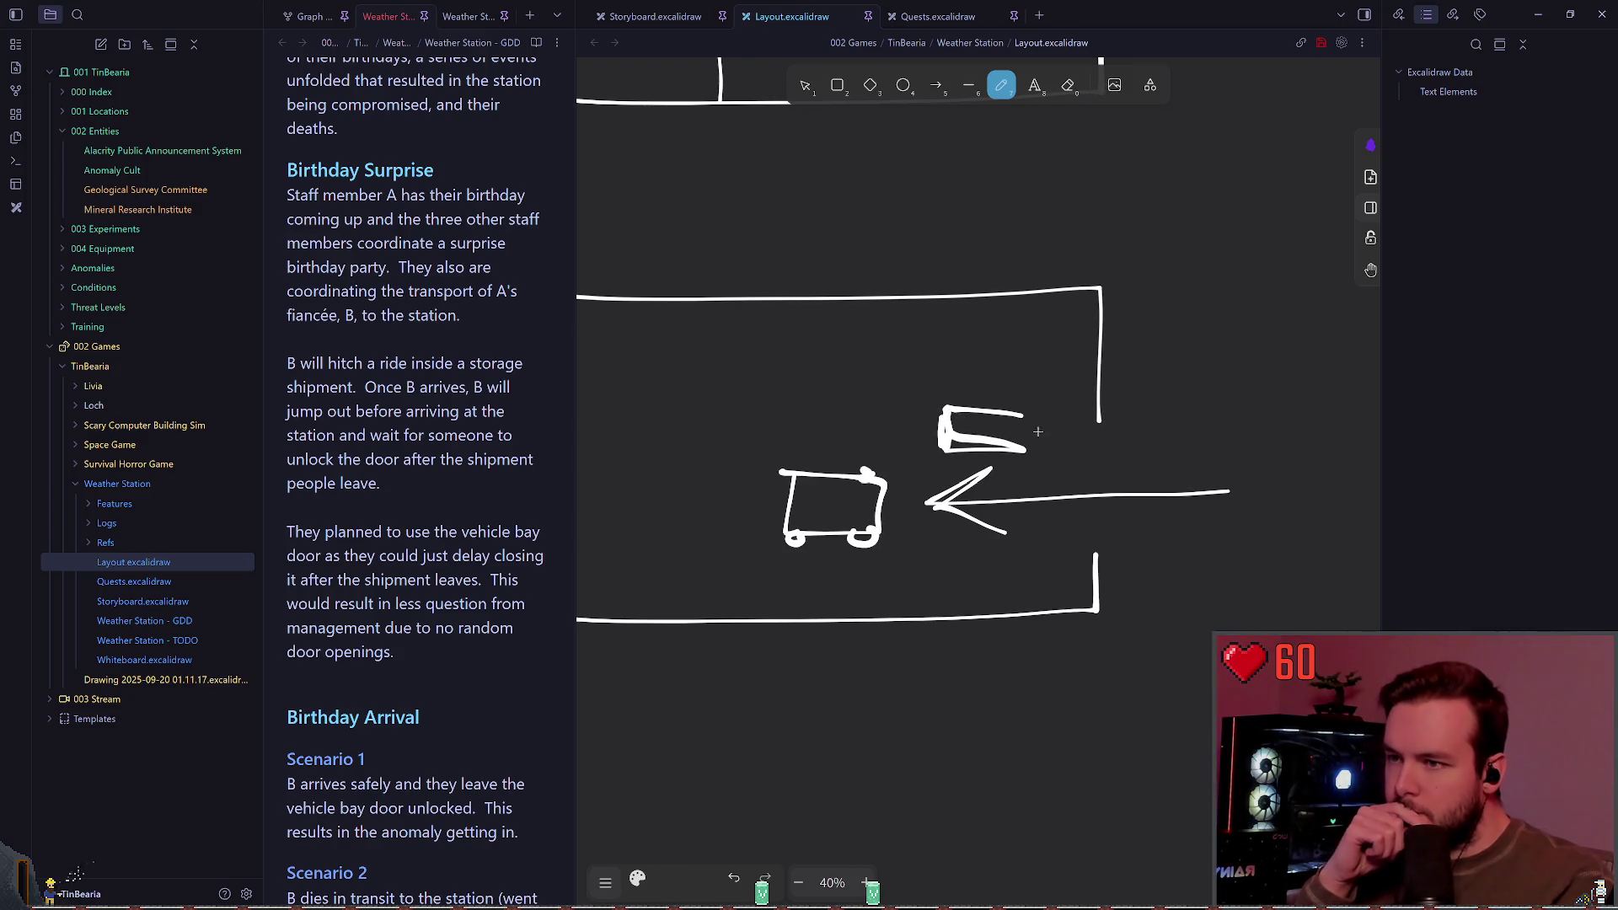
key("ctrl+z")
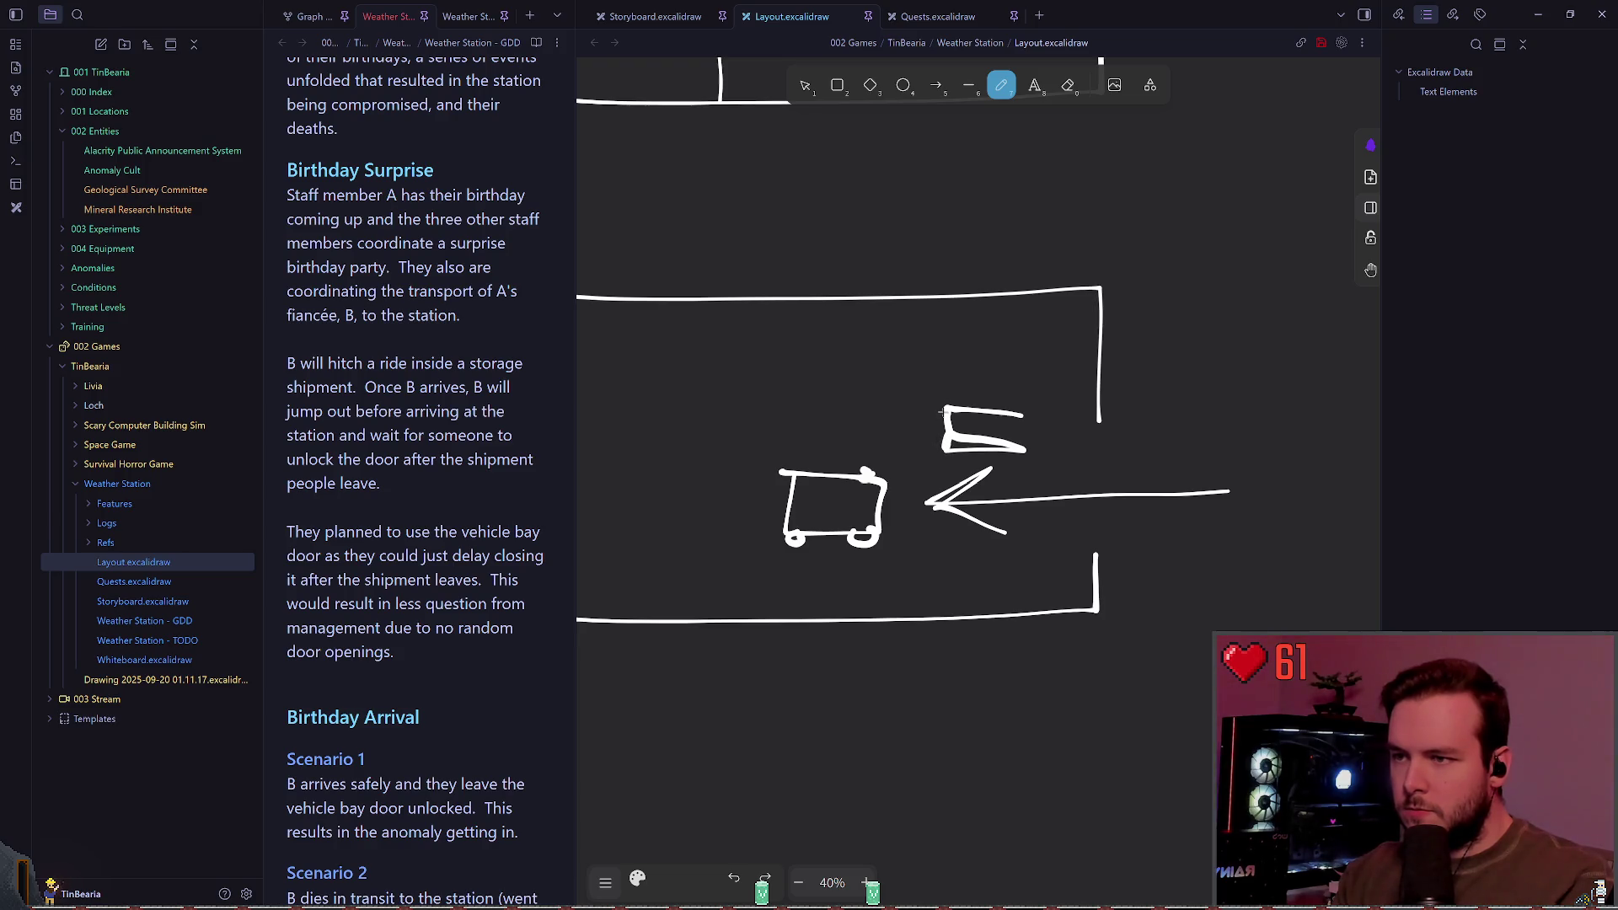
left_click_drag(942, 407, 944, 452)
scroll(935, 468, "right", 2)
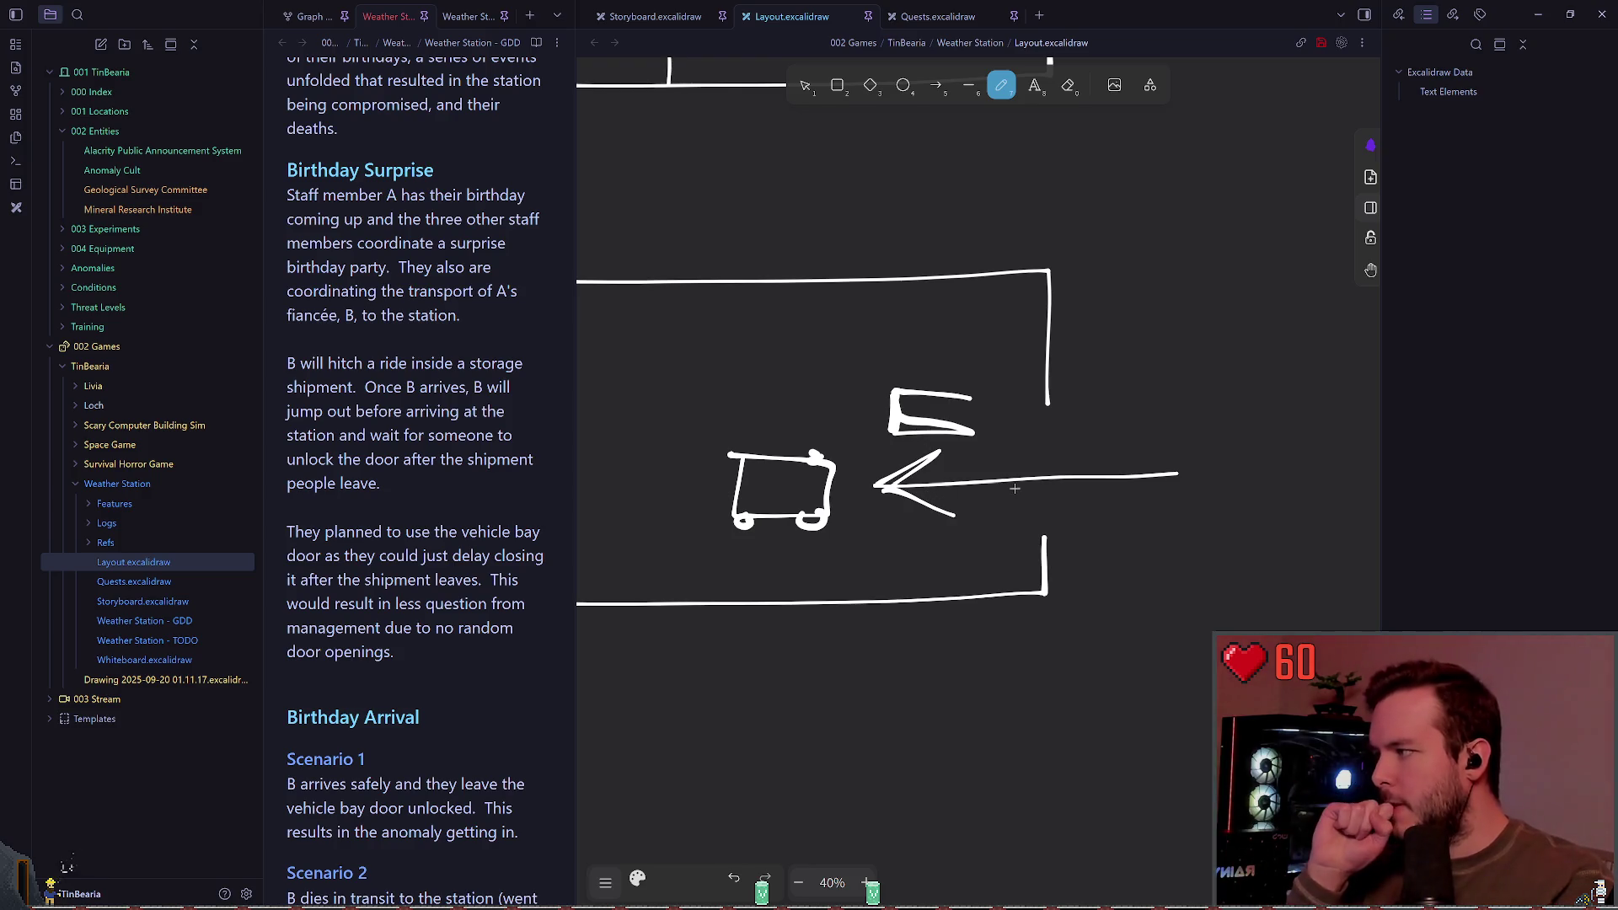
scroll(959, 477, "left", 2)
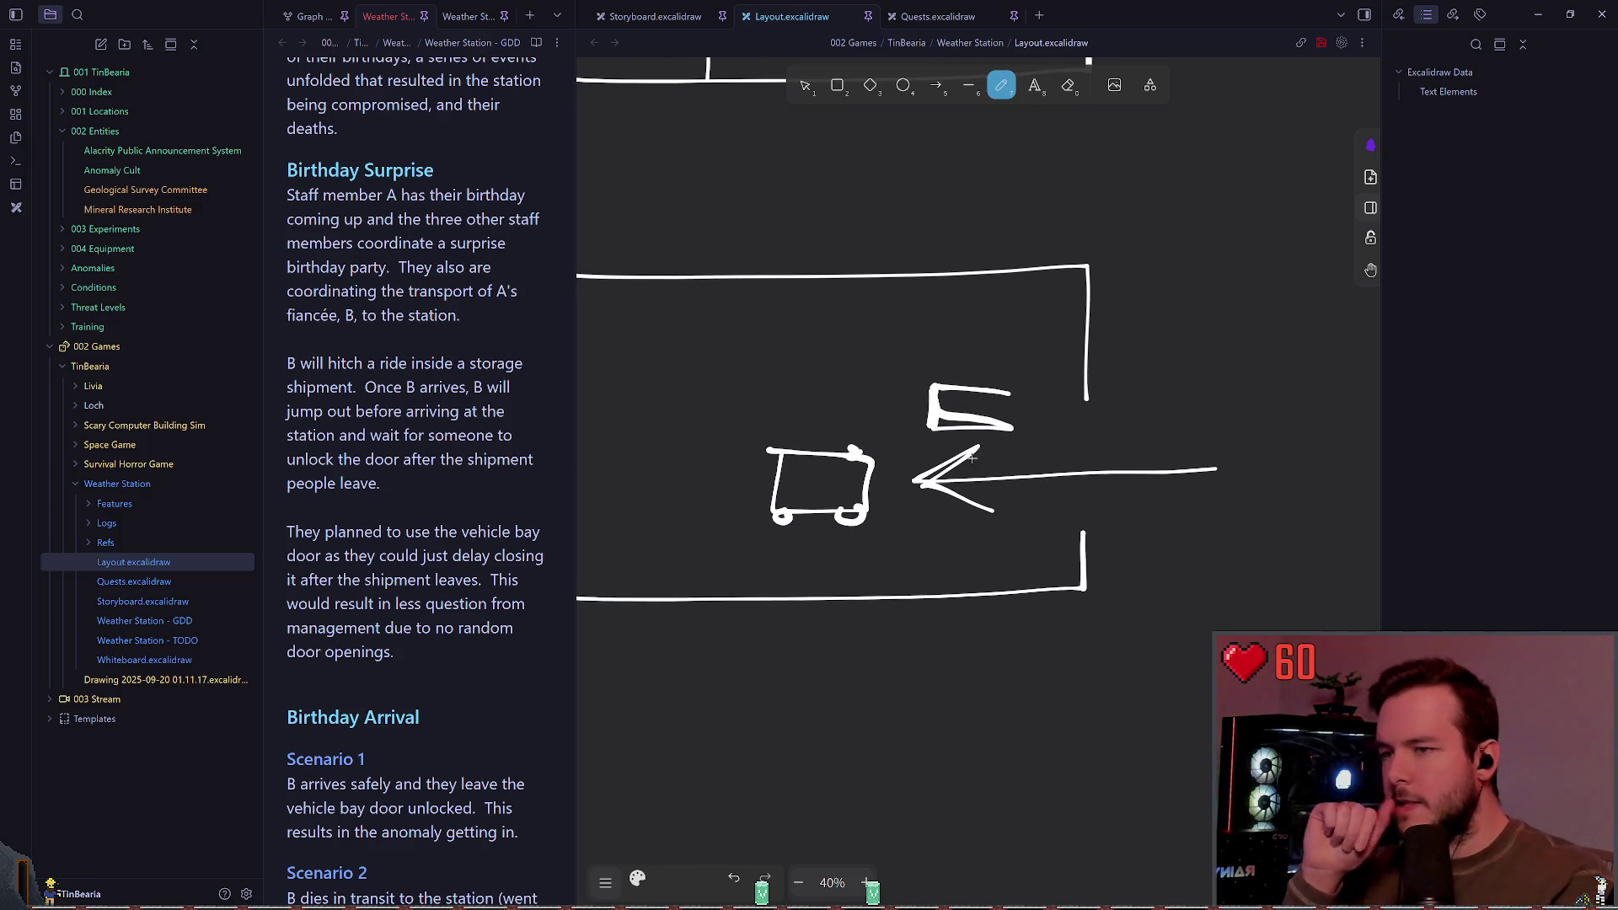
scroll(959, 477, "left", 2)
Step: Delete the cart drawing and the long arrow from the lower copy
left_click(803, 86)
scroll(941, 316, "left", 2)
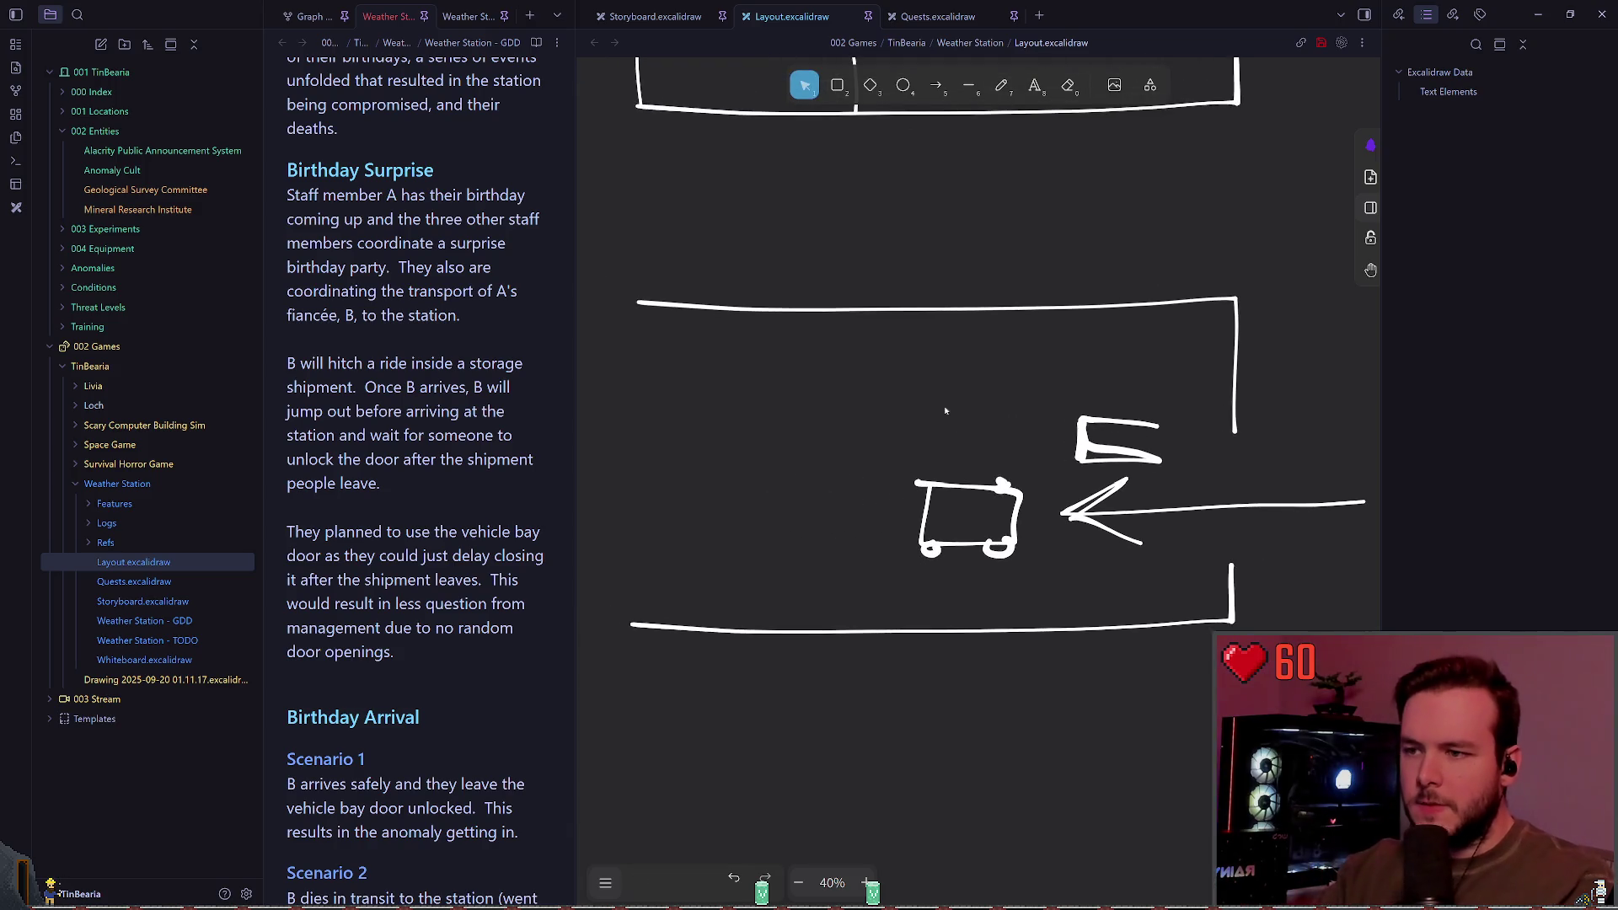
left_click_drag(910, 565, 1040, 445)
key("Delete")
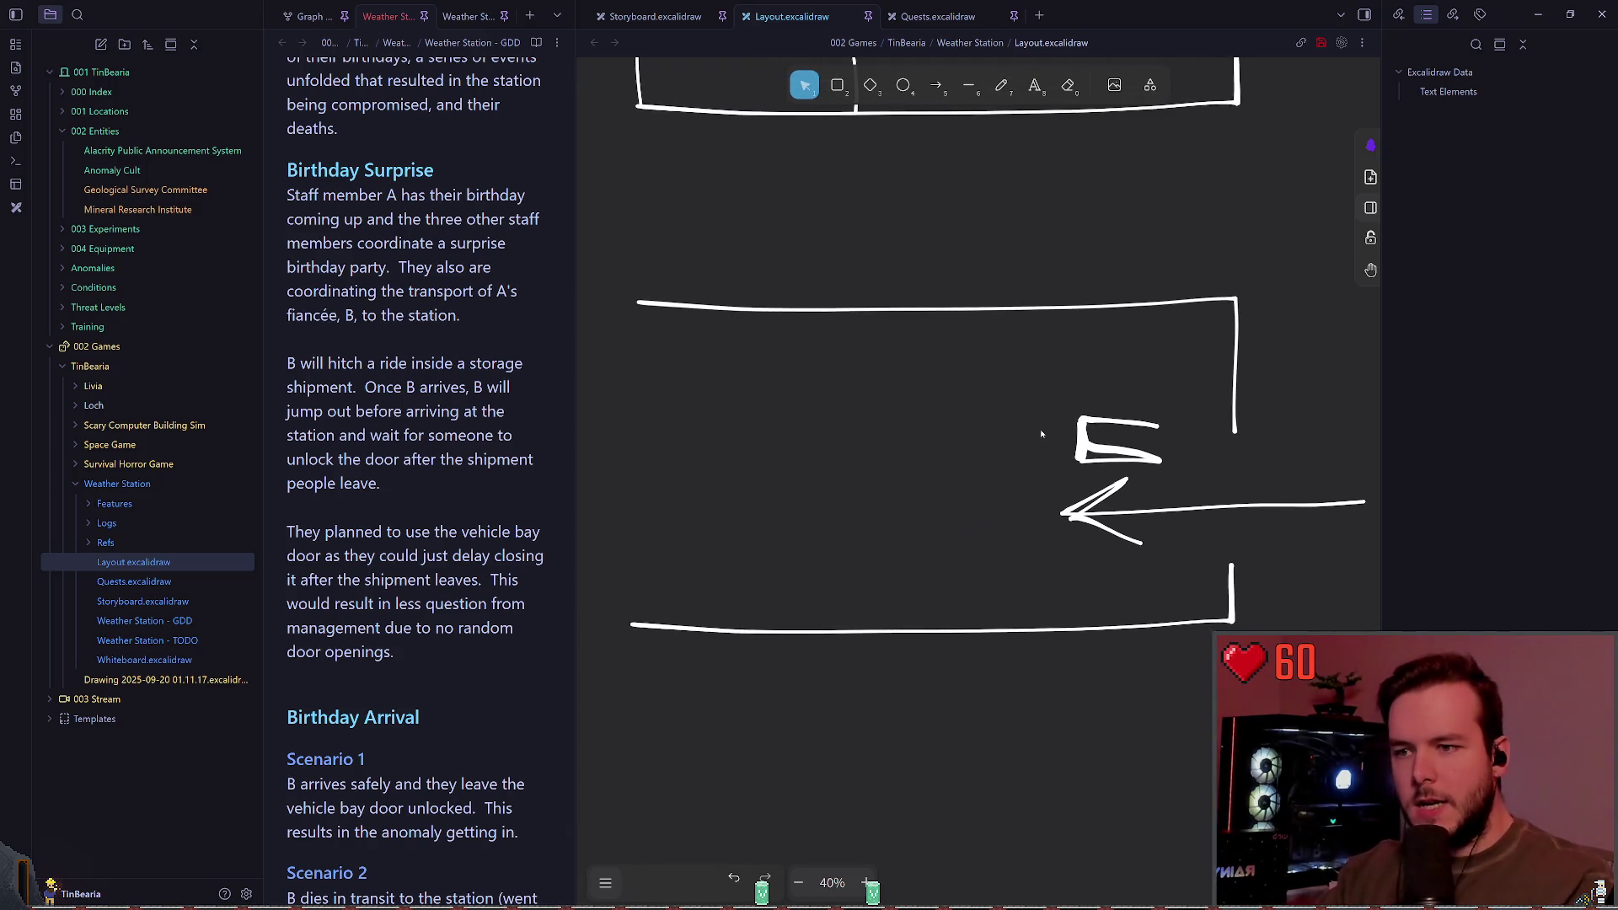
left_click(1086, 504)
key("Delete")
scroll(1036, 501, "down", 1)
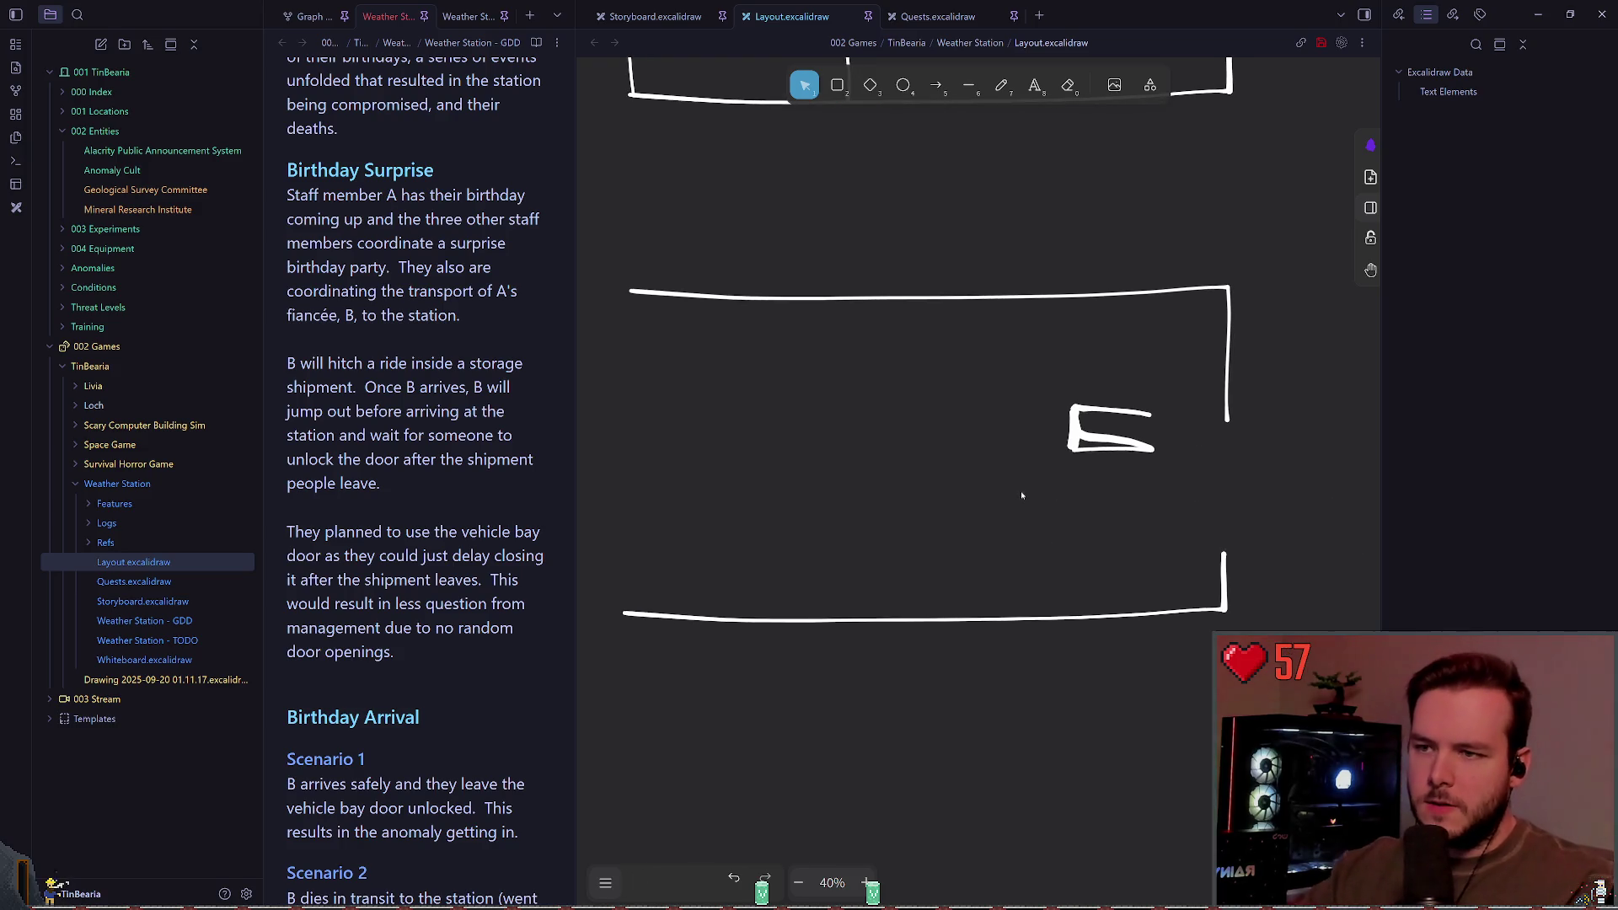
left_click_drag(1027, 495, 1184, 388)
left_click(995, 345)
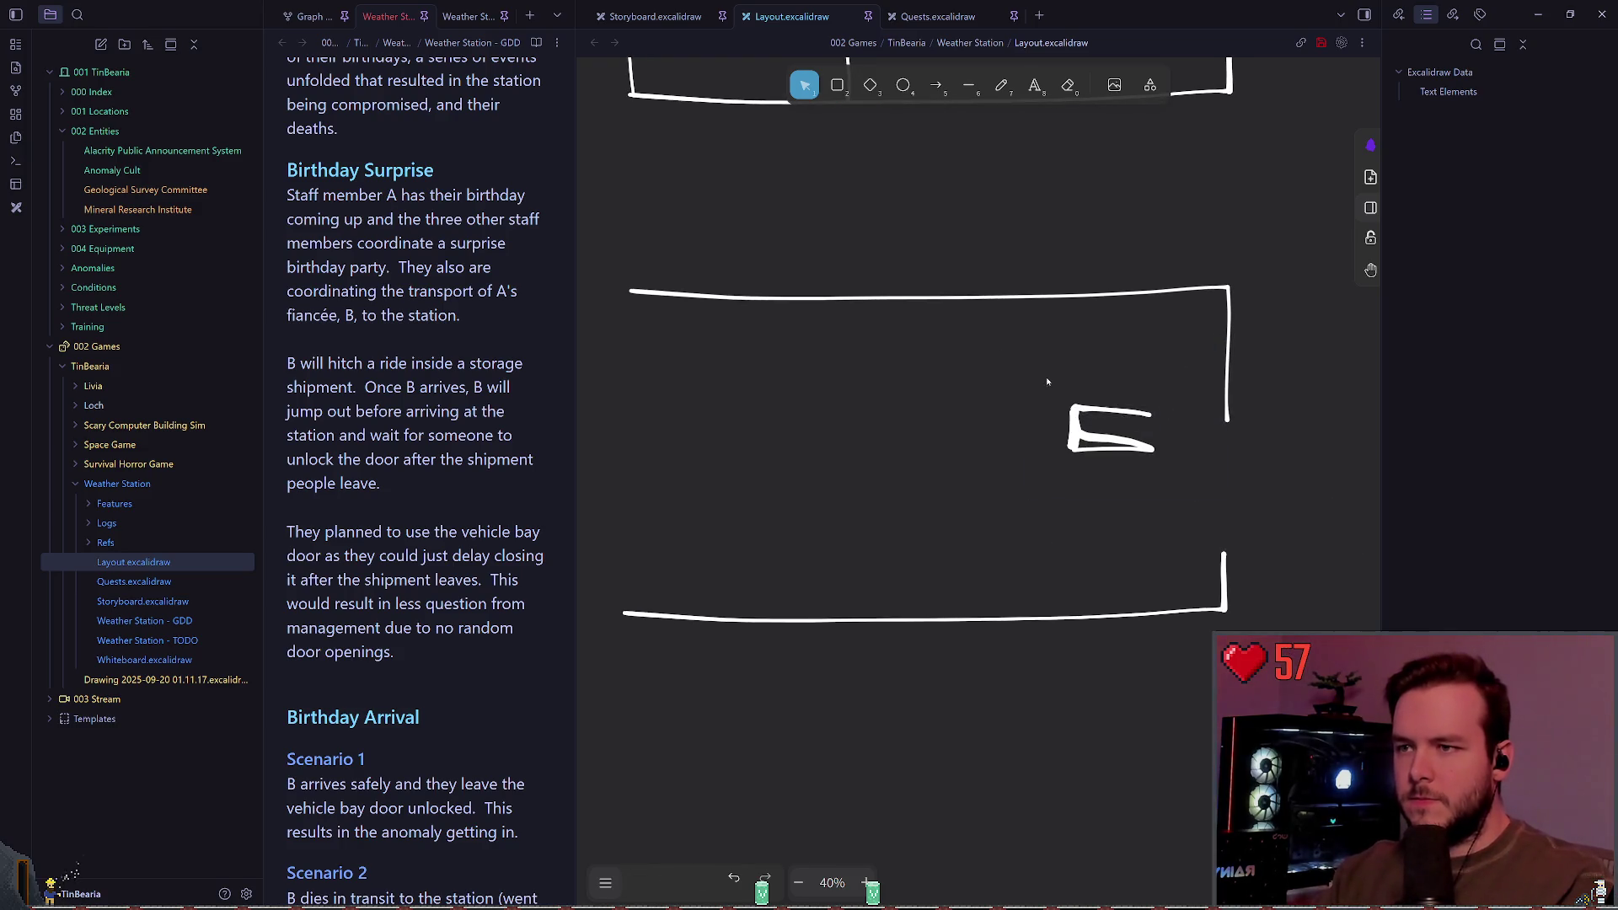
scroll(1048, 382, "down", 3)
Step: Draw a new wall line outside the upper opening, discarding a short extra piece
left_click(1001, 85)
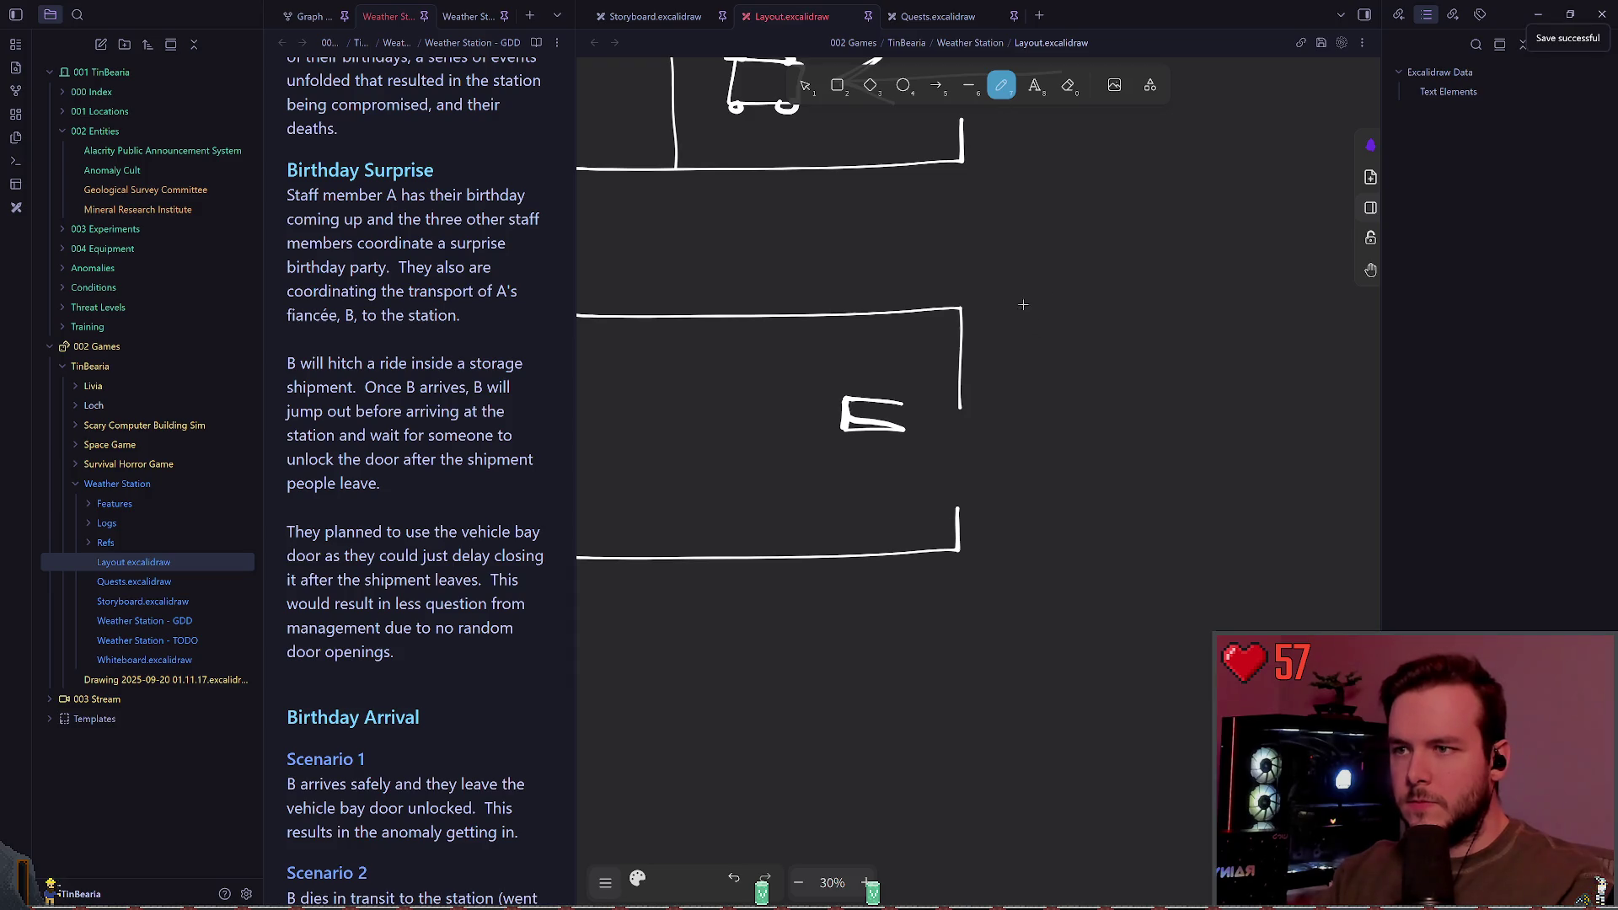
left_click_drag(1025, 305, 1033, 401)
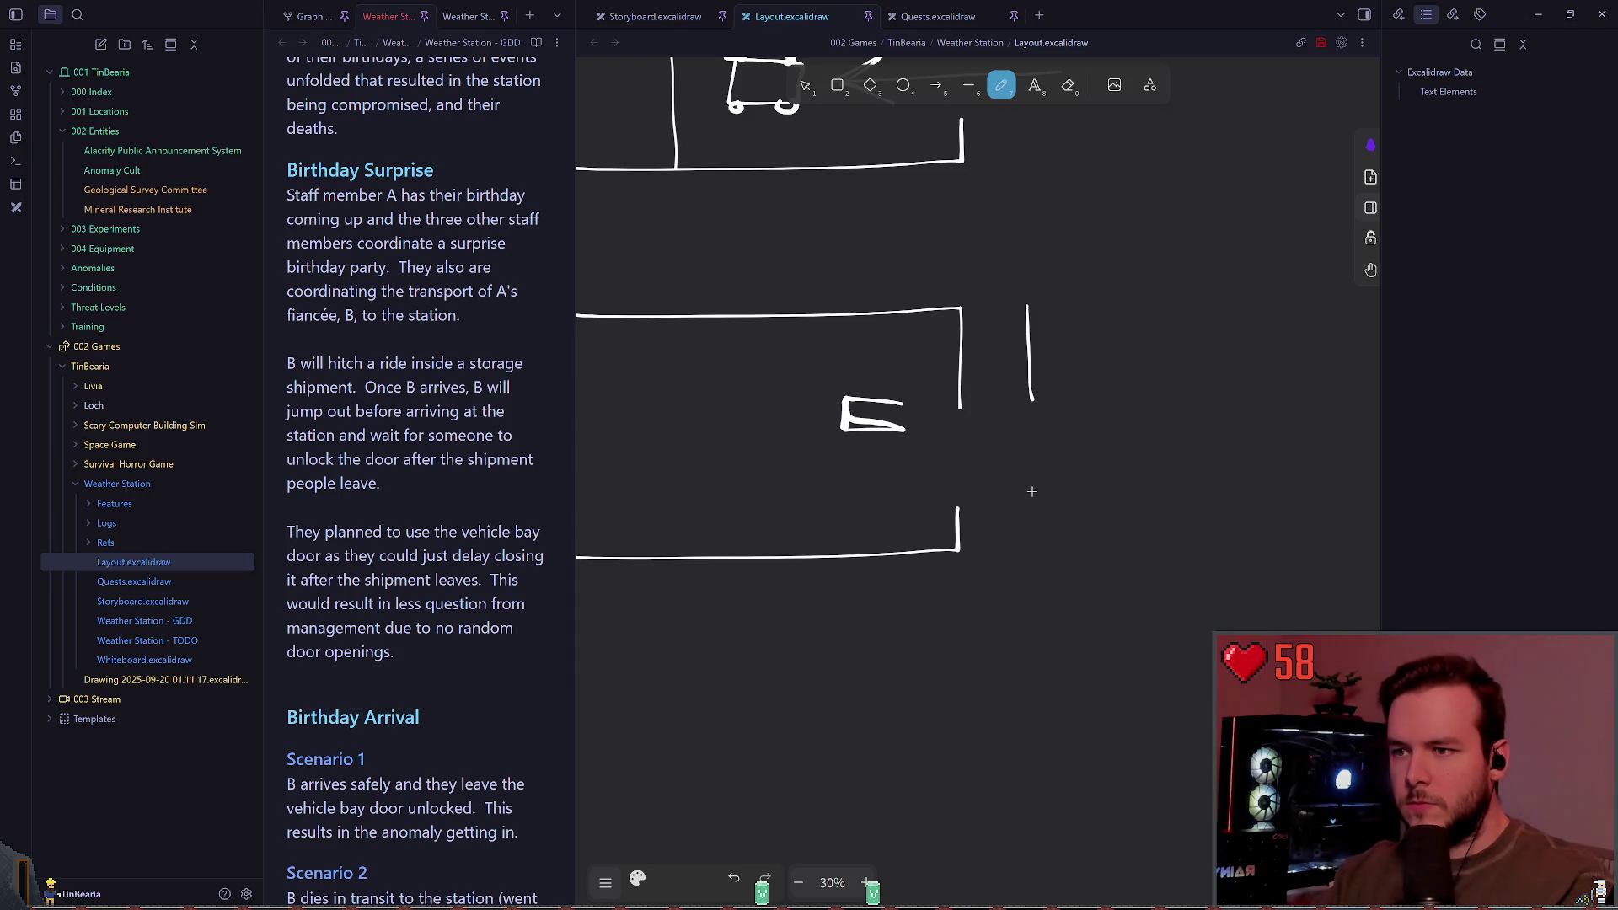
mouse_move(1034, 495)
left_mouse_down()
mouse_move(1036, 552)
mouse_move(763, 587)
left_mouse_up()
key("ctrl+z")
scroll(884, 455, "left", 1)
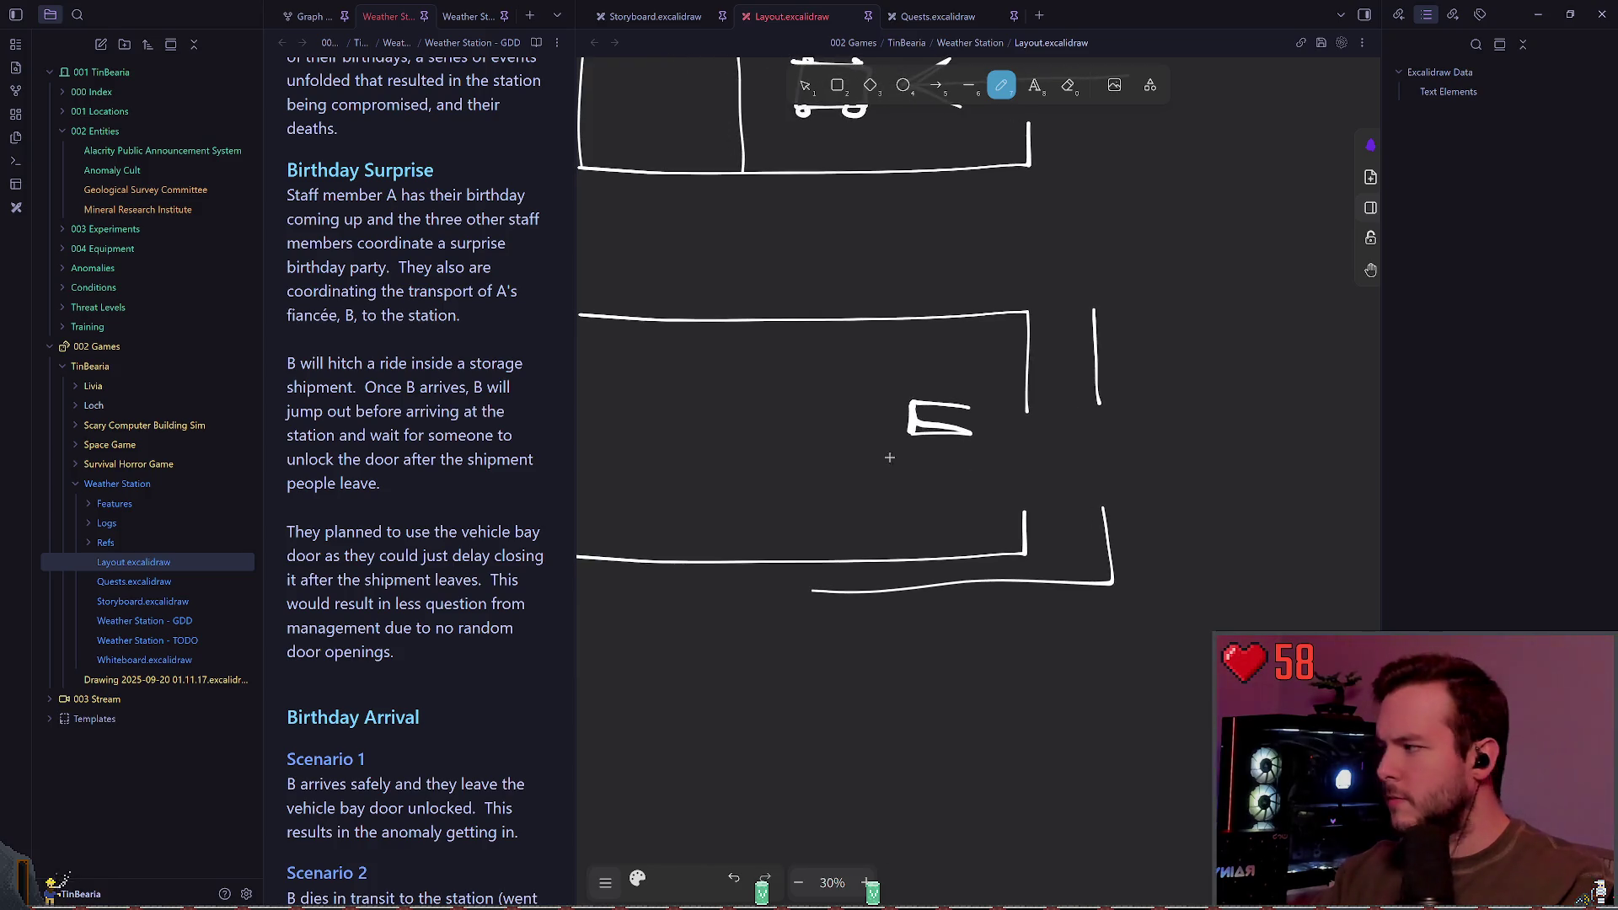
scroll(858, 439, "left", 2)
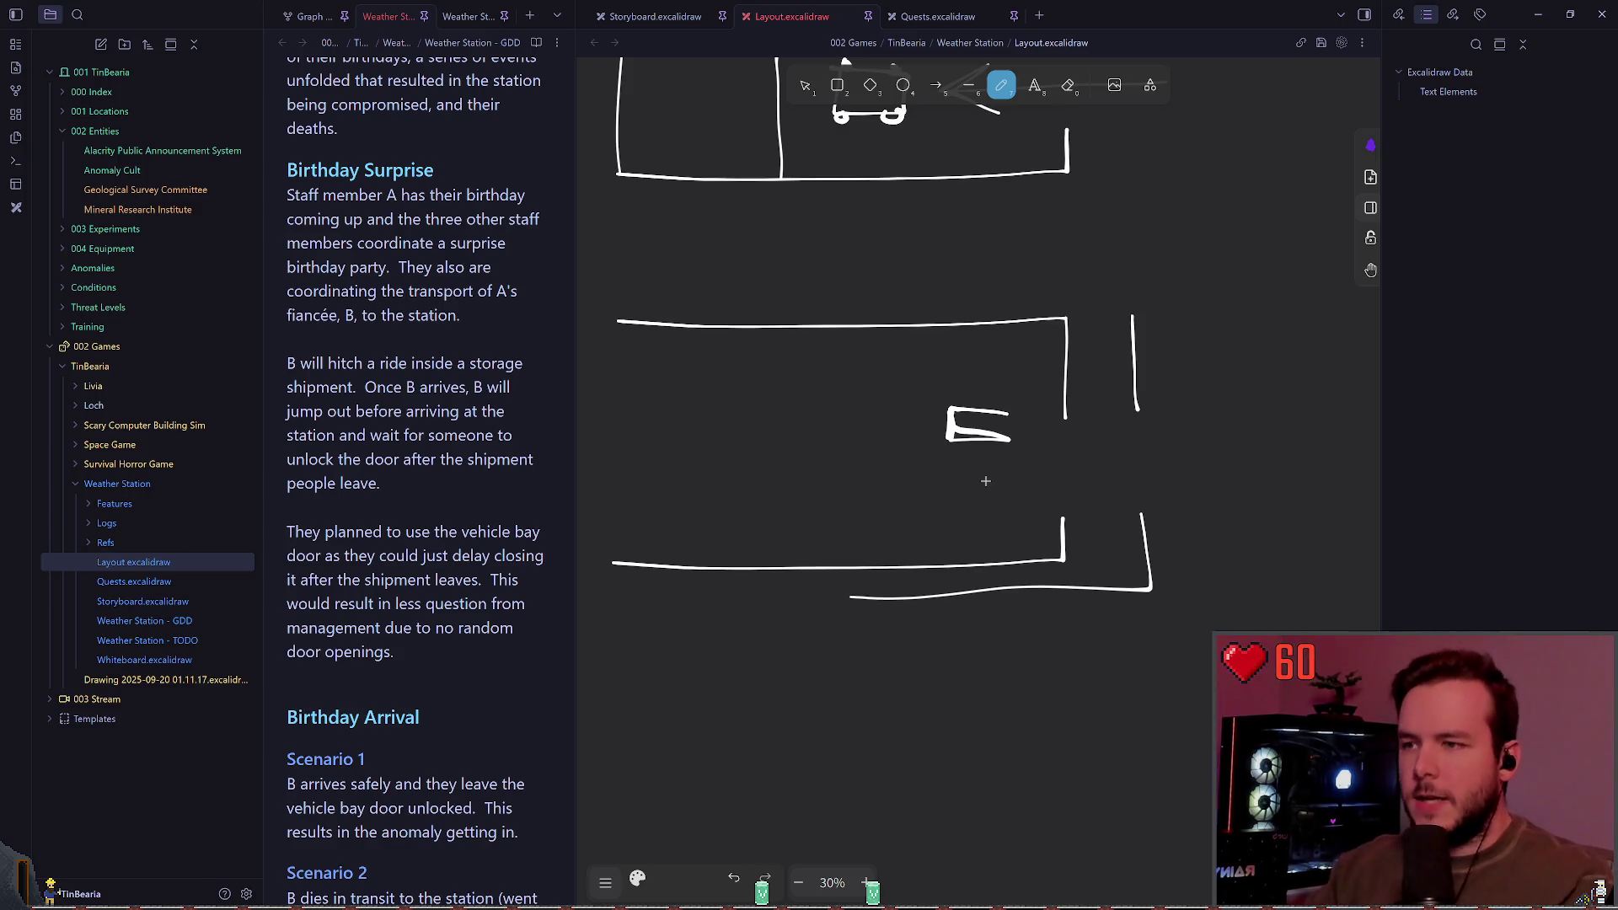
Step: Move the E mark into the right wall gap, restore its height and shift it down
scroll(902, 423, "up", 5, "ctrl")
left_click(805, 88)
left_click_drag(778, 242, 1059, 477)
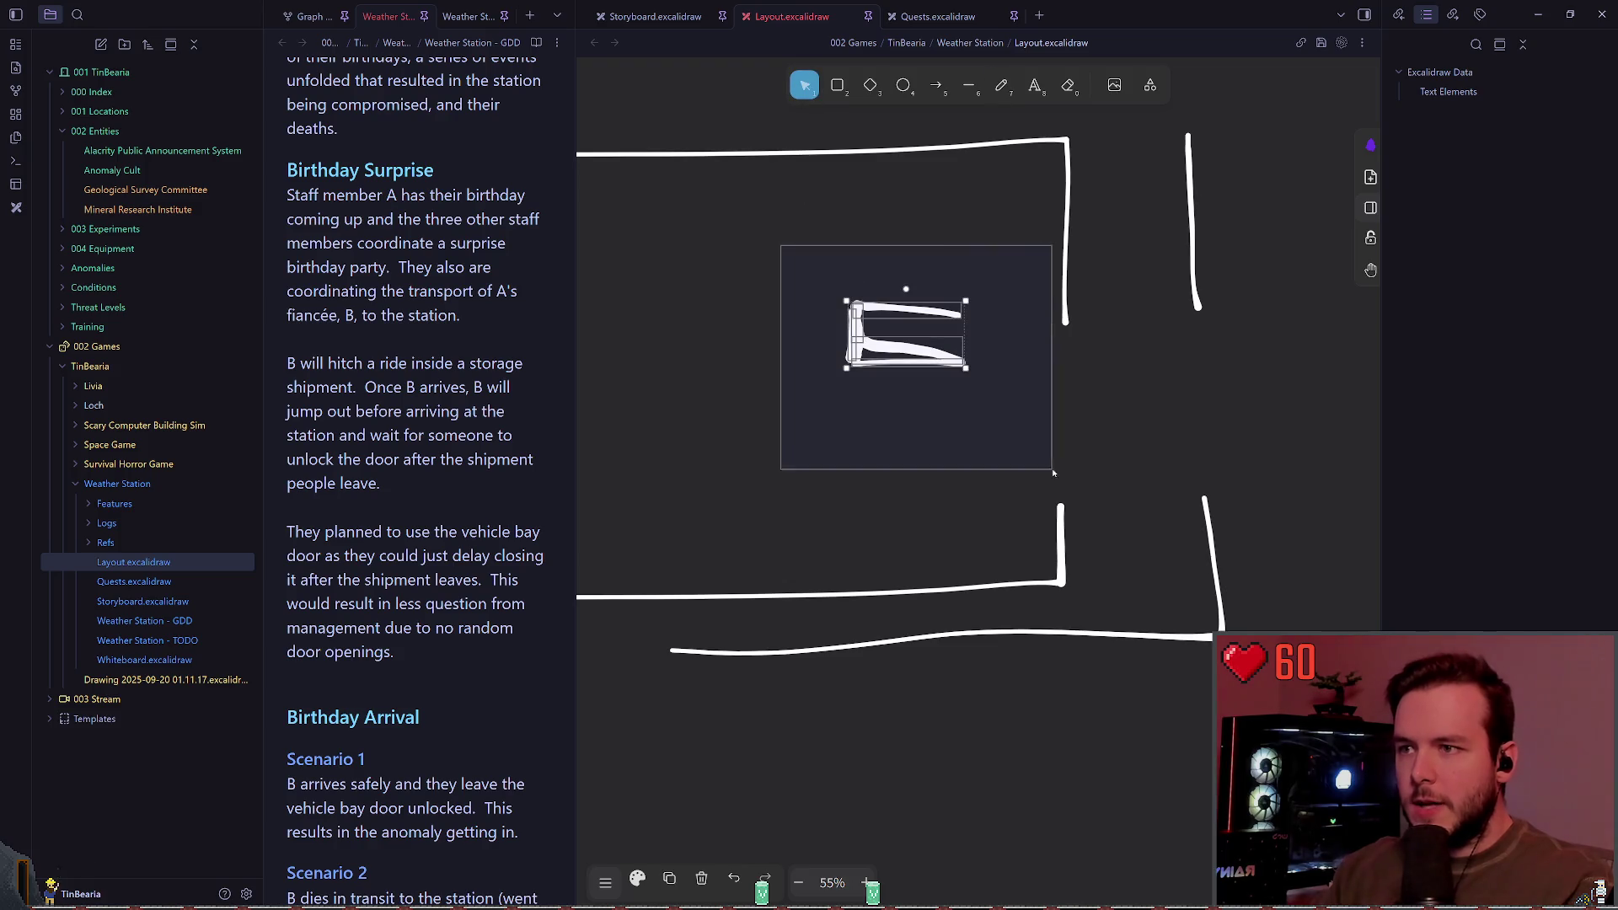
mouse_move(924, 367)
left_mouse_down()
mouse_move(1095, 478)
mouse_move(1143, 385)
mouse_move(1143, 506)
left_mouse_up()
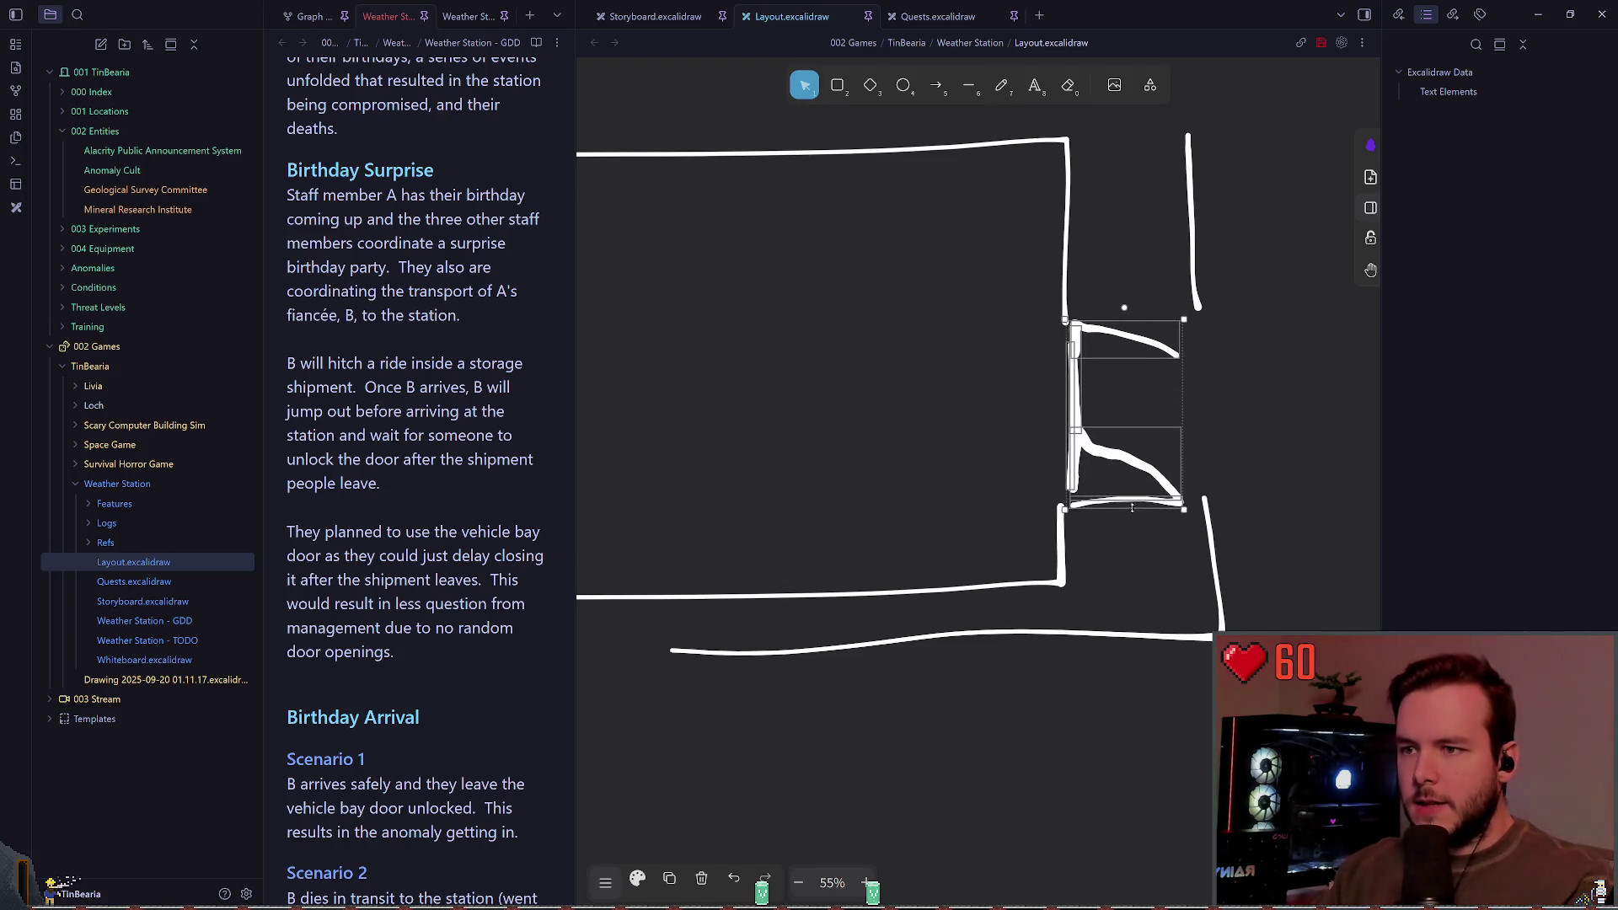
left_click(1239, 461)
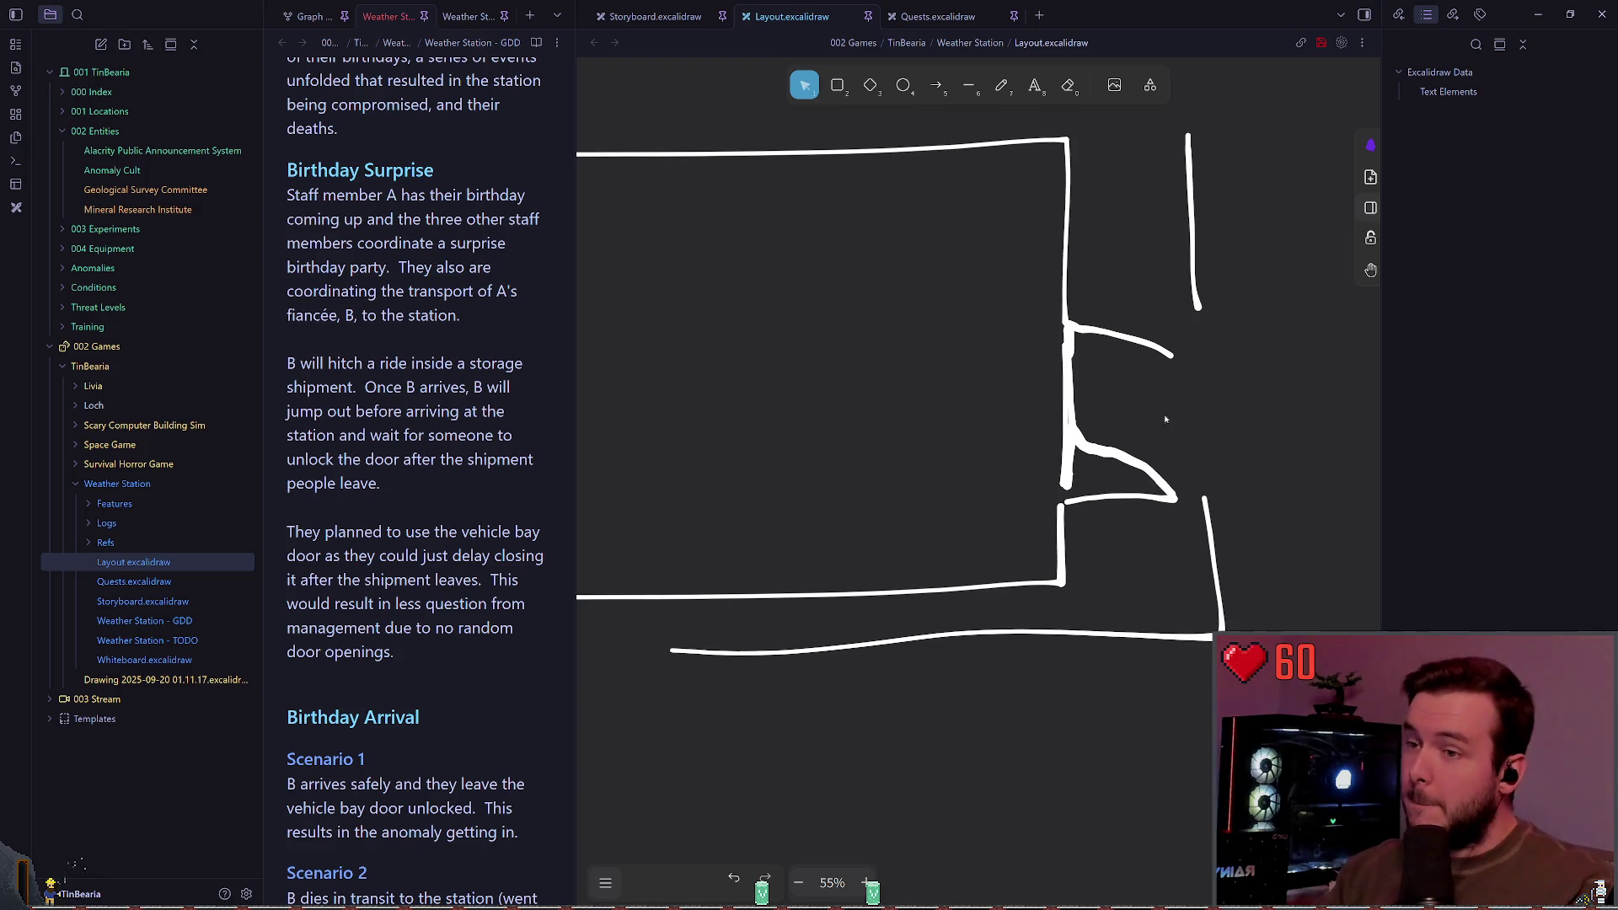
left_click(1176, 491)
left_click_drag(1183, 504, 1183, 386)
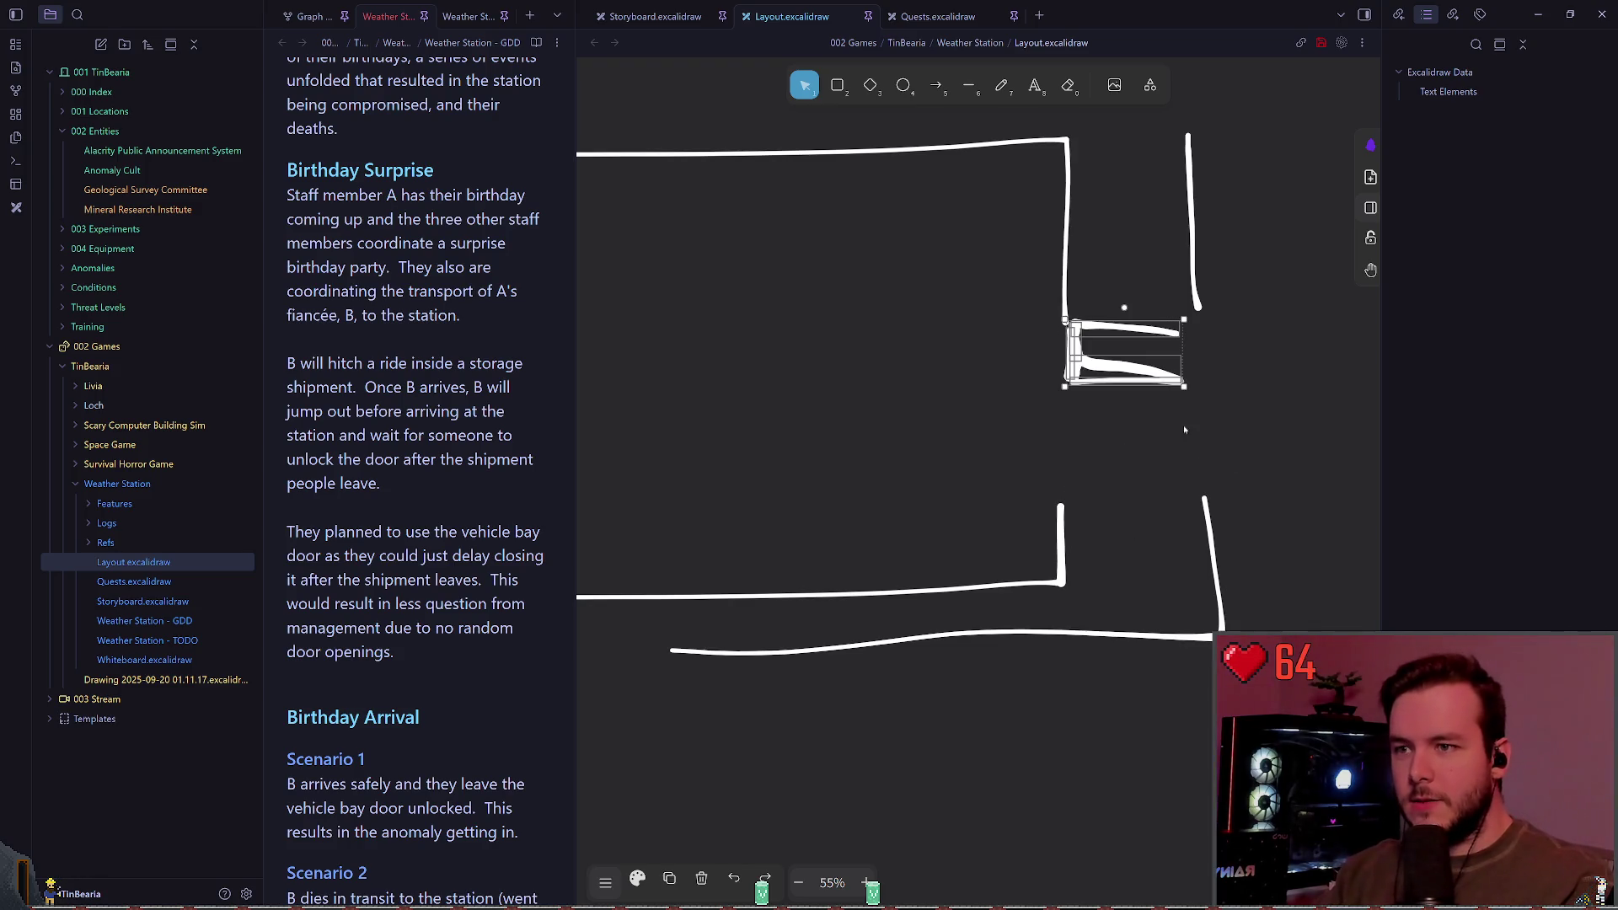
left_click_drag(1110, 341, 1110, 407)
left_click(1040, 412)
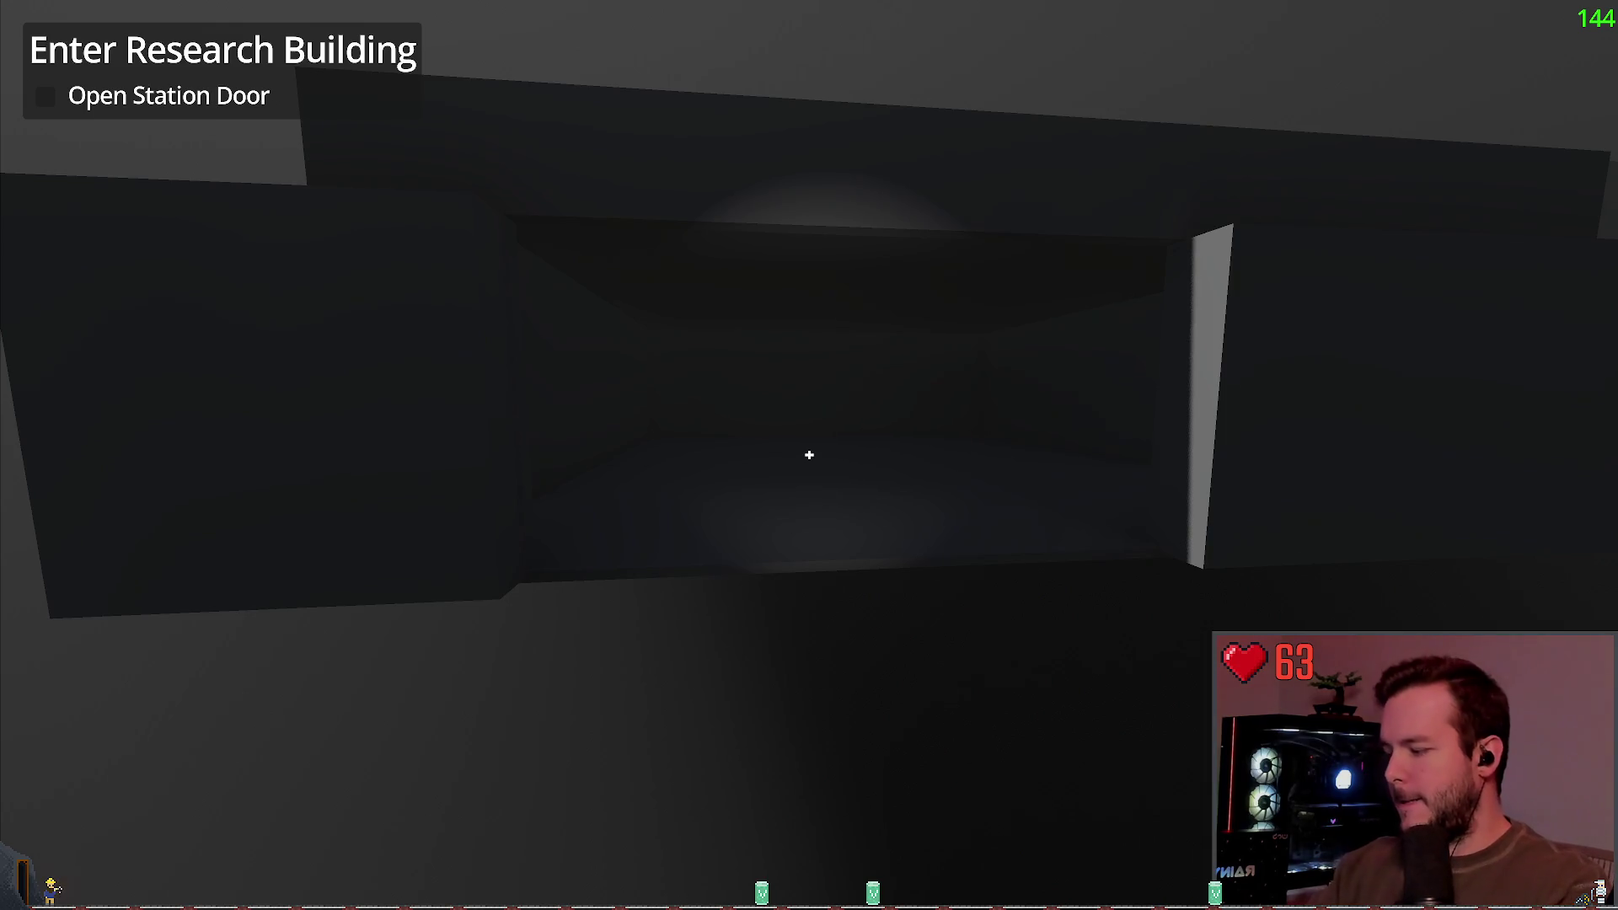
Step: Switch from the game back to the Layout drawing in Obsidian
key("alt+Tab")
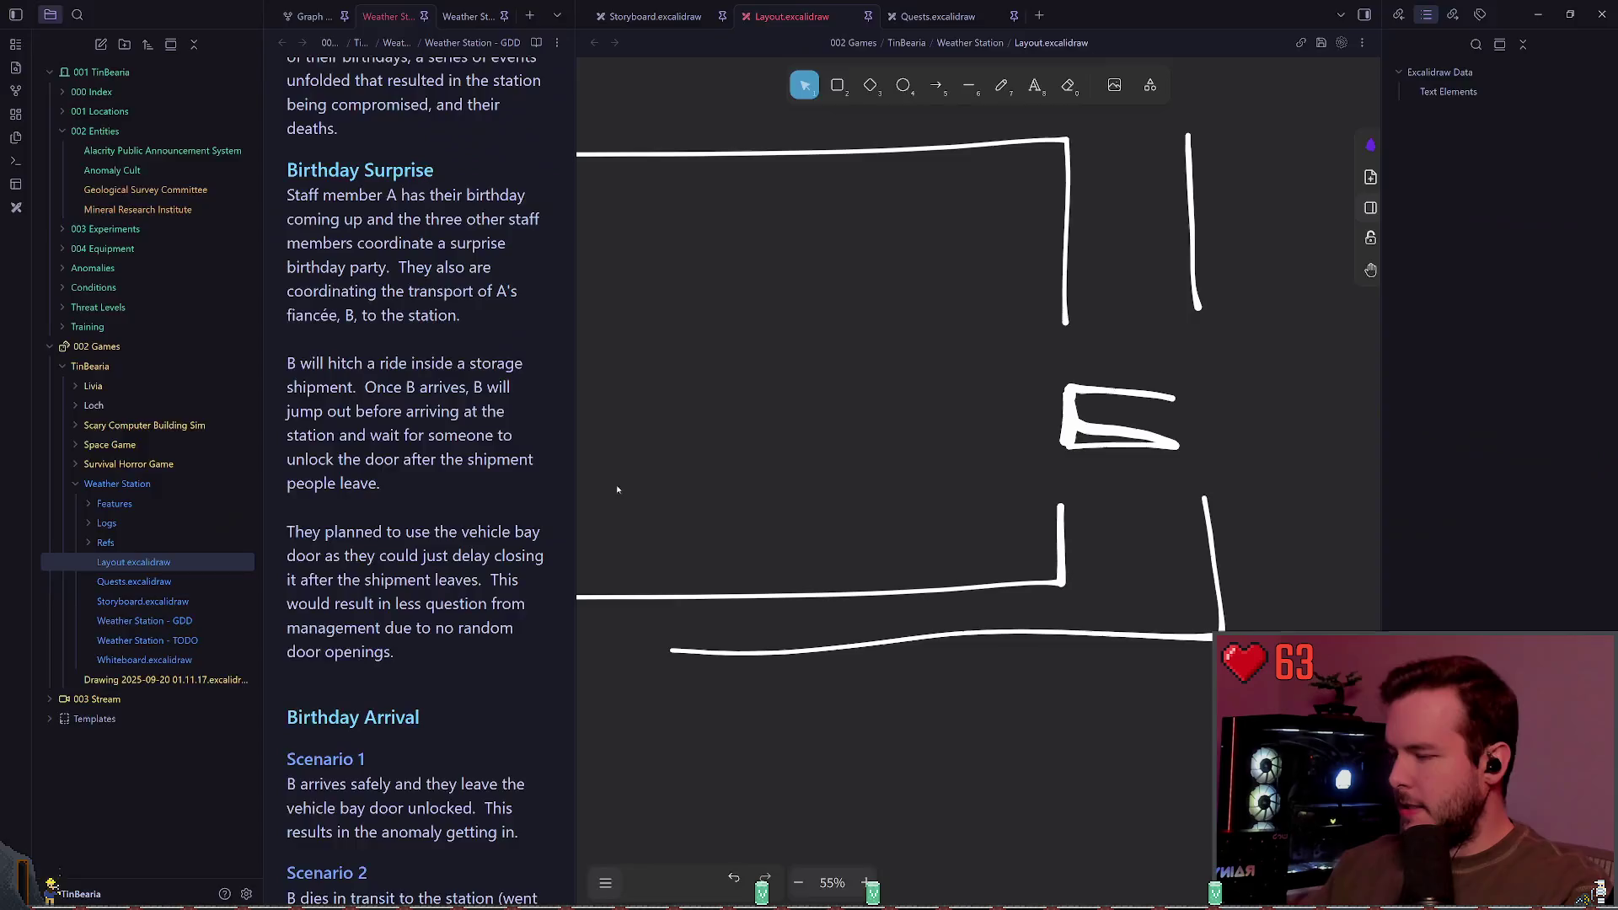
Step: Freehand-draw a box with slanted top and perspective bottom edges, removing stray wall lines
key("p")
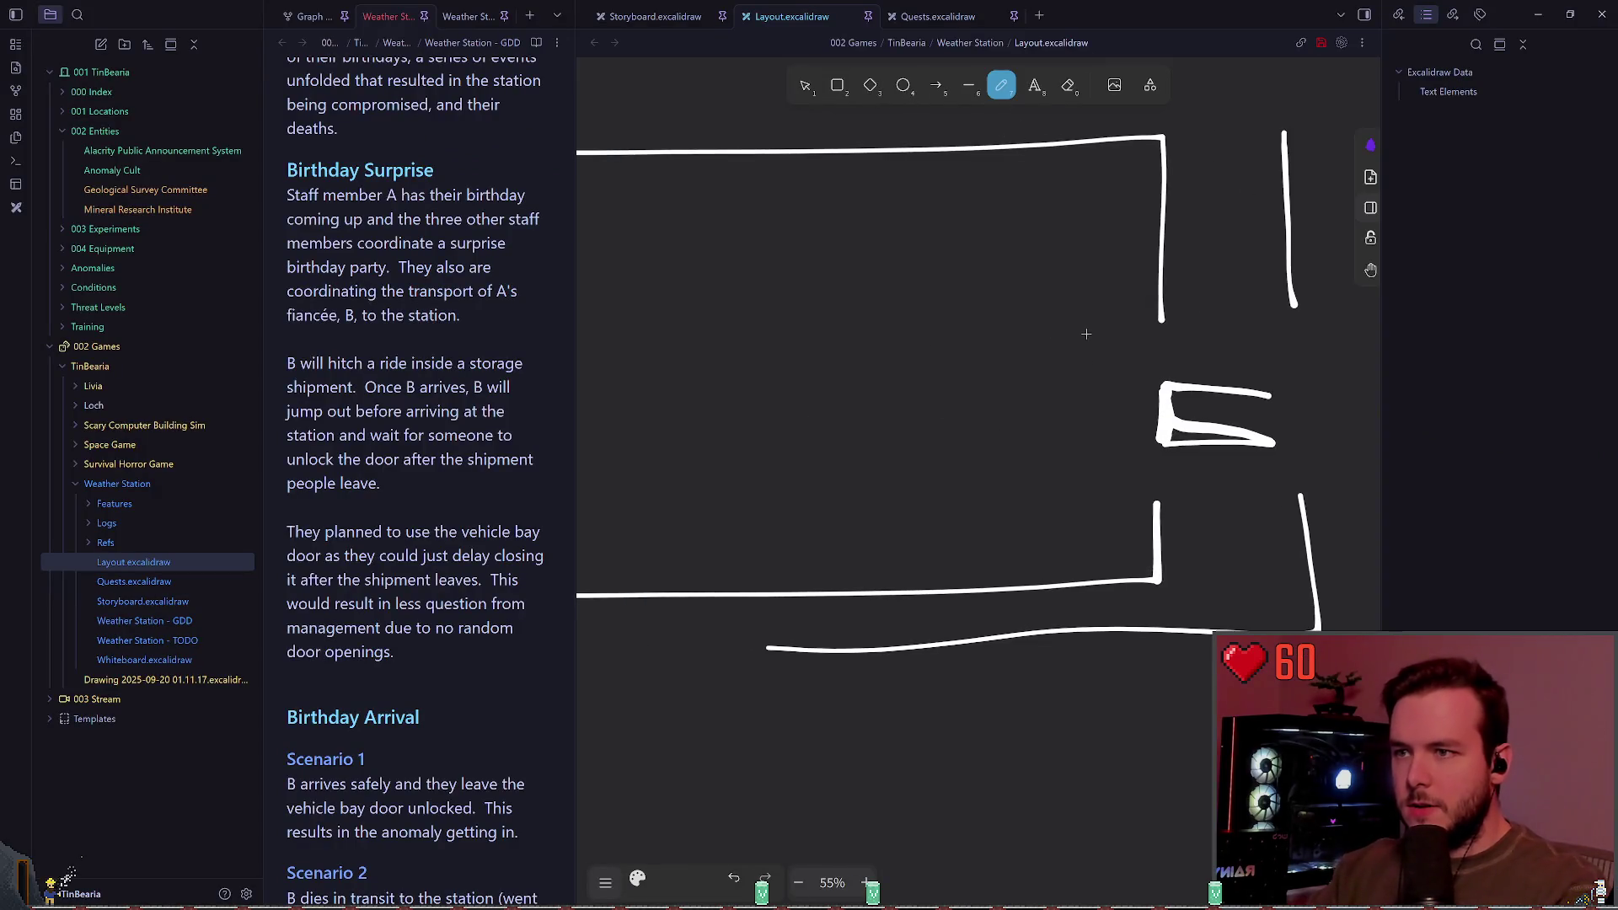
mouse_move(1089, 333)
left_mouse_down()
mouse_move(951, 396)
mouse_move(1118, 450)
mouse_move(1089, 335)
left_mouse_up()
scroll(1044, 361, "left", 2)
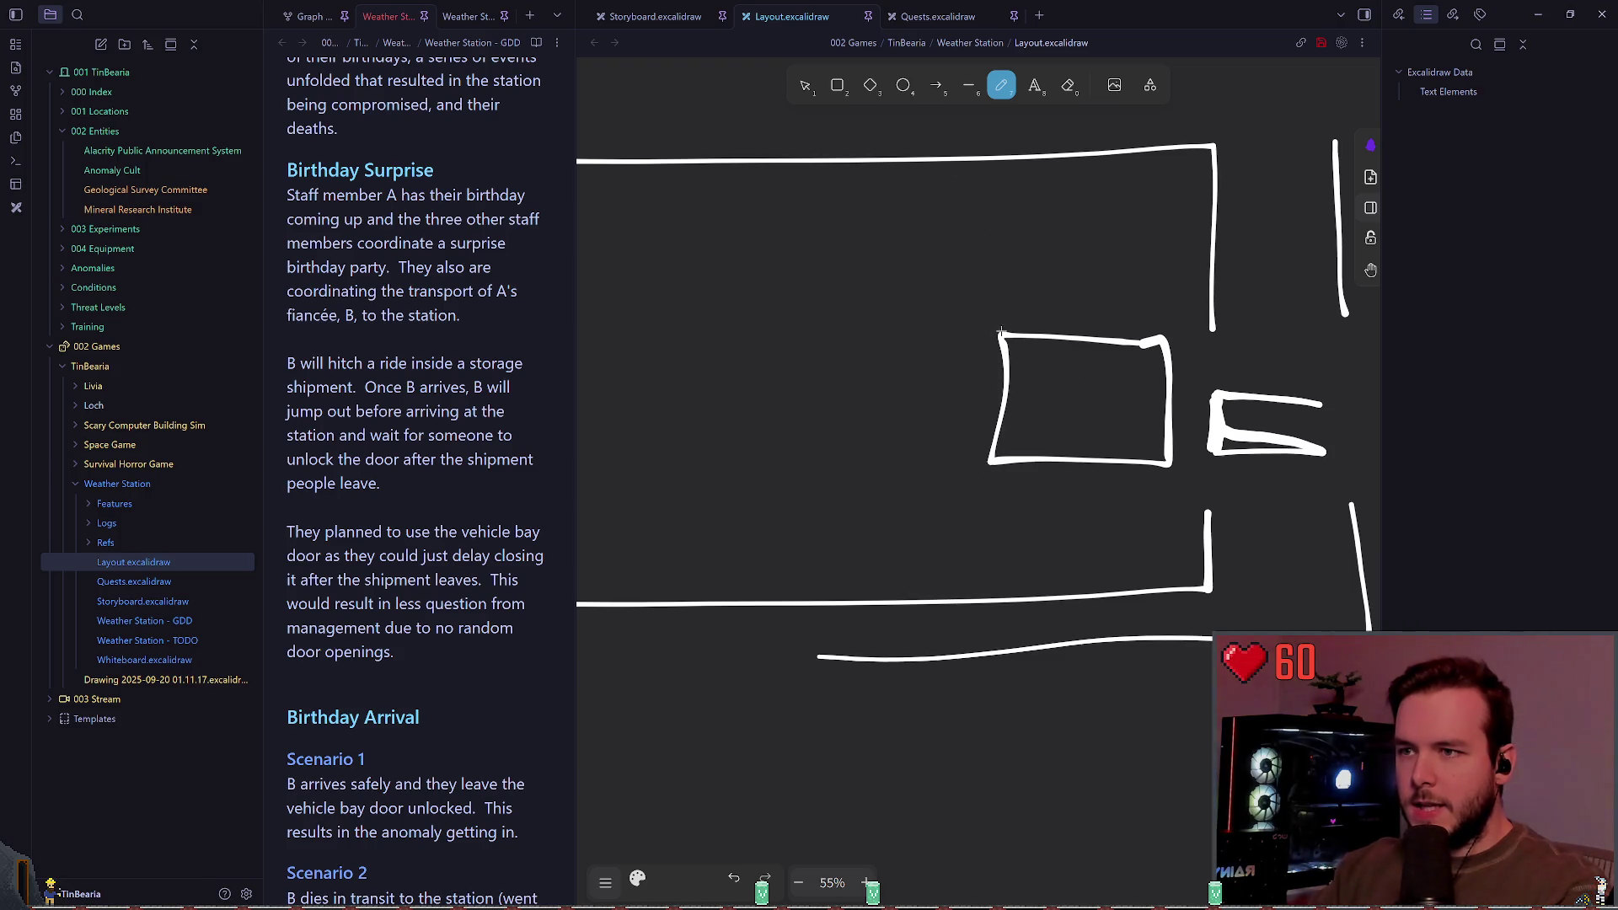
mouse_move(1000, 334)
left_mouse_down()
mouse_move(1021, 296)
mouse_move(1167, 344)
left_mouse_up()
mouse_move(991, 462)
left_mouse_down()
mouse_move(1003, 423)
mouse_move(1165, 458)
mouse_move(1173, 339)
left_mouse_up()
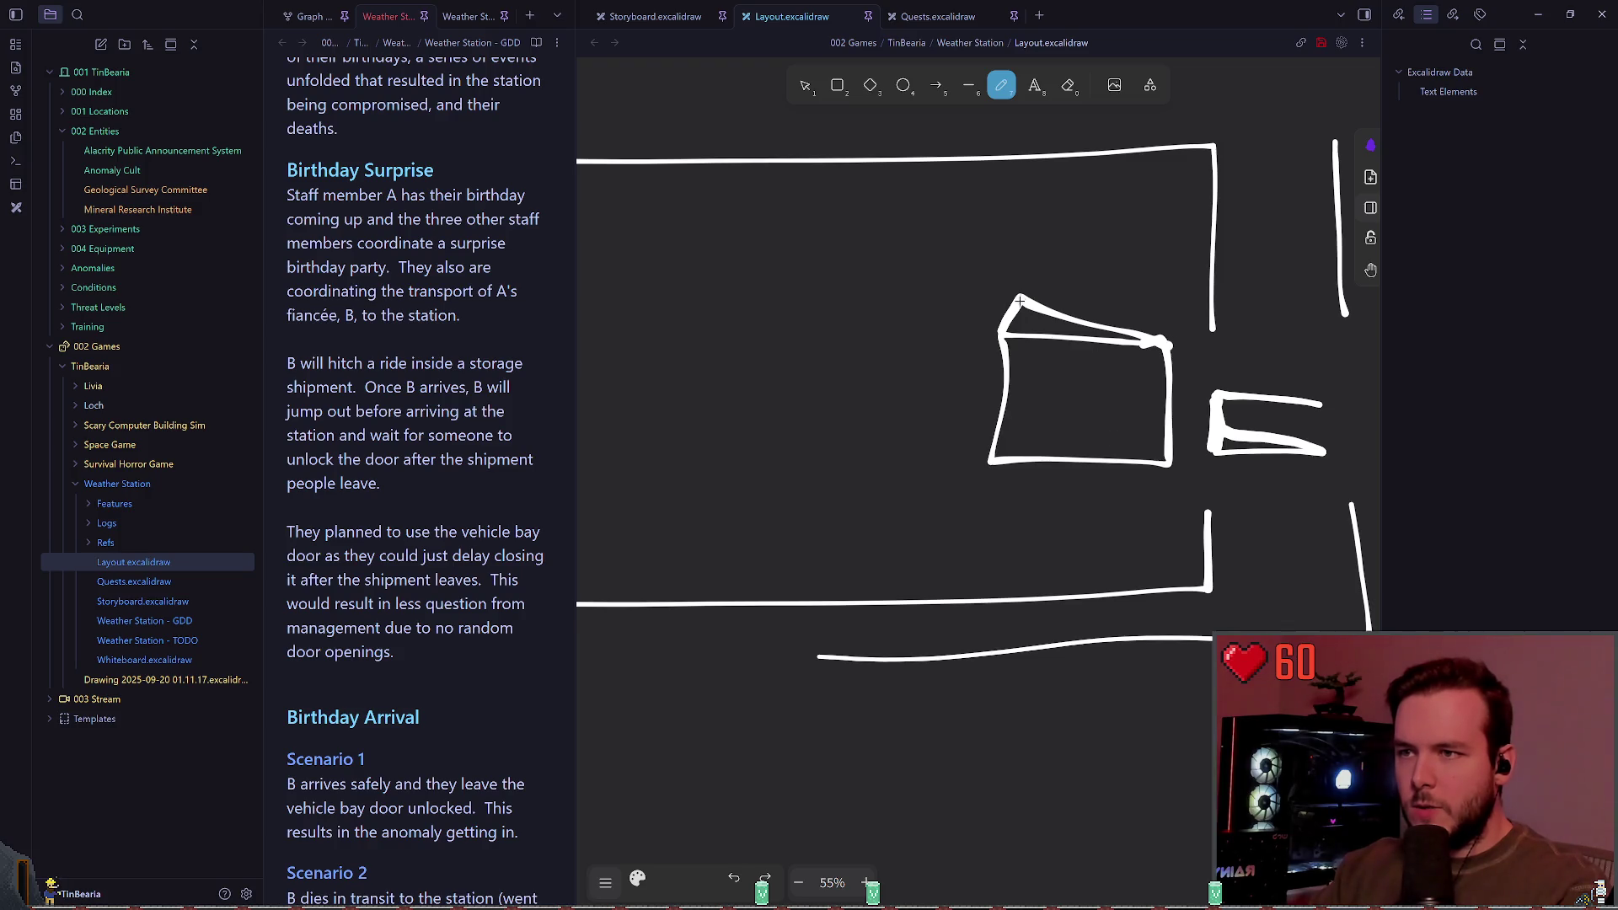
left_click_drag(1019, 296, 1001, 436)
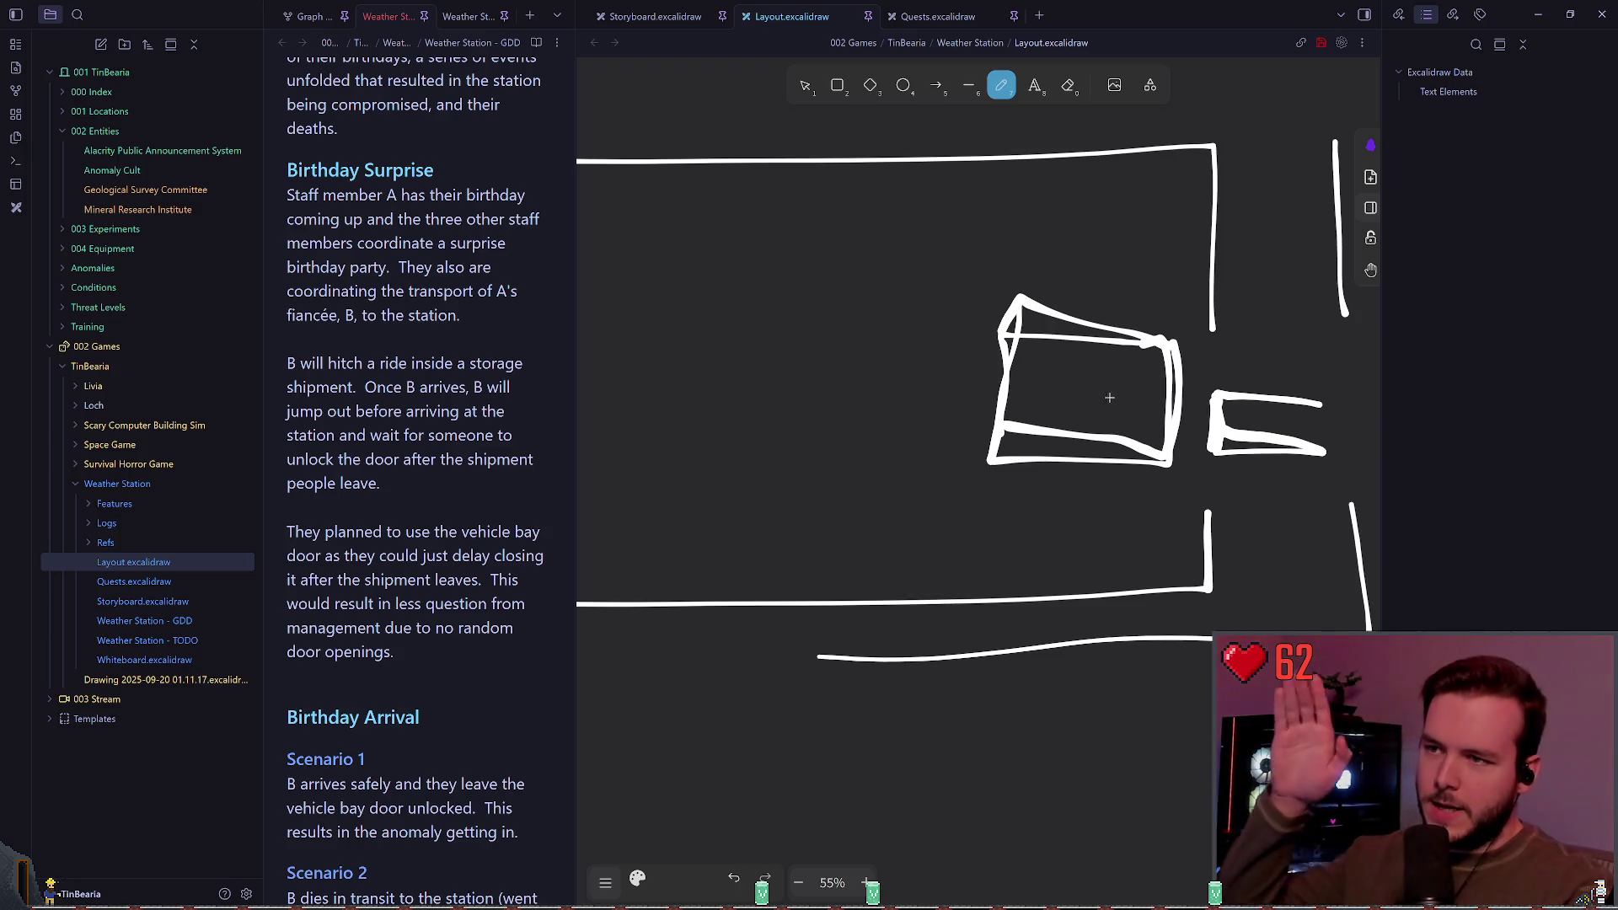
mouse_move(1001, 179)
left_mouse_down()
mouse_move(1029, 295)
mouse_move(993, 519)
mouse_move(996, 437)
left_mouse_up()
left_click_drag(999, 179, 642, 178)
left_click(681, 189)
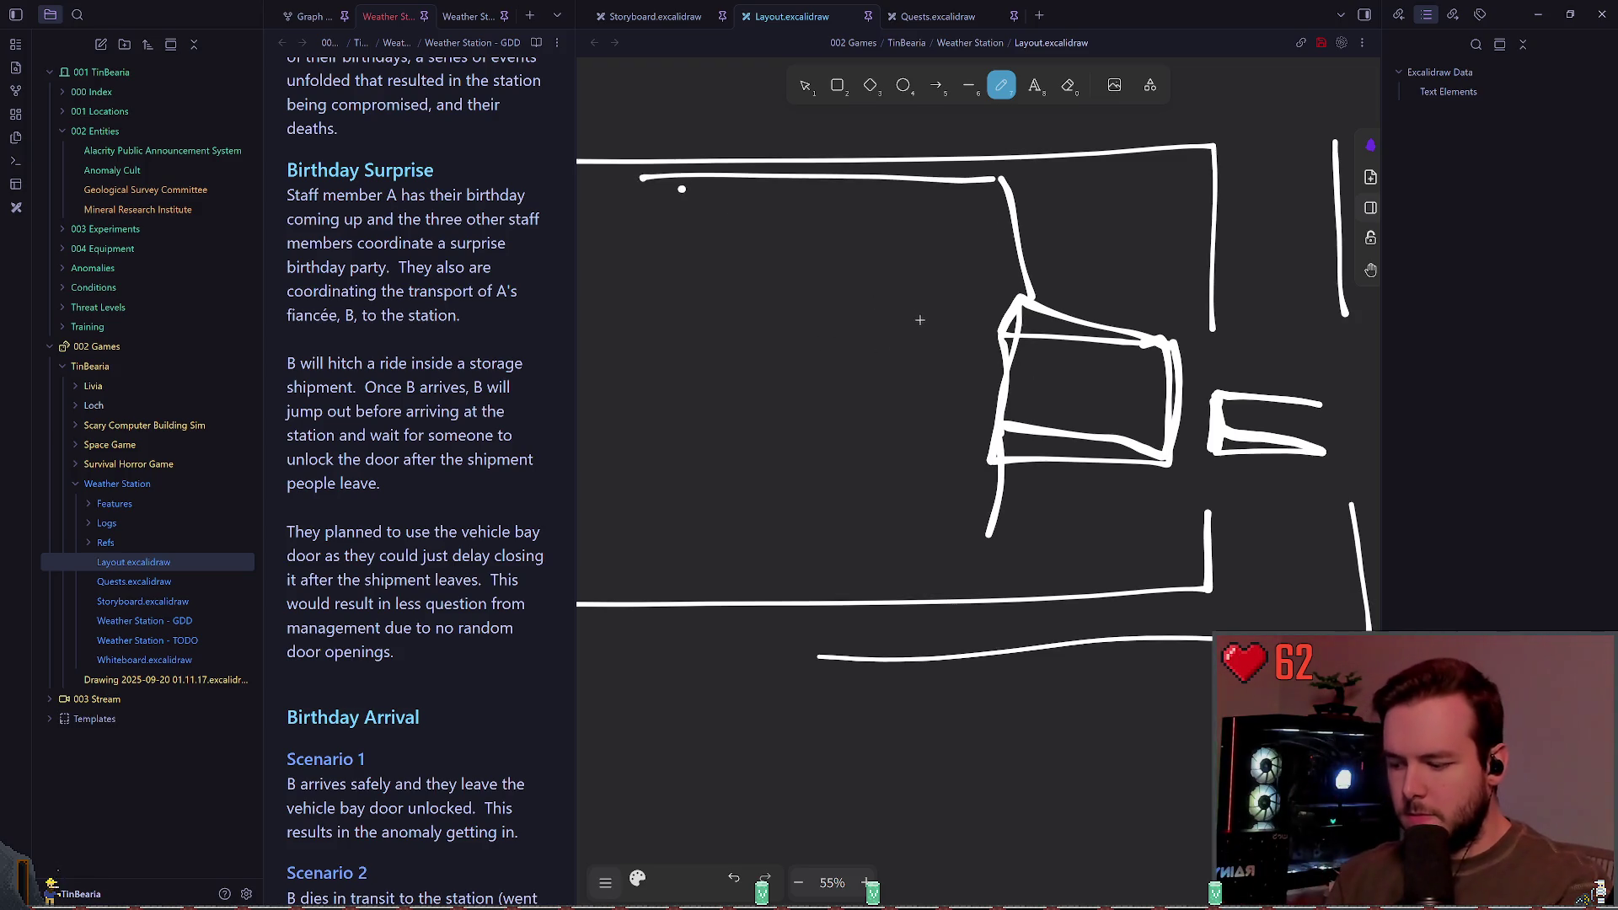
key("ctrl+z")
key("ctrl+z")
key("ctrl+z")
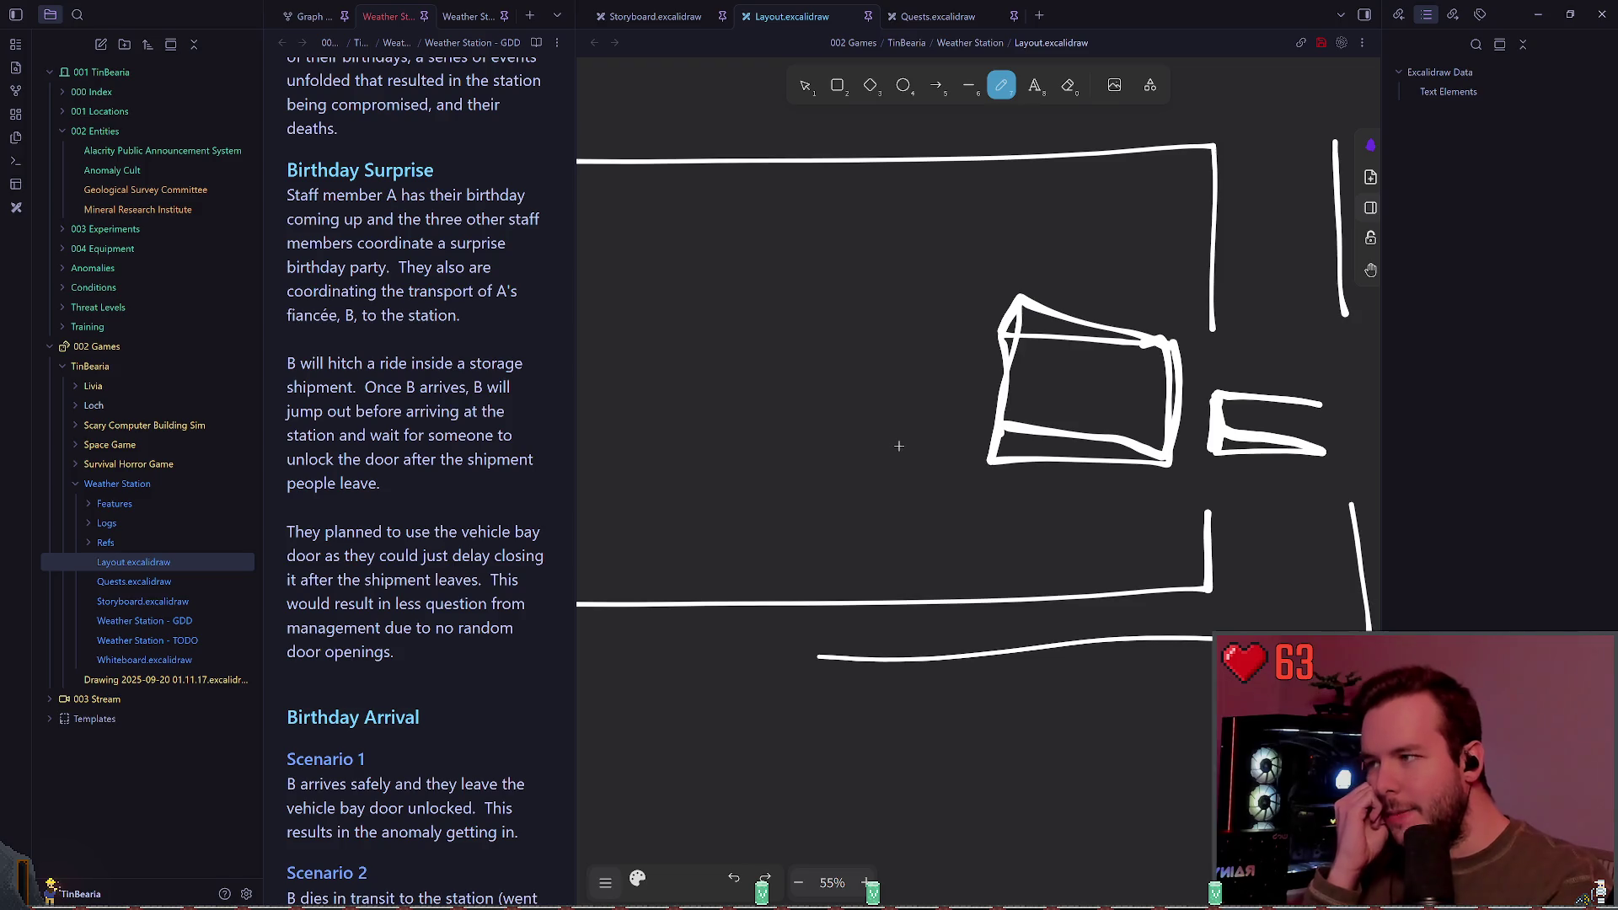
scroll(936, 379, "left", 2)
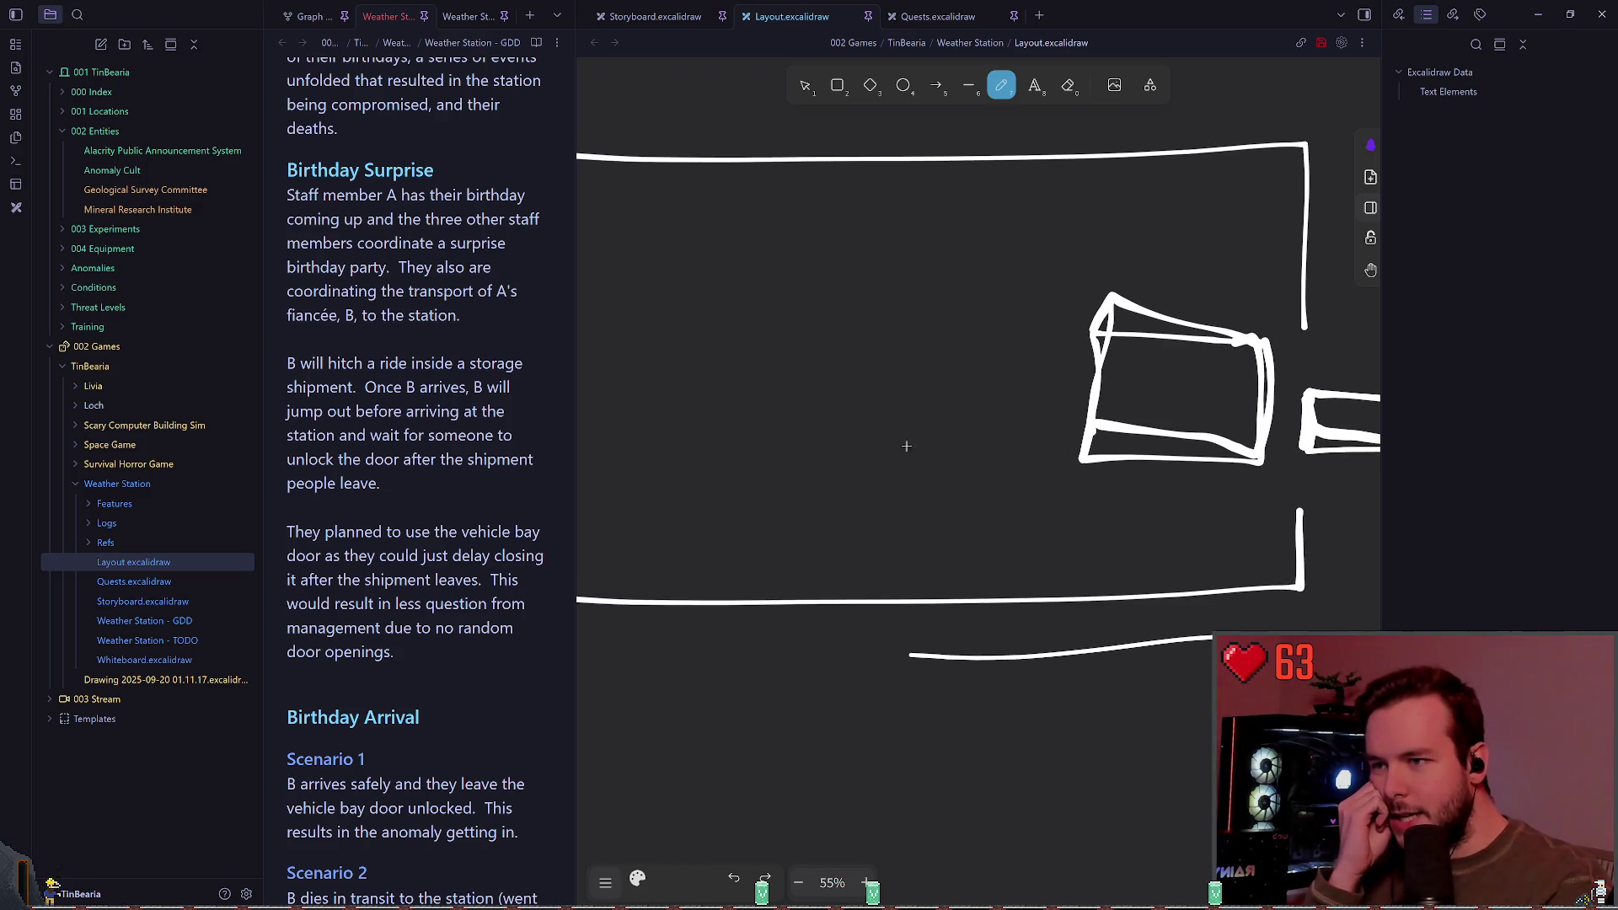
Step: Draw a base line and a triangular wedge left of the vehicle box
left_click_drag(968, 474, 806, 482)
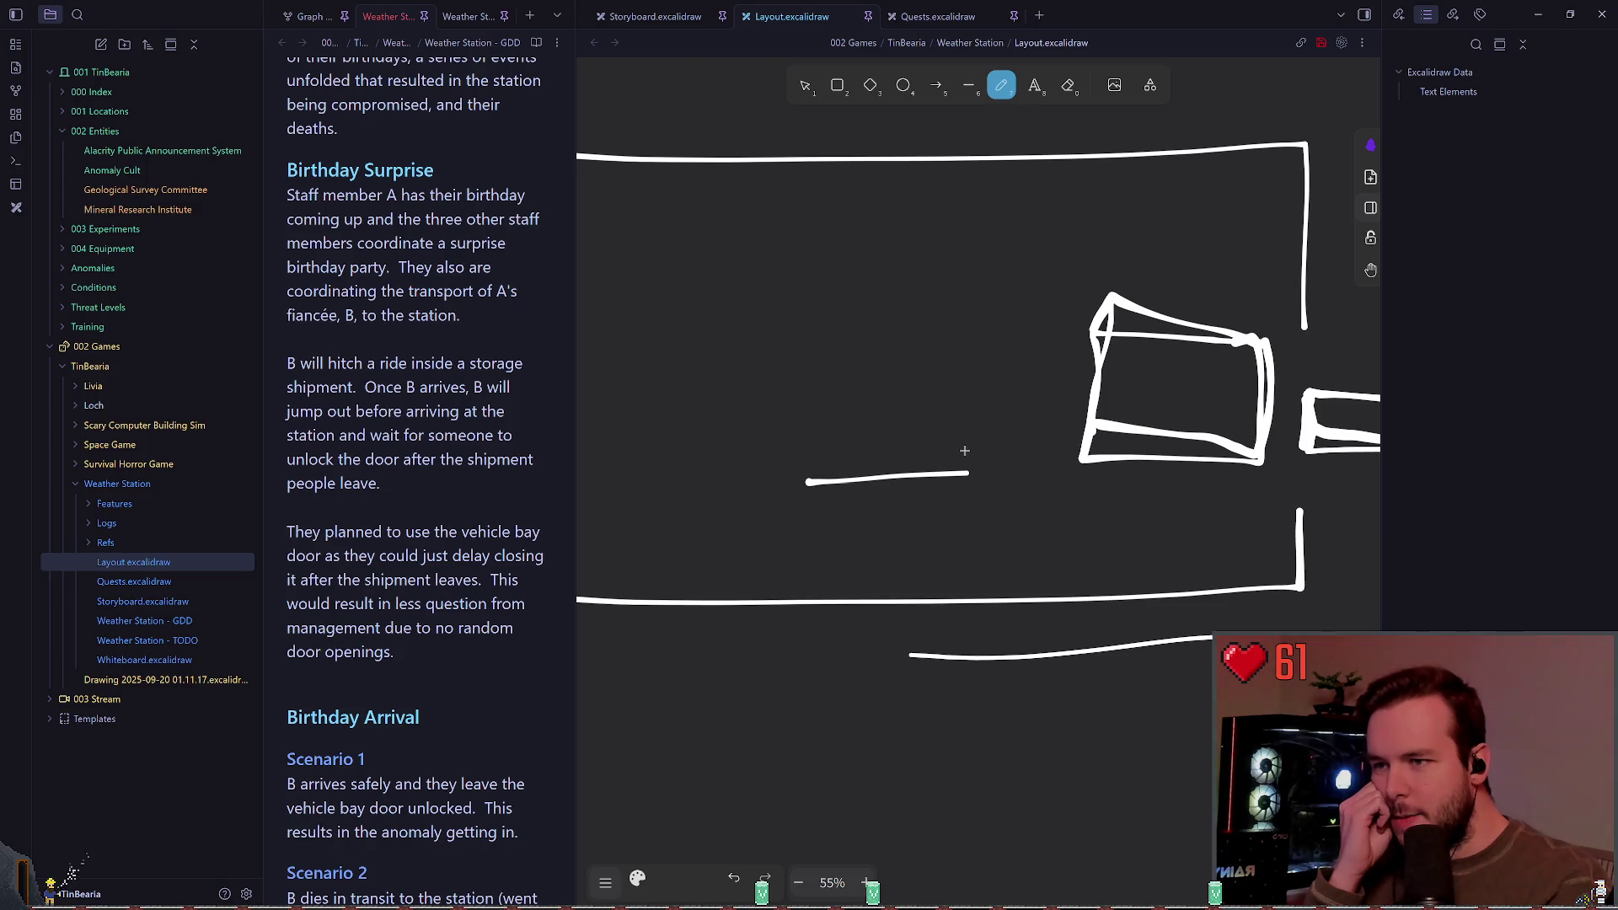
mouse_move(961, 432)
left_mouse_down()
mouse_move(839, 369)
mouse_move(830, 431)
mouse_move(962, 433)
left_mouse_up()
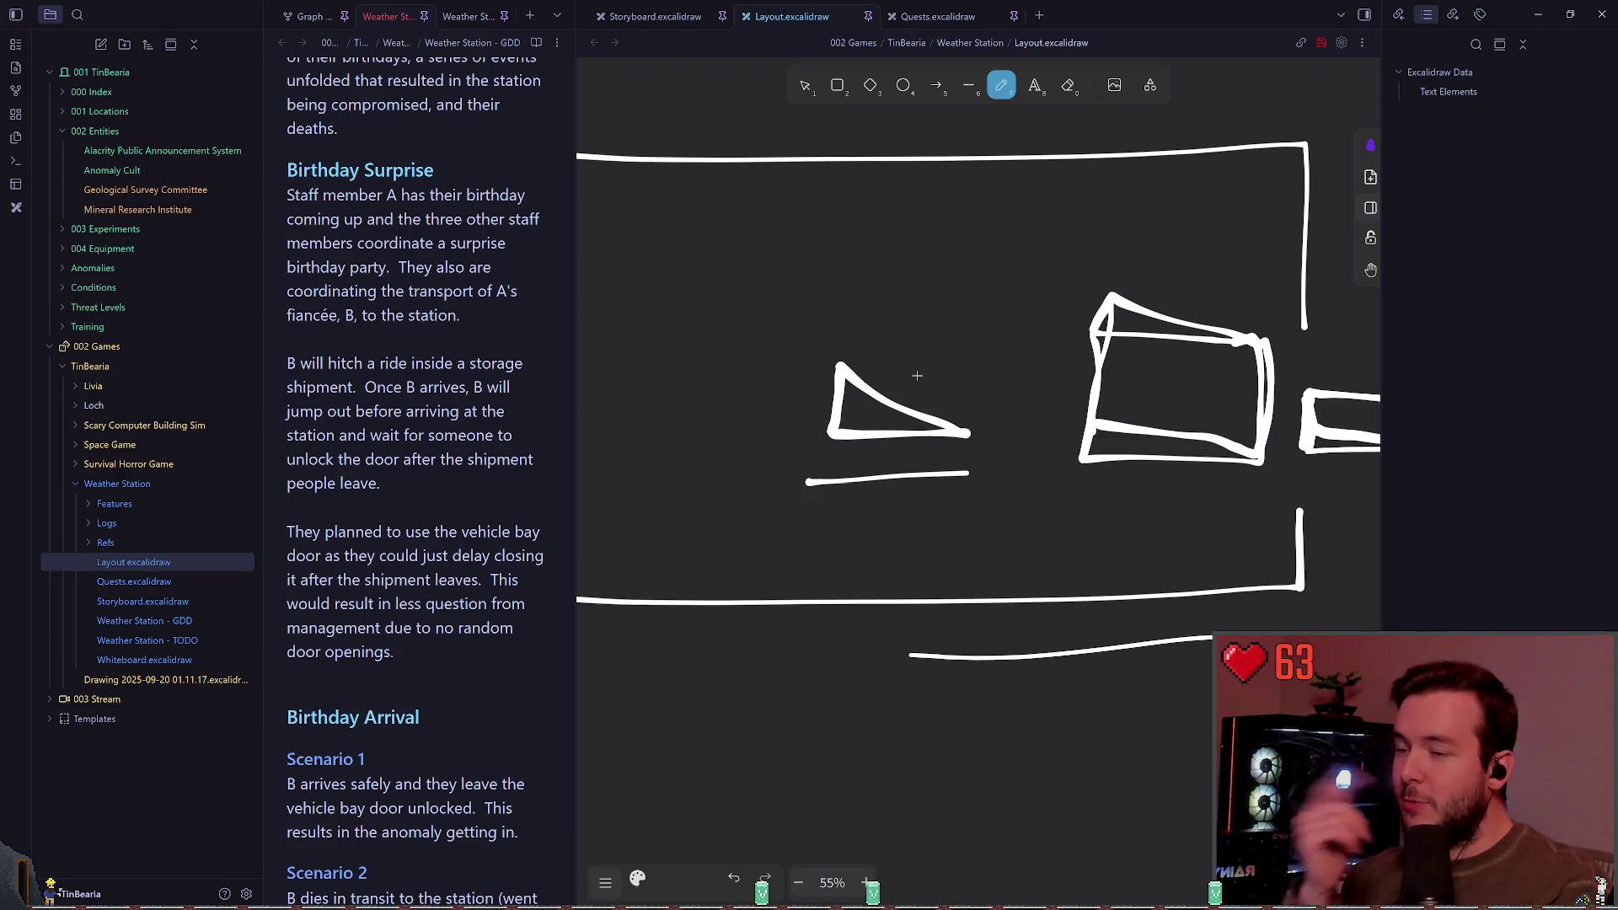
scroll(889, 387, "up", 2)
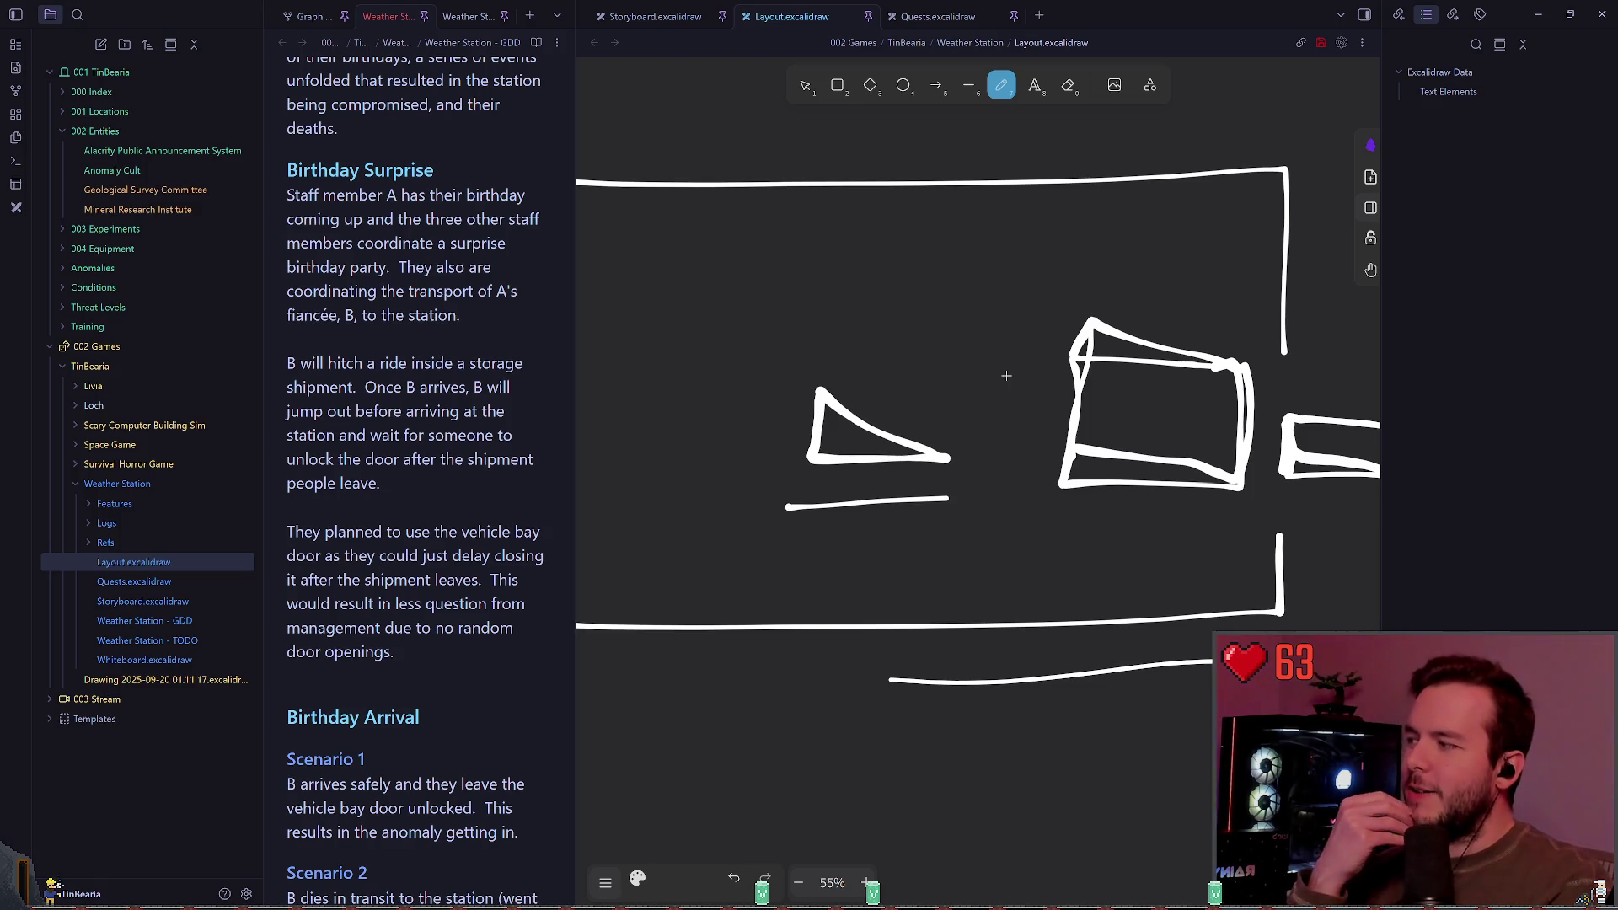
scroll(991, 418, "up", 2)
scroll(982, 404, "left", 2)
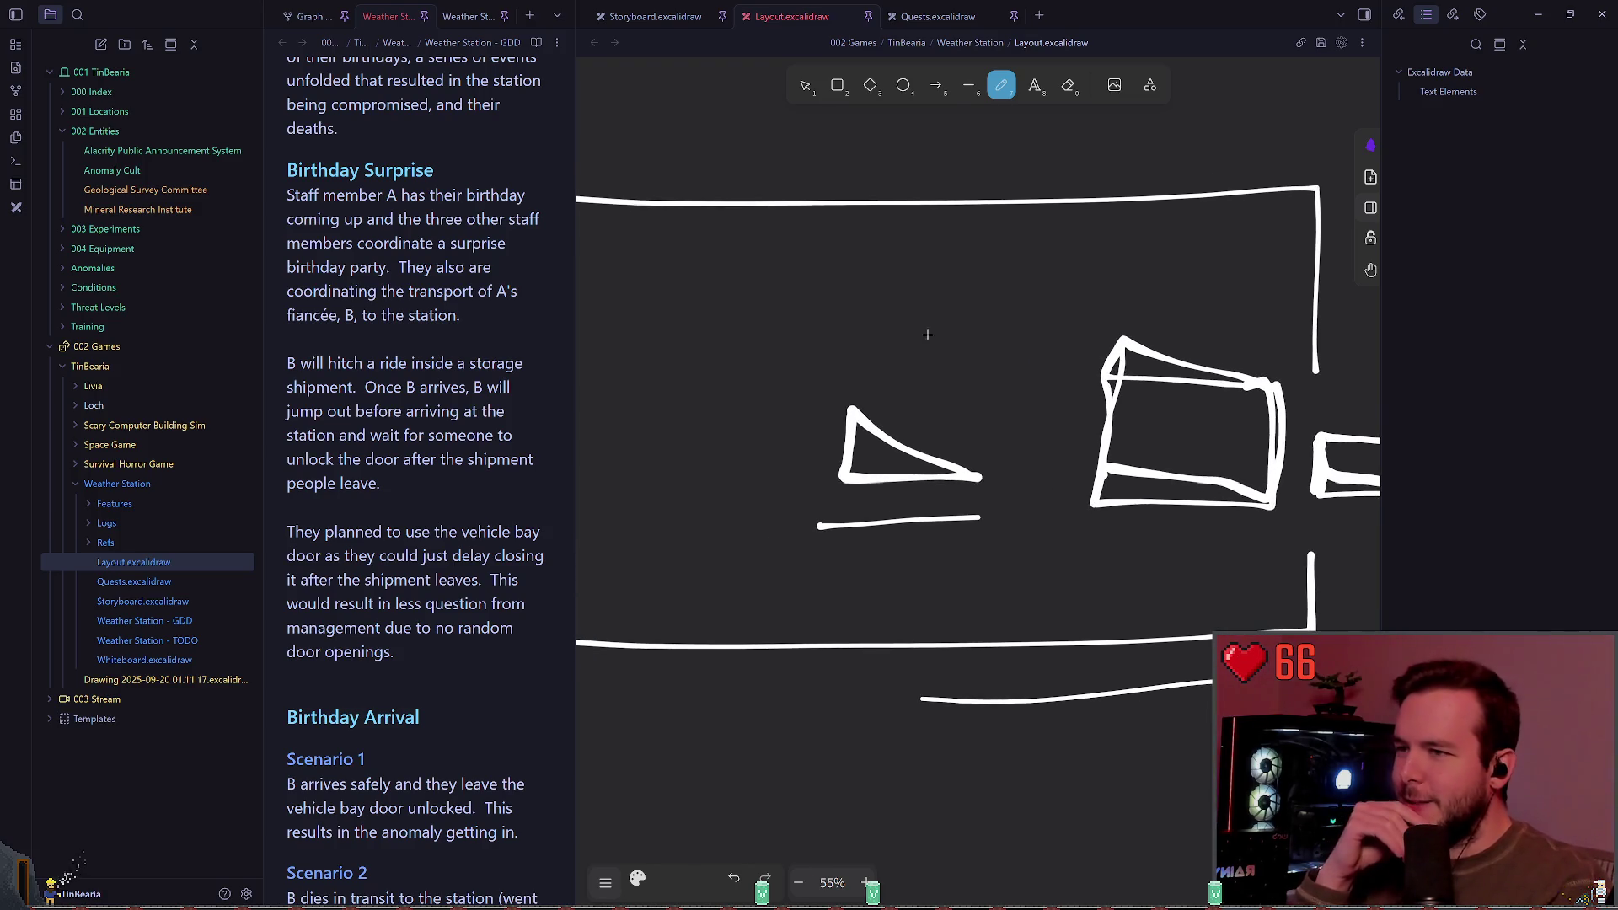
Step: Try dashed and arrow strokes above the wedge, then undo them all
left_click_drag(847, 324, 990, 385)
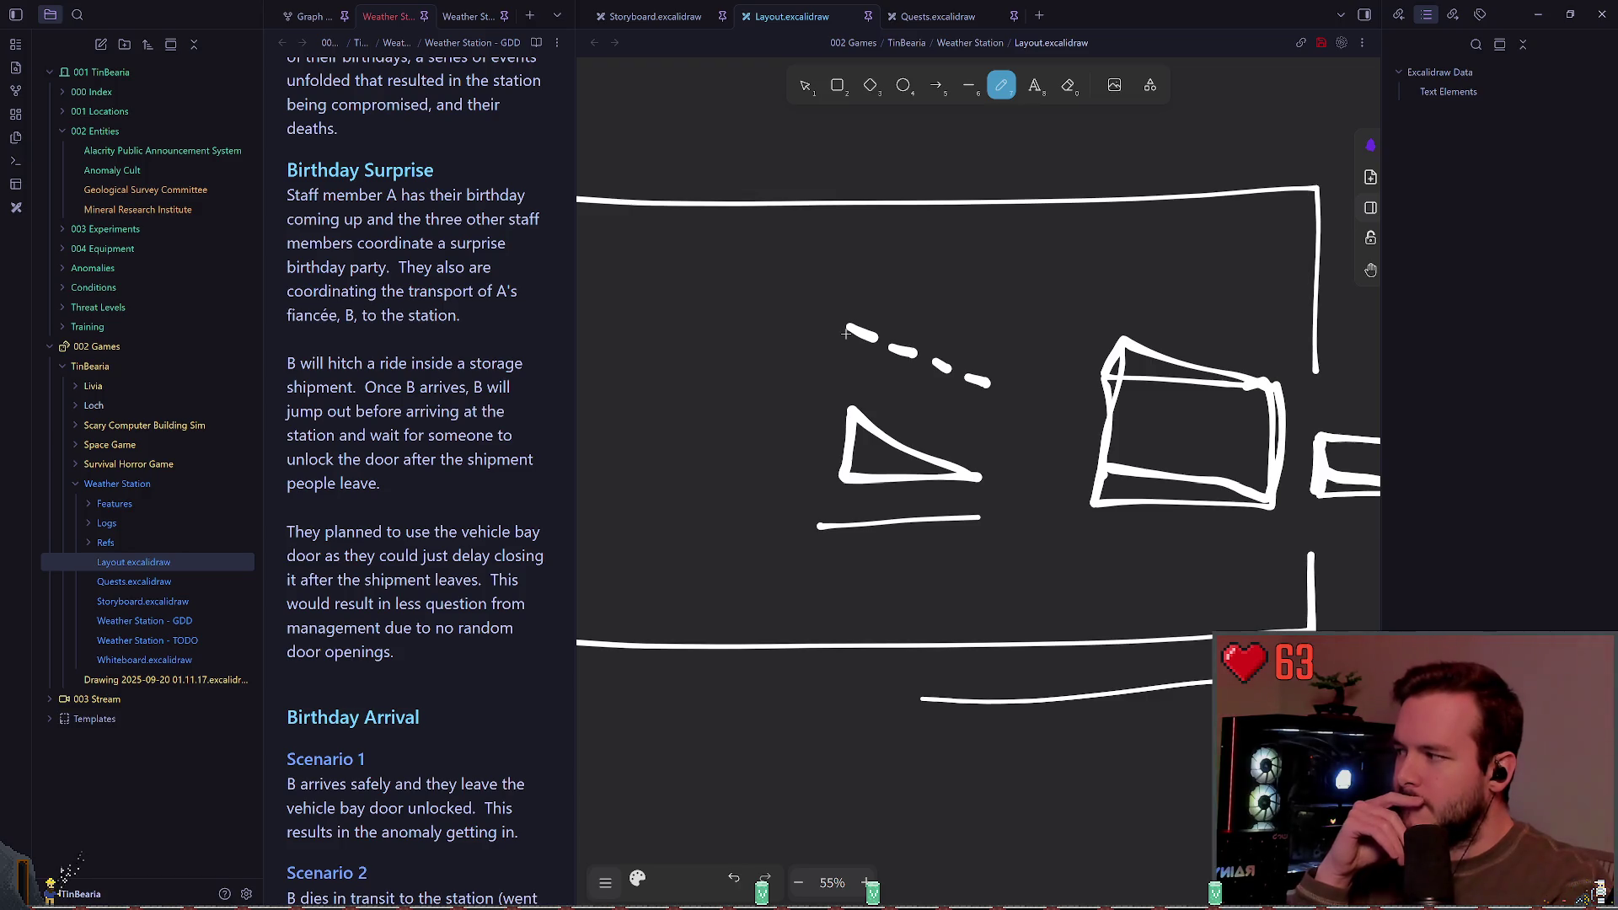
key("ctrl+z")
key("ctrl+z")
key("ctrl+z")
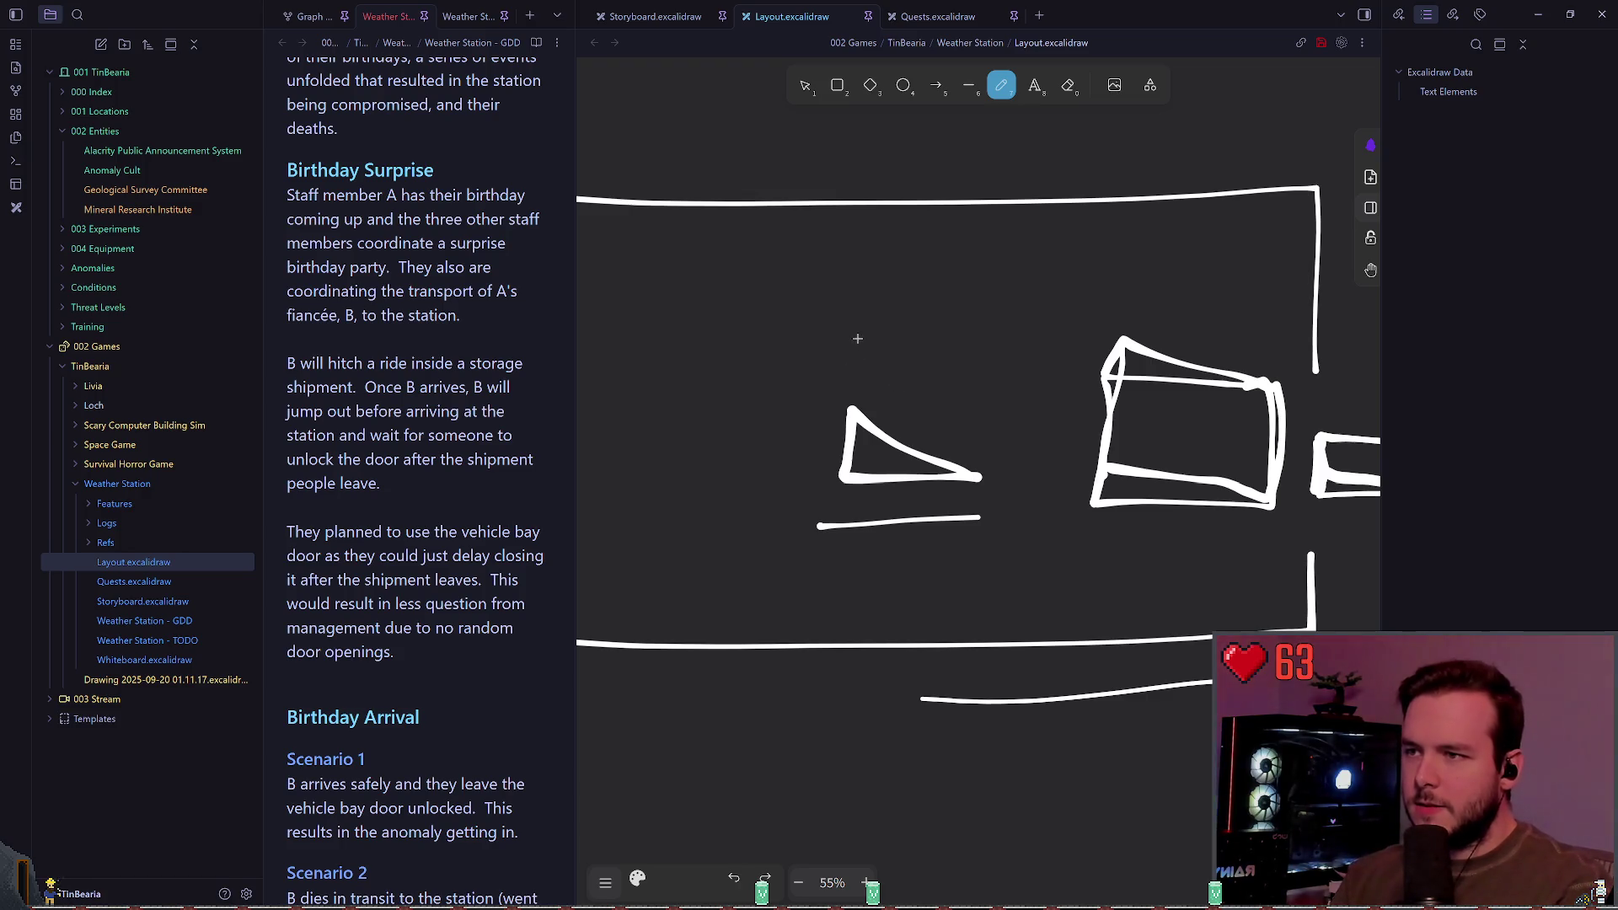
mouse_move(857, 338)
left_mouse_down()
mouse_move(907, 336)
mouse_move(959, 374)
left_mouse_up()
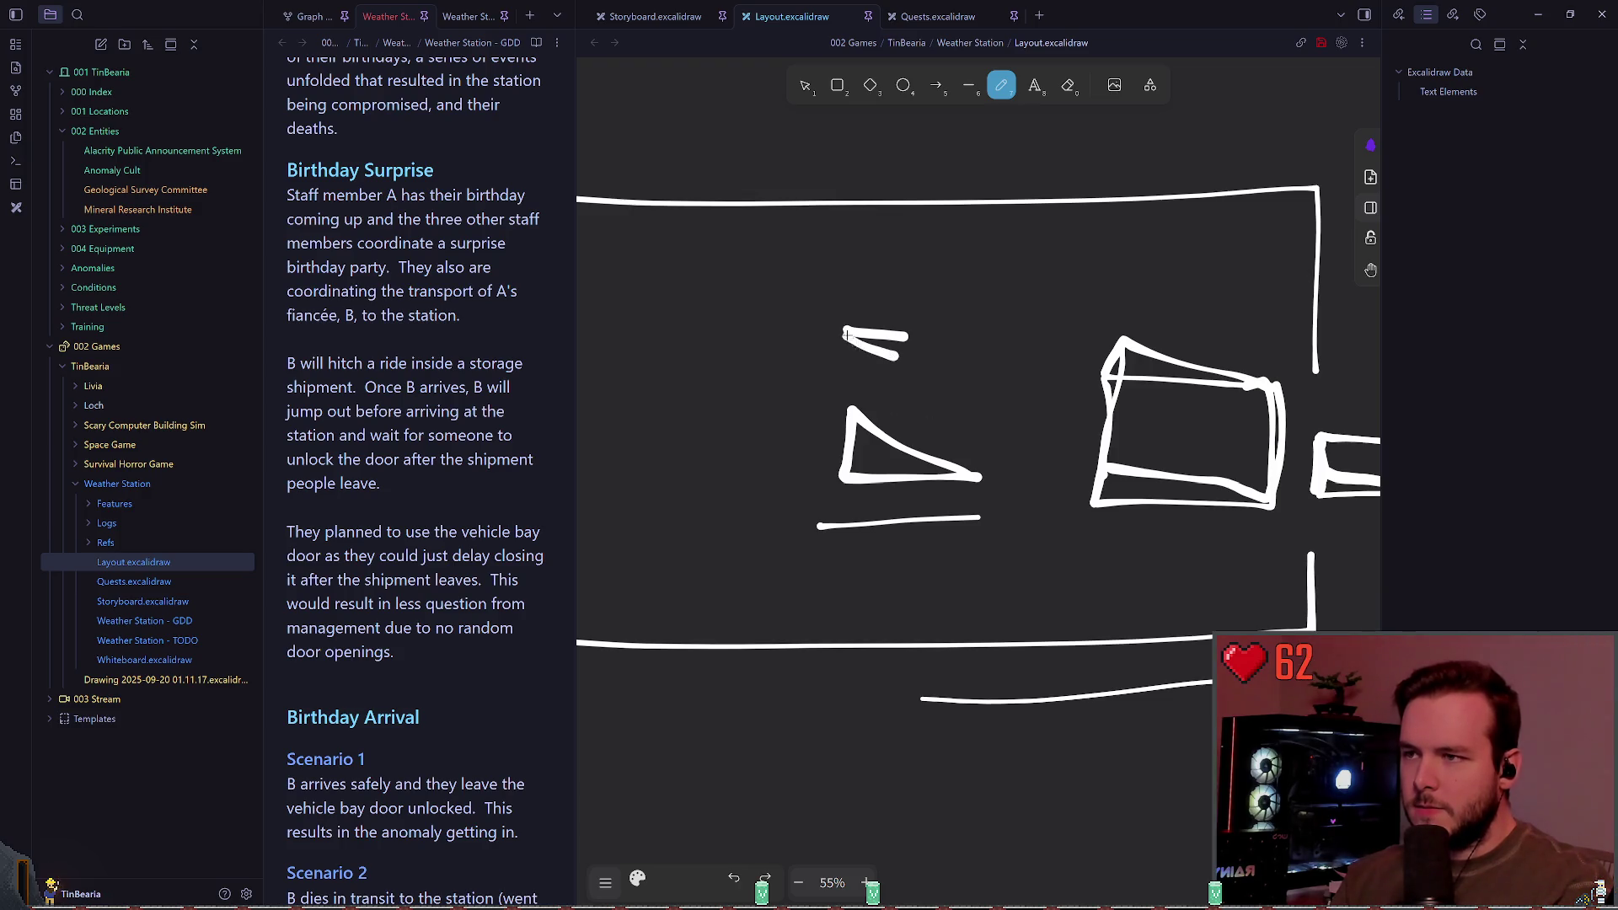
key("ctrl+z")
left_click_drag(847, 334, 975, 363)
key("ctrl+z")
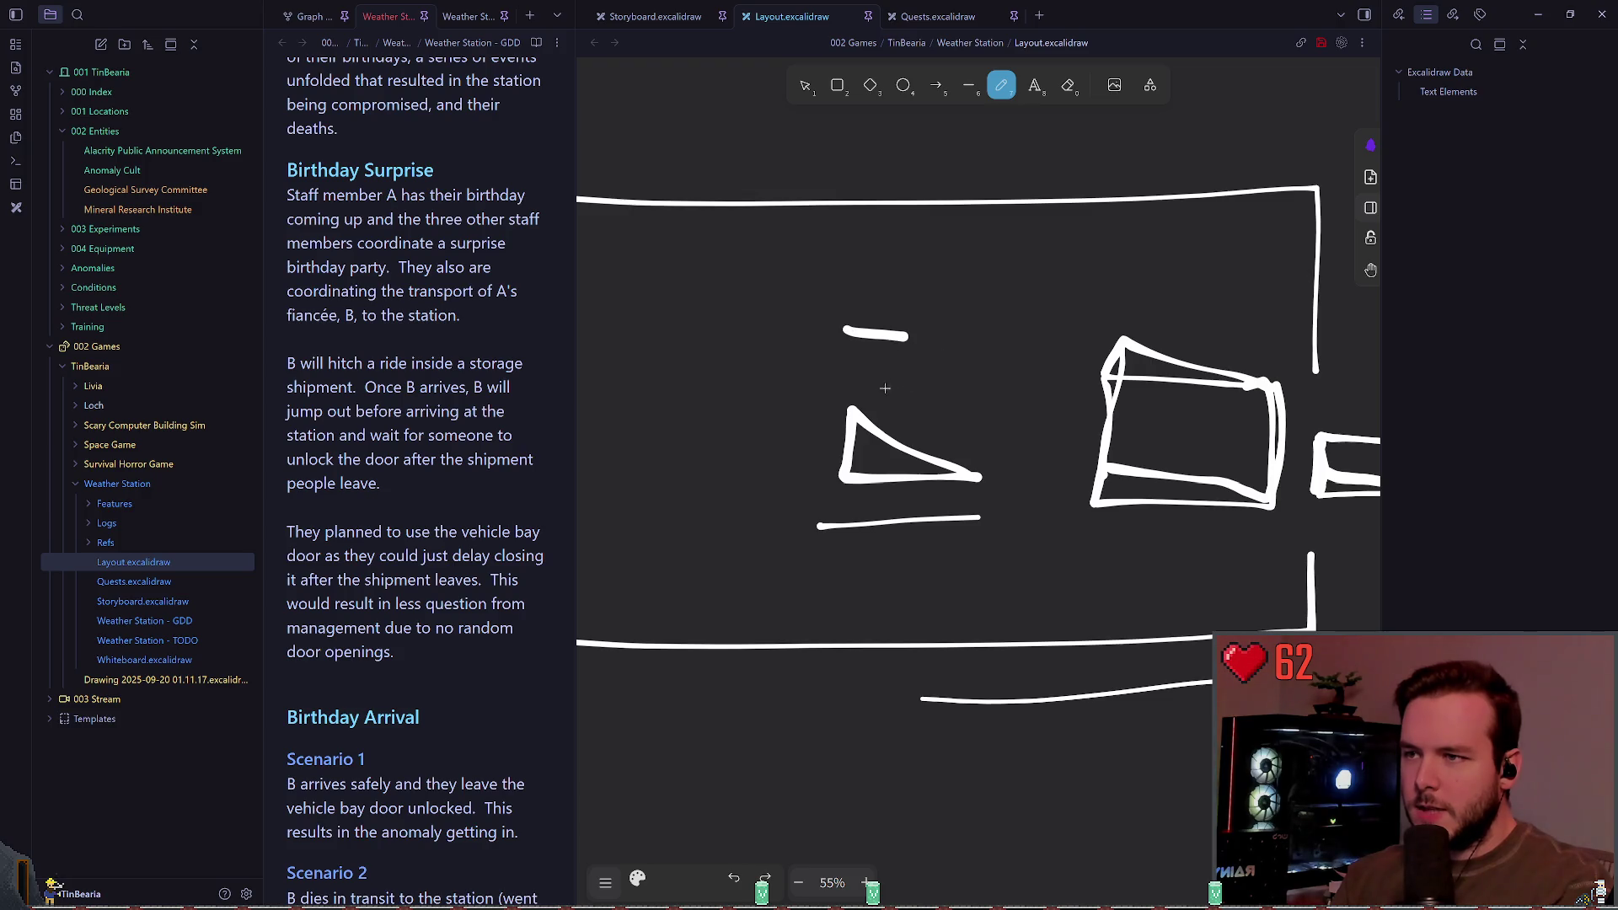
key("ctrl+z")
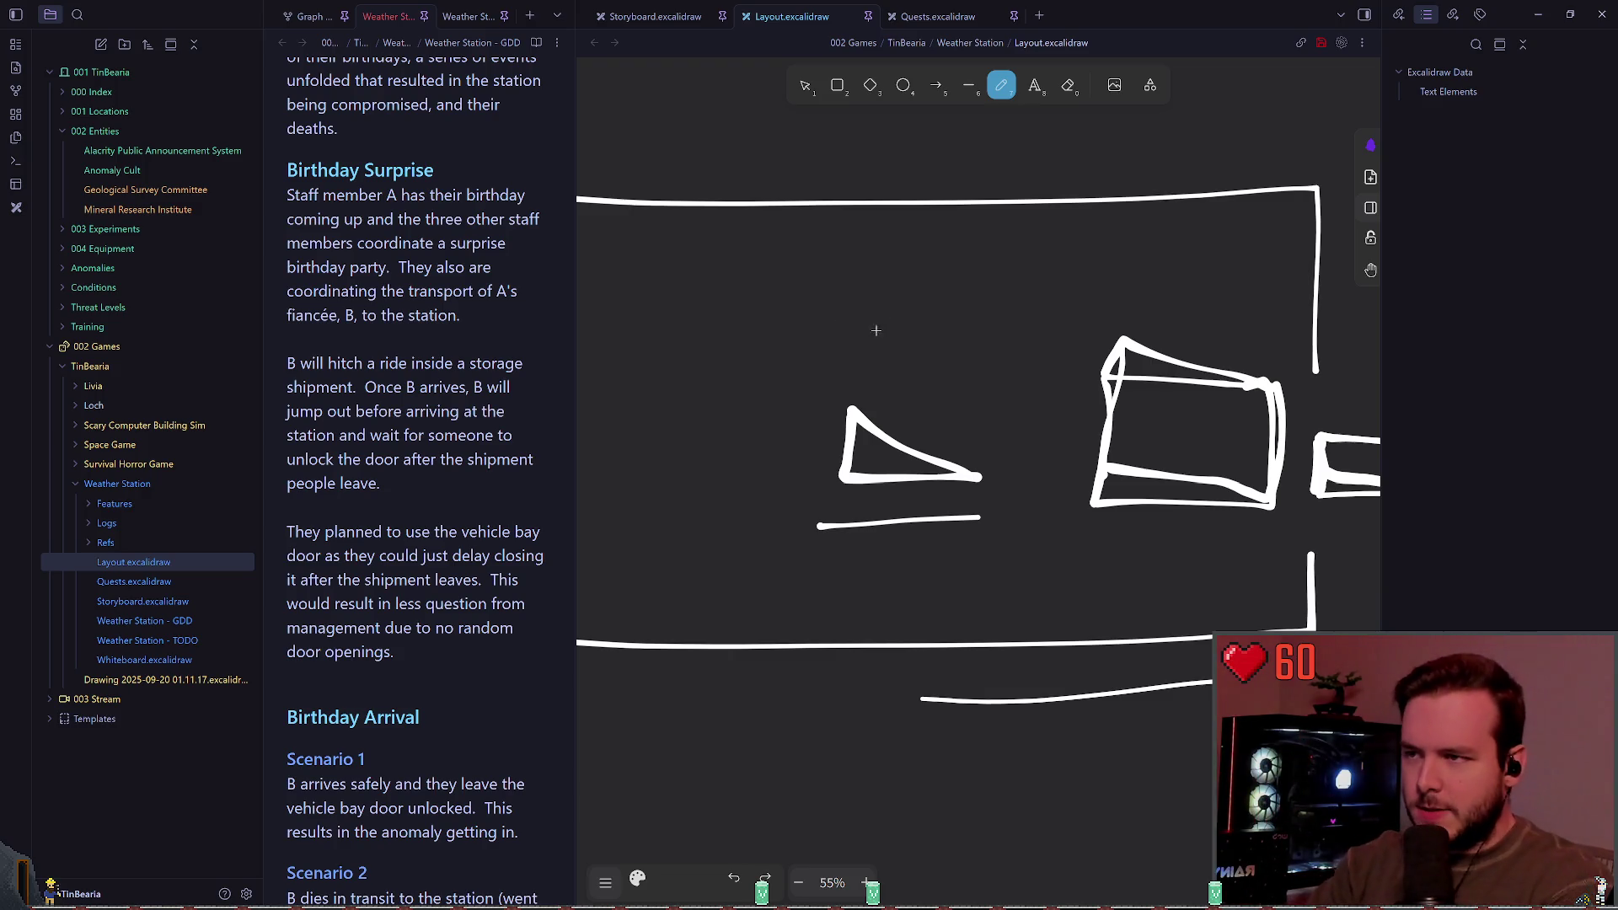
left_click_drag(845, 308, 921, 333)
left_click(967, 351)
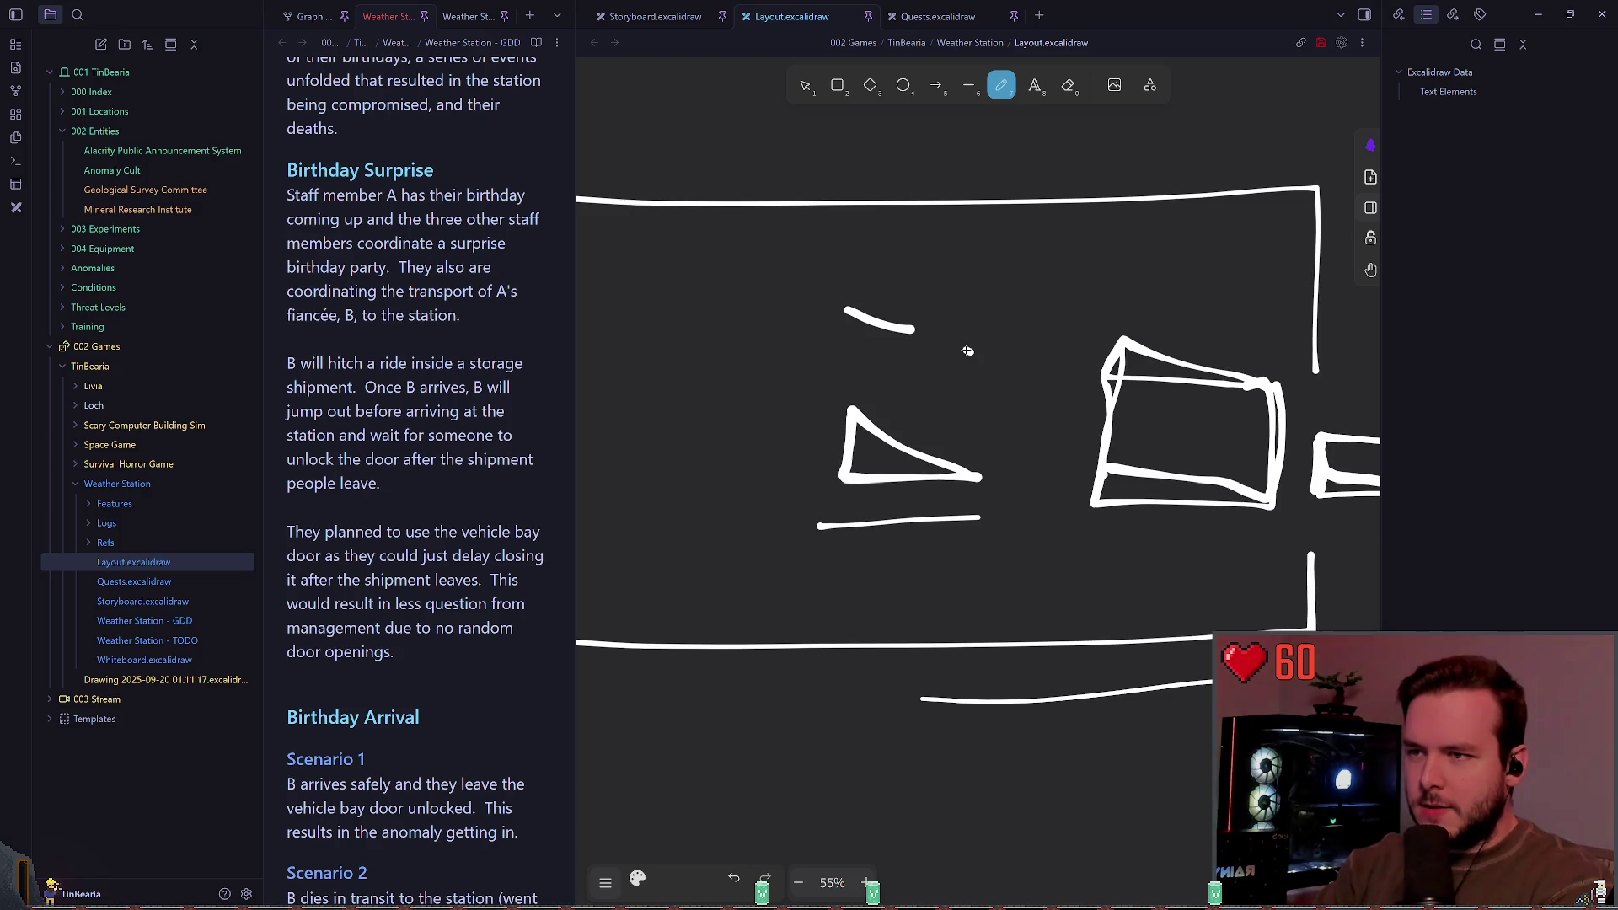
mouse_move(895, 299)
left_mouse_down()
mouse_move(922, 317)
mouse_move(892, 311)
left_mouse_up()
key("ctrl+z")
key("ctrl+z")
key("ctrl+z")
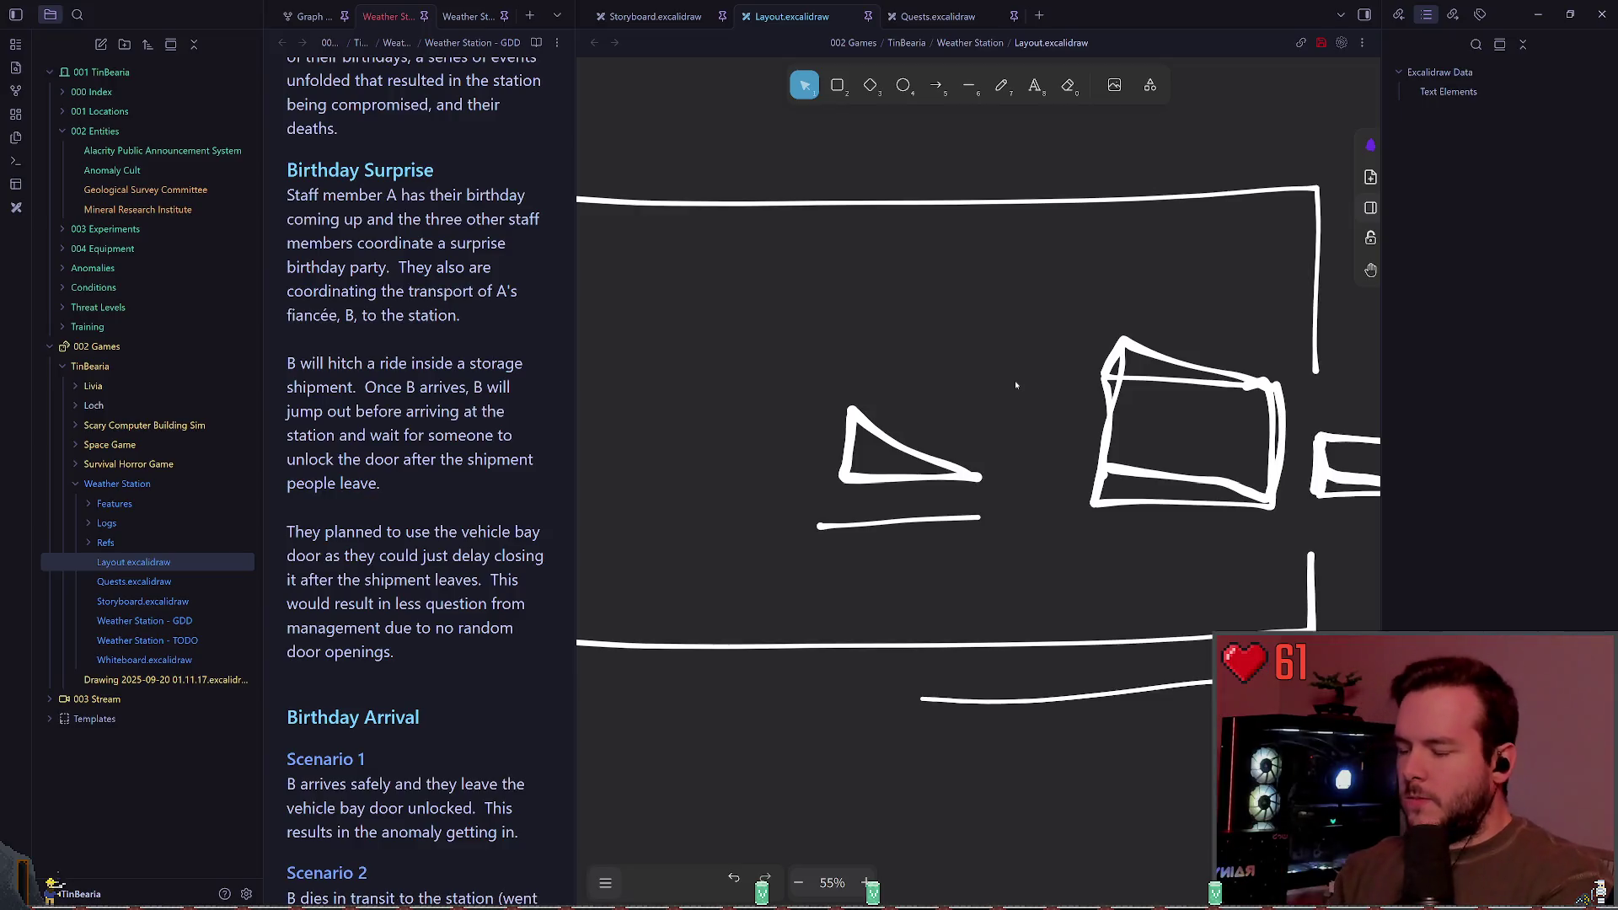
key("1")
left_click(1001, 85)
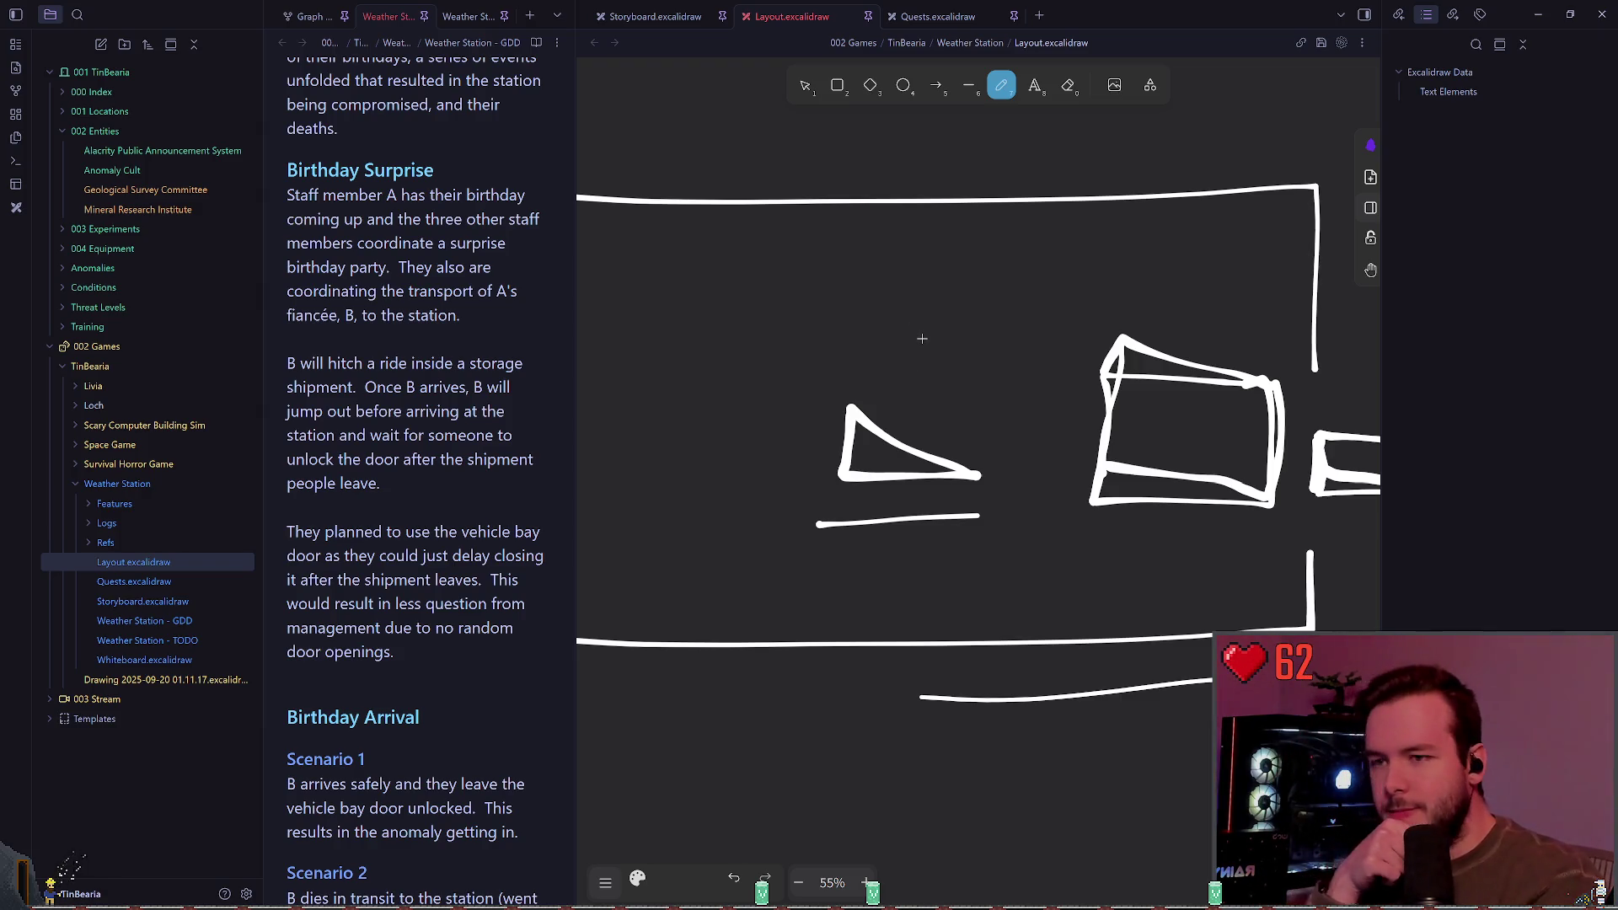
scroll(1083, 225, "right", 2)
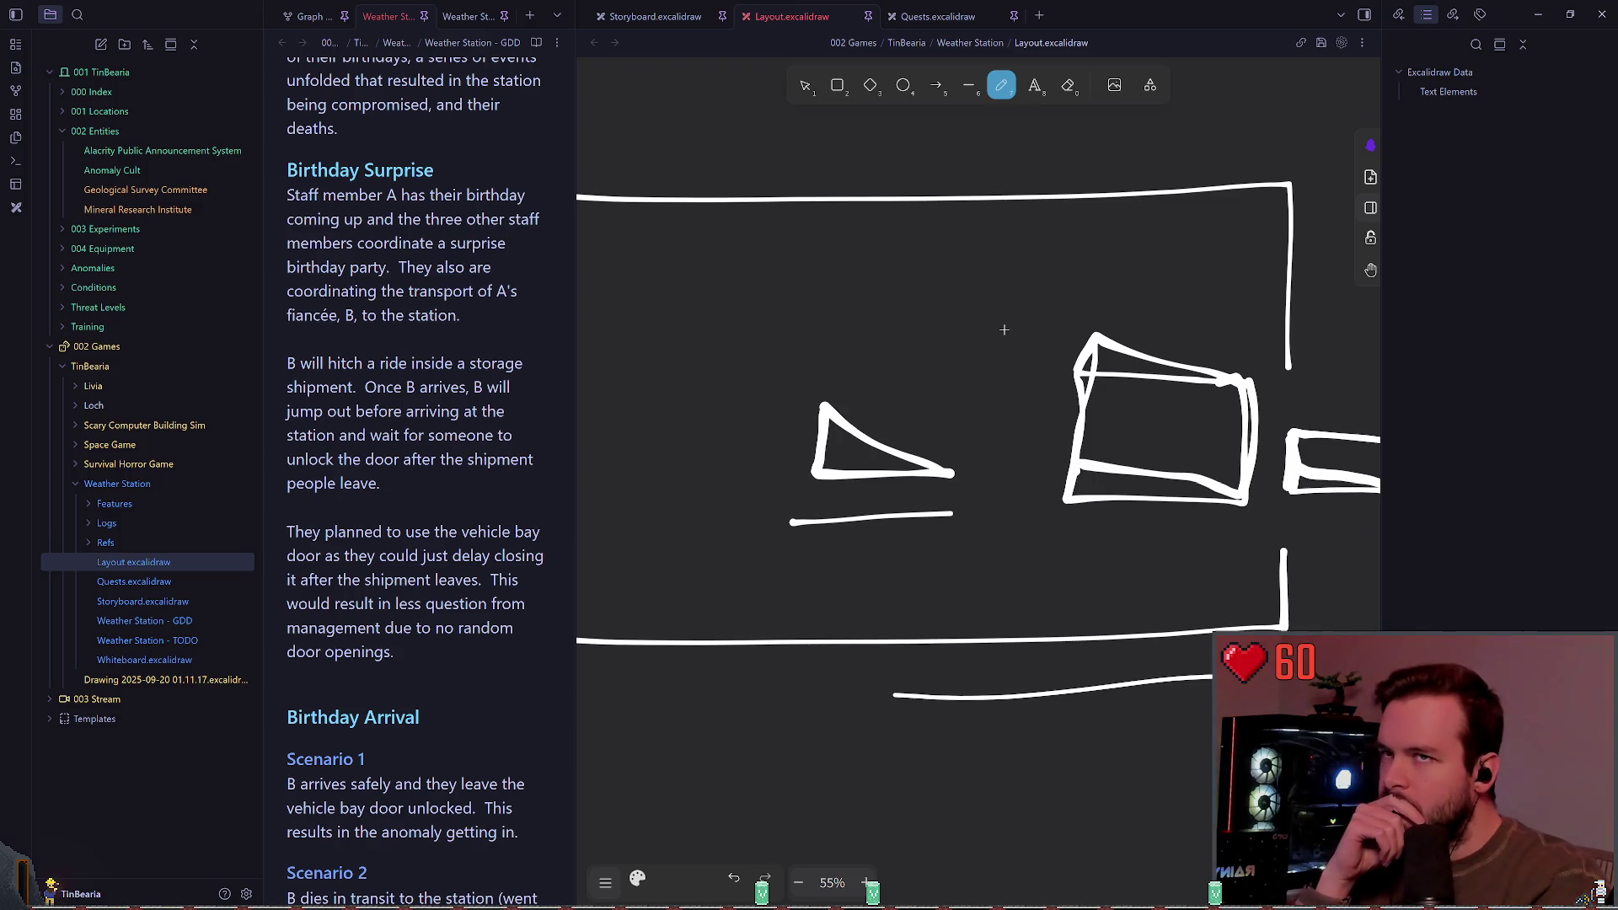
scroll(1049, 323, "right", 10)
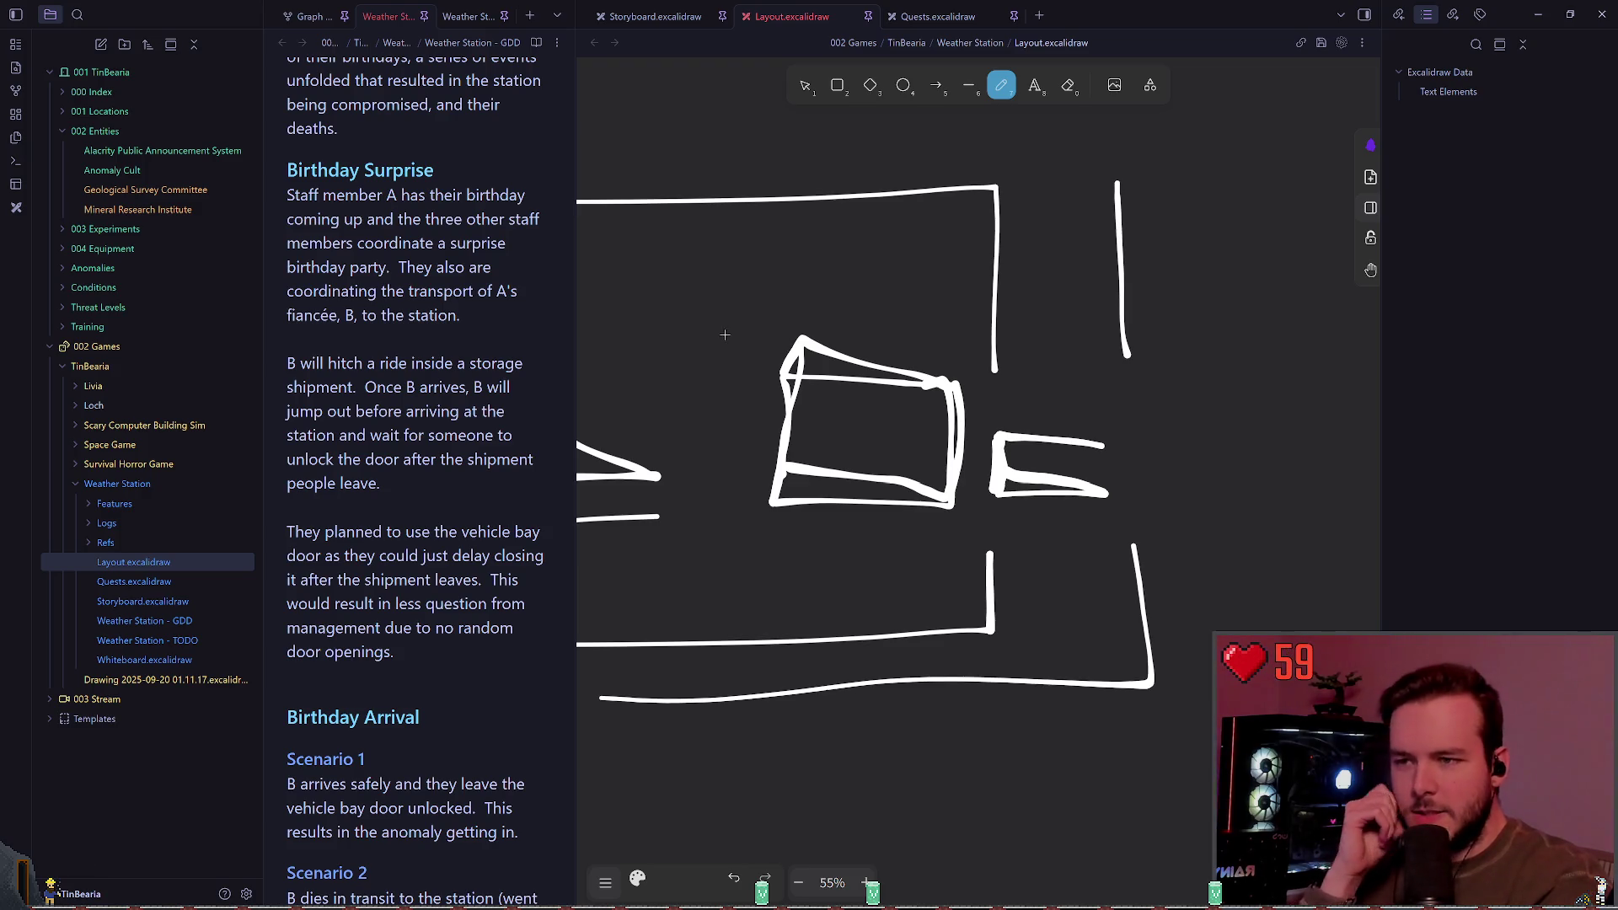
scroll(775, 335, "left", 1)
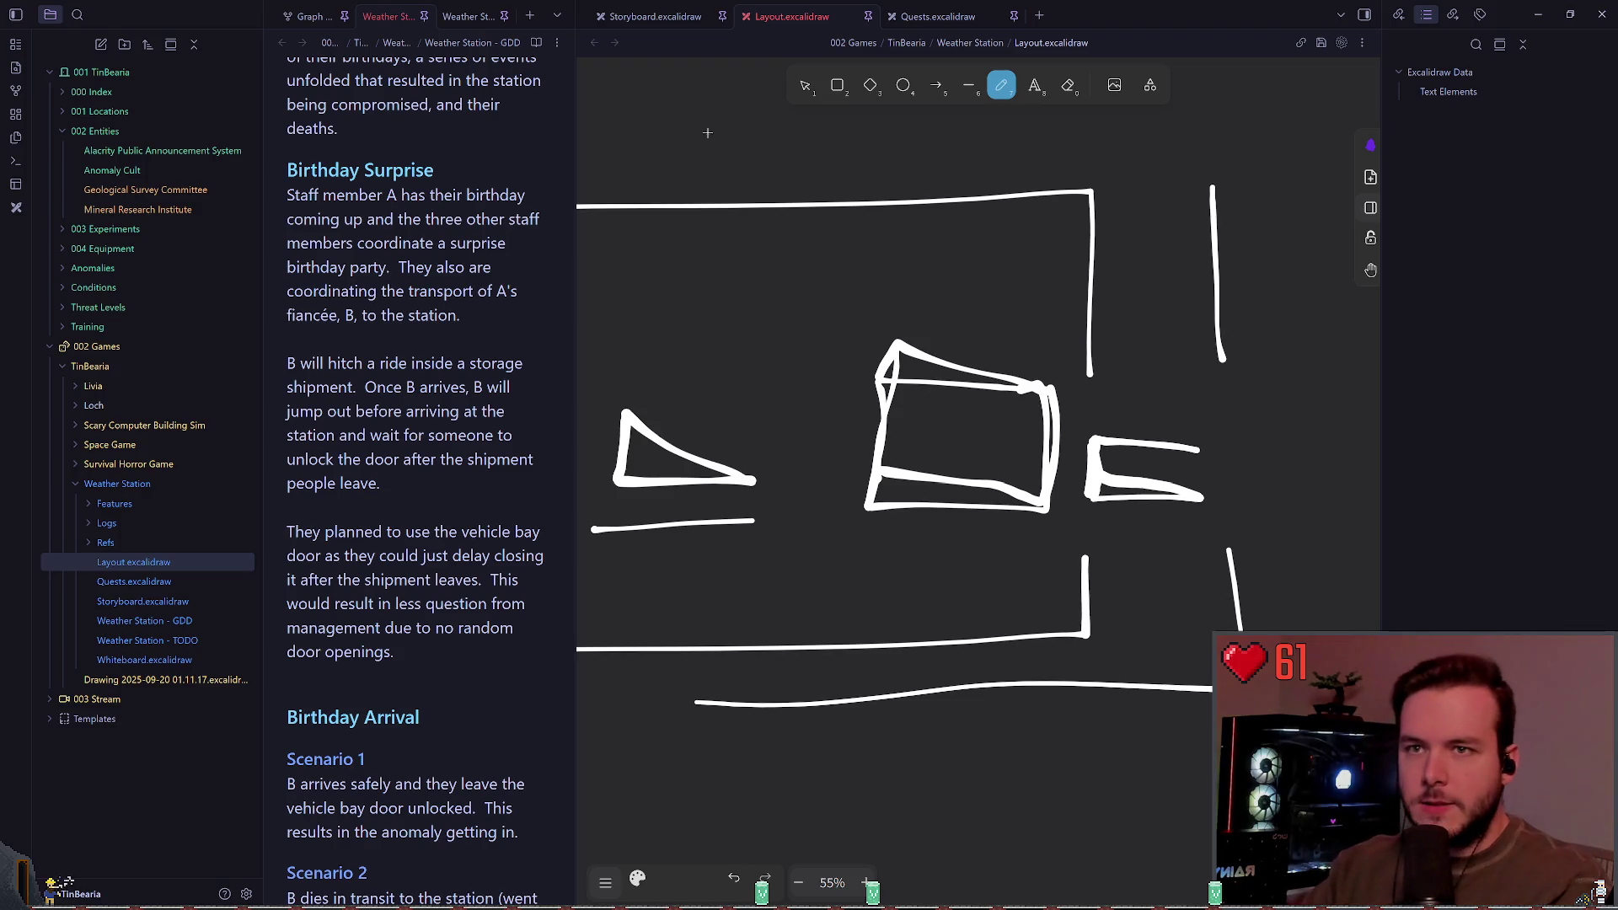
key("alt+Tab")
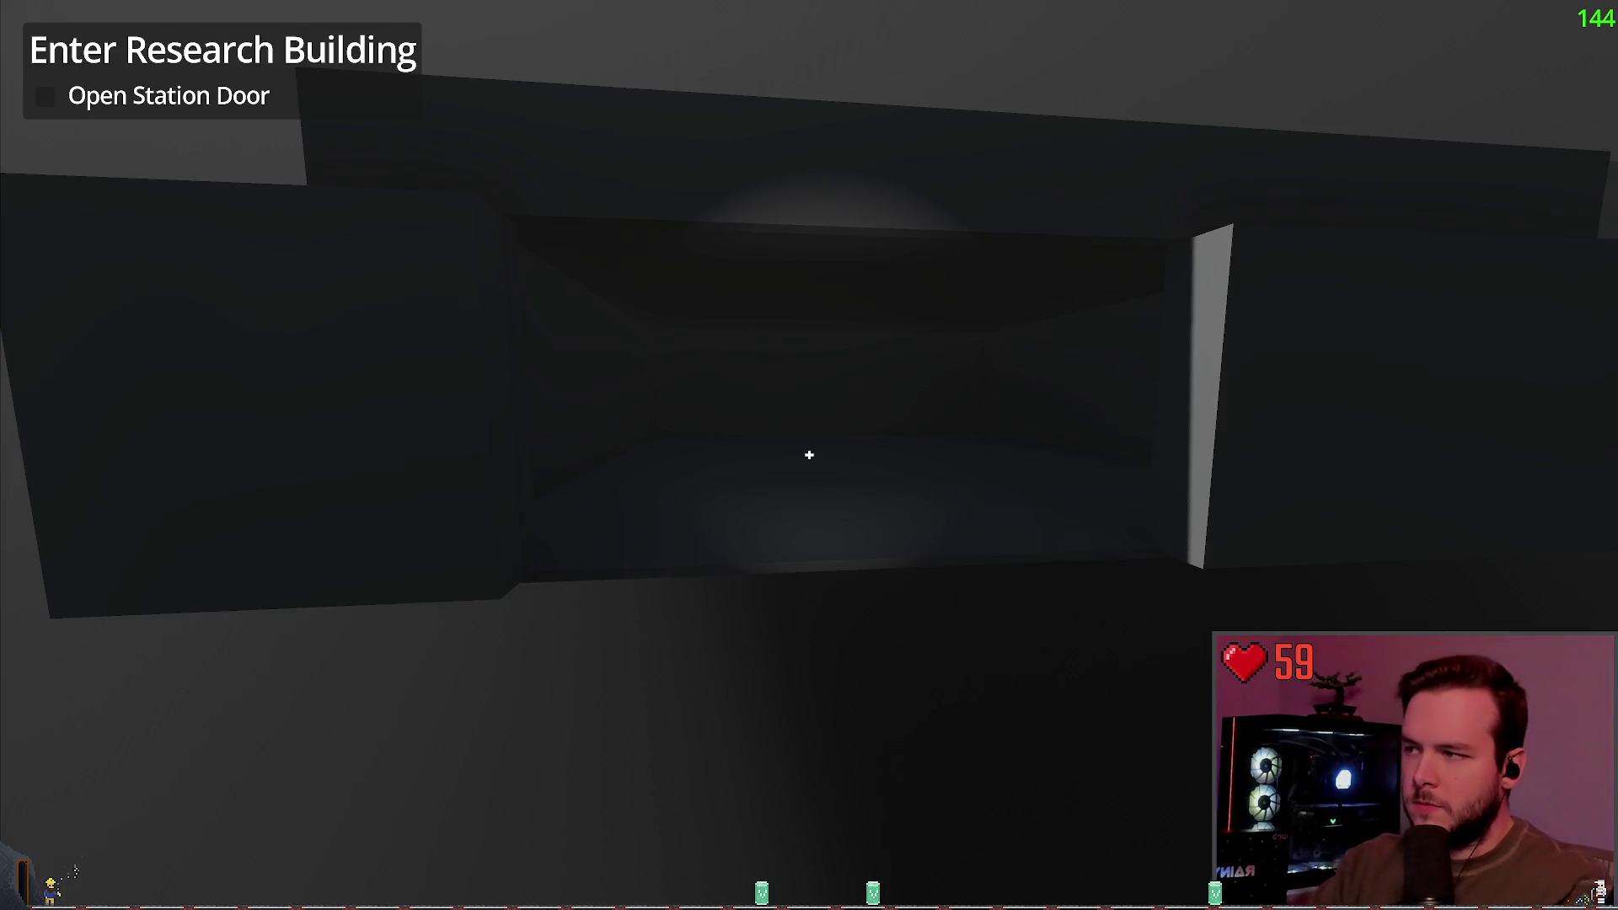
Step: Walk through the doorway into the dark room, look around and back out
key("s")
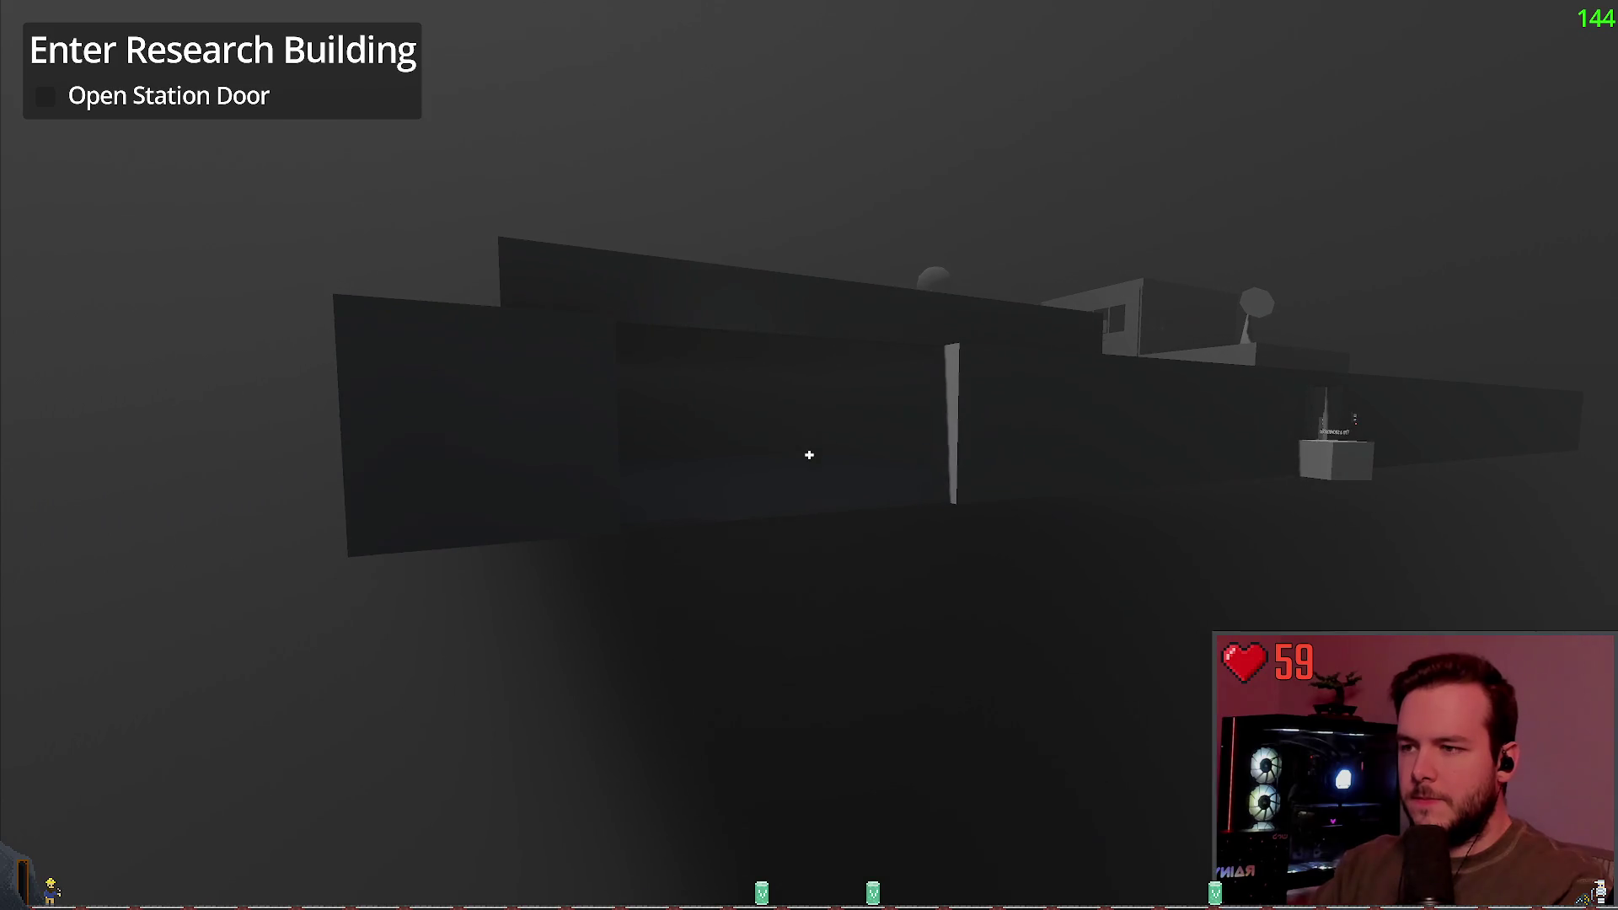
key("a")
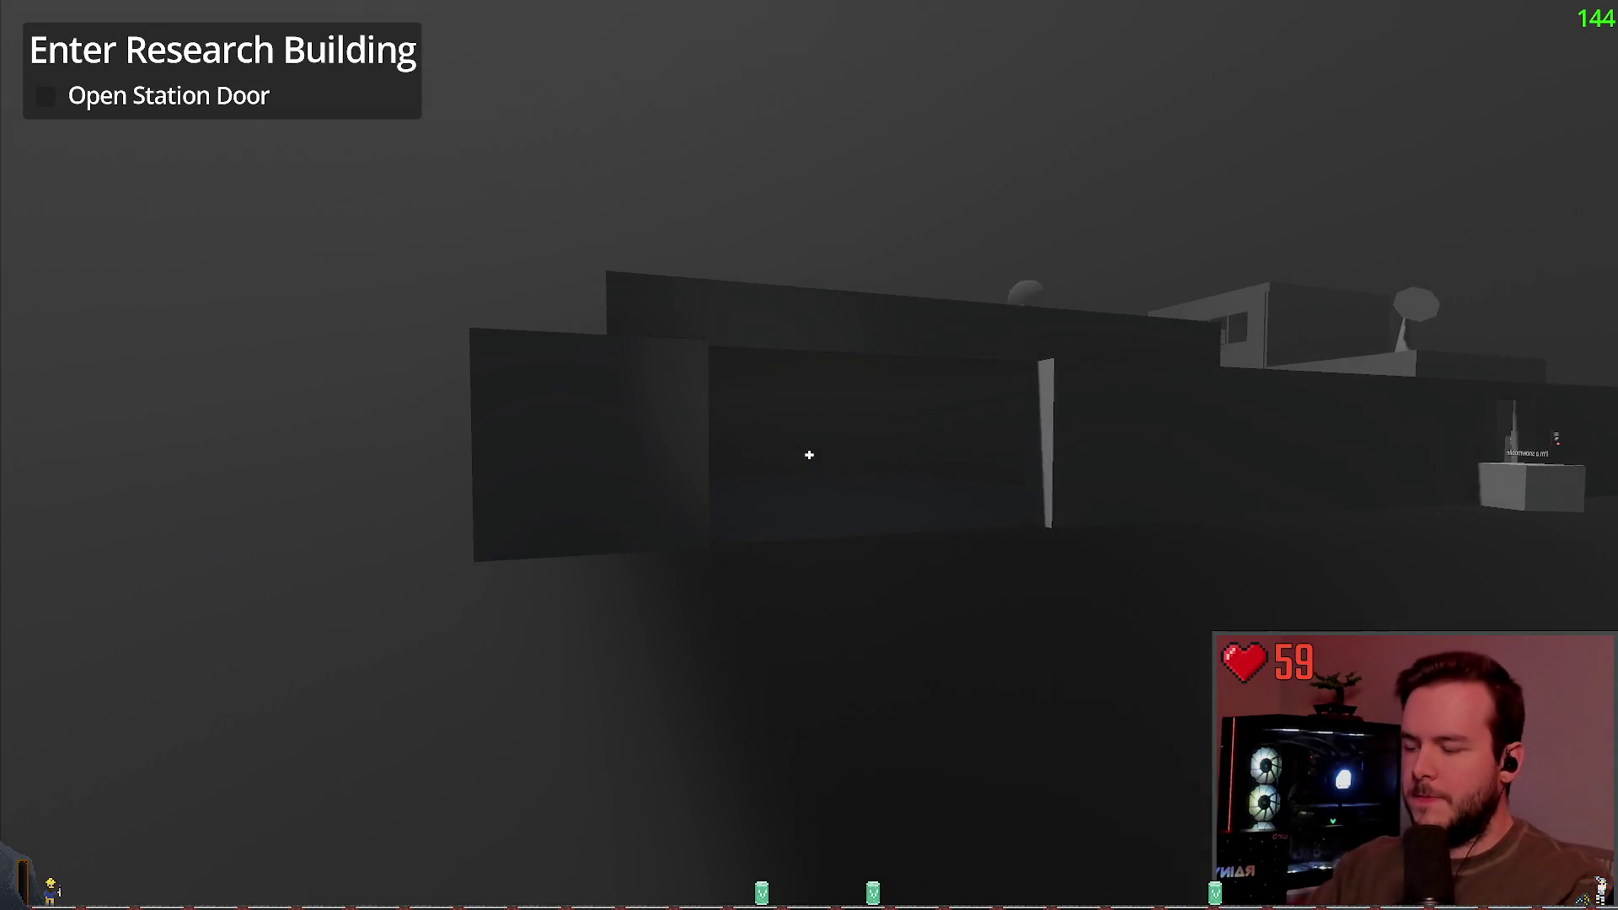
key("w")
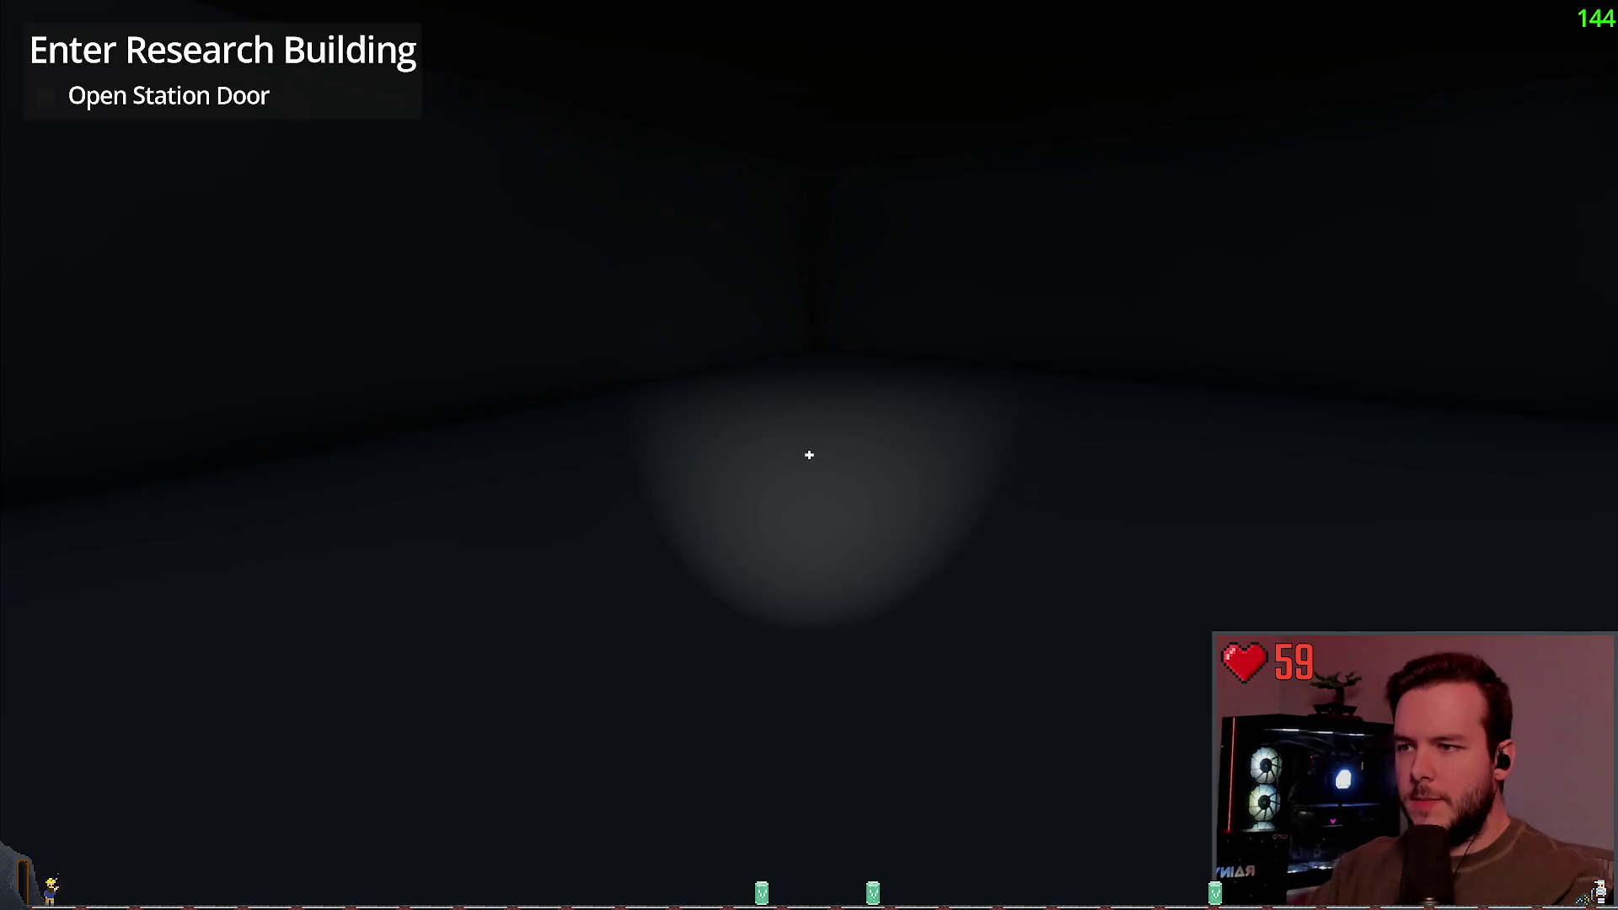
key("s")
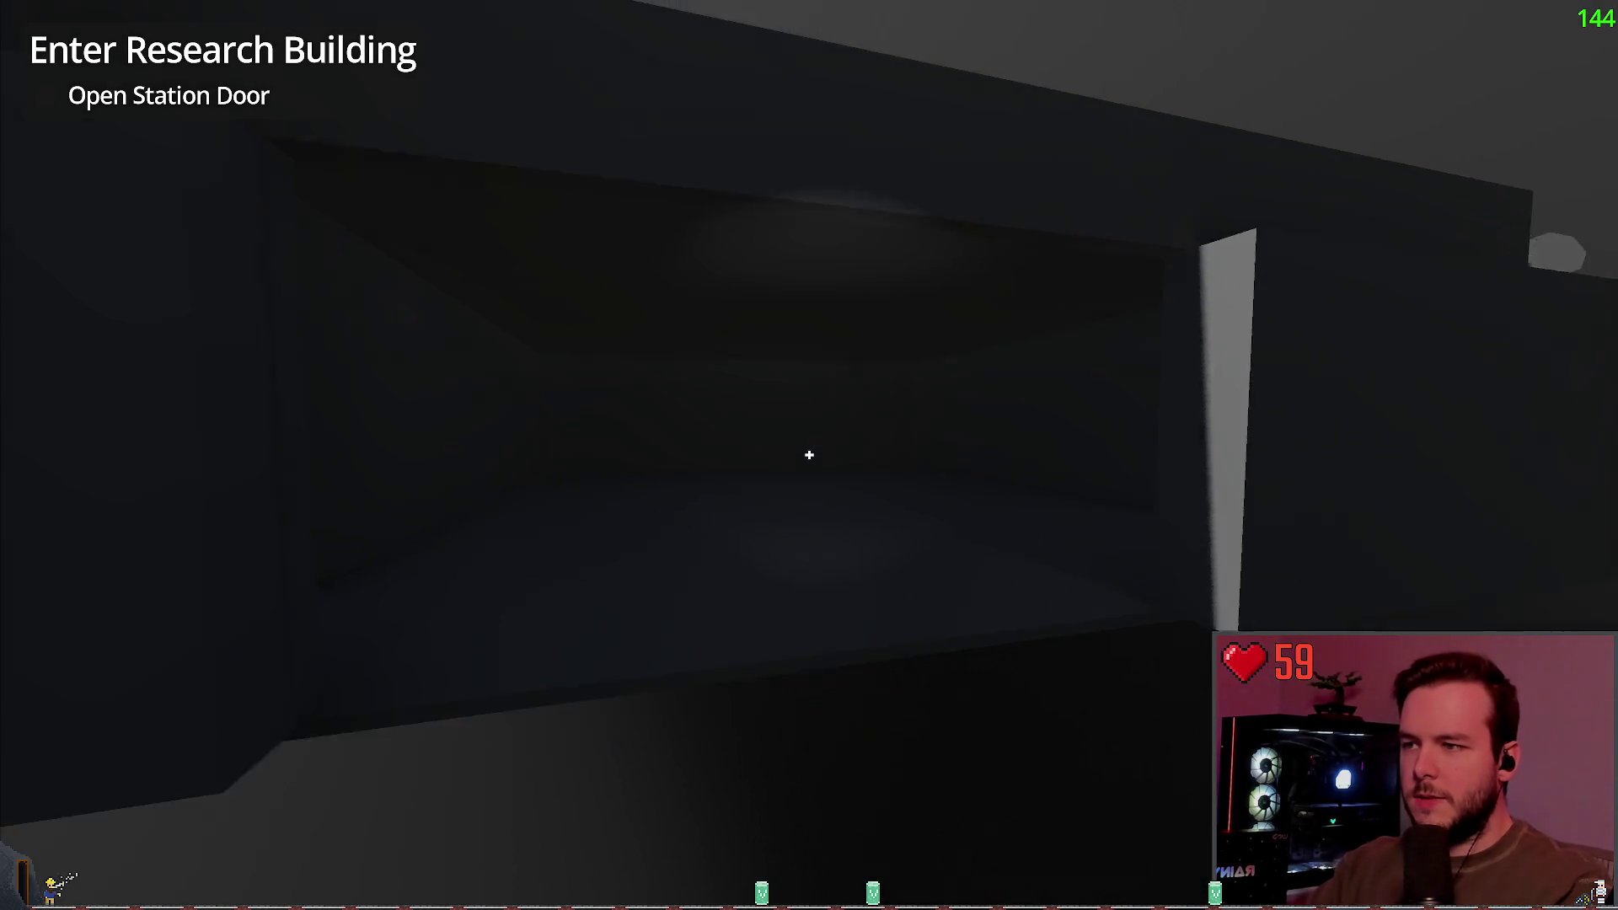
key("s")
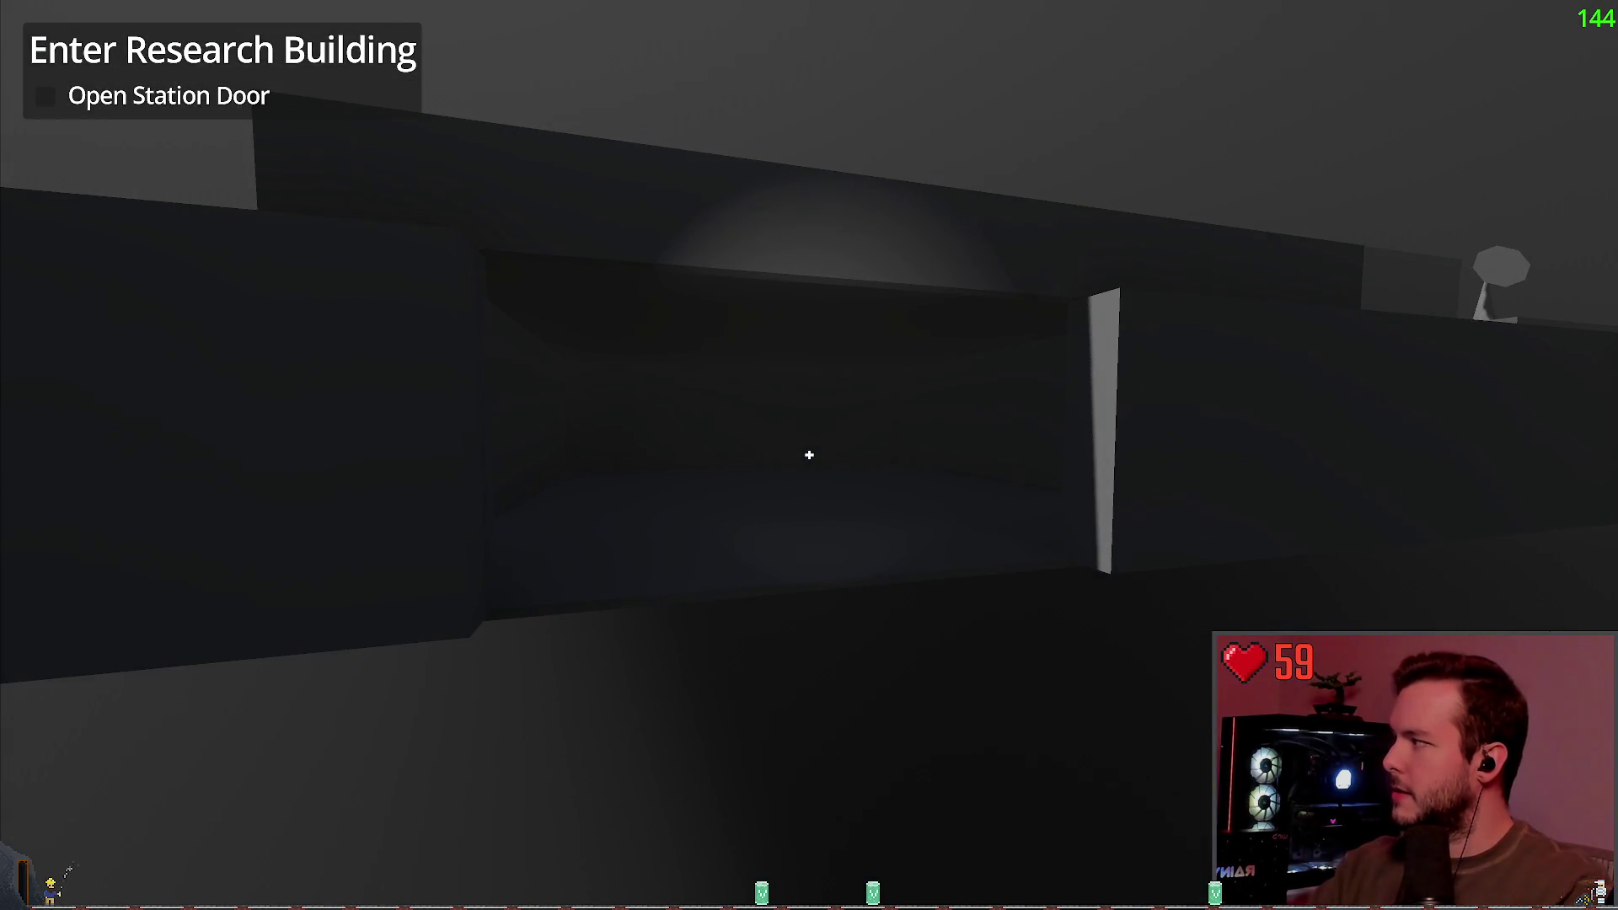
key("s")
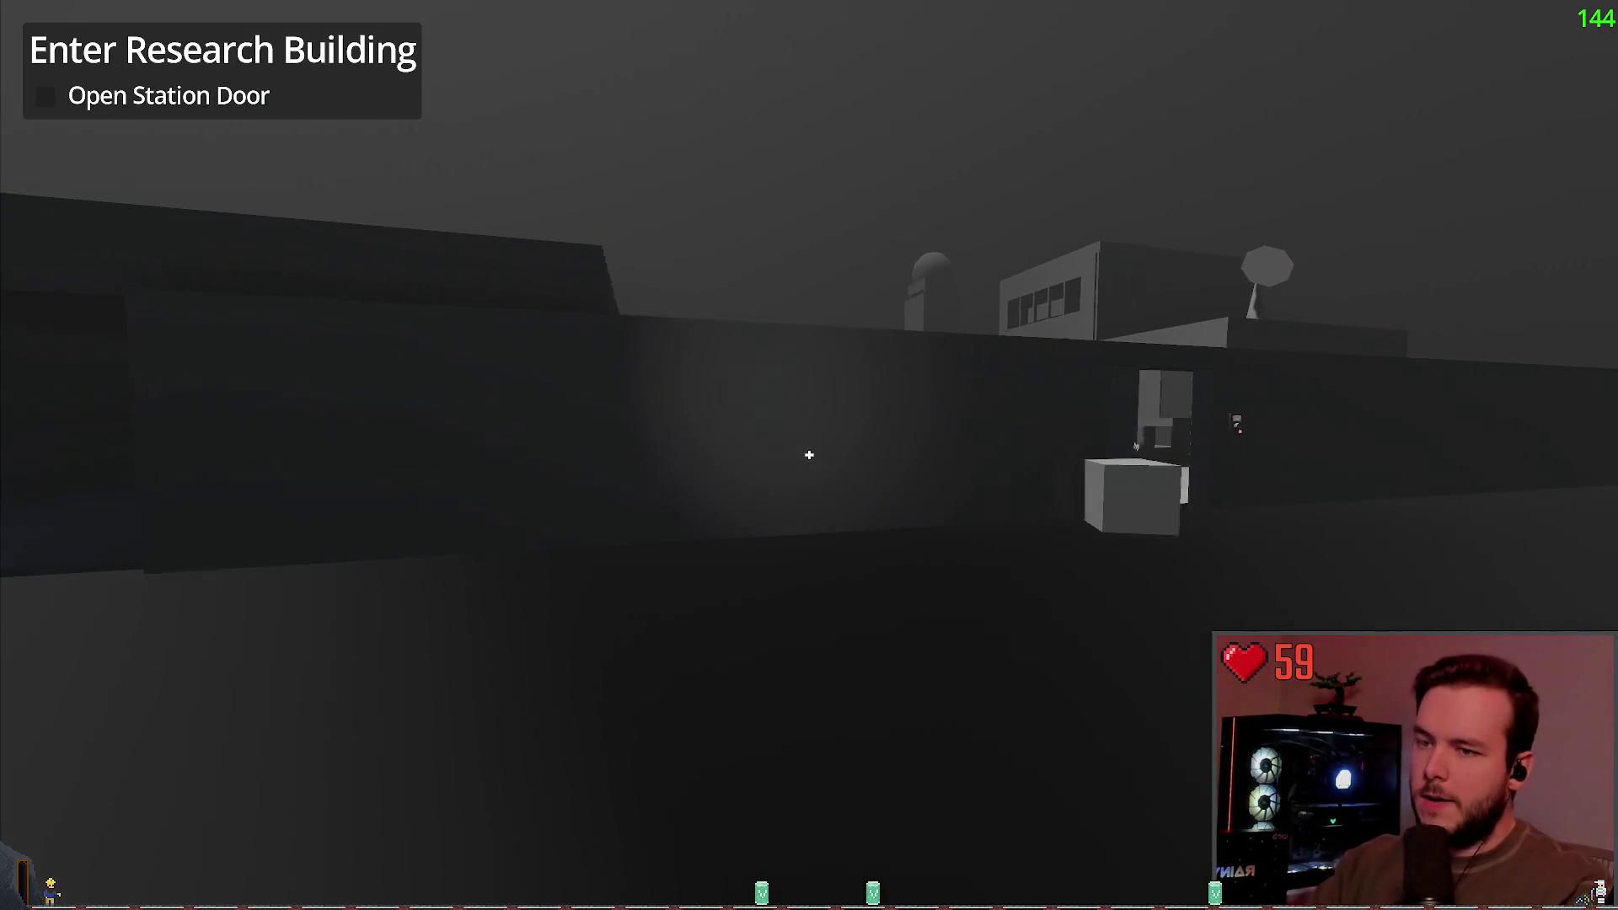
Step: Walk across the snow and turn to face the distant dark building
key("w")
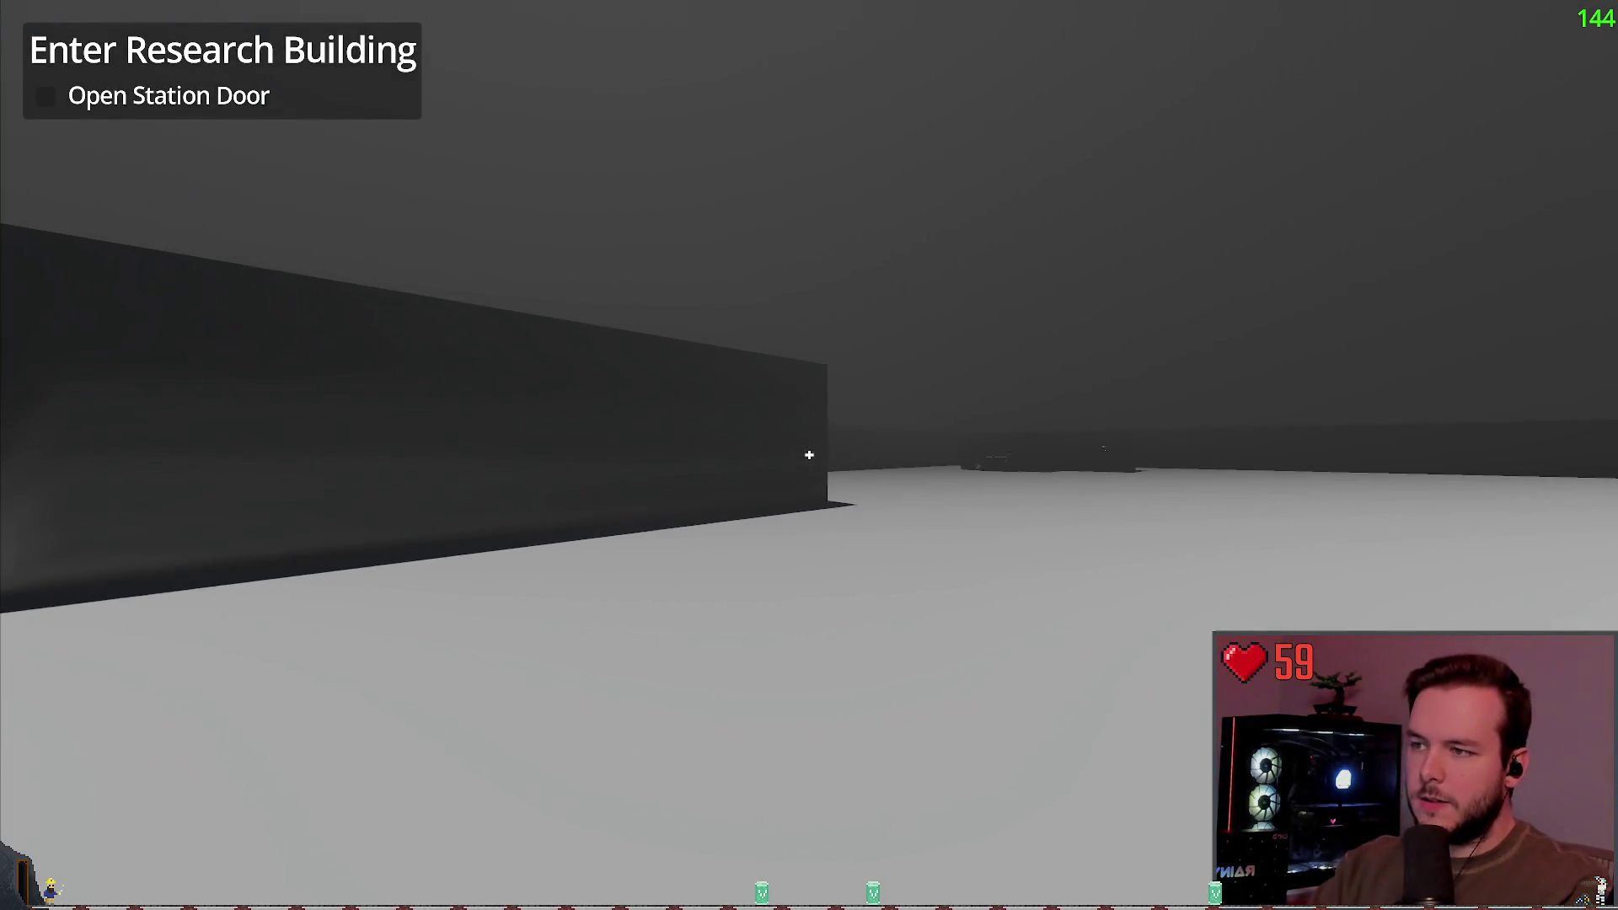
key("w")
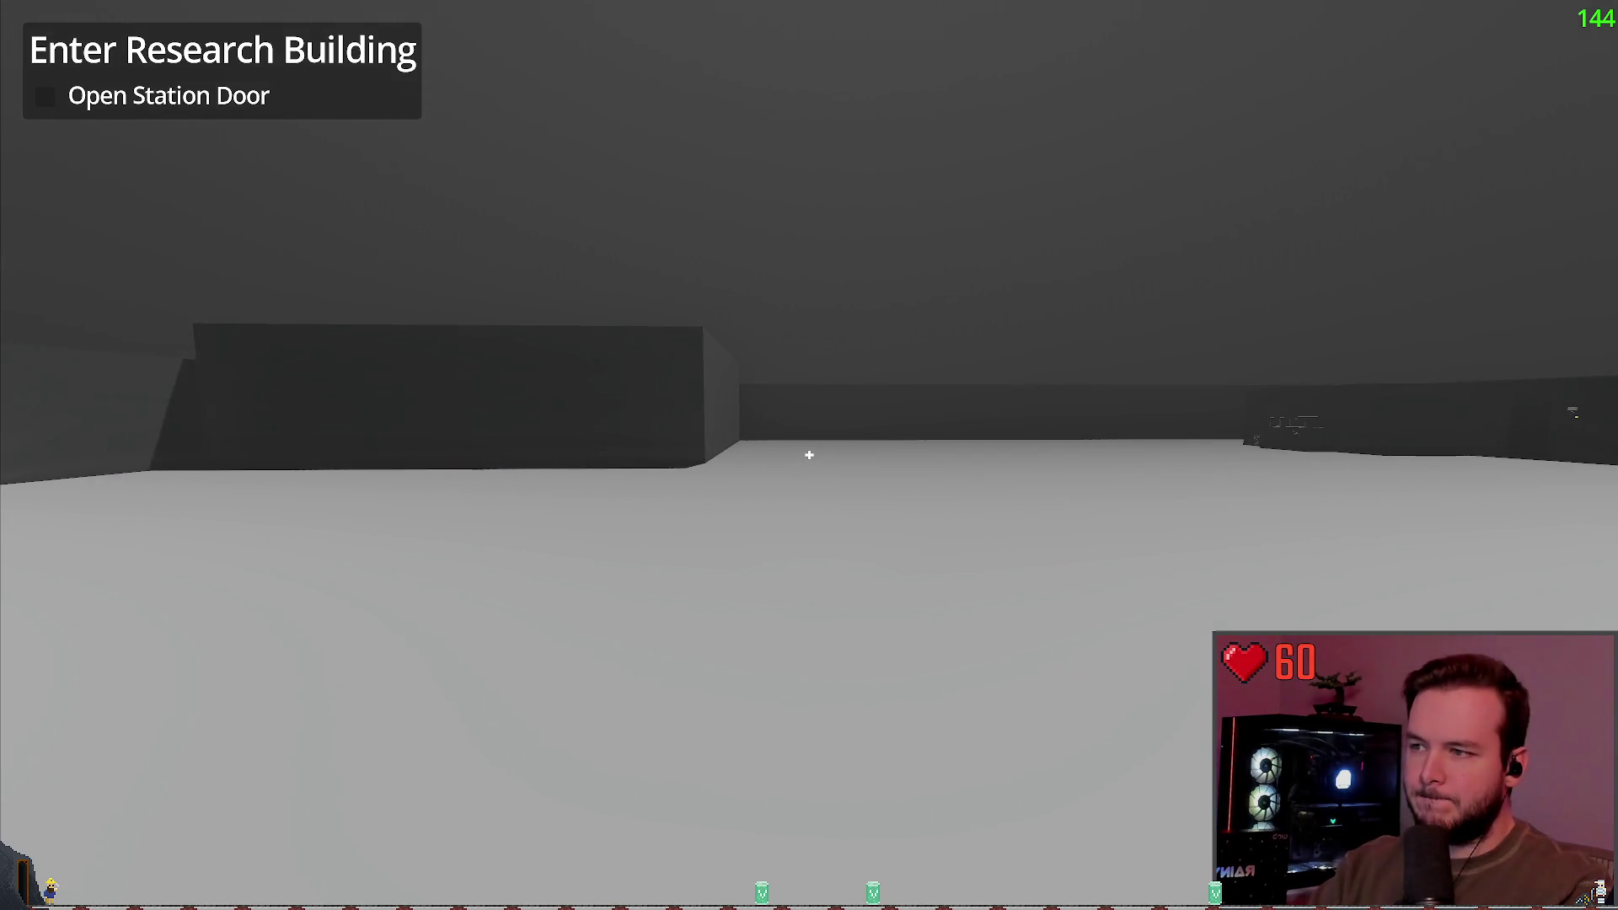
key("w")
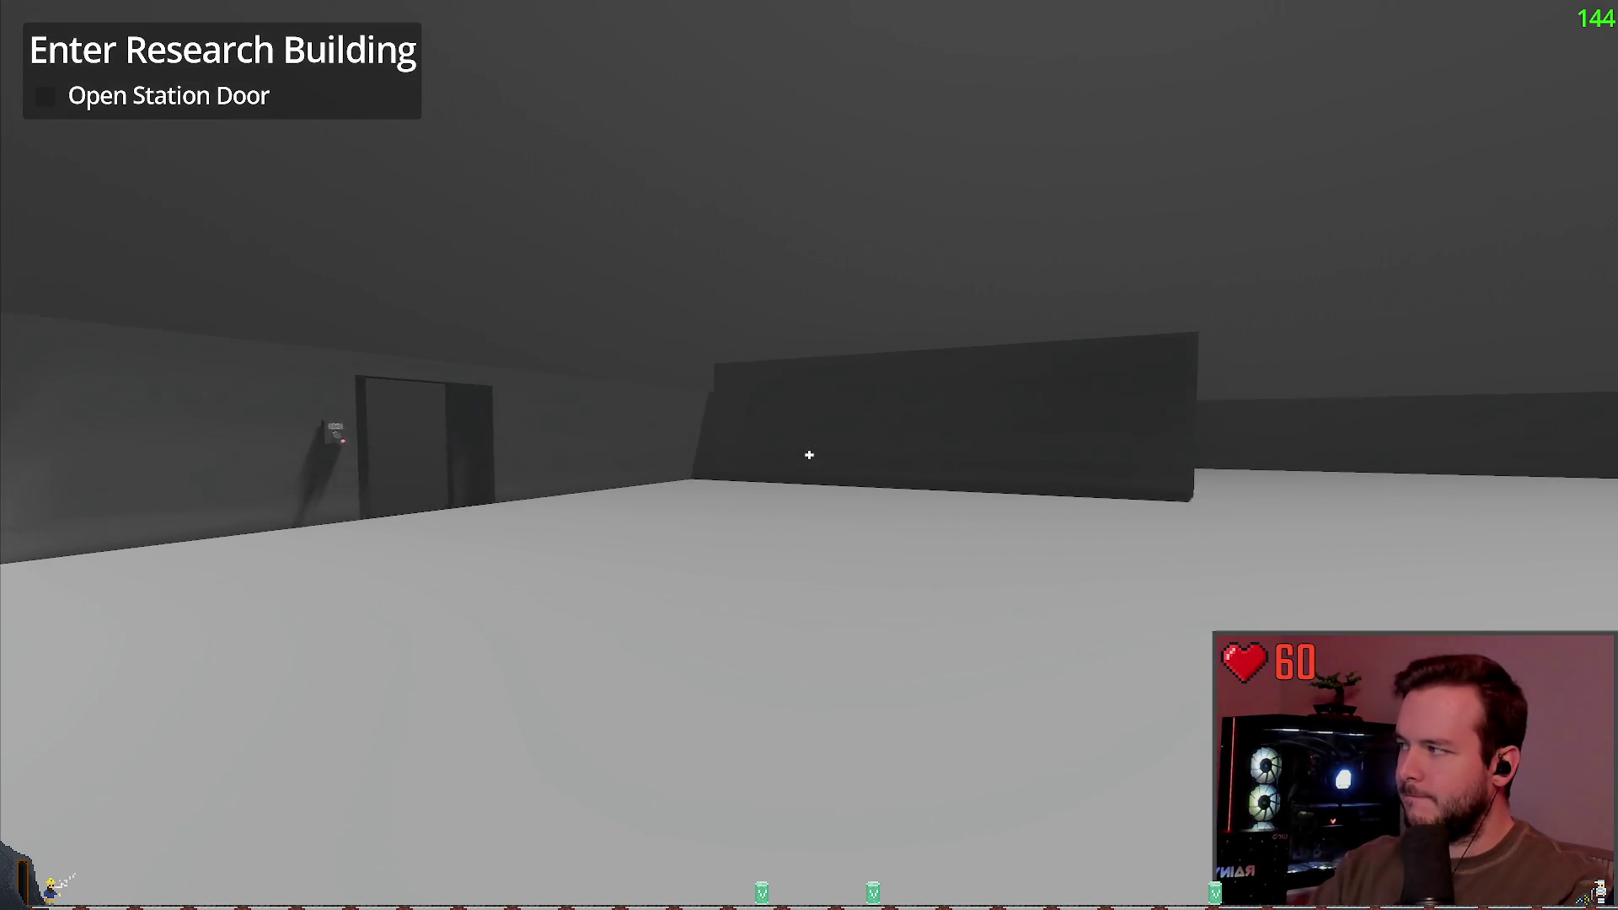
key("w")
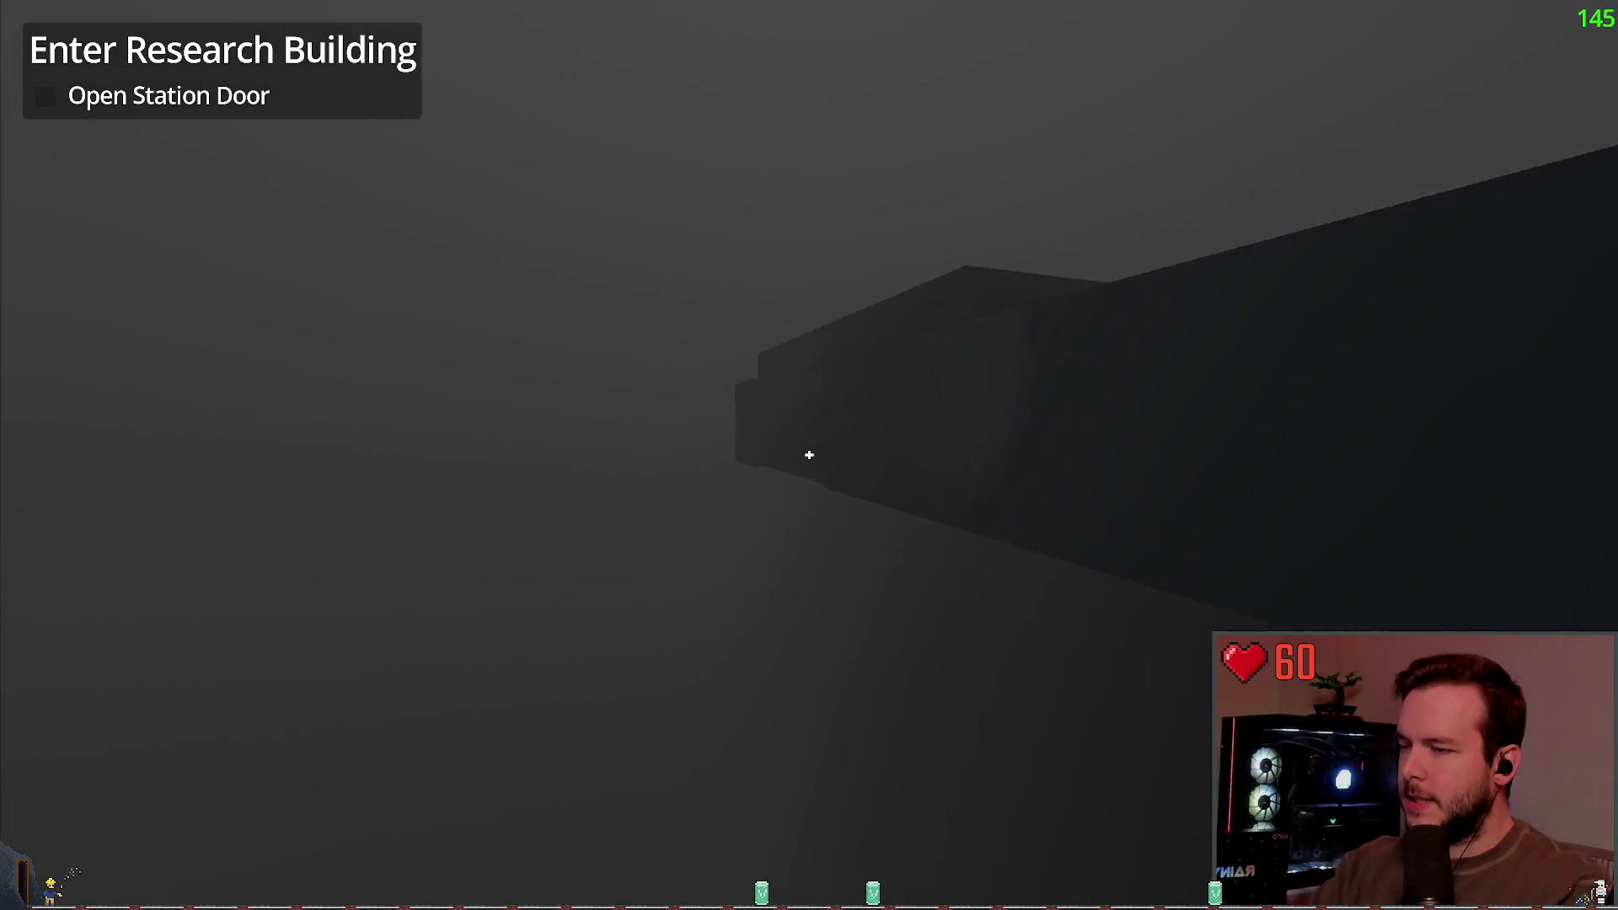
key("w")
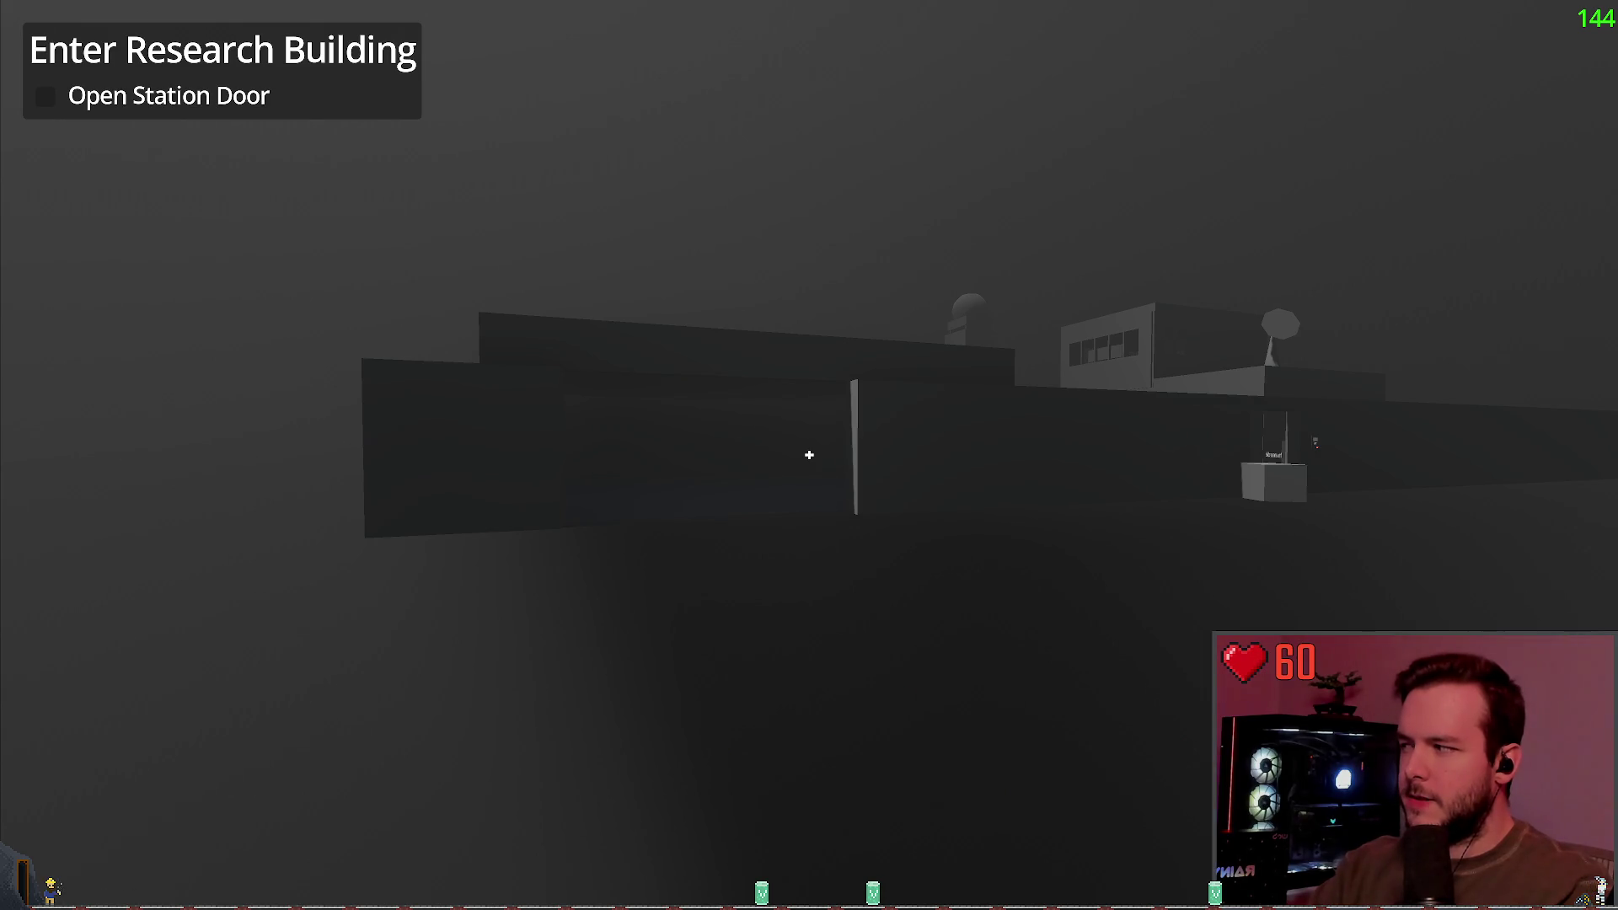
key("w")
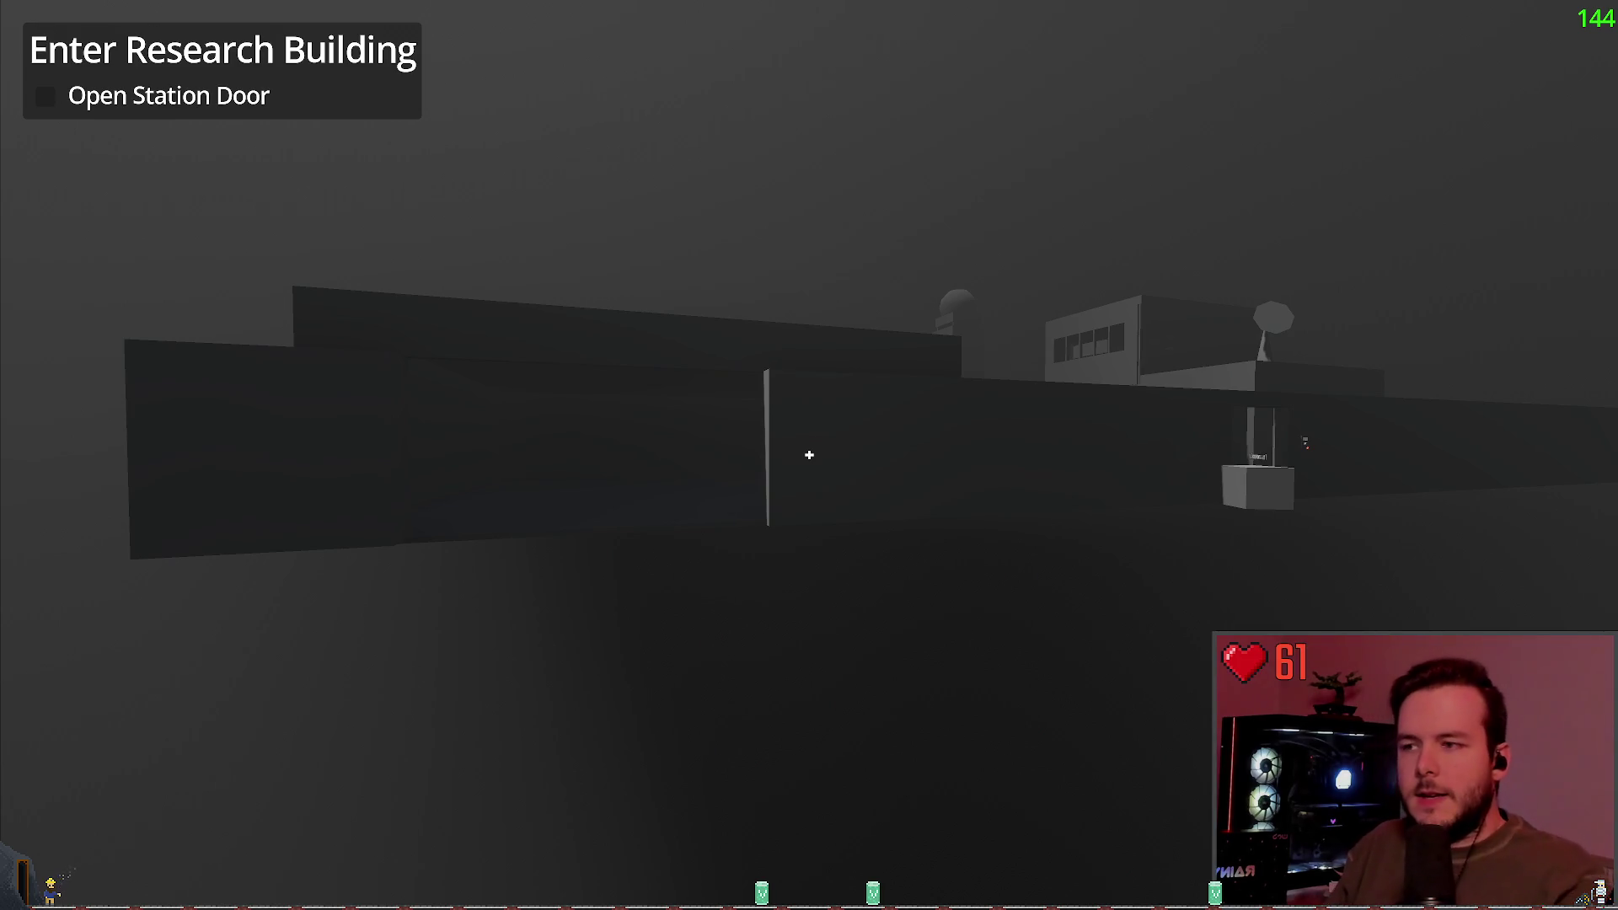
Step: Step back from the building, then pause and resume the Weather Station game
key("s")
key("Escape")
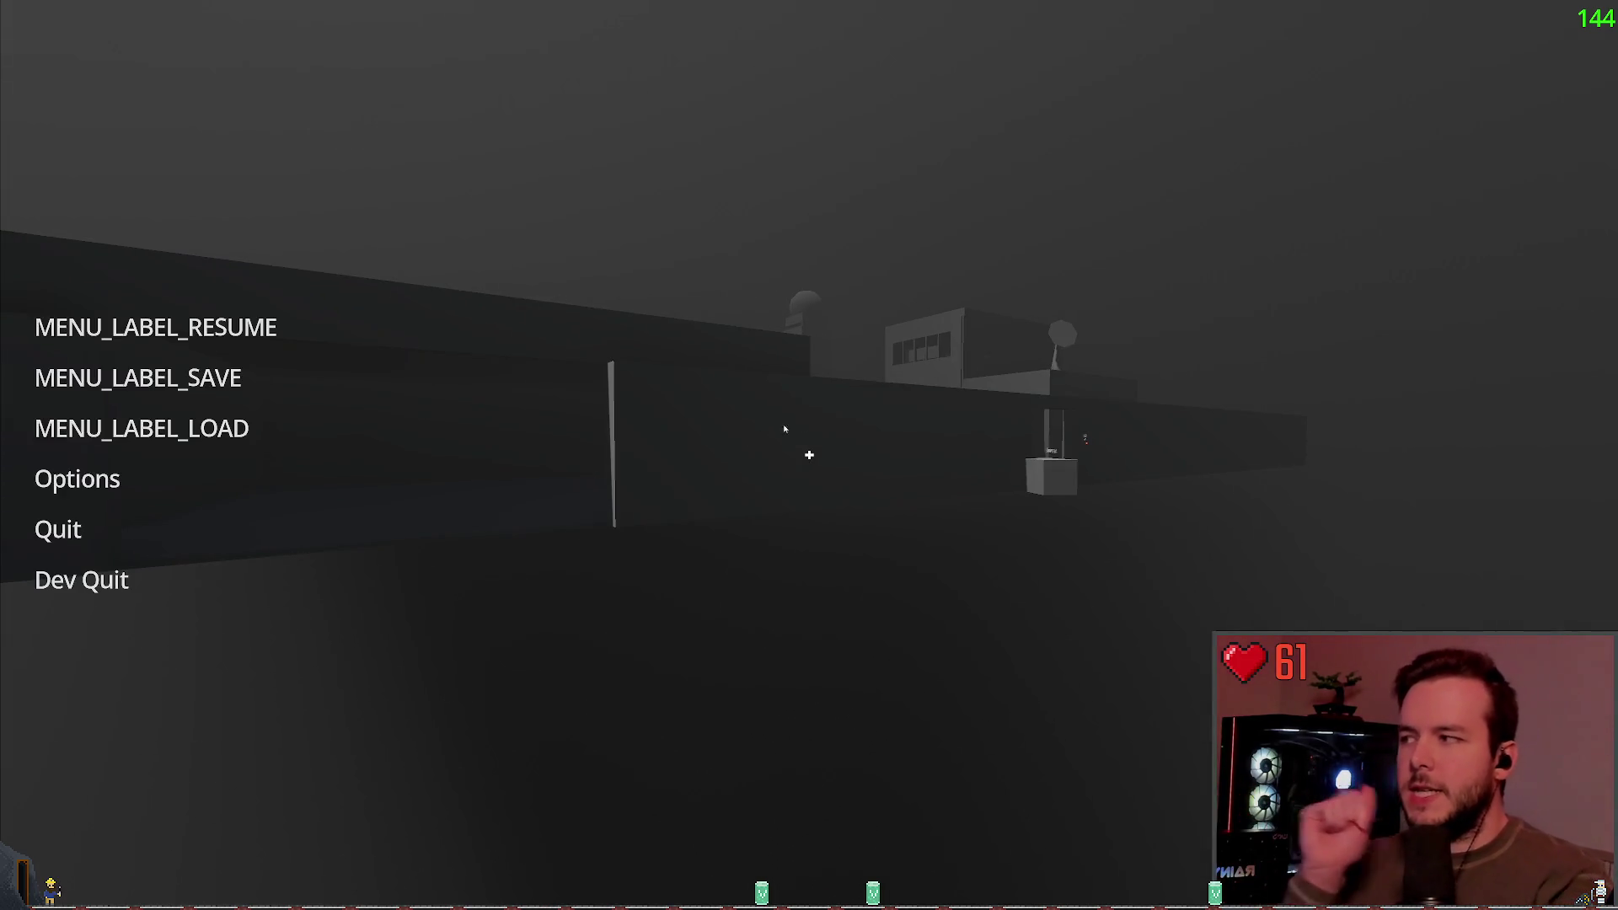
left_click(199, 332)
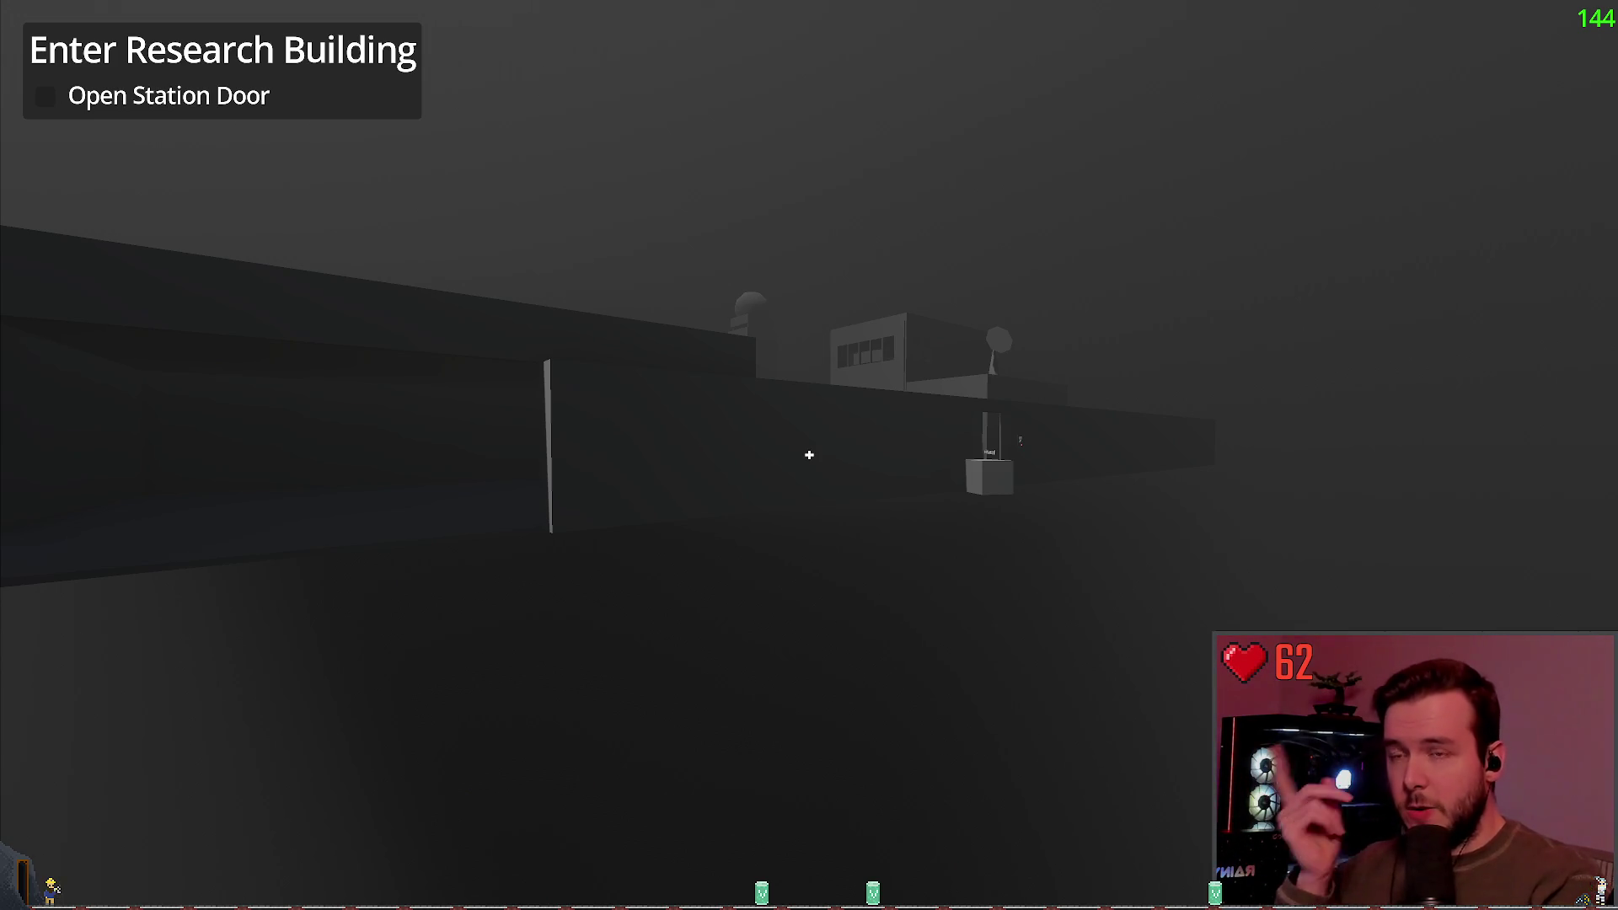
Step: Walk toward the long dark building, turning along its wall
key("w")
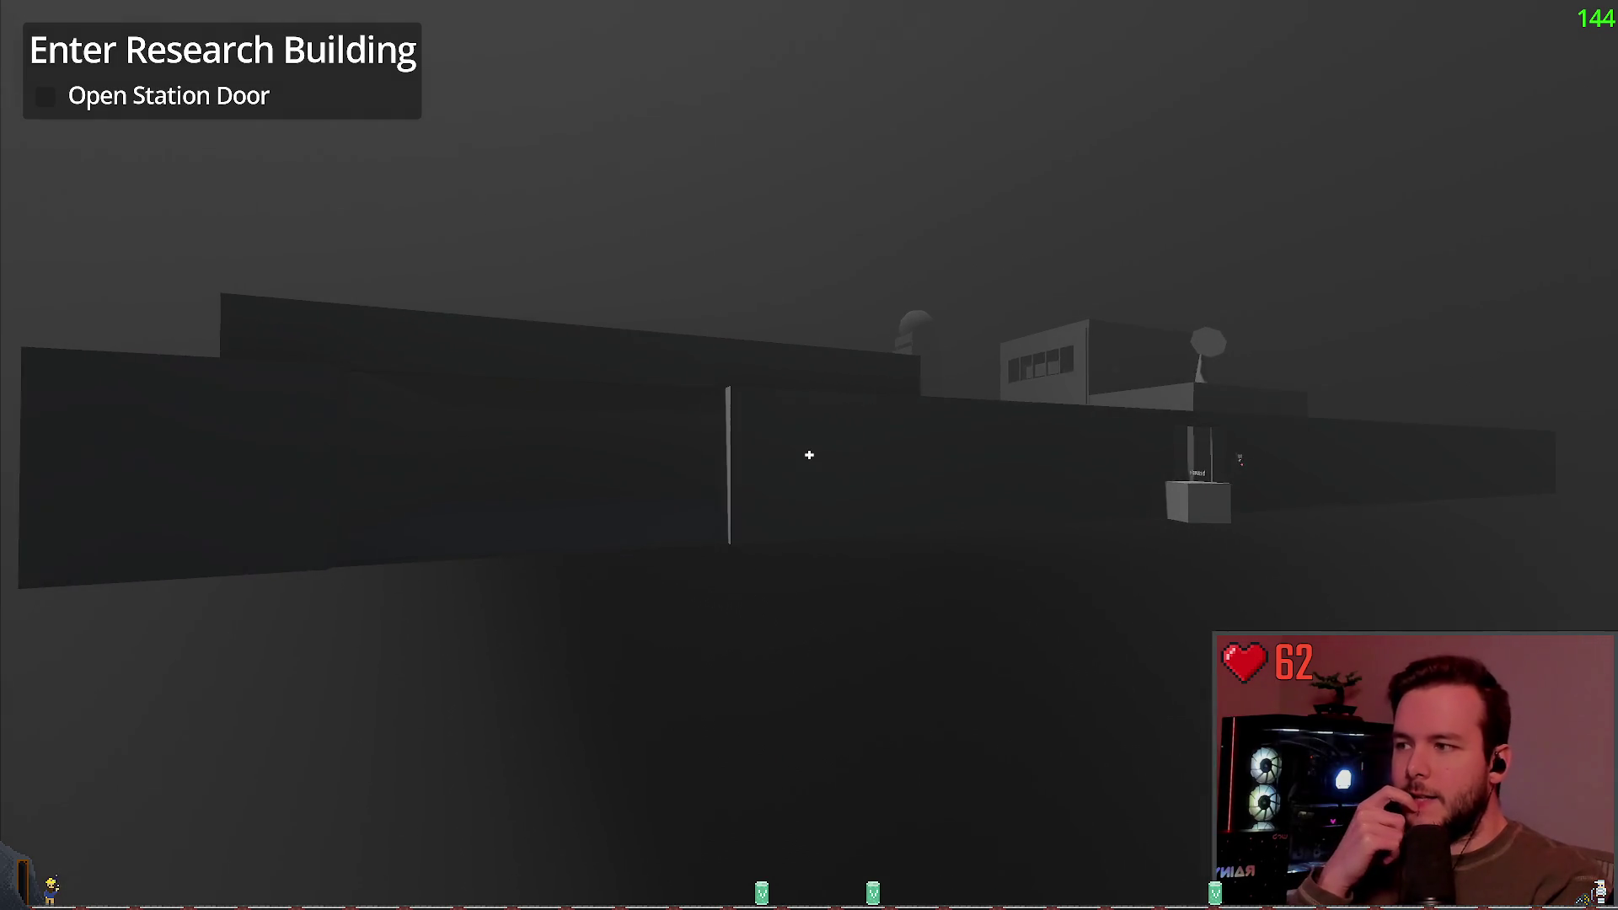
key("w")
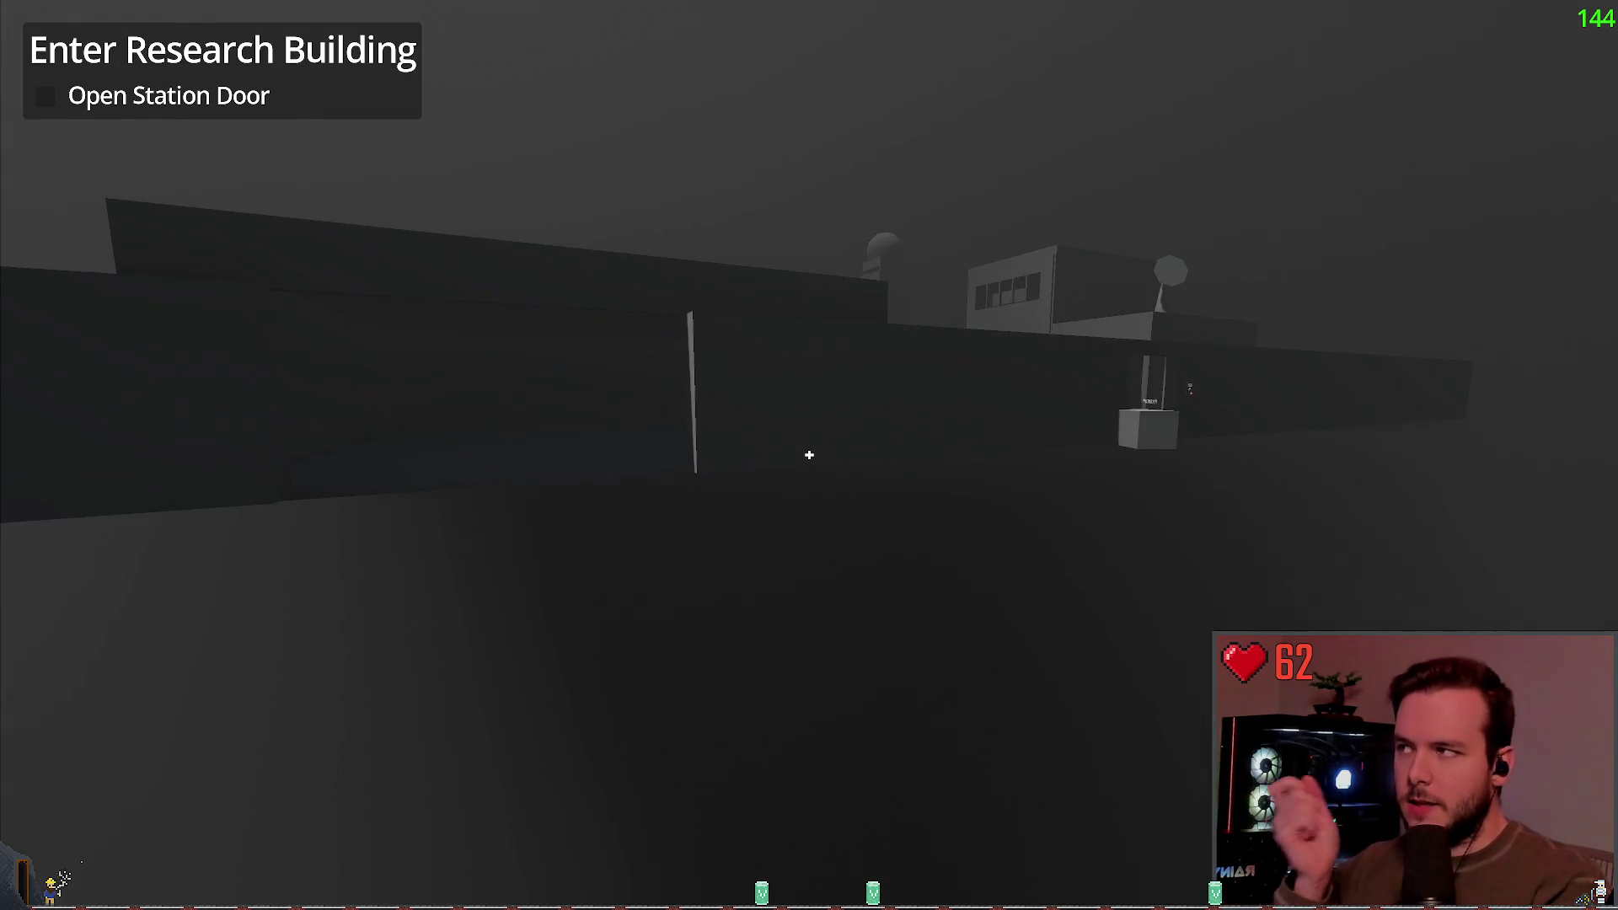
key("w")
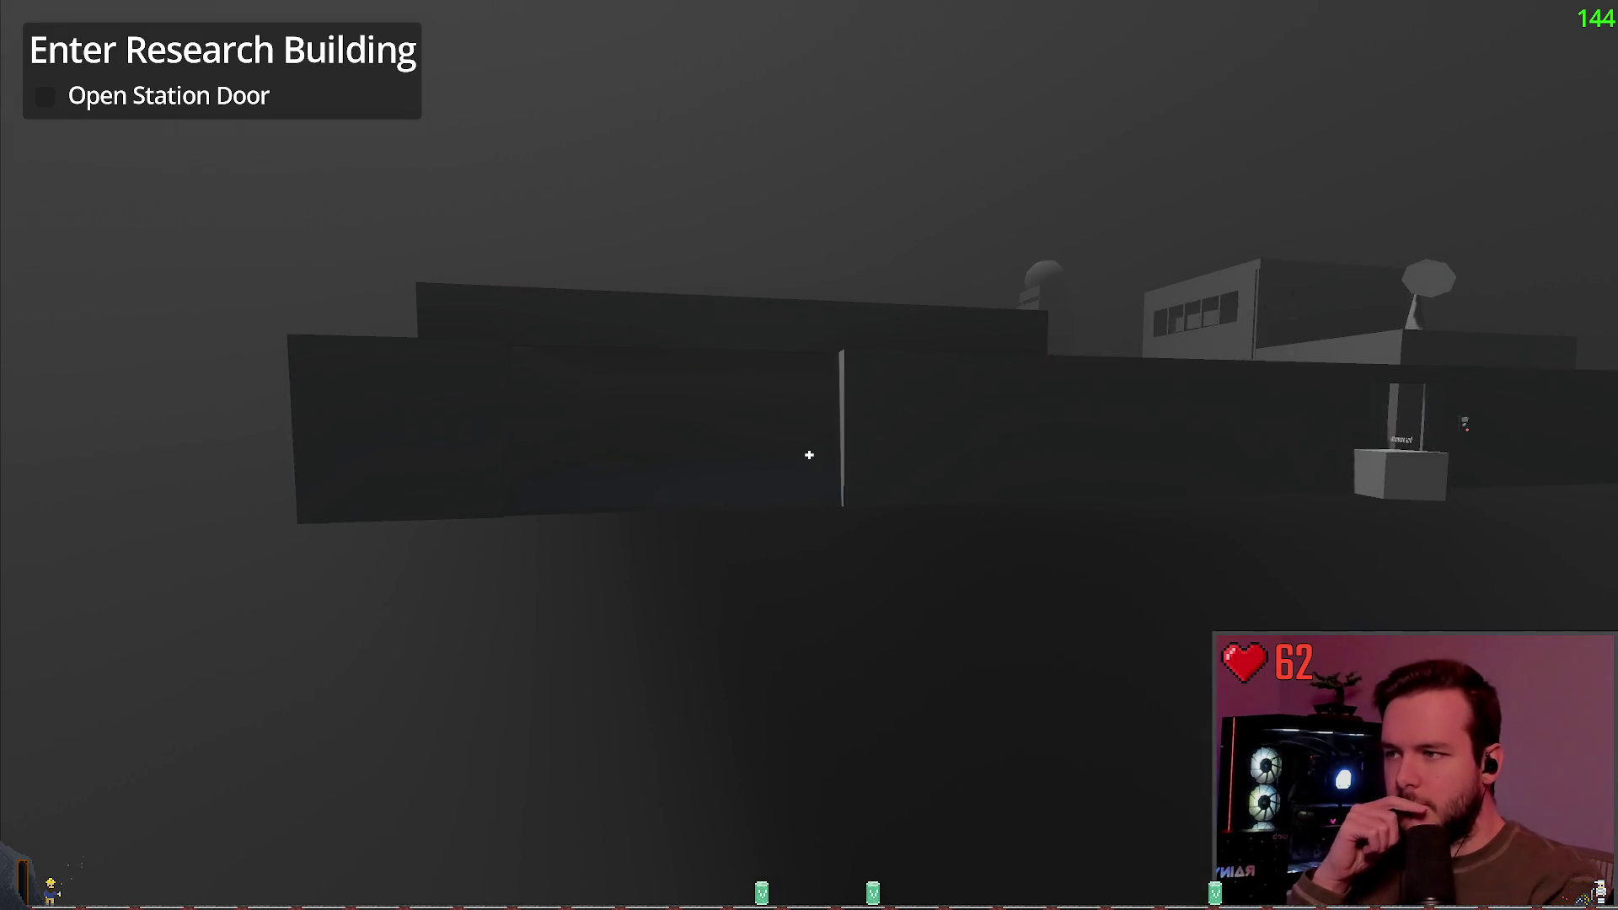
key("w")
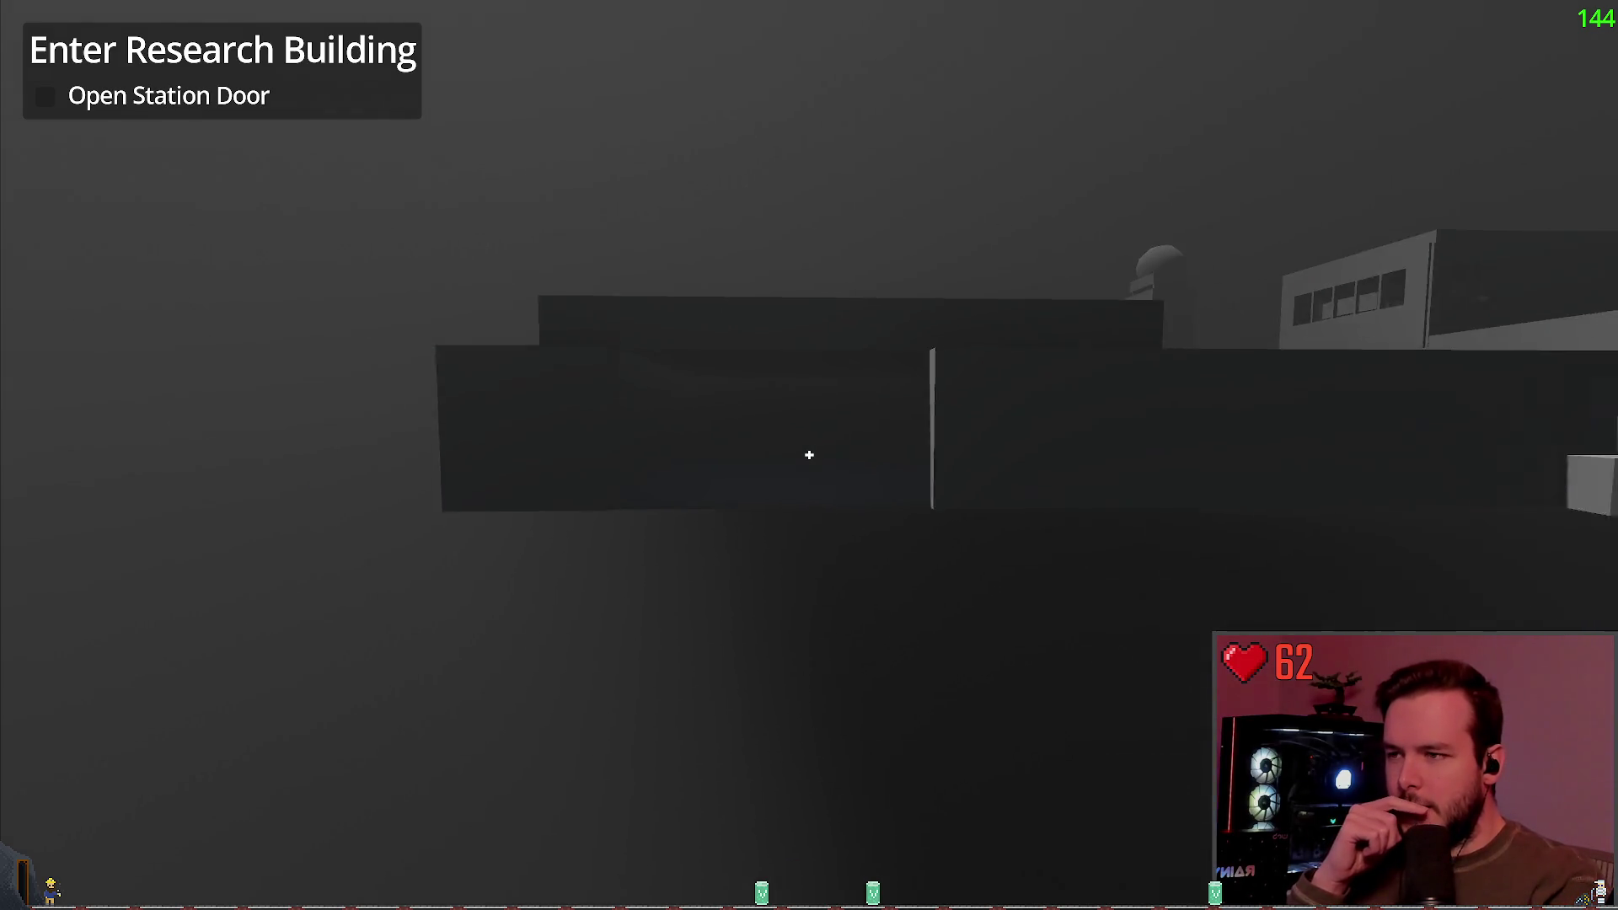
key("w")
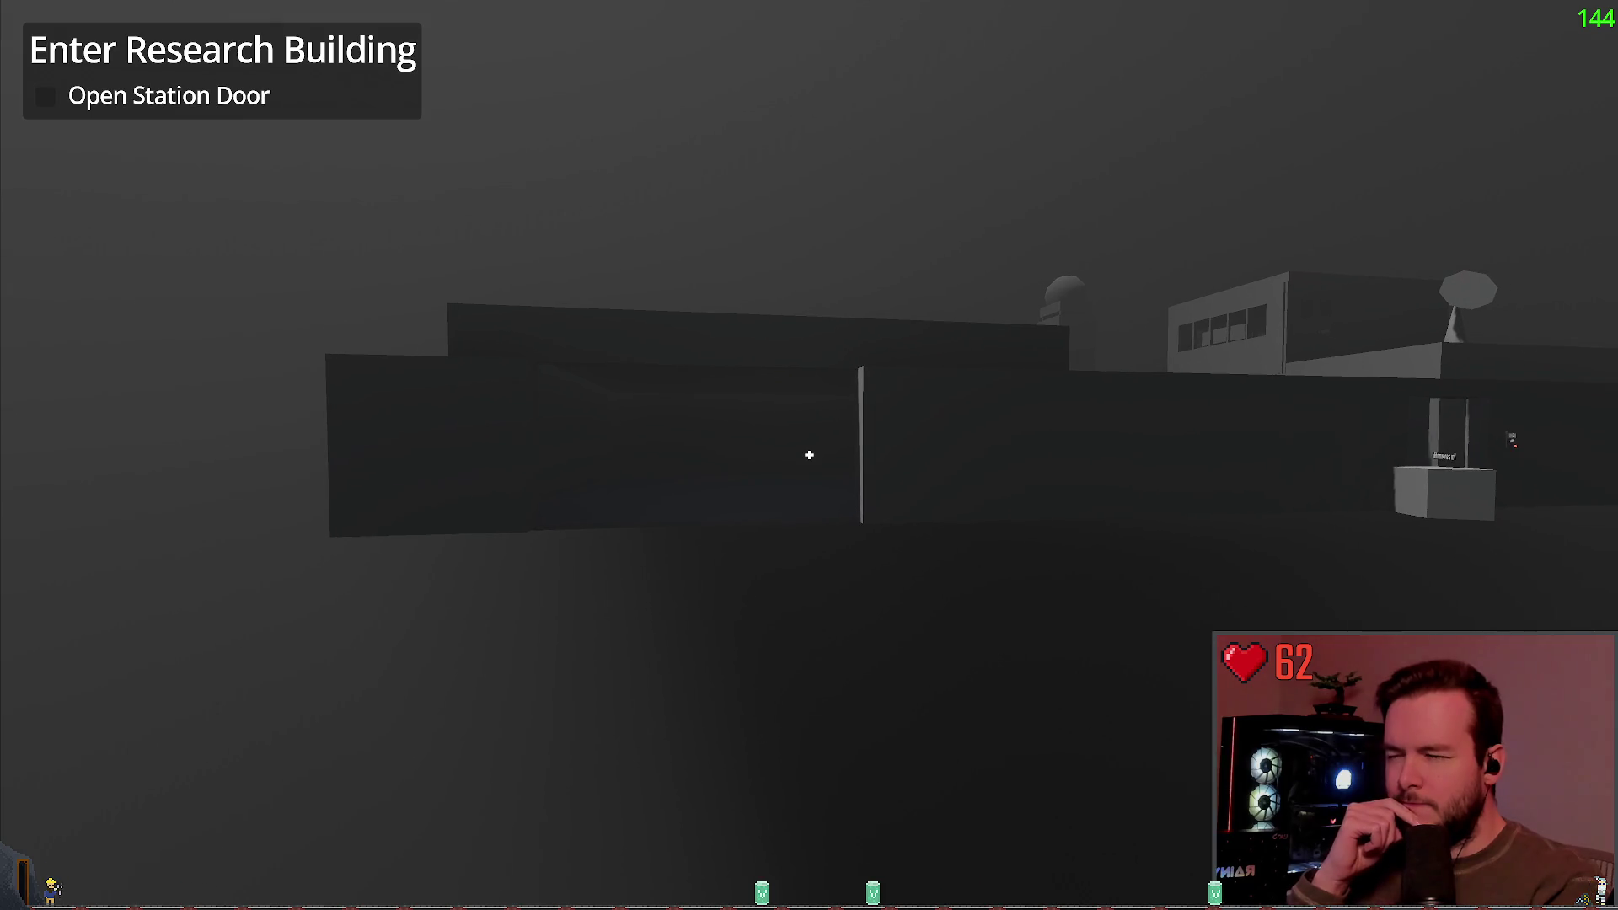
key("w")
key("w")
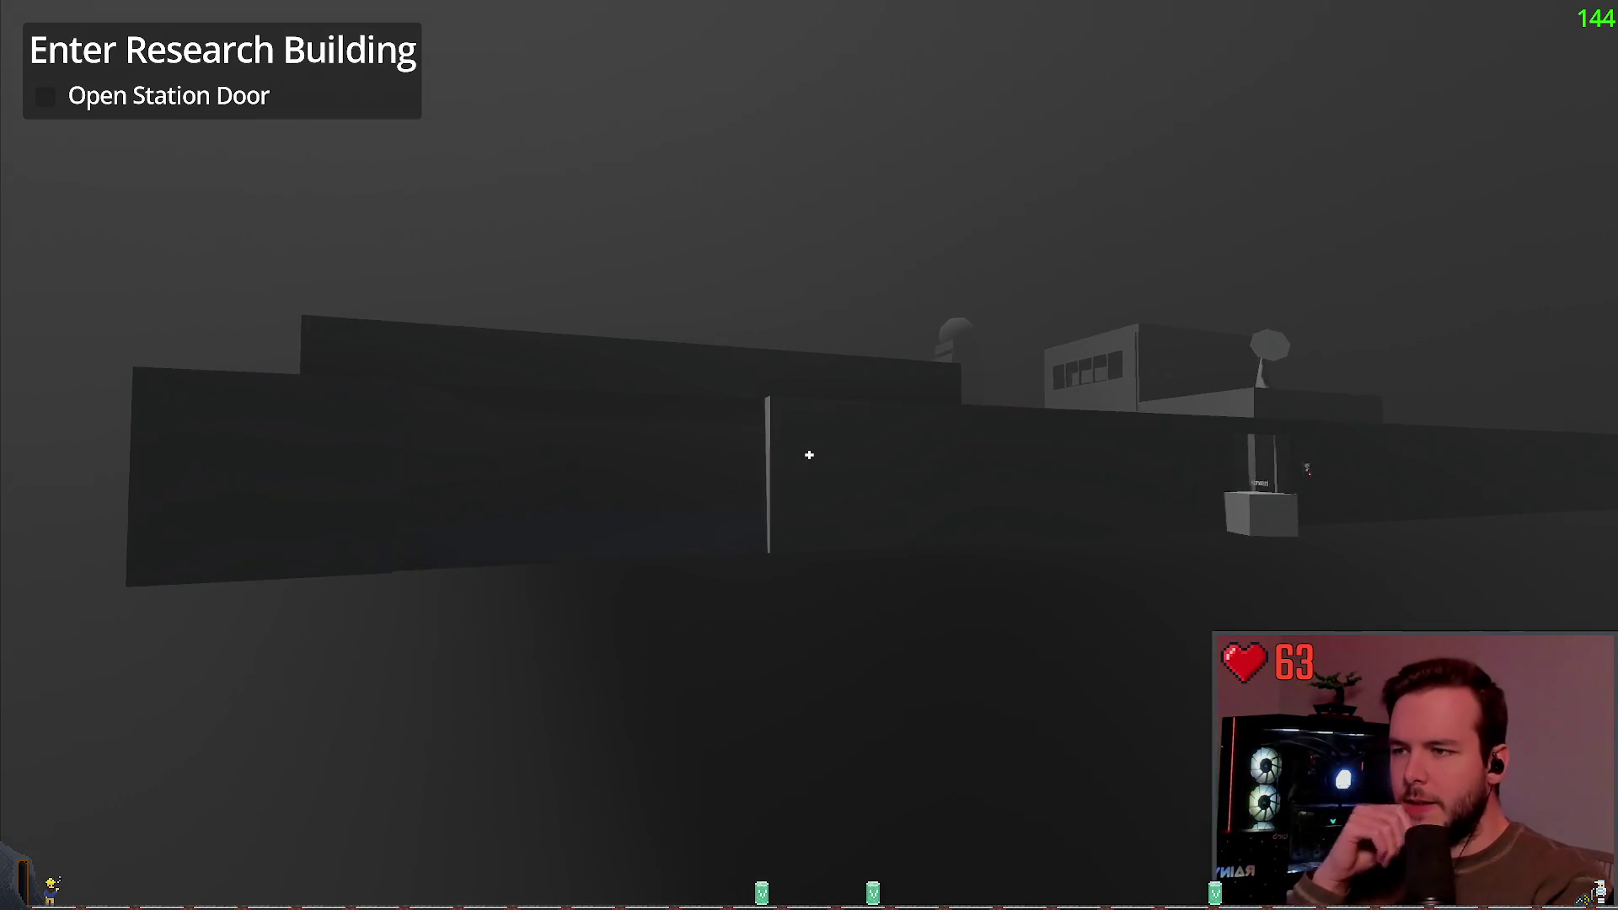
key("w")
key("d")
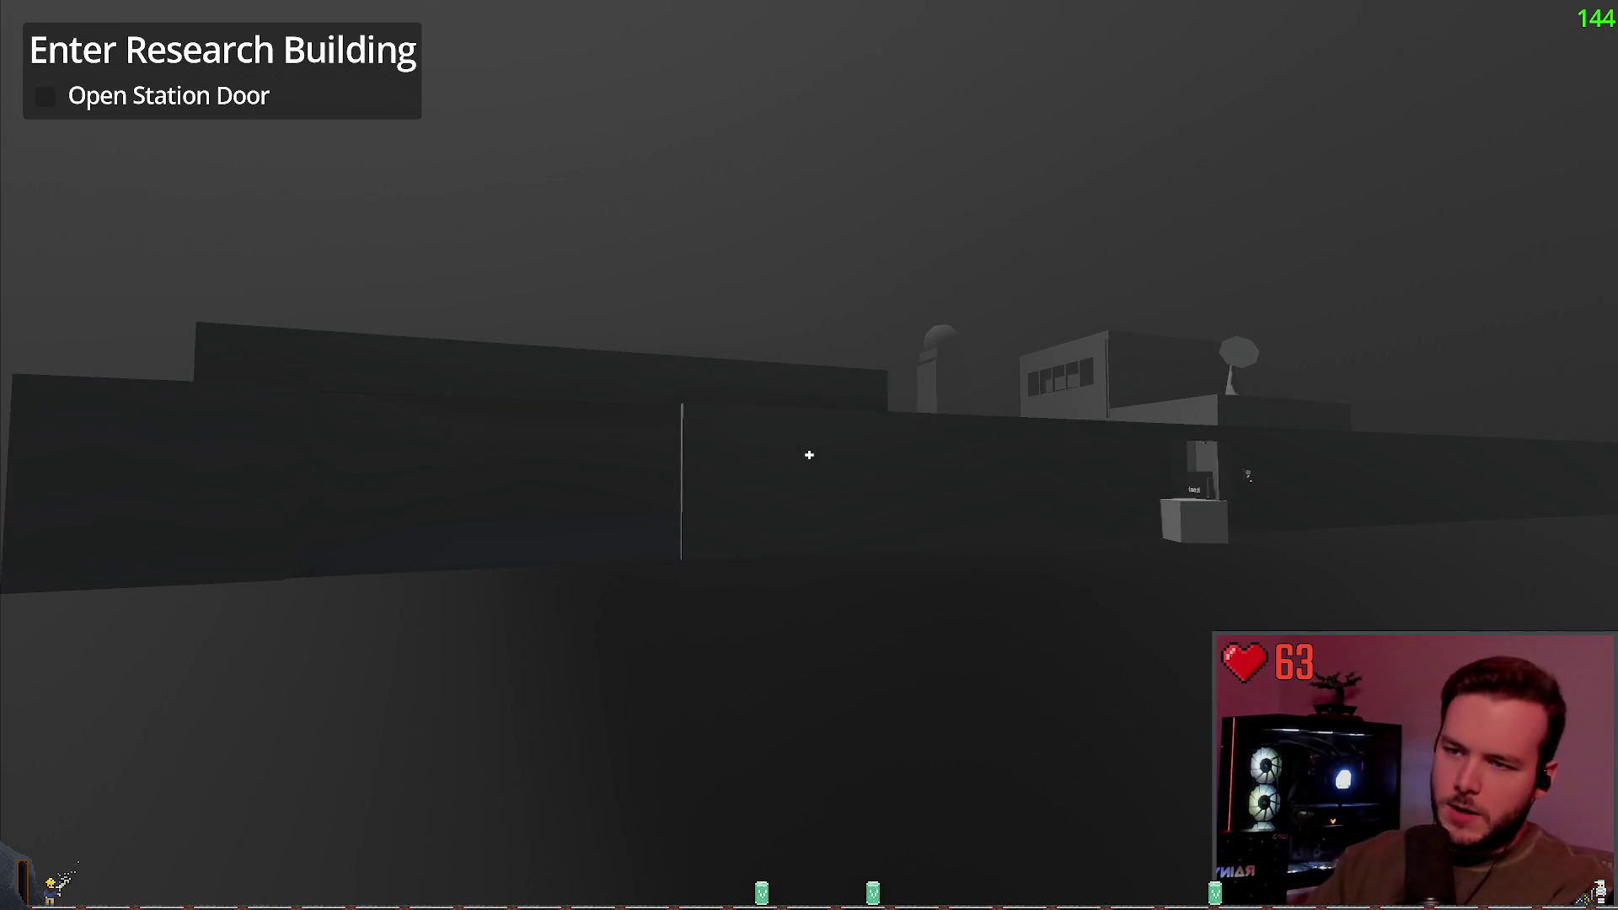
key("a")
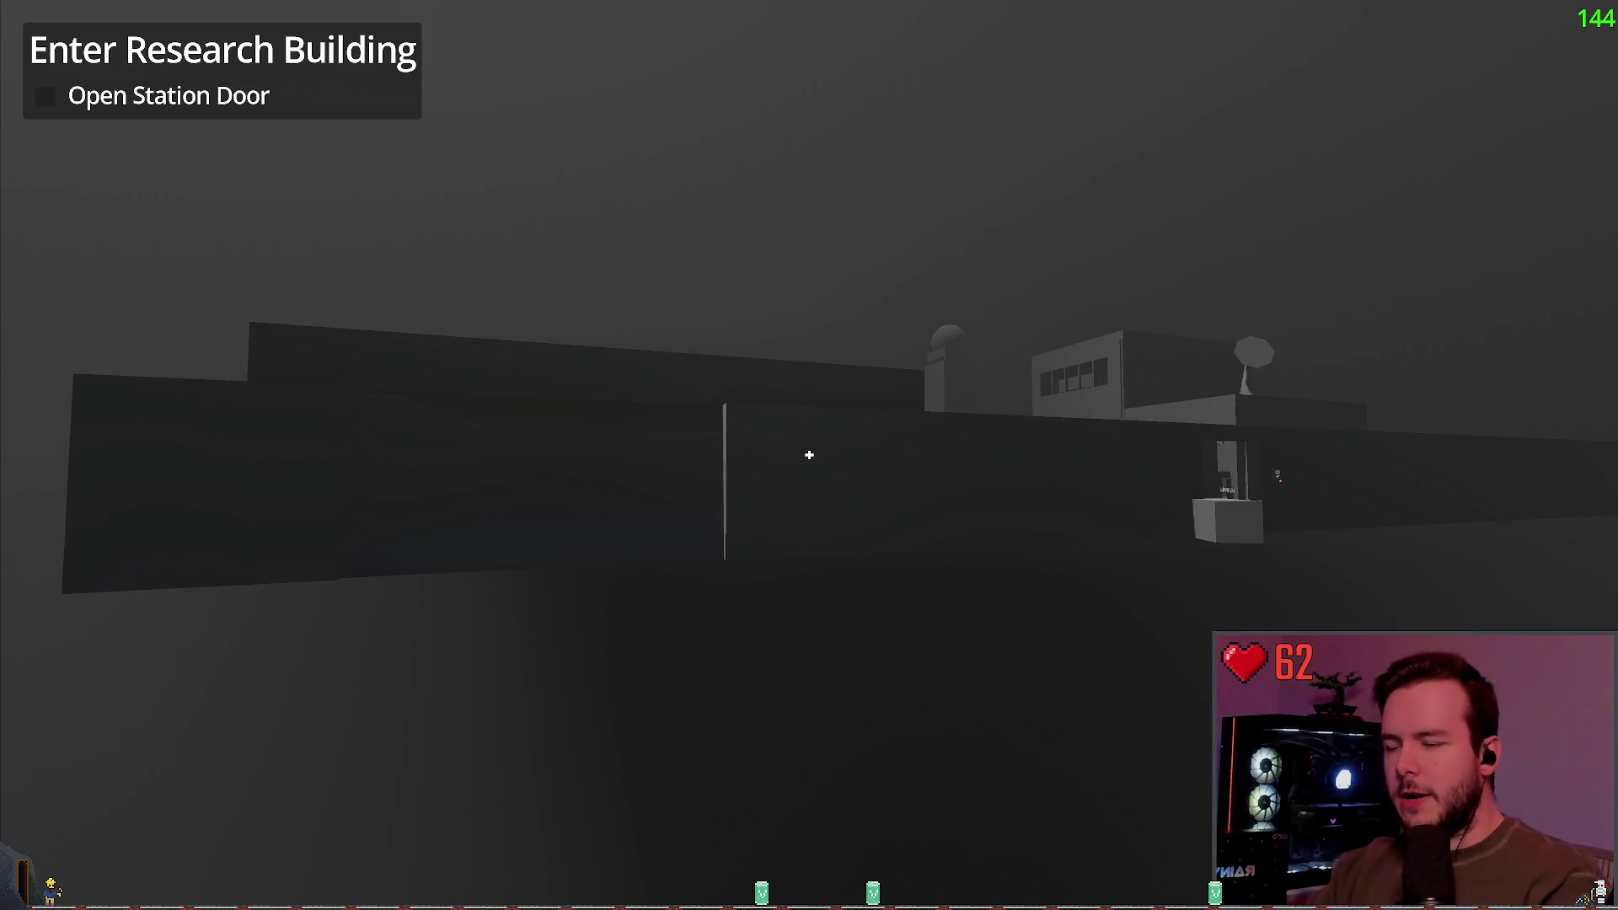
Step: Back off from the dark wall, then walk through the doorway by the 'I'm a snowmobile' crate
key("w")
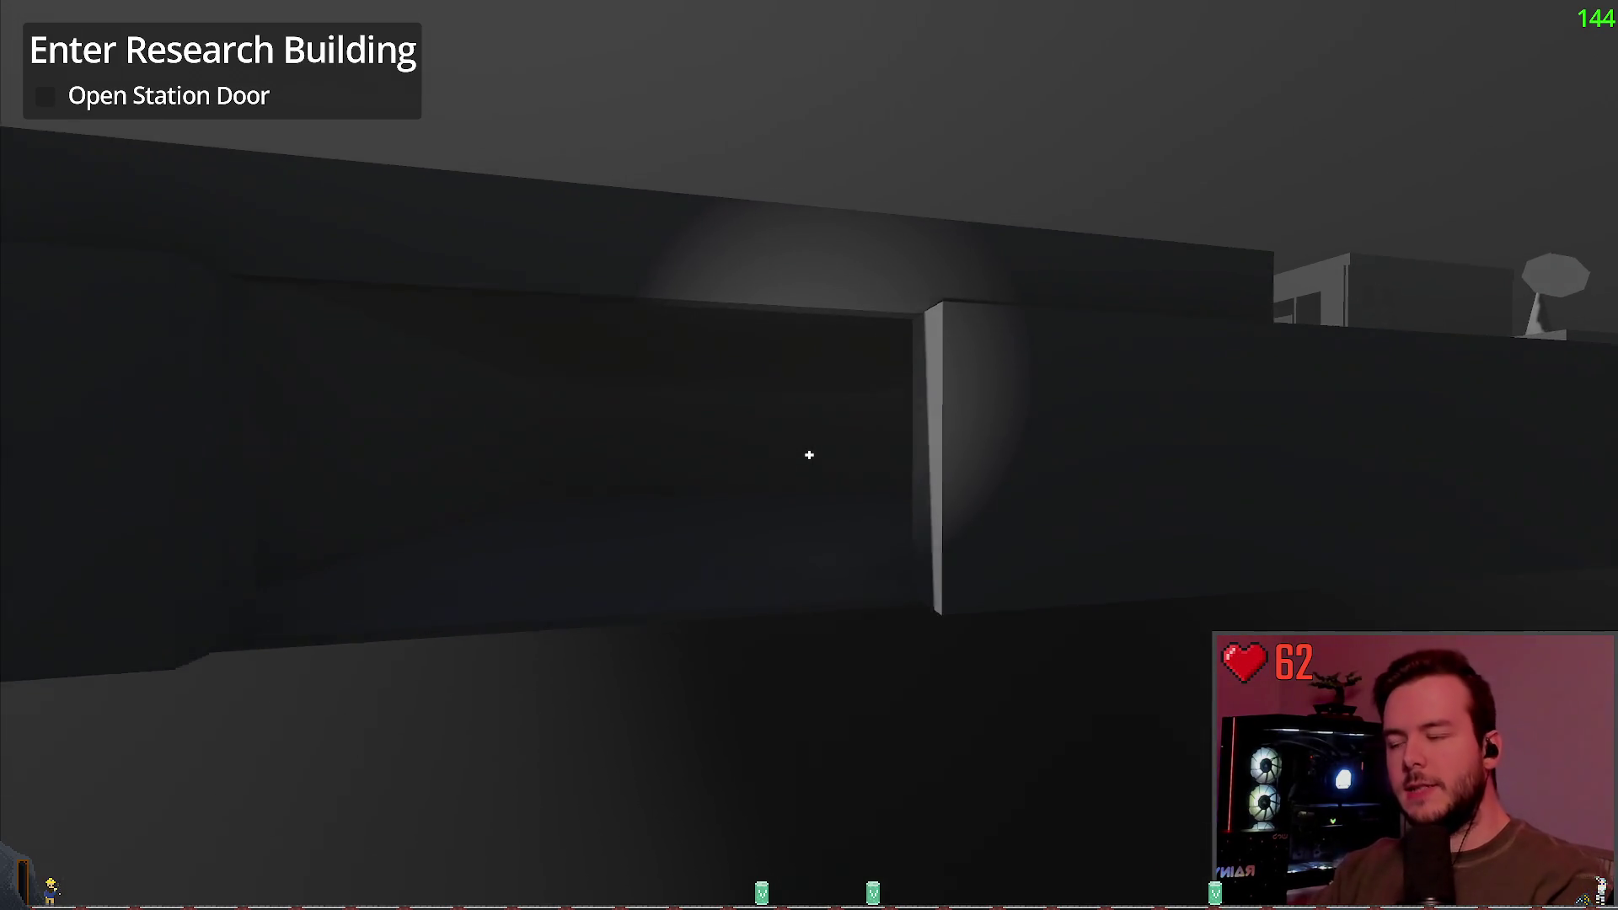
key("s")
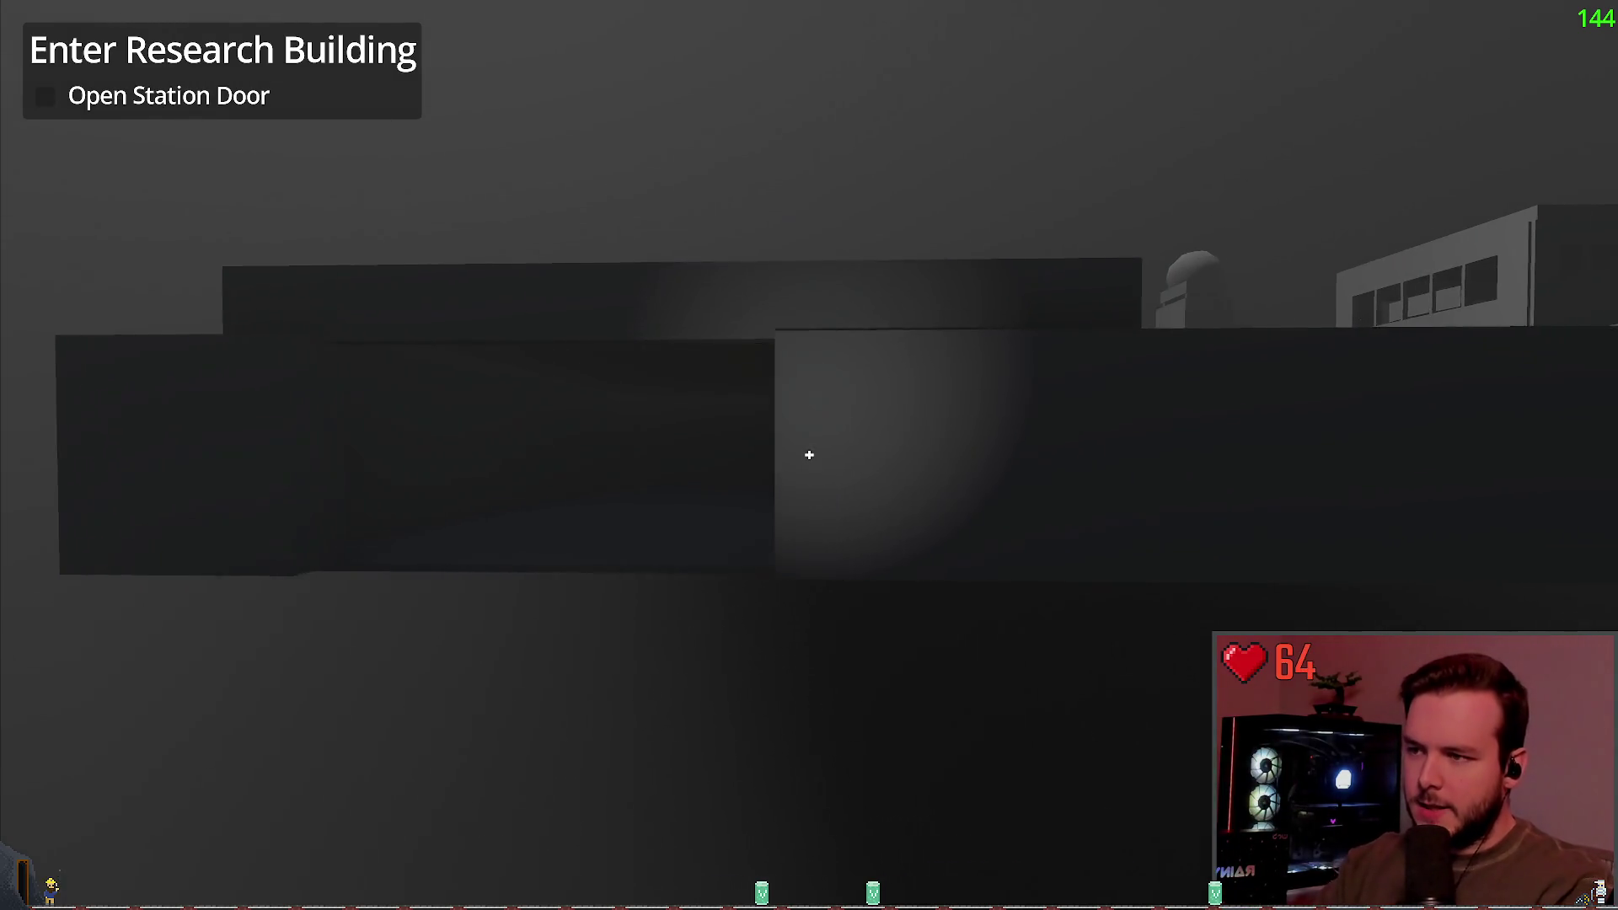
key("s")
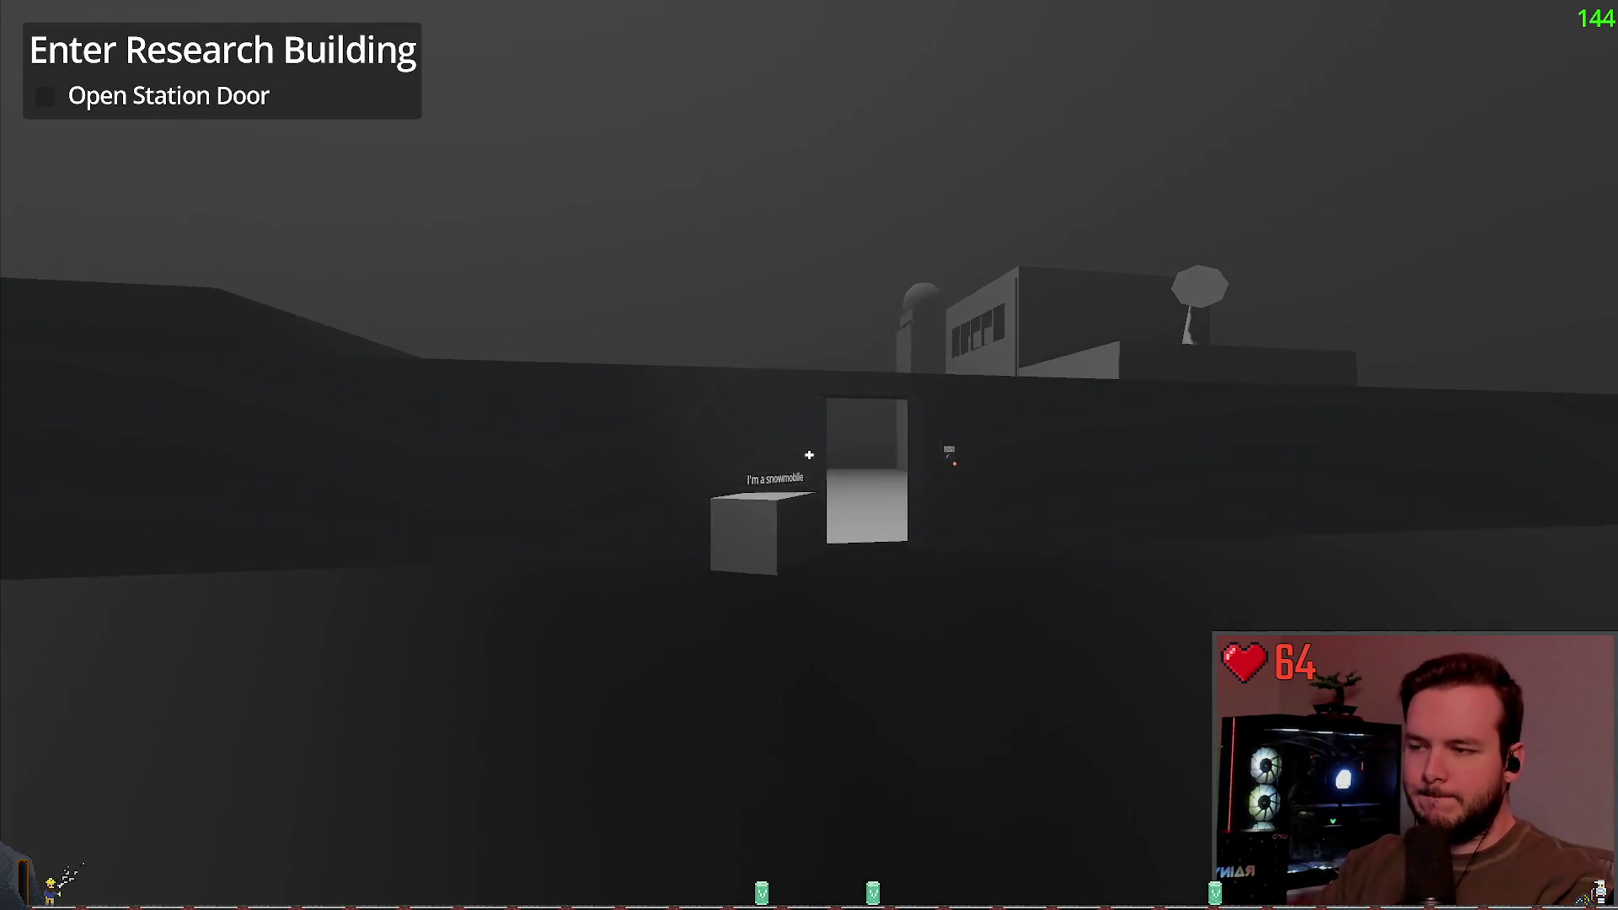
key("w")
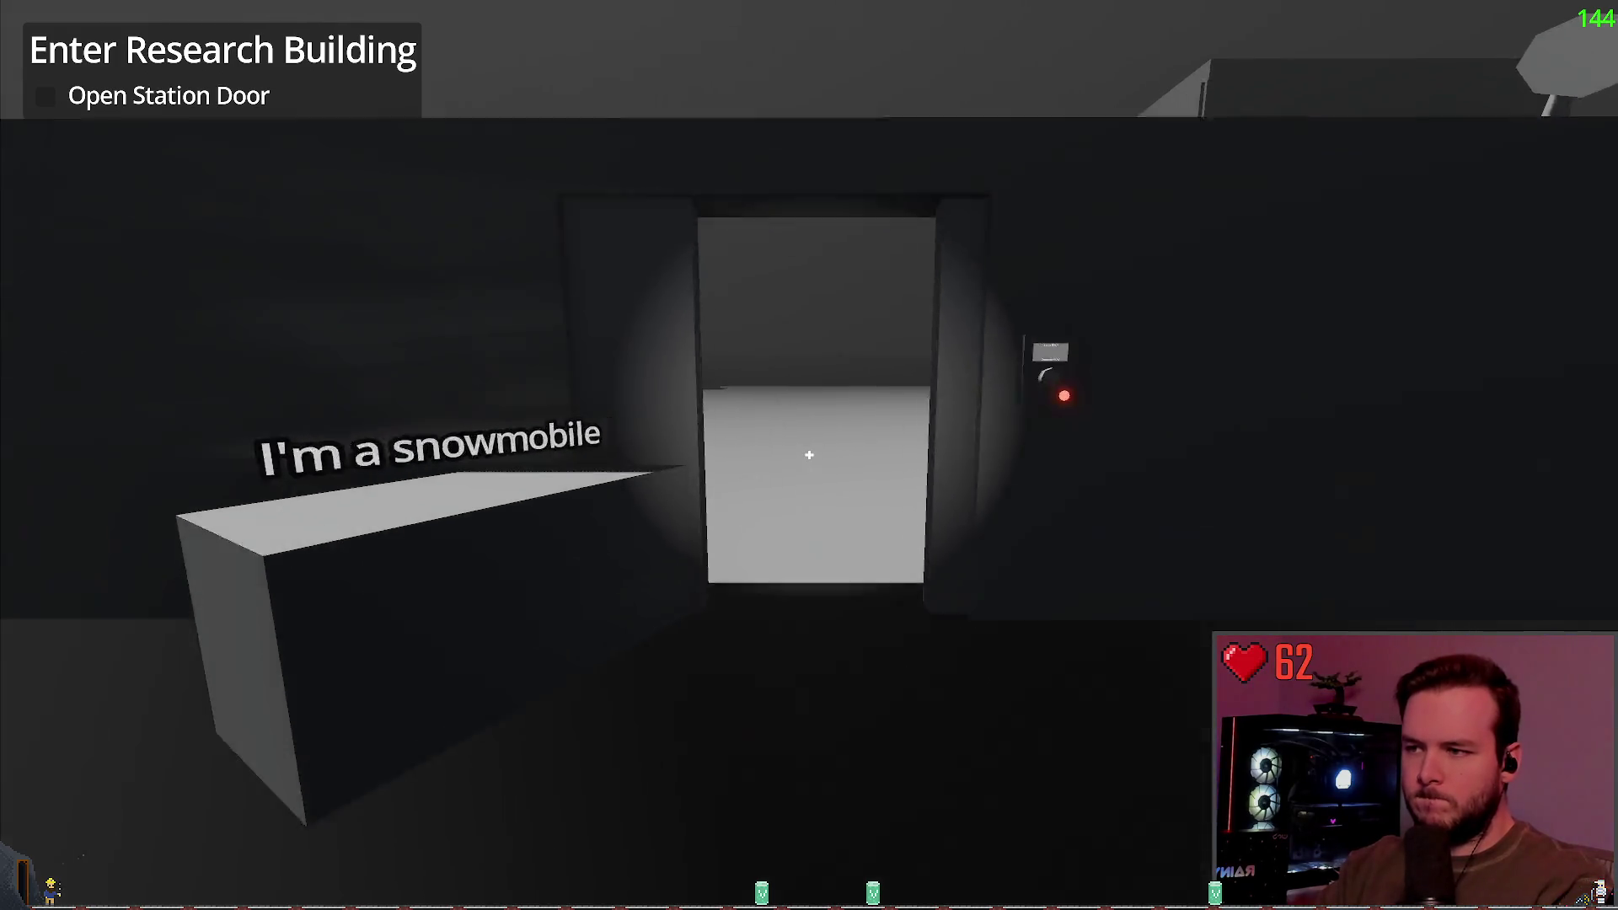
key("w")
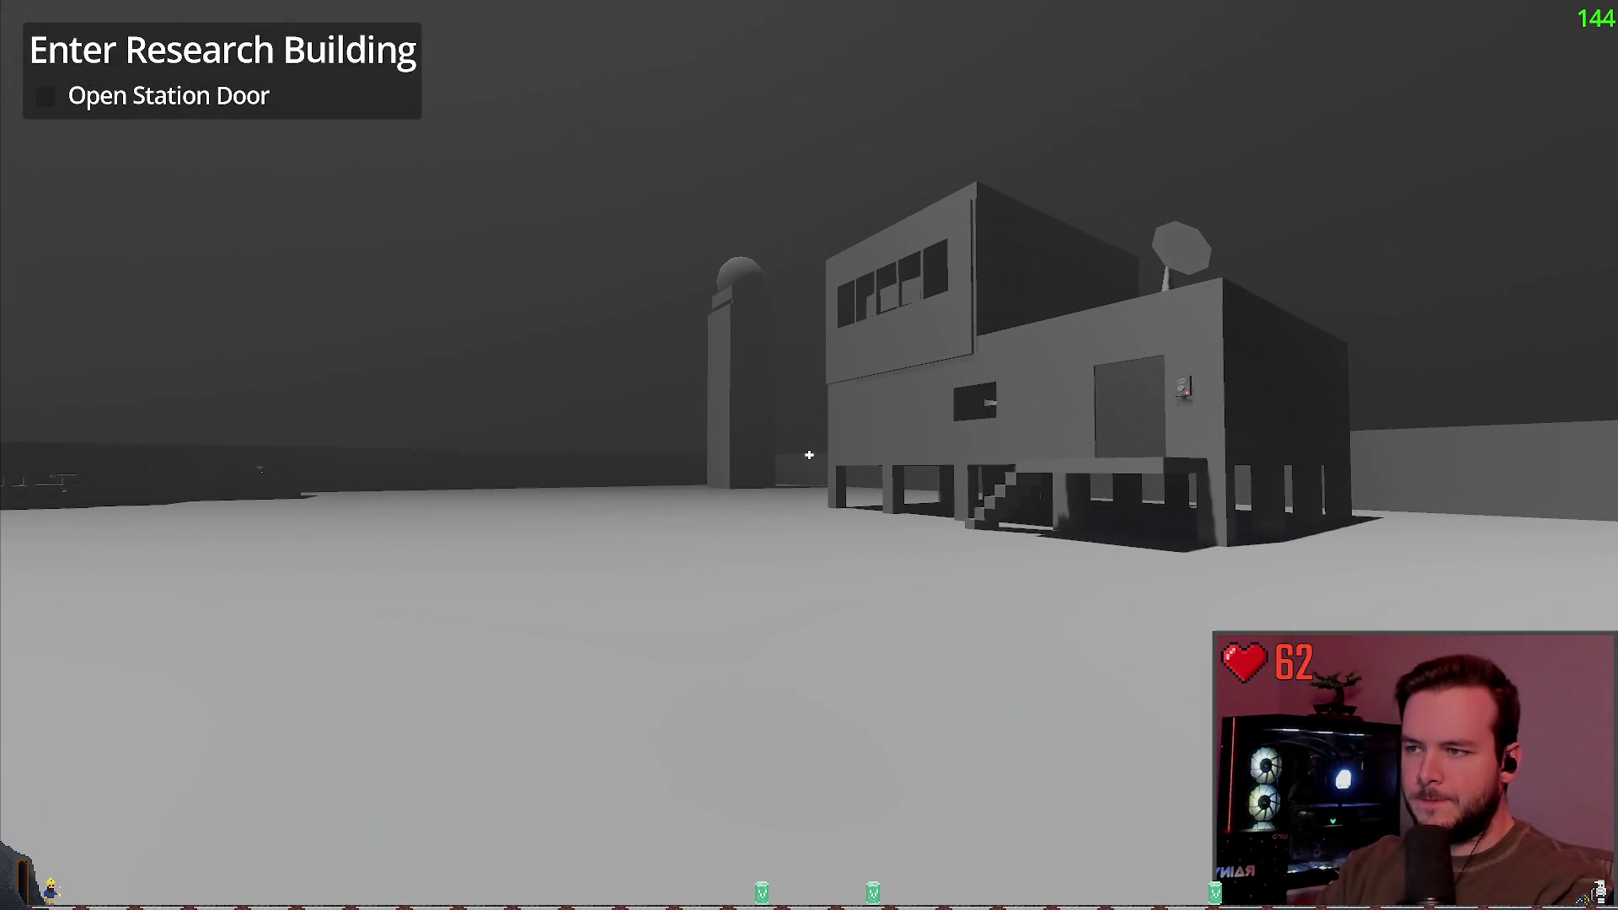
Step: Step toward the research building, then pause and quit the game back to the Godot editor
key("w")
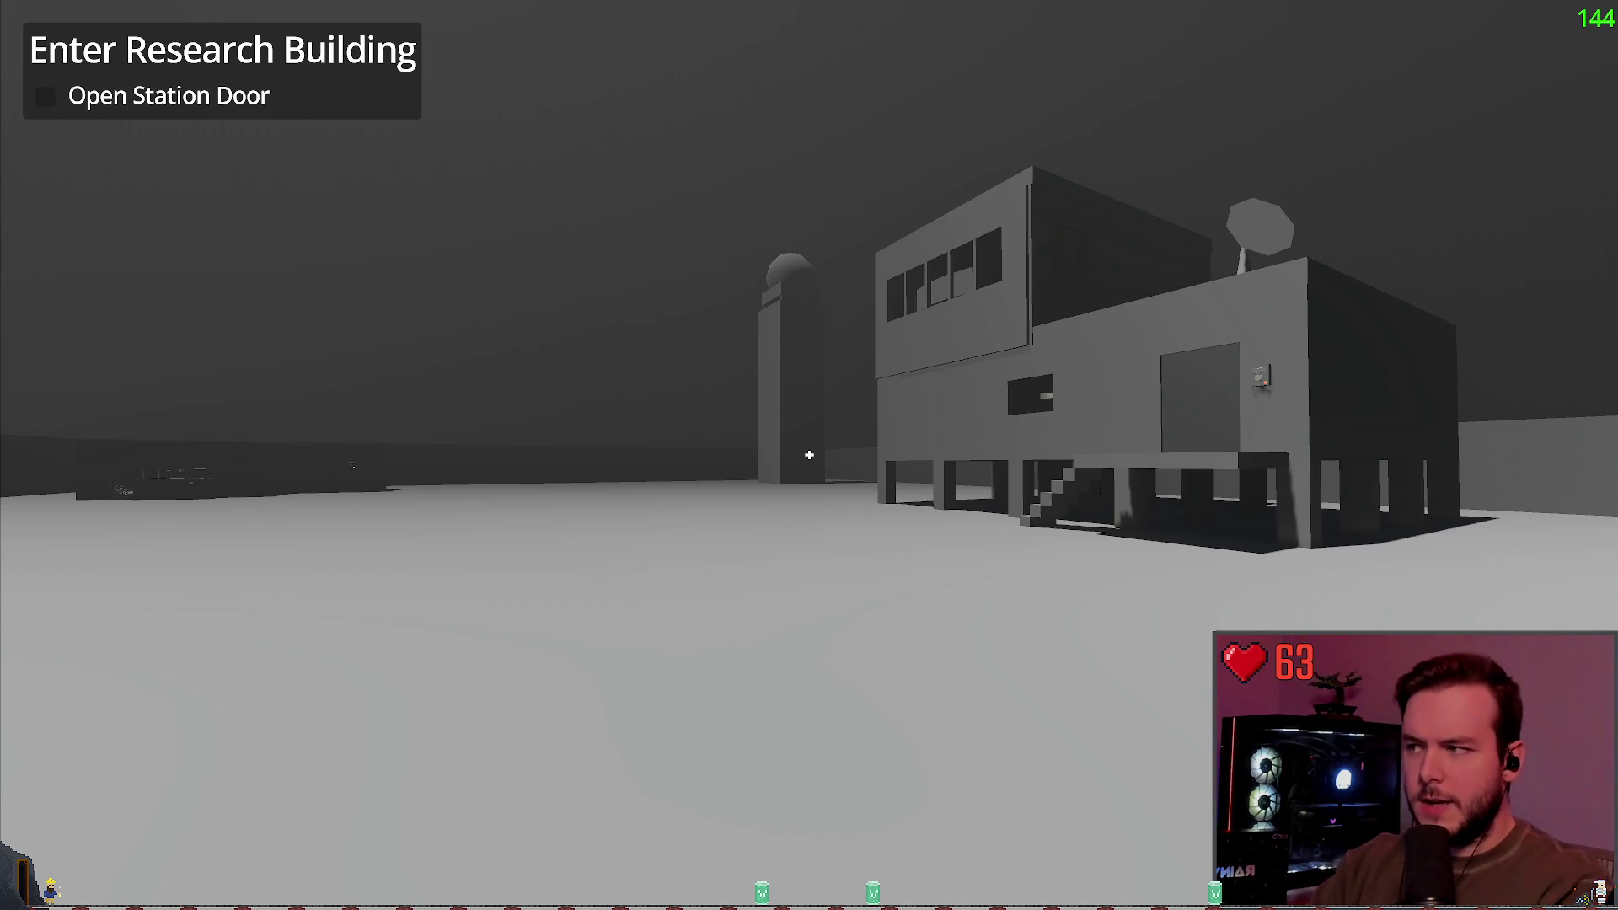
key("Escape")
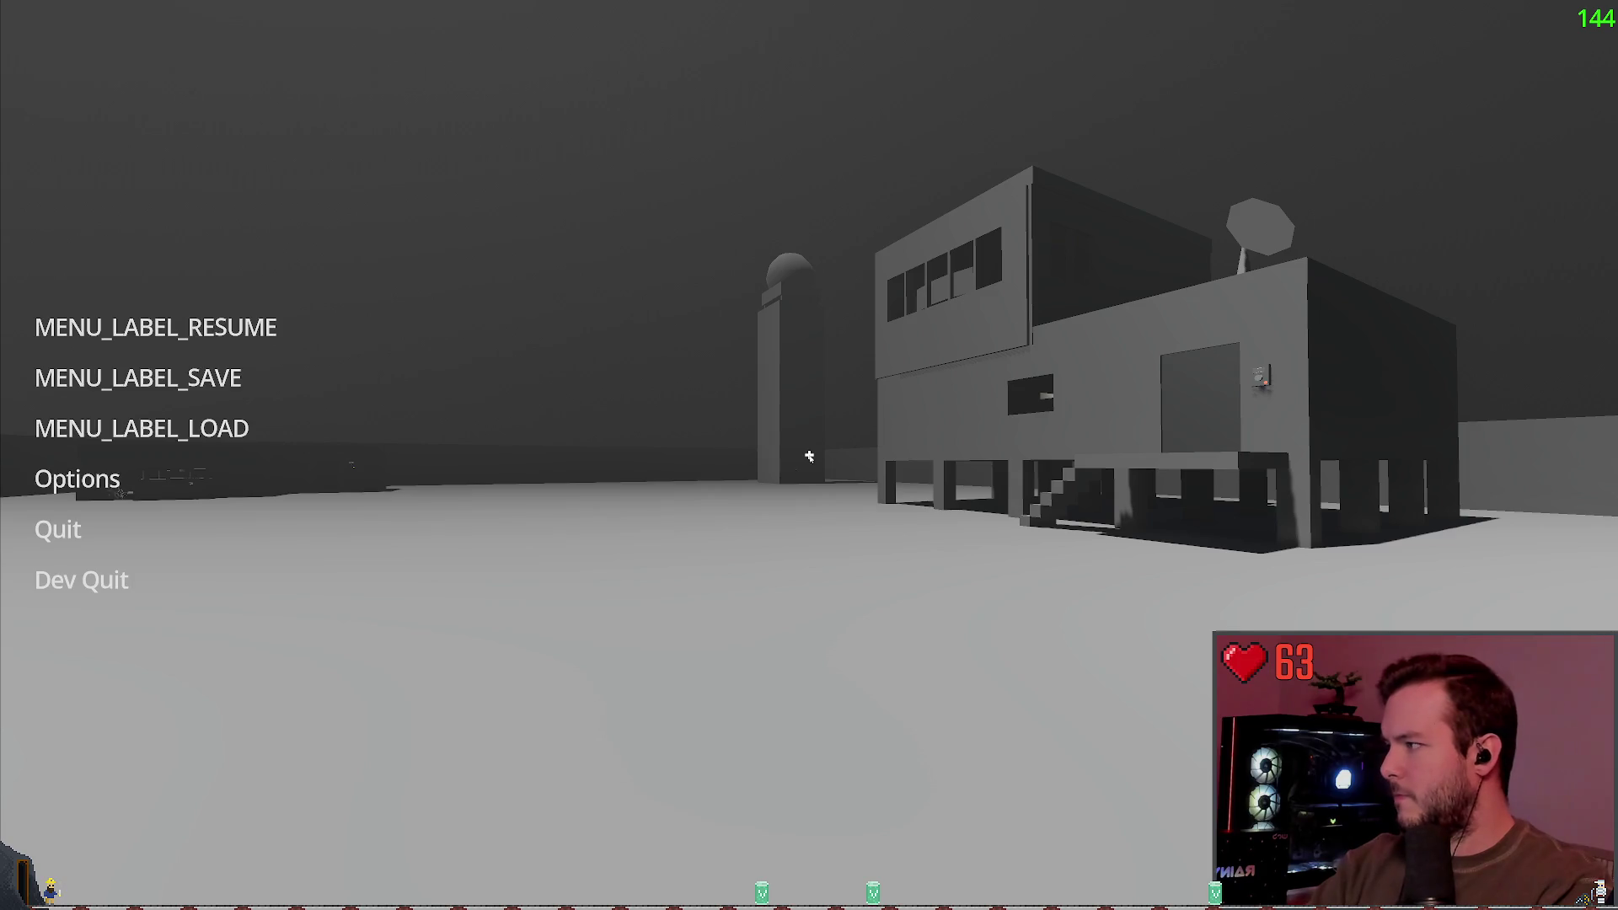
left_click(84, 580)
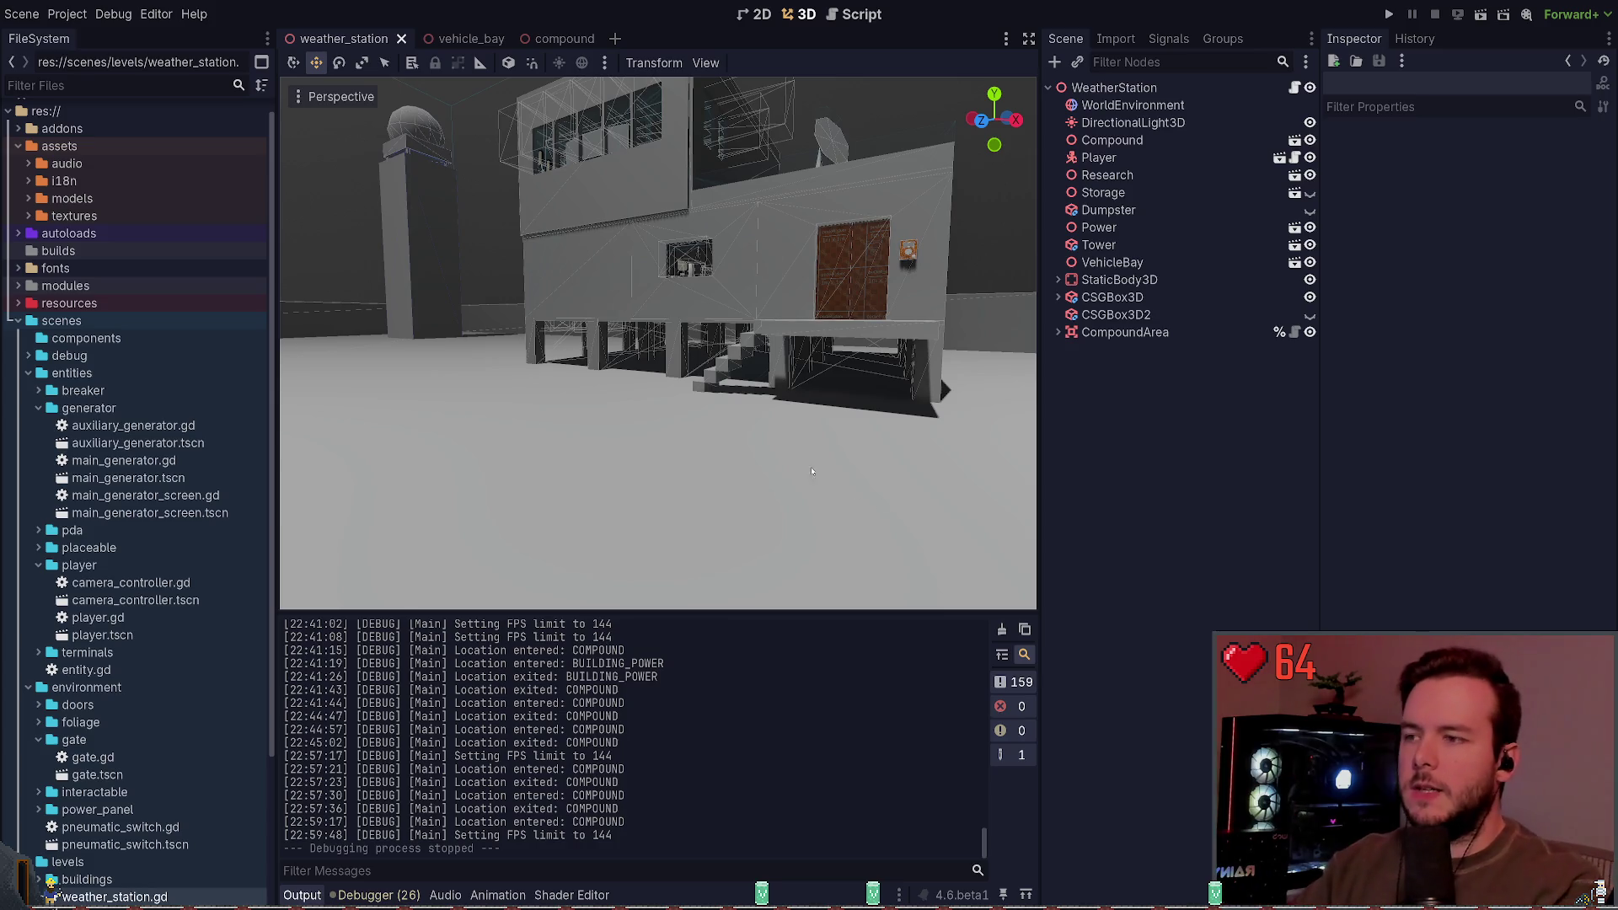
Step: Orbit and fly the 3D view around the weather station until the outer wall and tower are framed
mouse_move(955, 502)
left_mouse_down()
mouse_move(779, 373)
mouse_move(454, 434)
mouse_move(968, 326)
left_mouse_up()
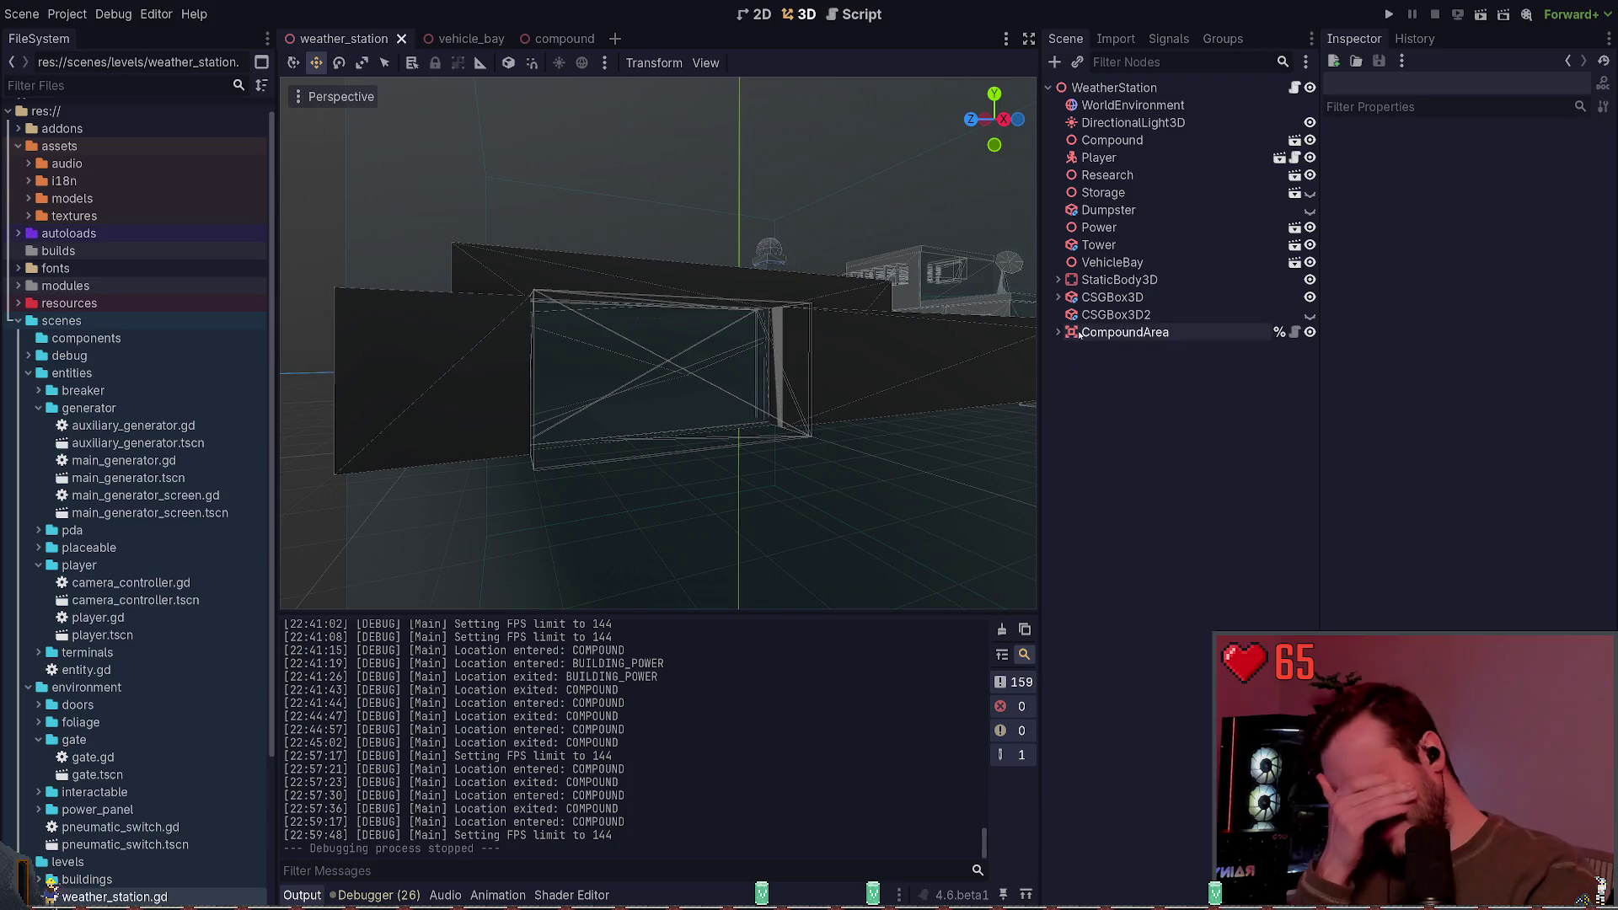
mouse_move(945, 447)
left_mouse_down()
mouse_move(742, 404)
mouse_move(916, 434)
left_mouse_up()
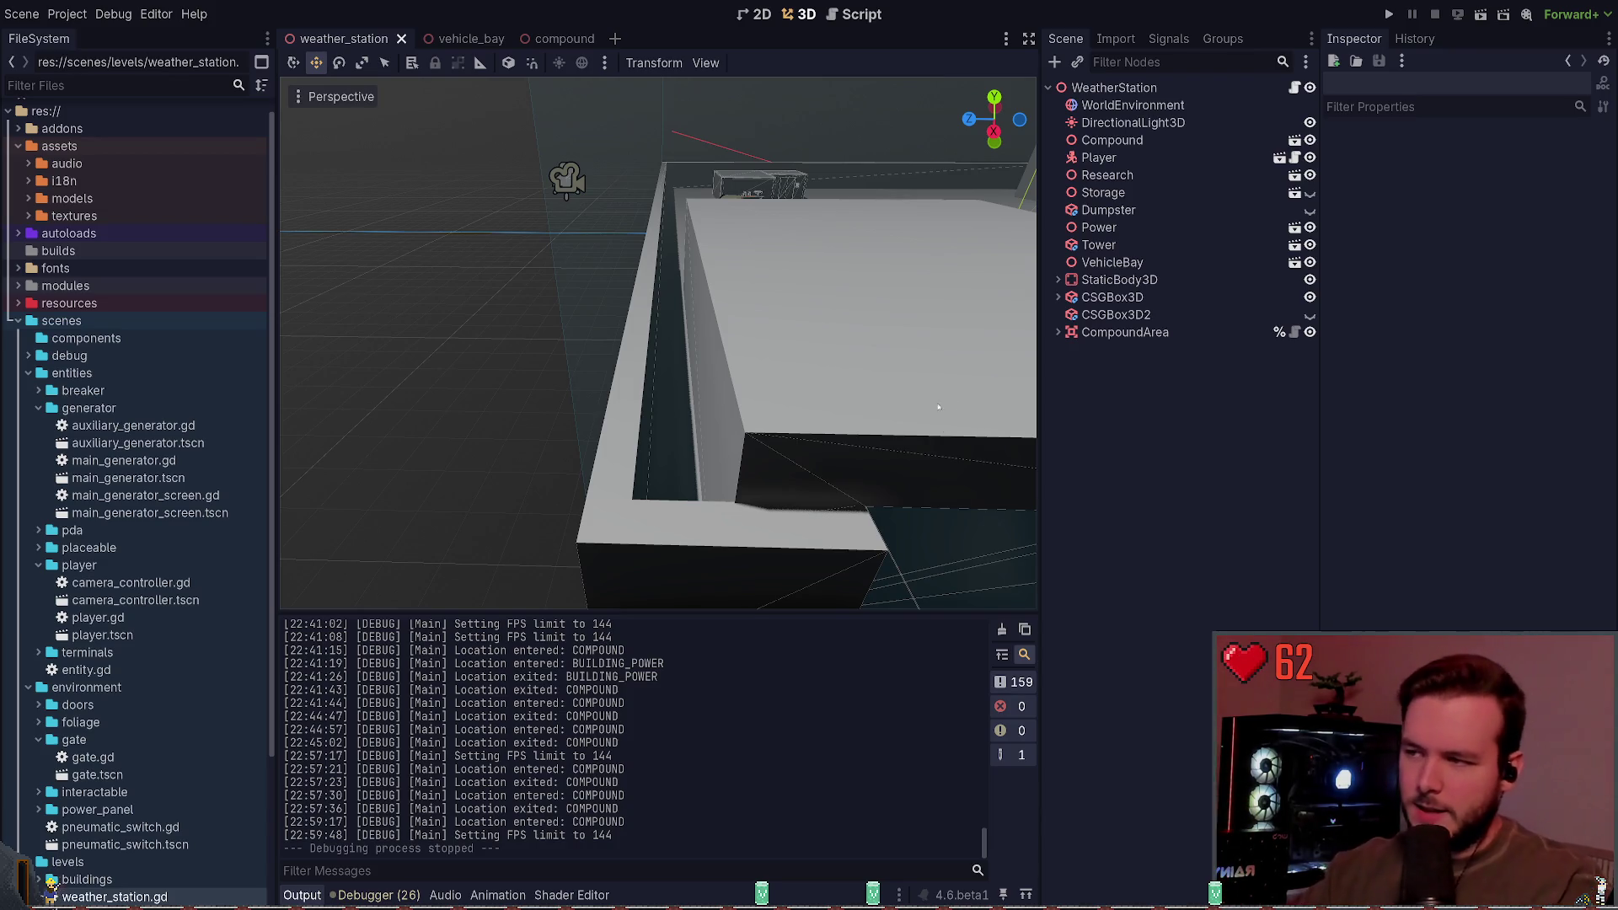
key("s")
key("s")
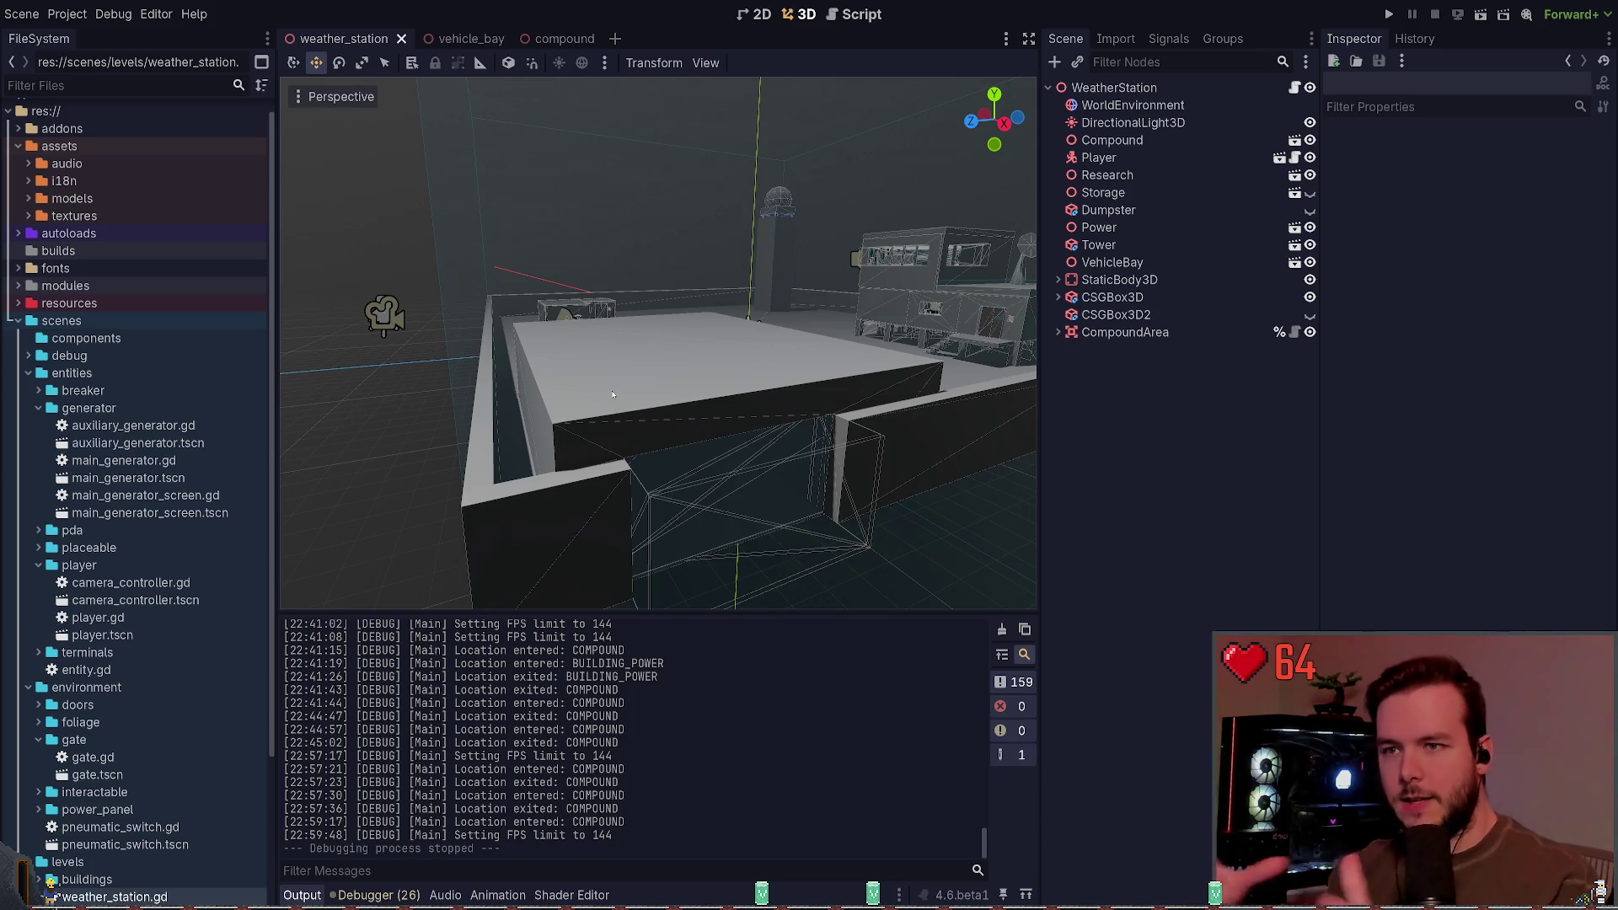
left_click_drag(627, 387, 683, 391)
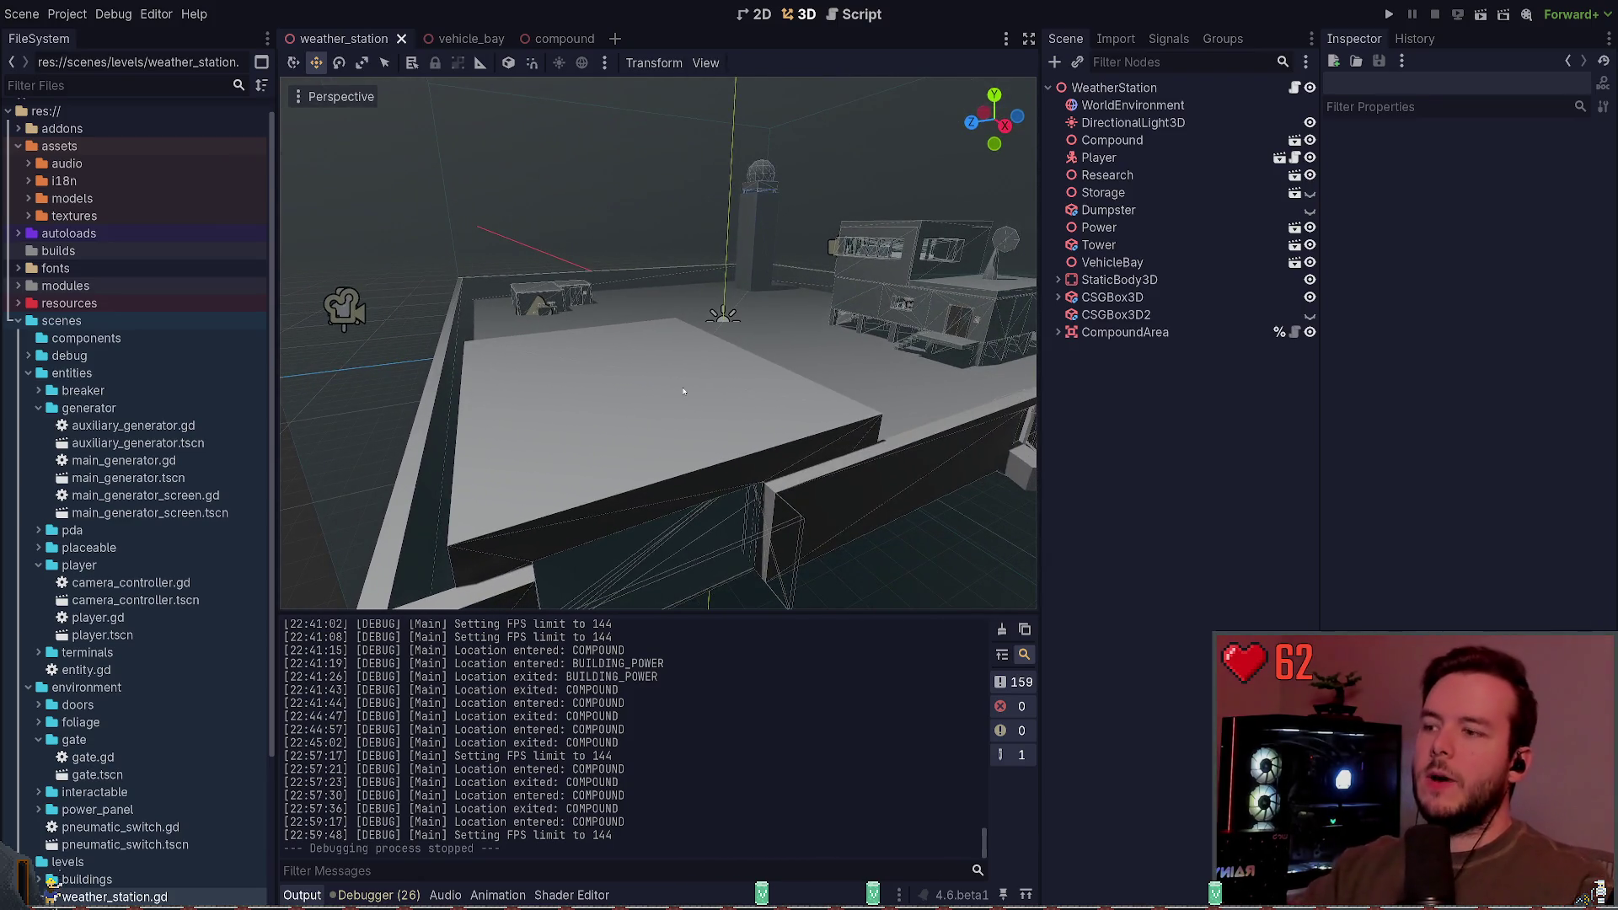
mouse_move(581, 417)
left_mouse_down()
mouse_move(713, 416)
mouse_move(691, 424)
left_mouse_up()
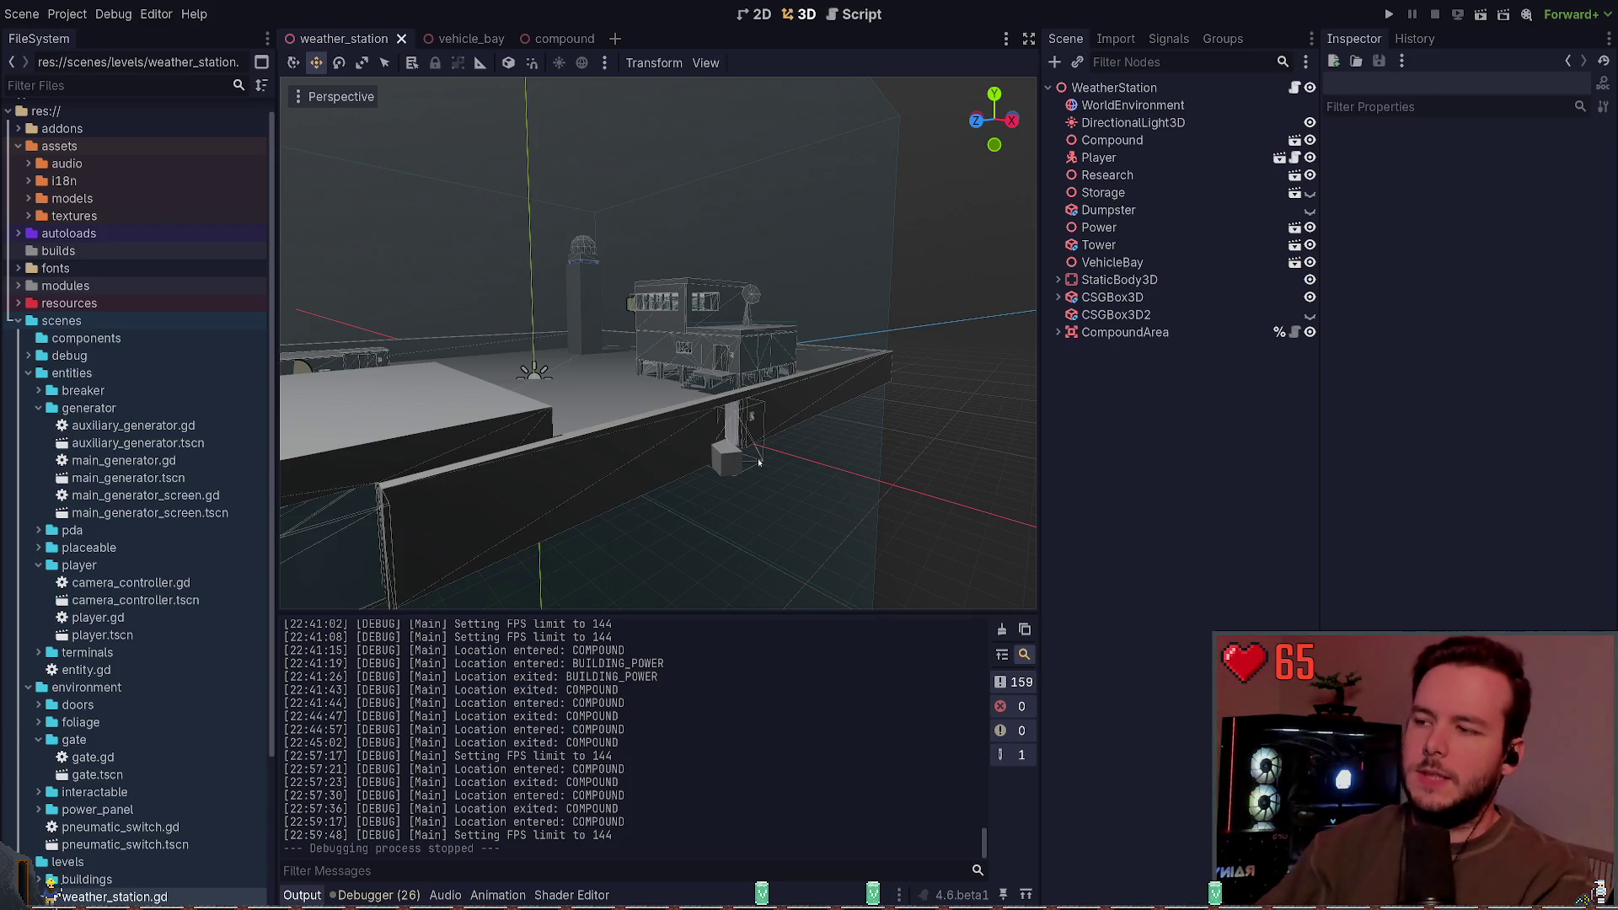
Step: Fly along the outer wall up to the wireframe box and circle around it
key("a")
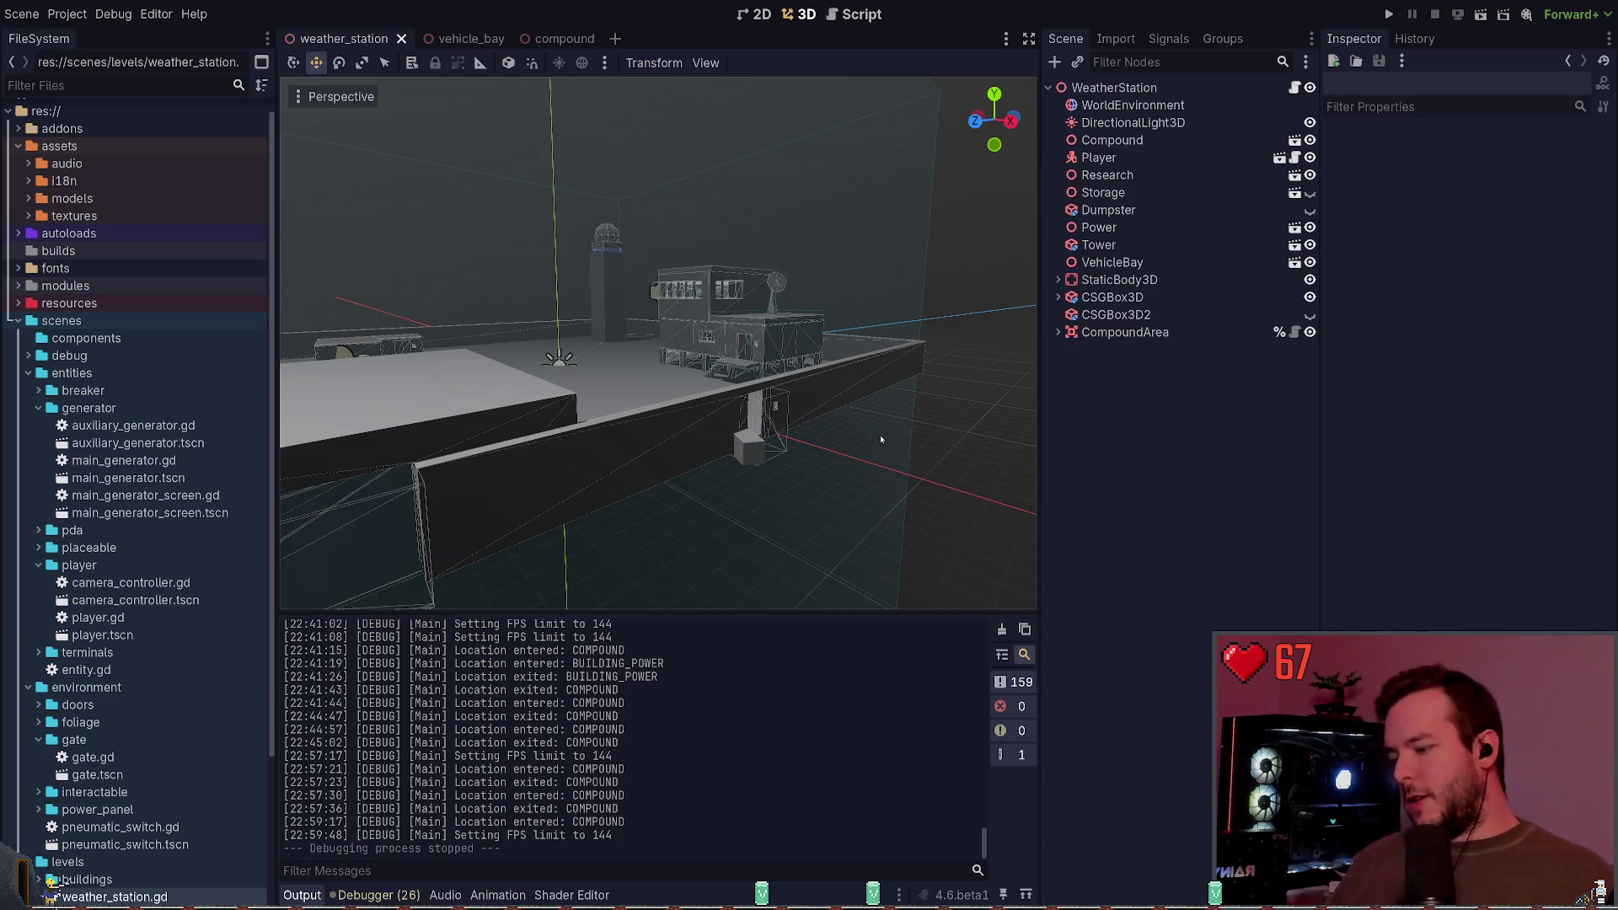
key("w")
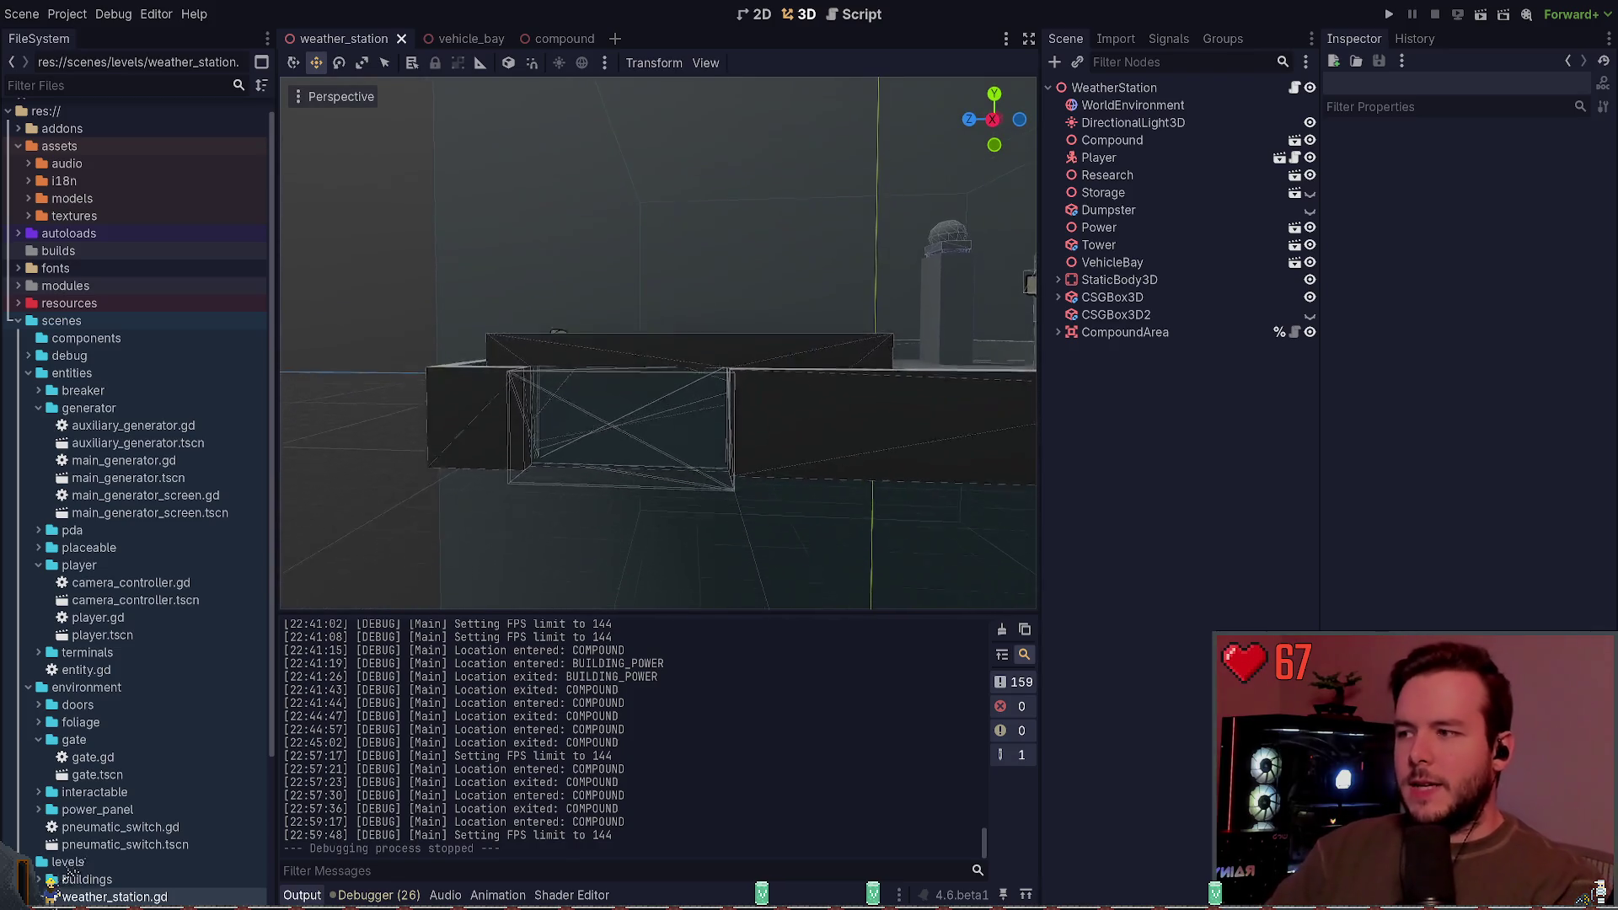
key("a")
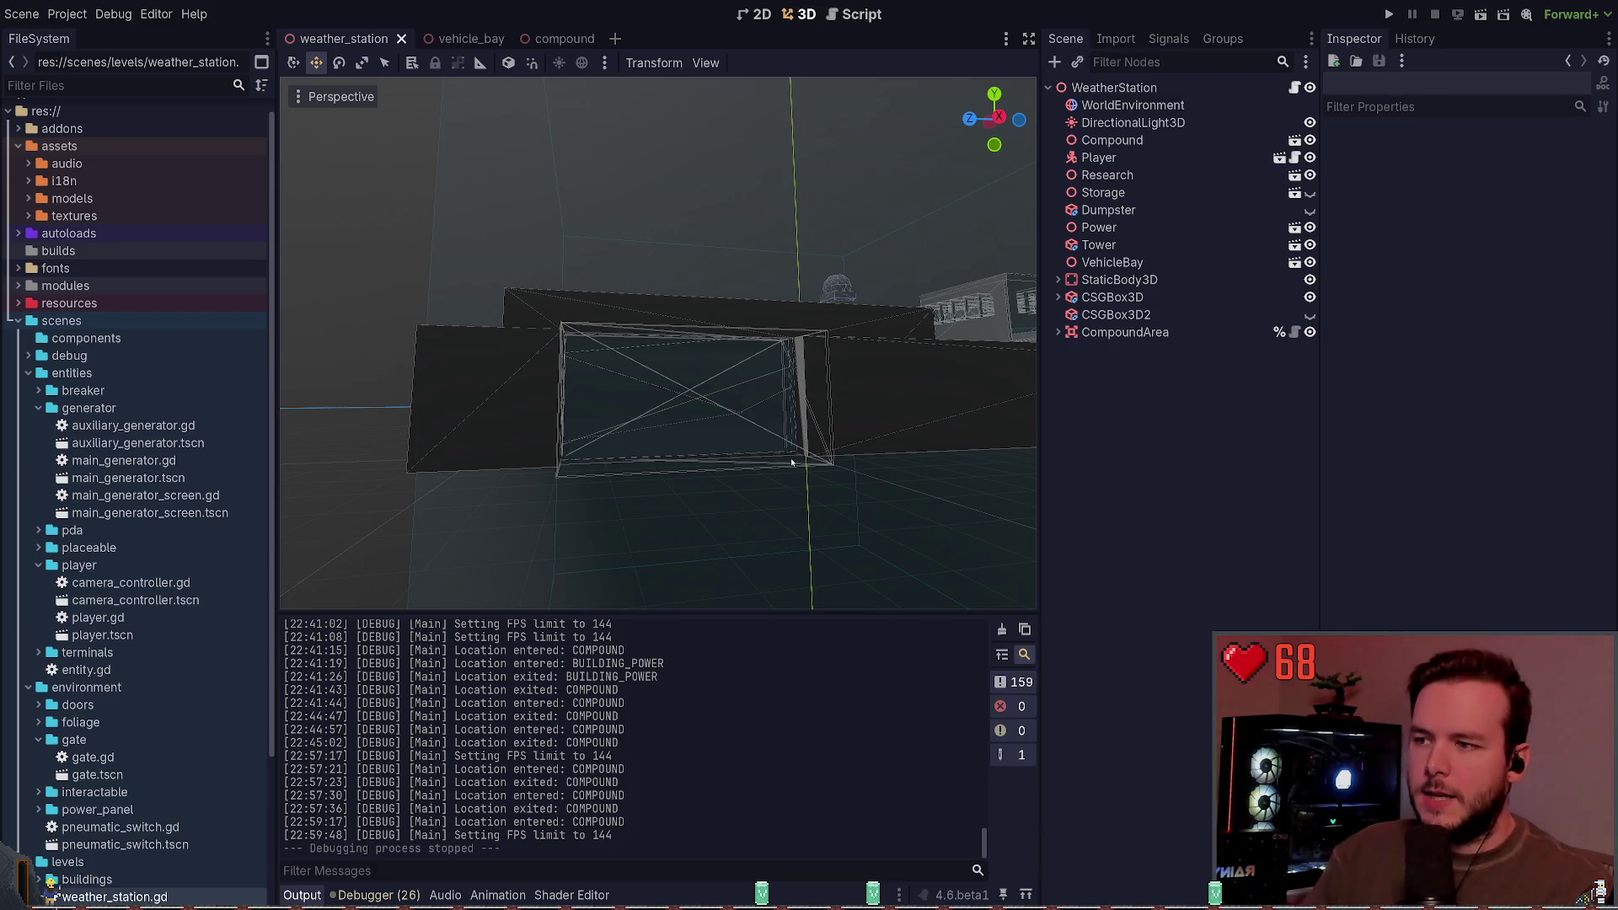
mouse_move(791, 462)
left_mouse_down()
mouse_move(765, 450)
mouse_move(765, 411)
mouse_move(795, 459)
left_mouse_up()
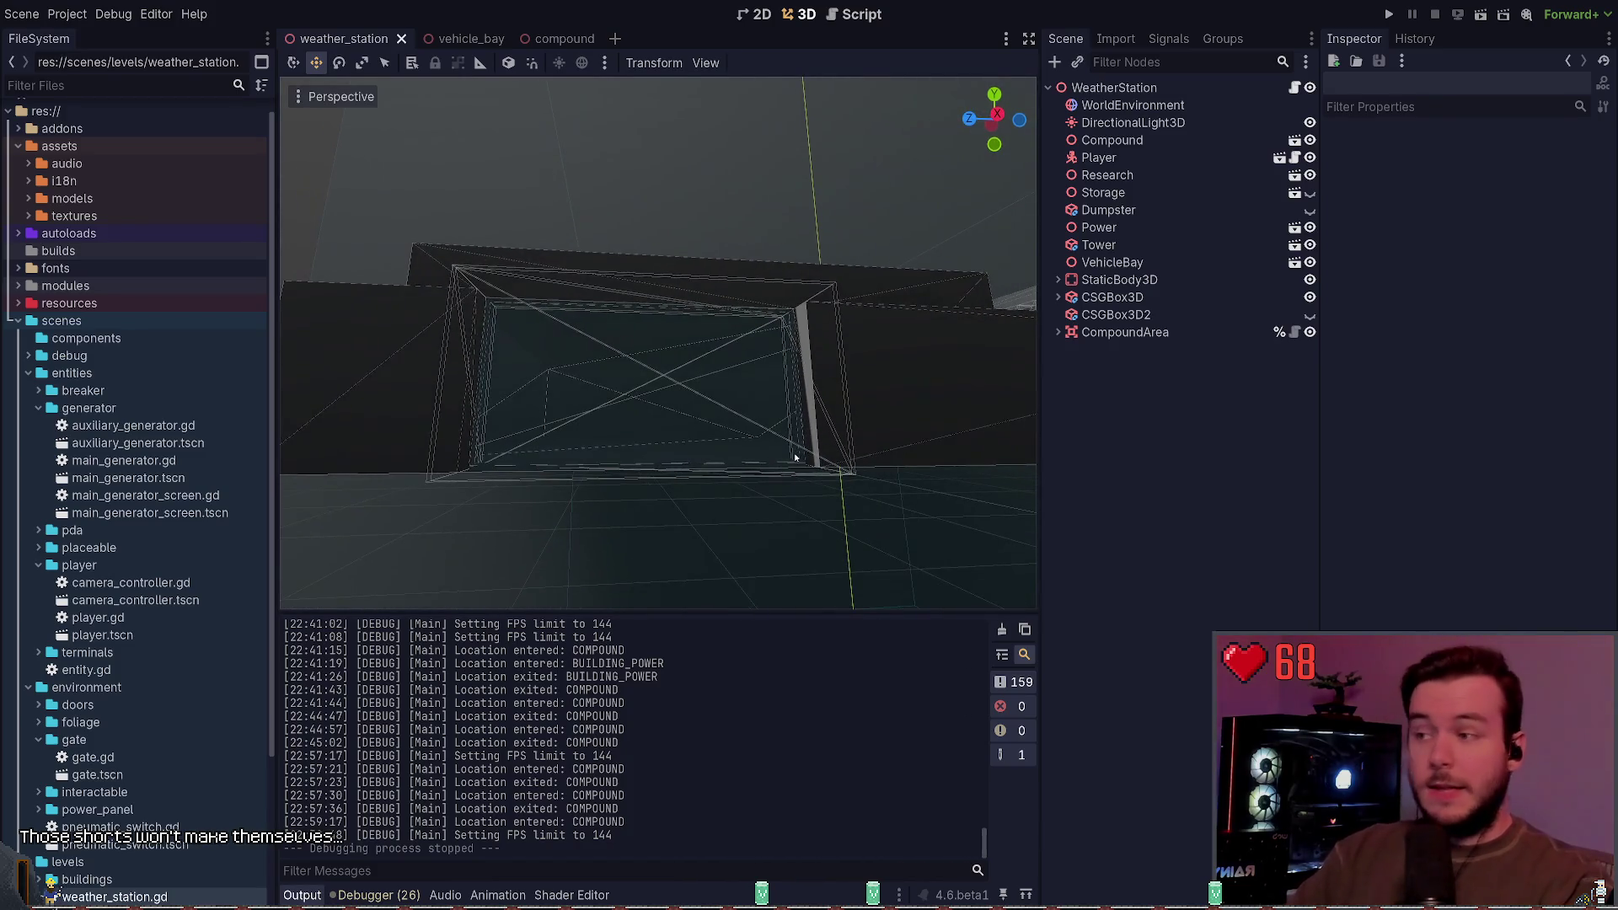
left_click_drag(625, 434, 635, 410)
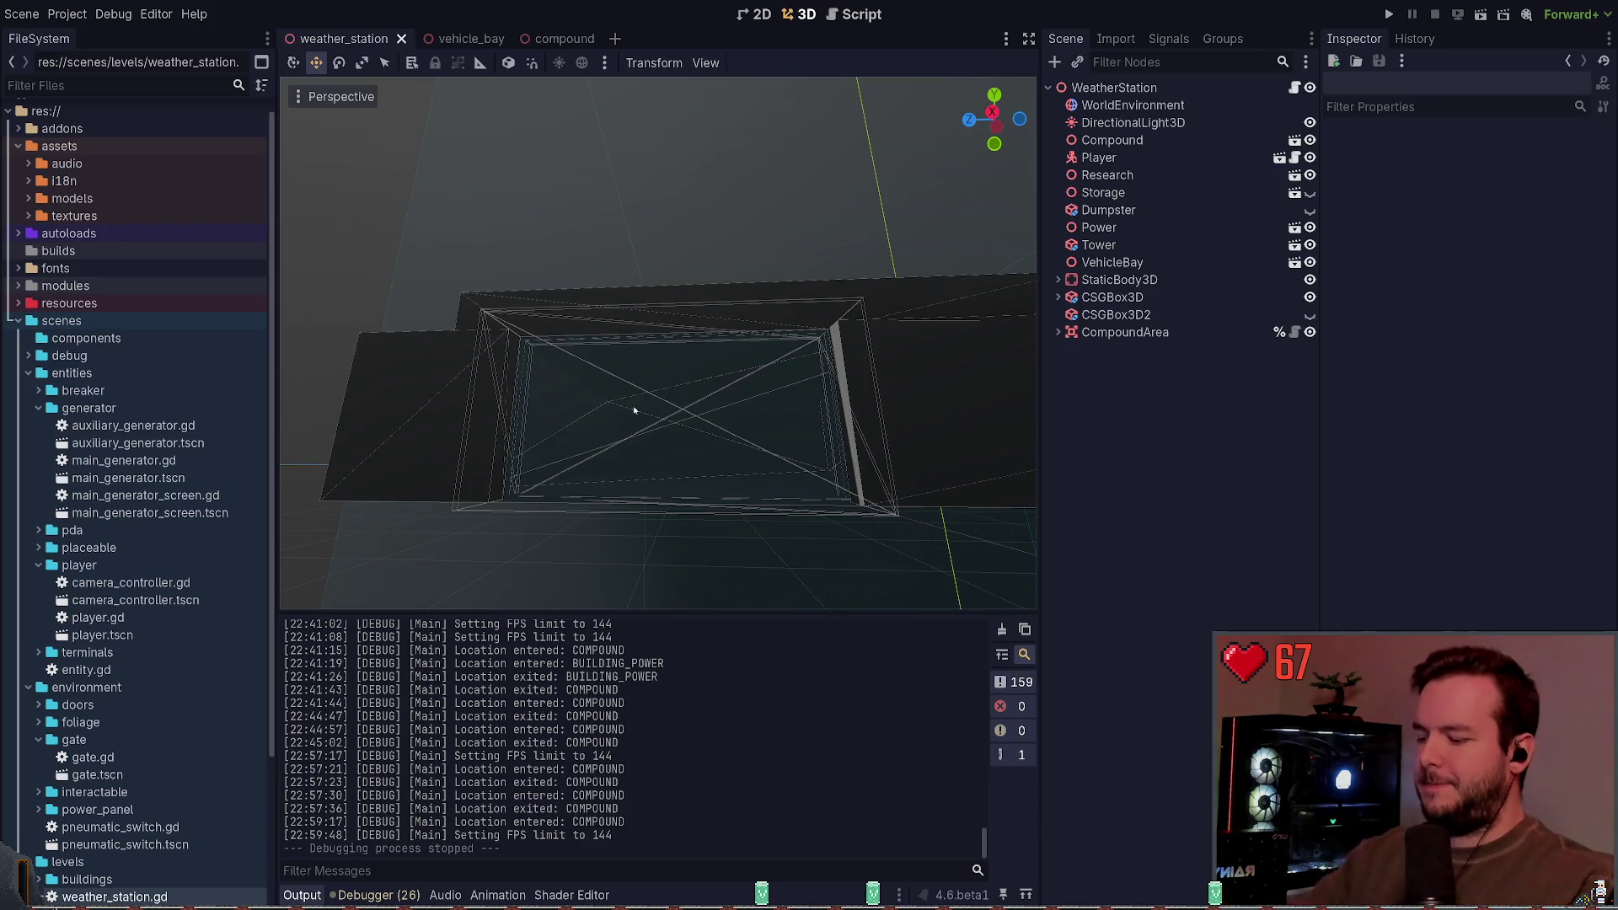
left_click_drag(829, 552, 808, 455)
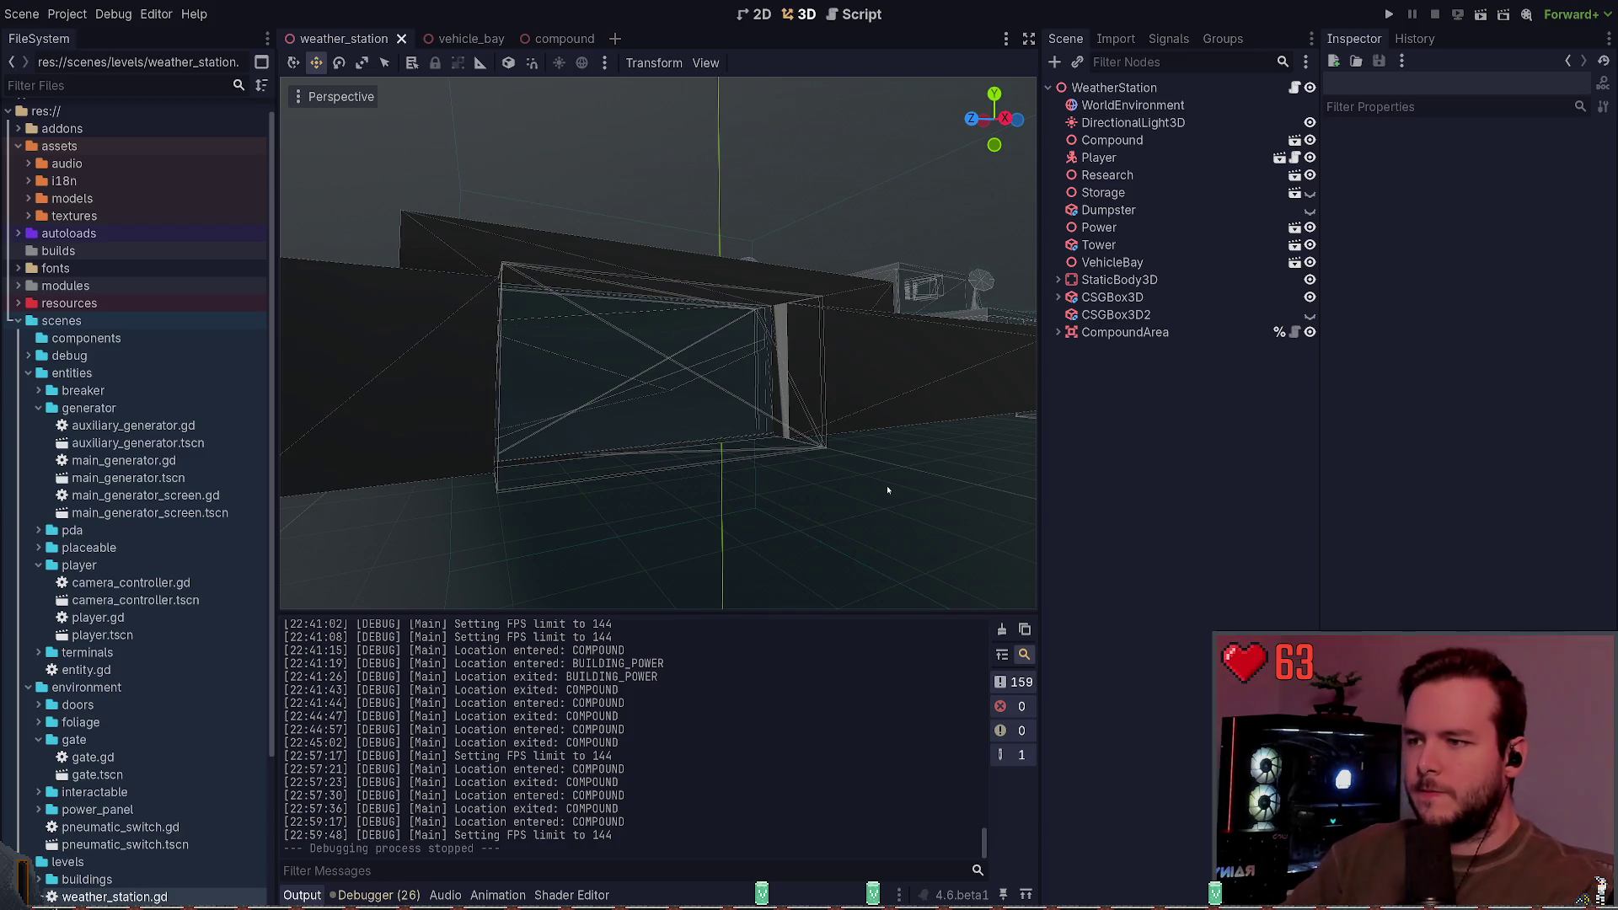
mouse_move(887, 489)
left_mouse_down()
mouse_move(841, 494)
mouse_move(936, 447)
left_mouse_up()
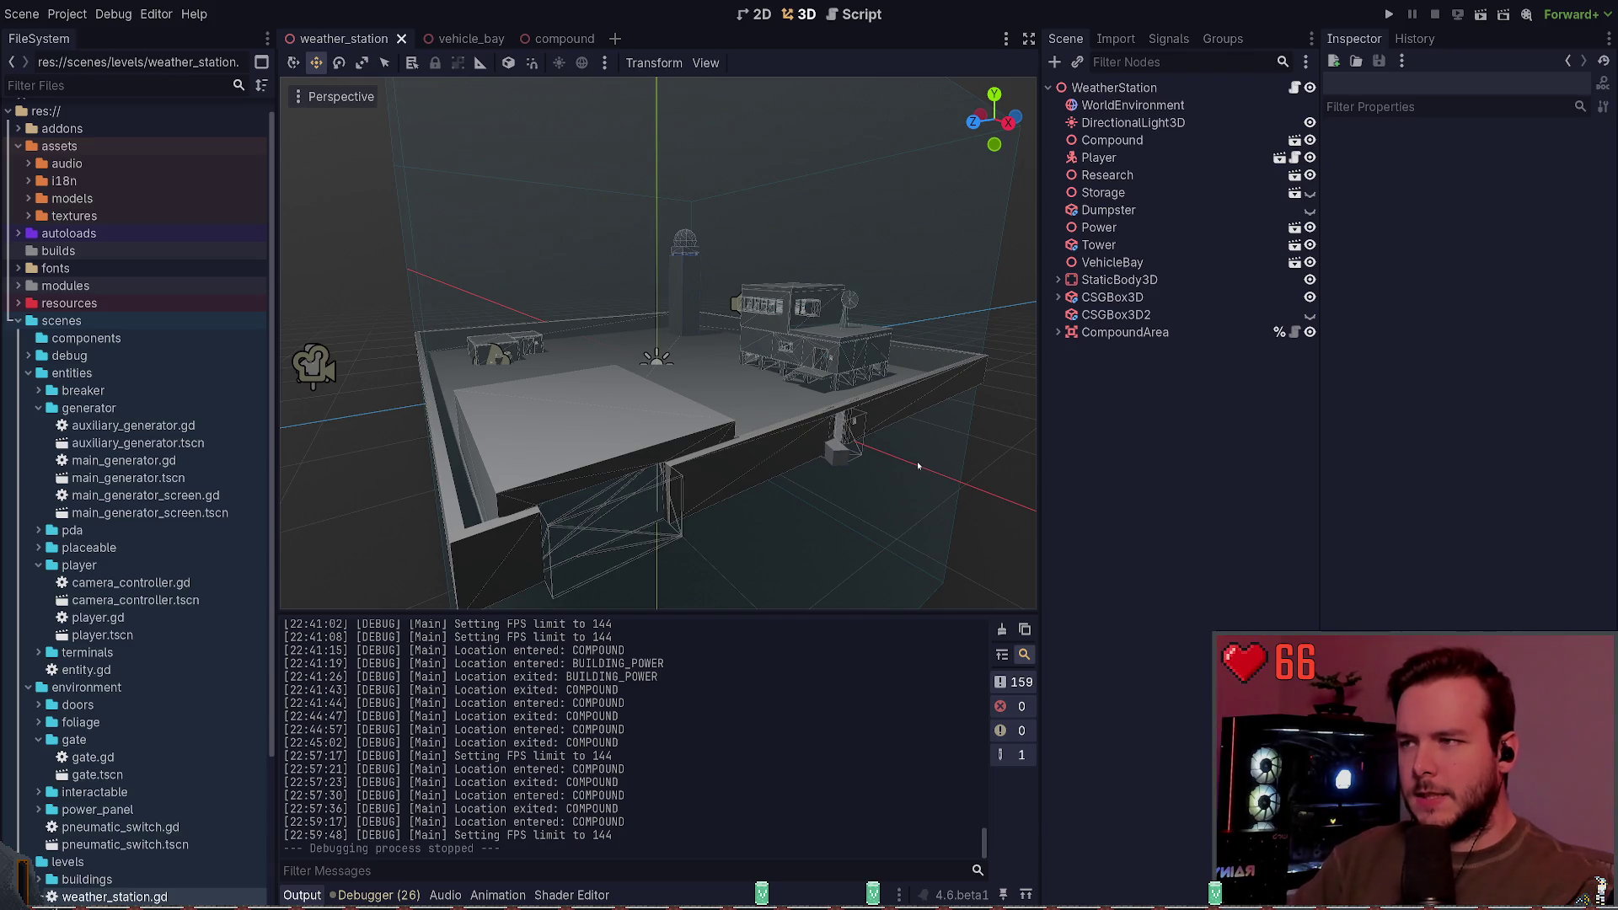
Step: Fly the 3D camera around the compound to a spot above the wall near the flat-roofed block
mouse_move(932, 437)
left_mouse_down()
mouse_move(901, 430)
mouse_move(932, 443)
left_mouse_up()
left_click_drag(774, 365, 810, 458)
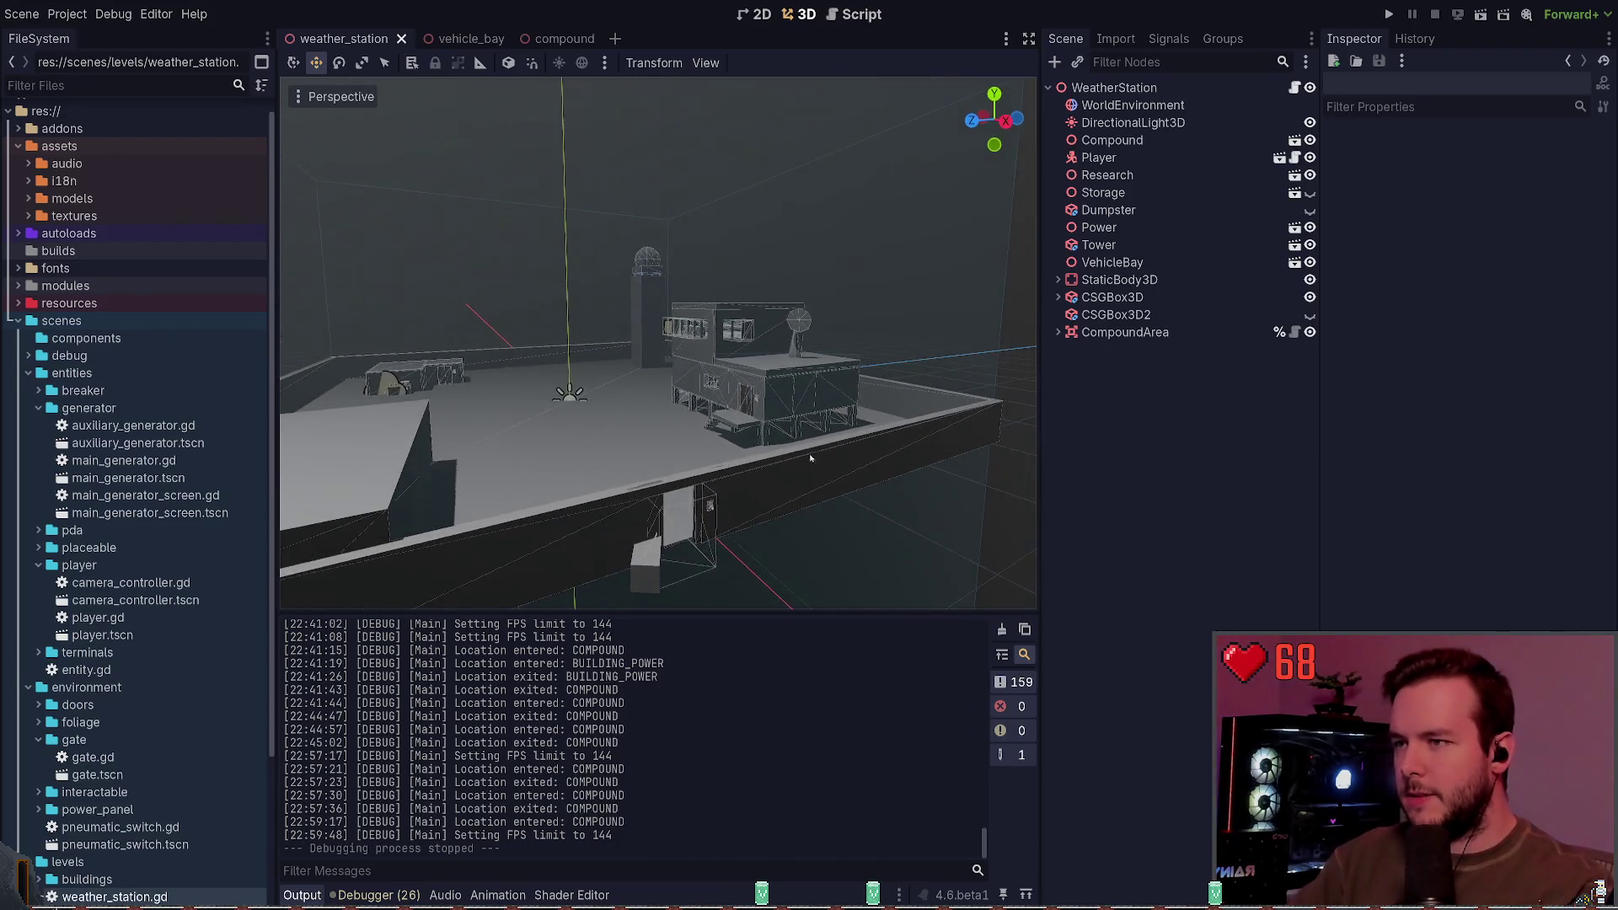
left_click_drag(838, 345, 838, 344)
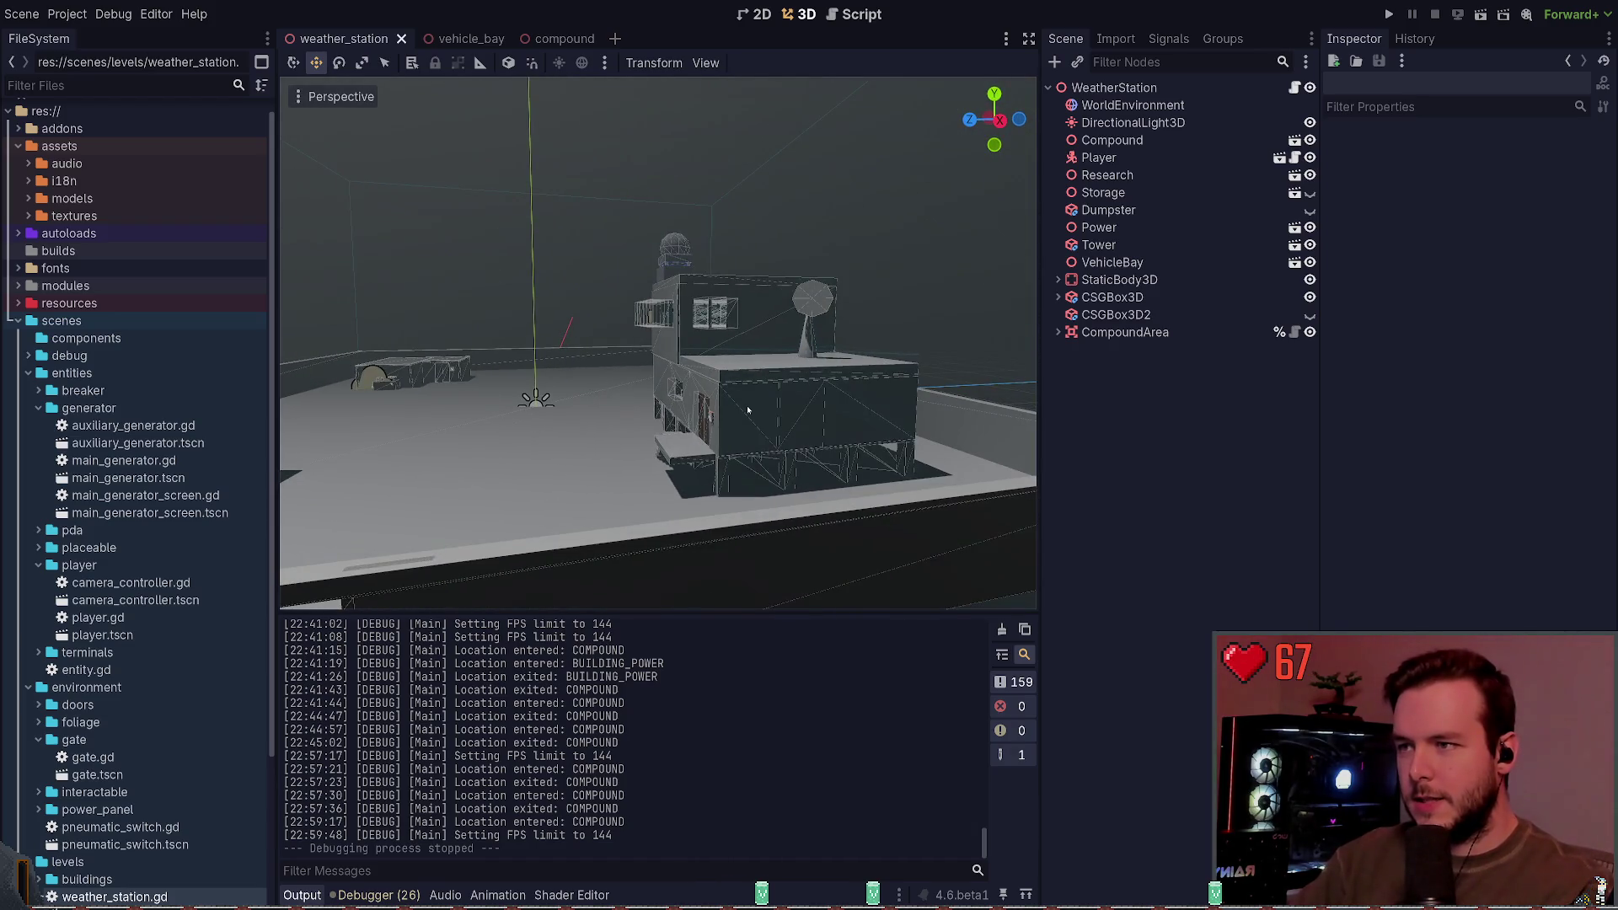
left_click_drag(532, 366, 545, 379)
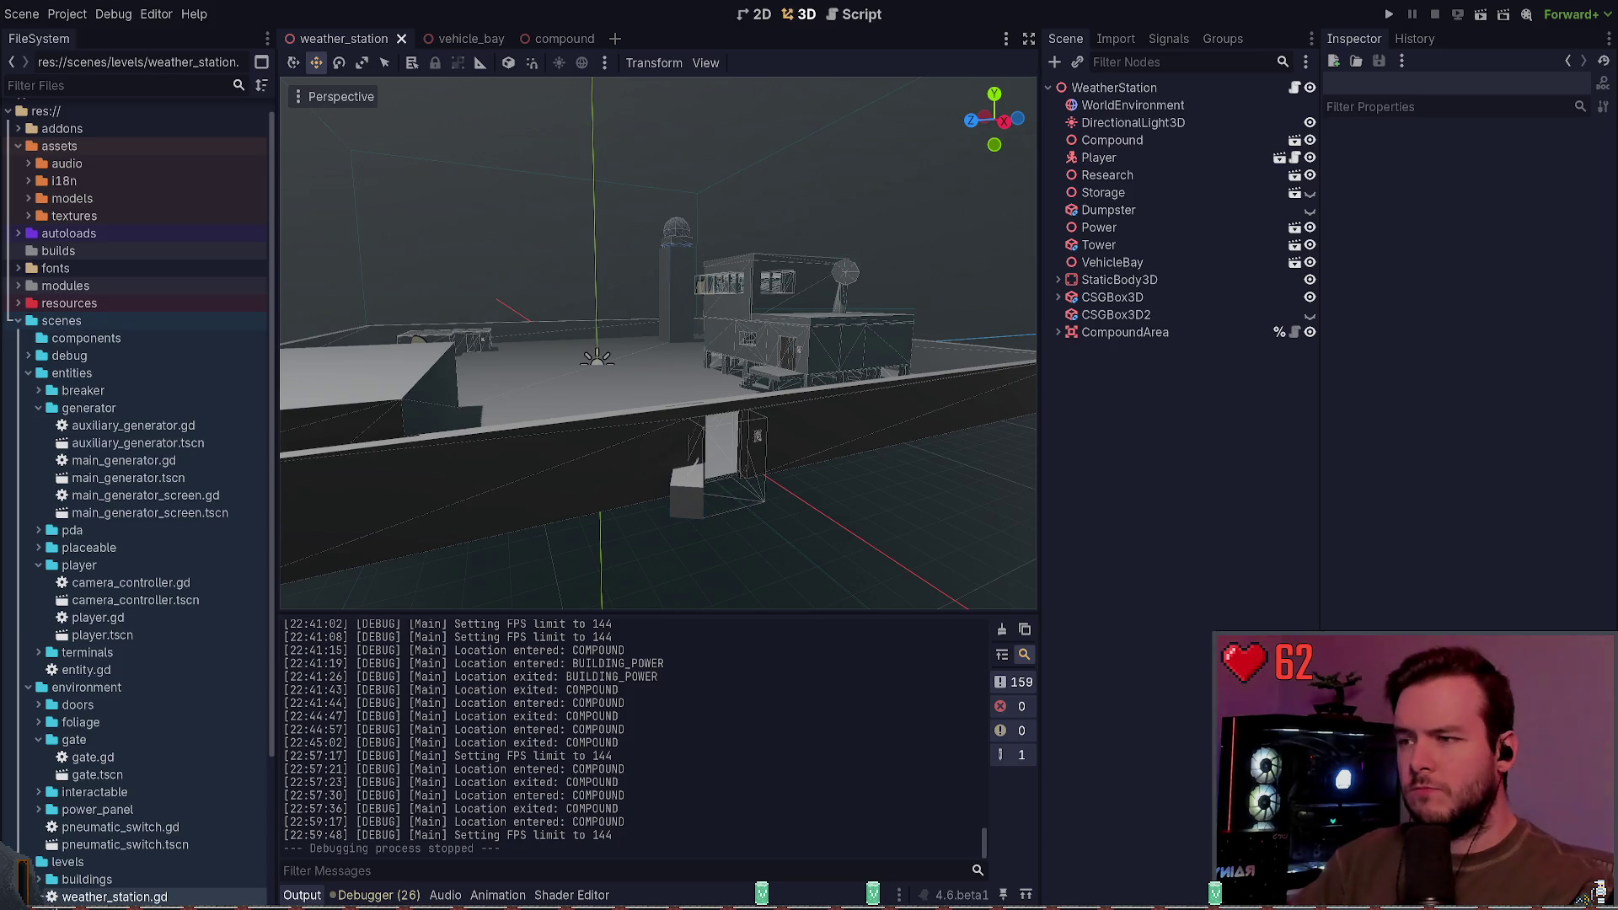
left_click_drag(532, 365, 914, 453)
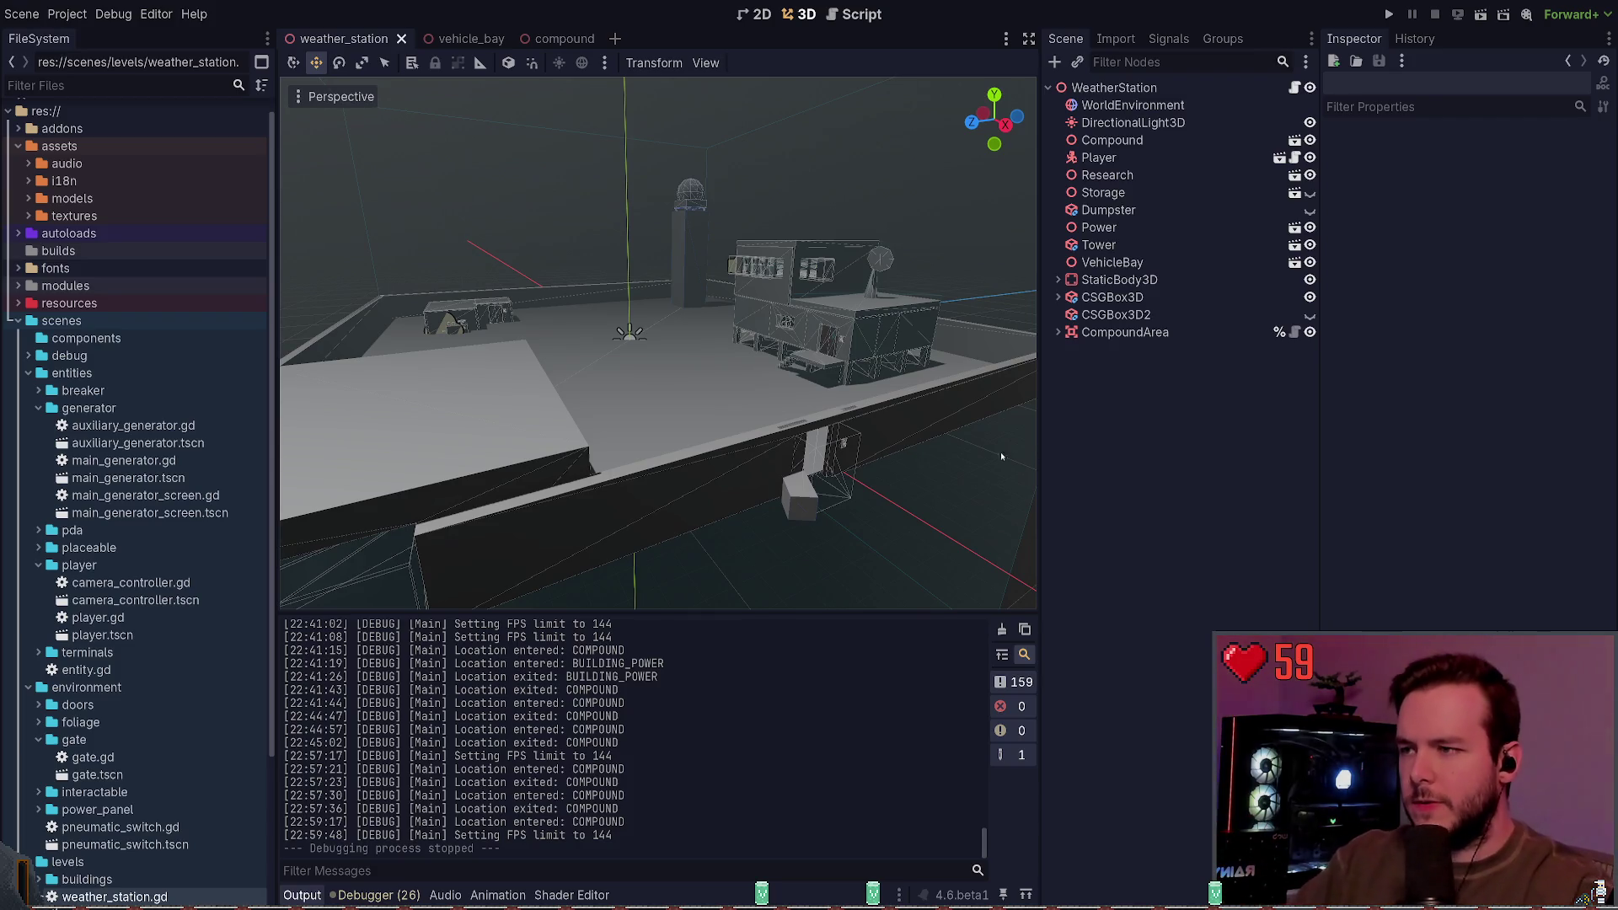
mouse_move(1001, 456)
left_mouse_down()
mouse_move(868, 456)
mouse_move(932, 453)
left_mouse_up()
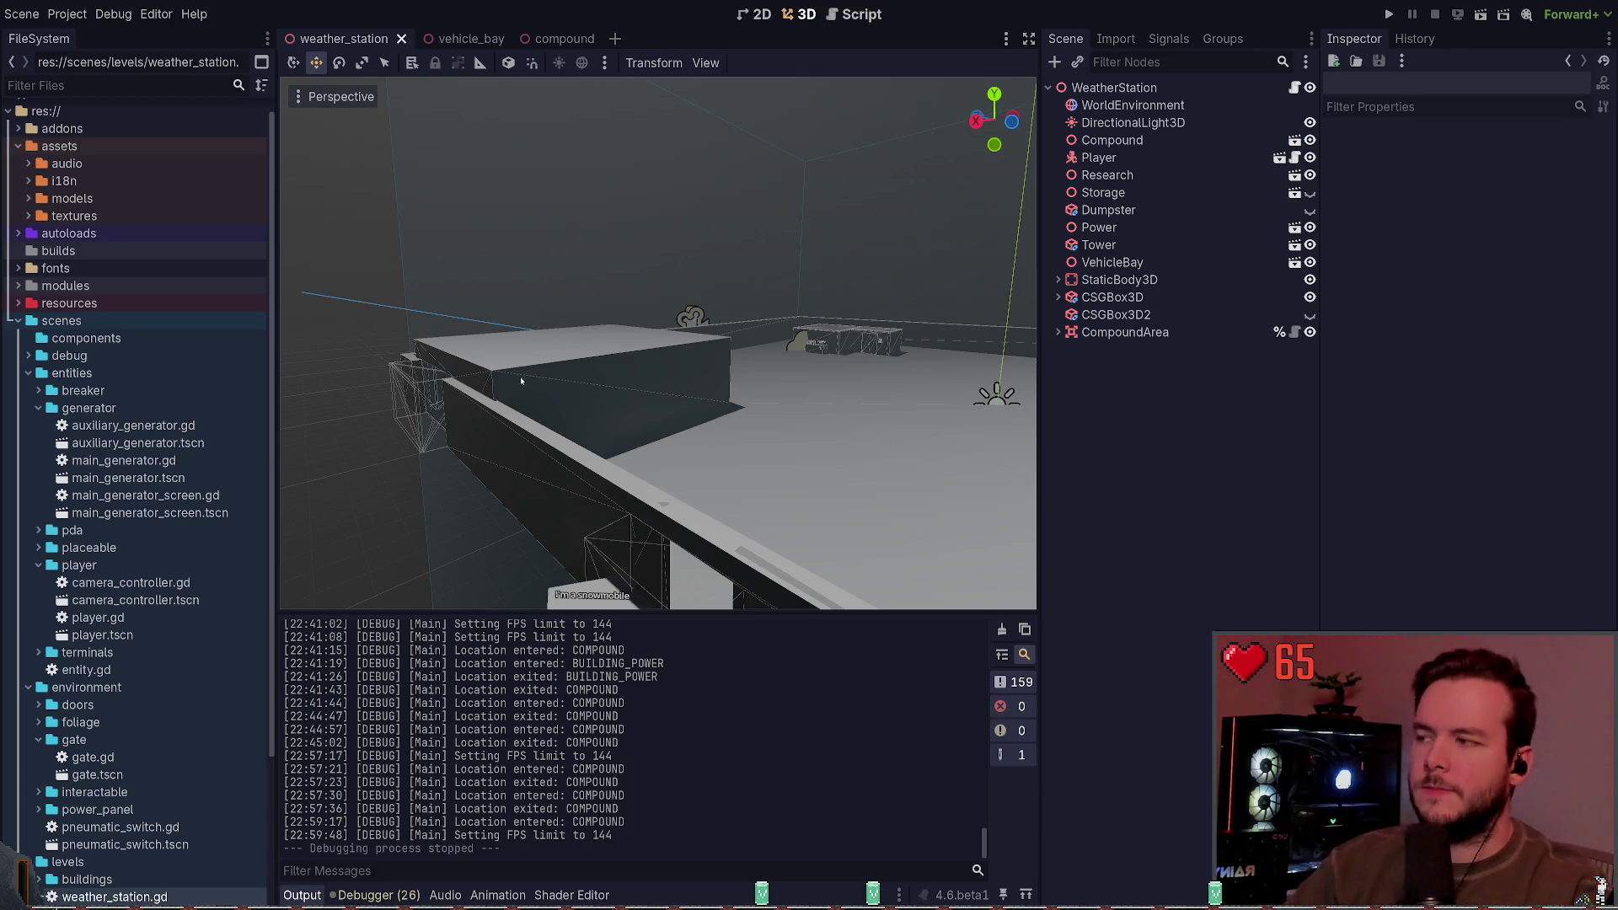
Step: Approach the wireframe wall opening, then pull back to show the wall and tower buildings
mouse_move(658, 337)
left_mouse_down()
mouse_move(742, 345)
mouse_move(360, 347)
left_mouse_up()
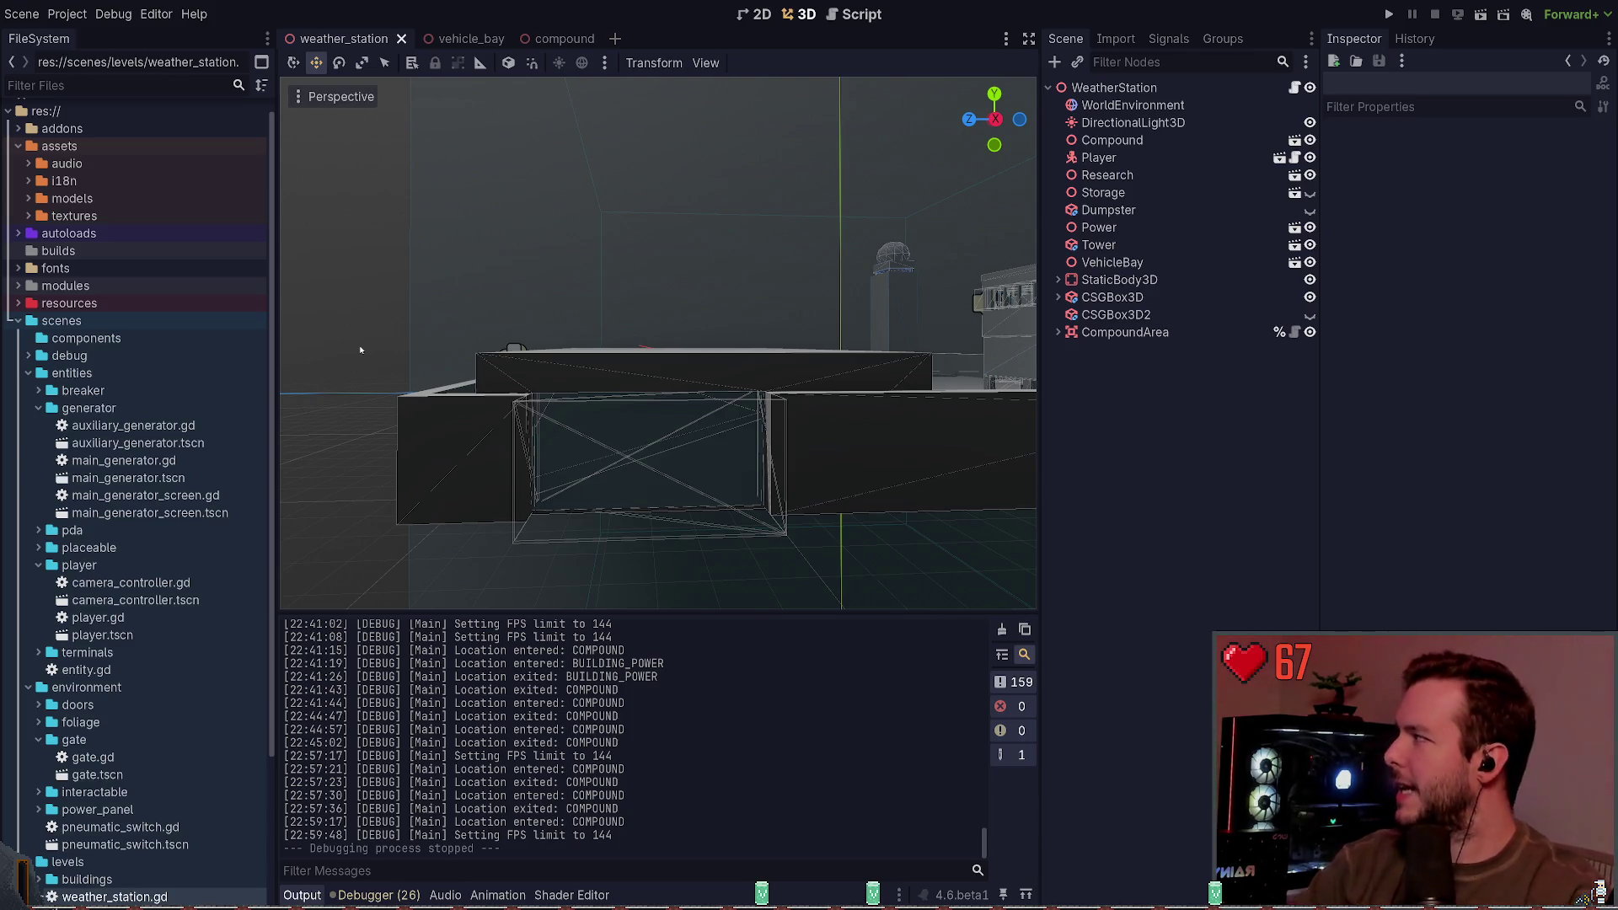
left_click_drag(505, 337, 527, 346)
key("w")
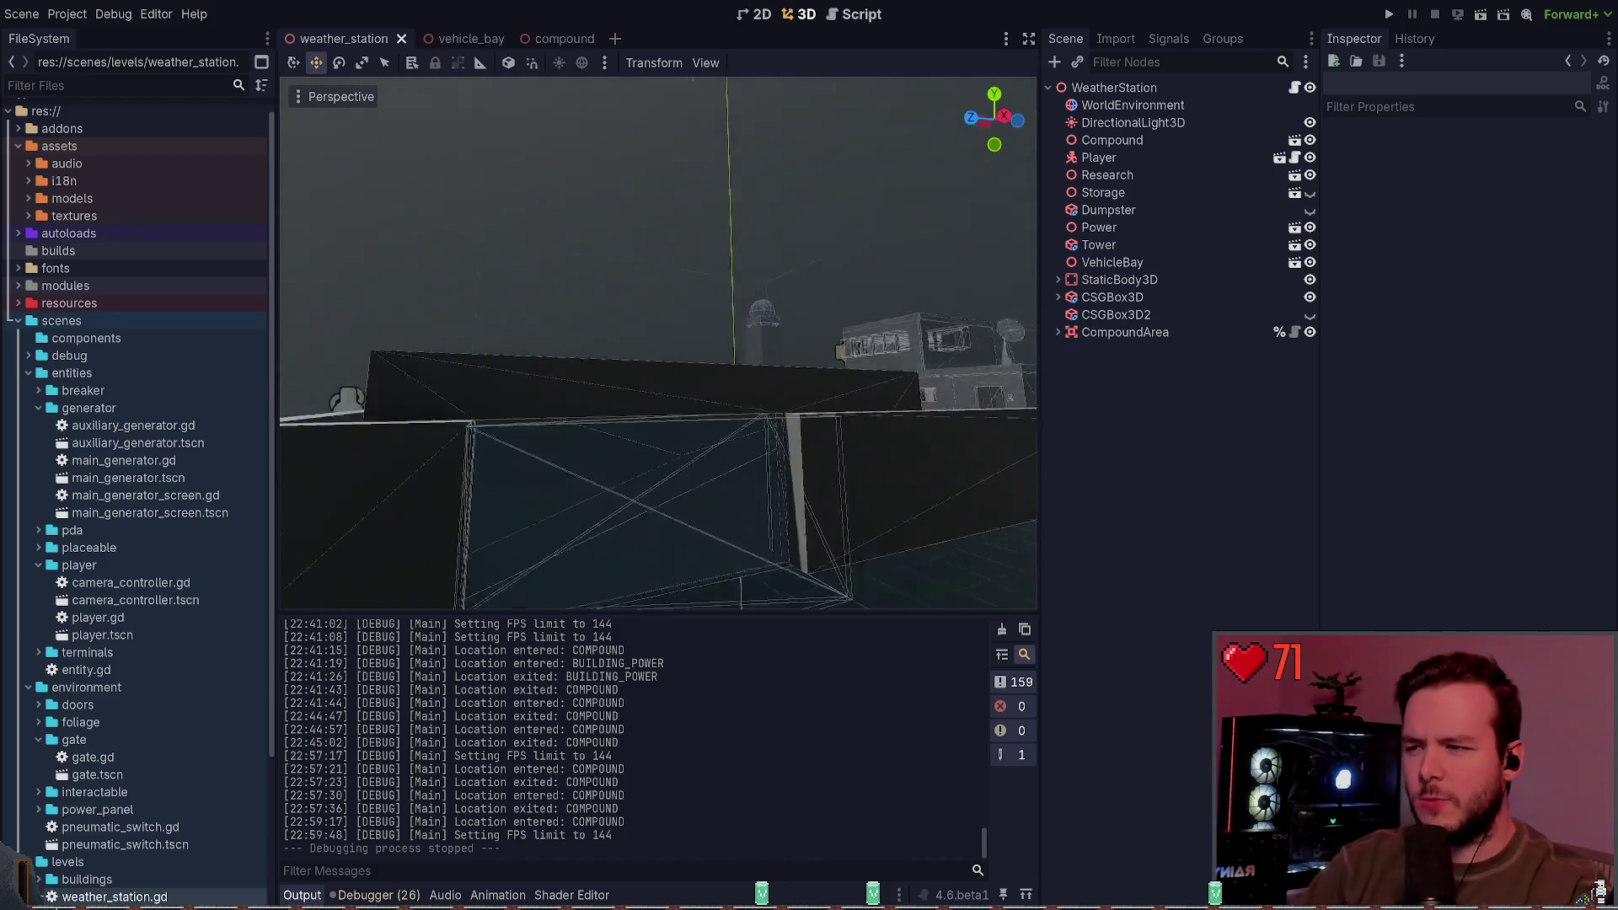
key("a")
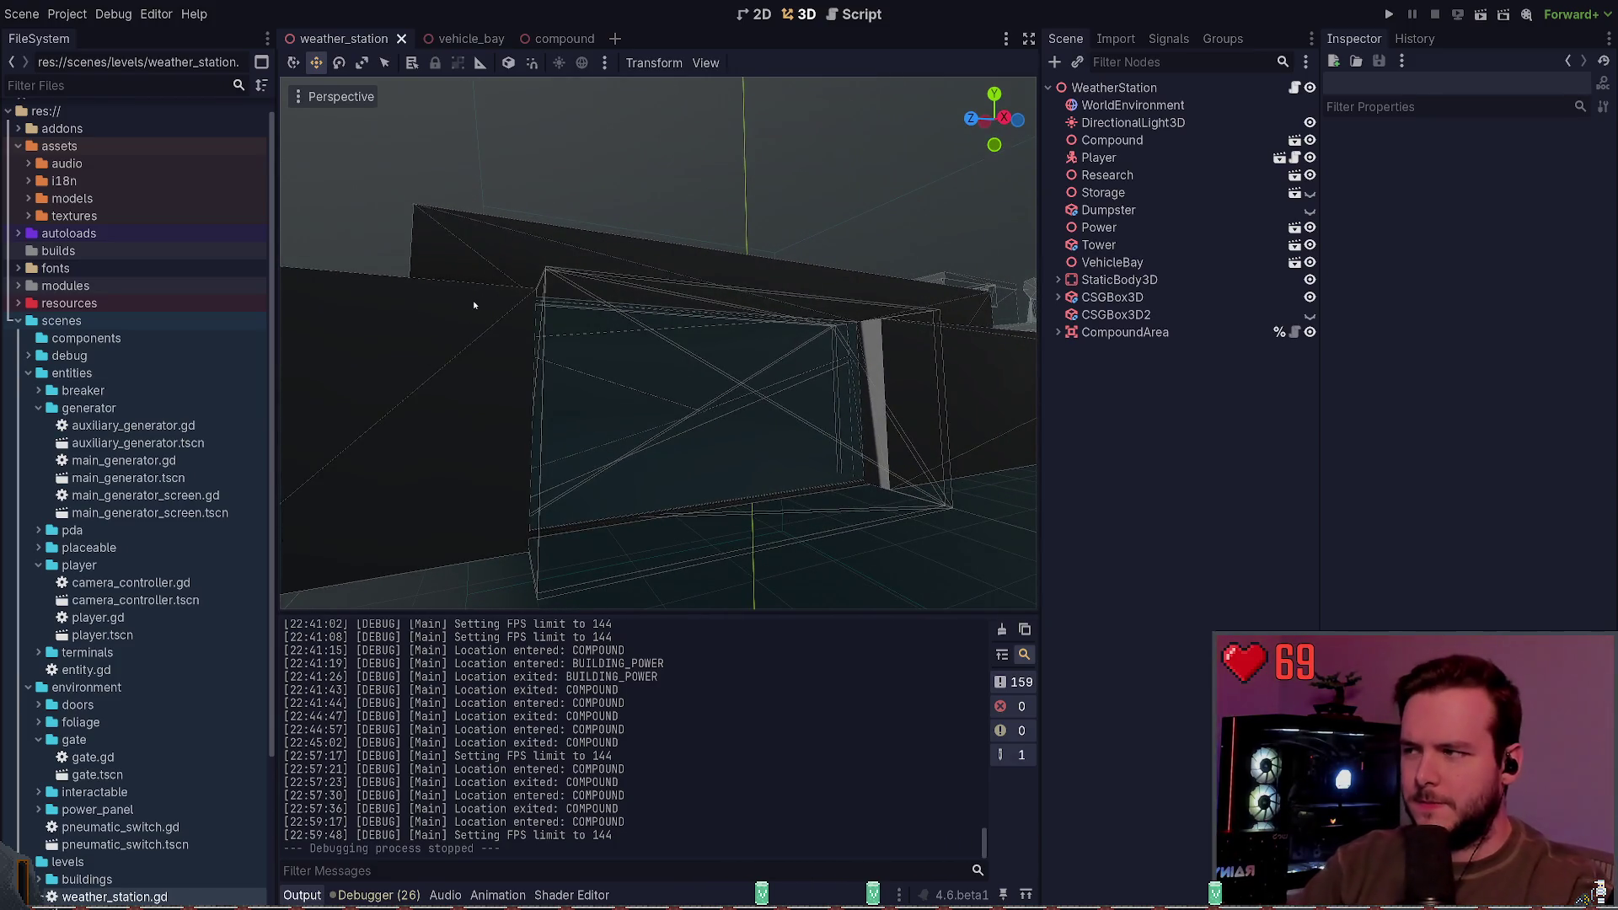
key("s")
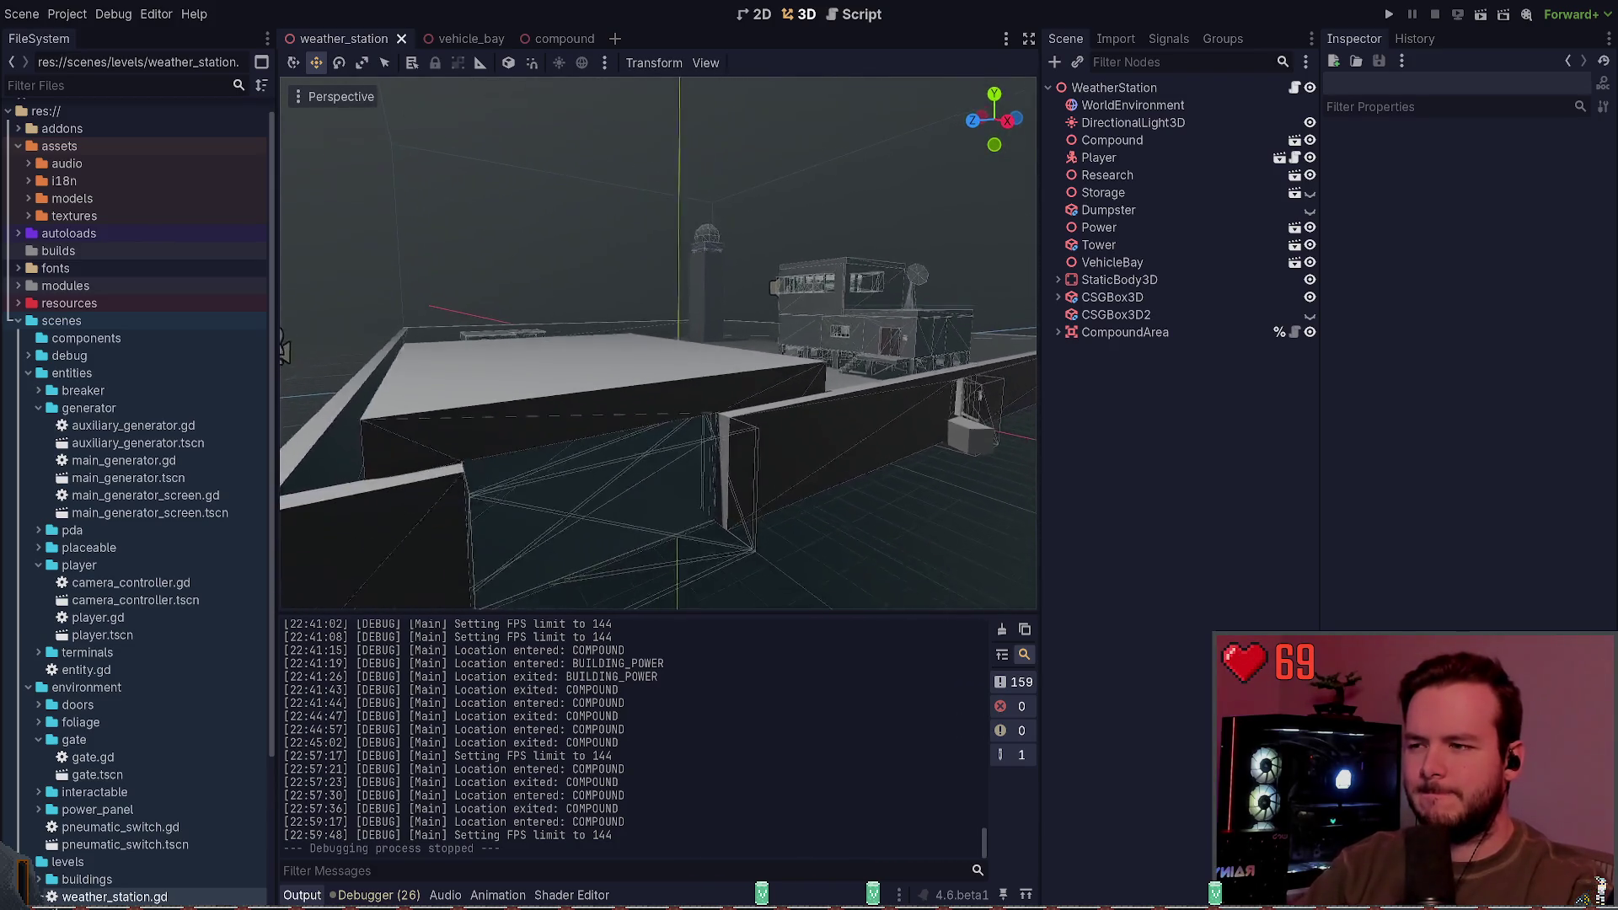
key("s")
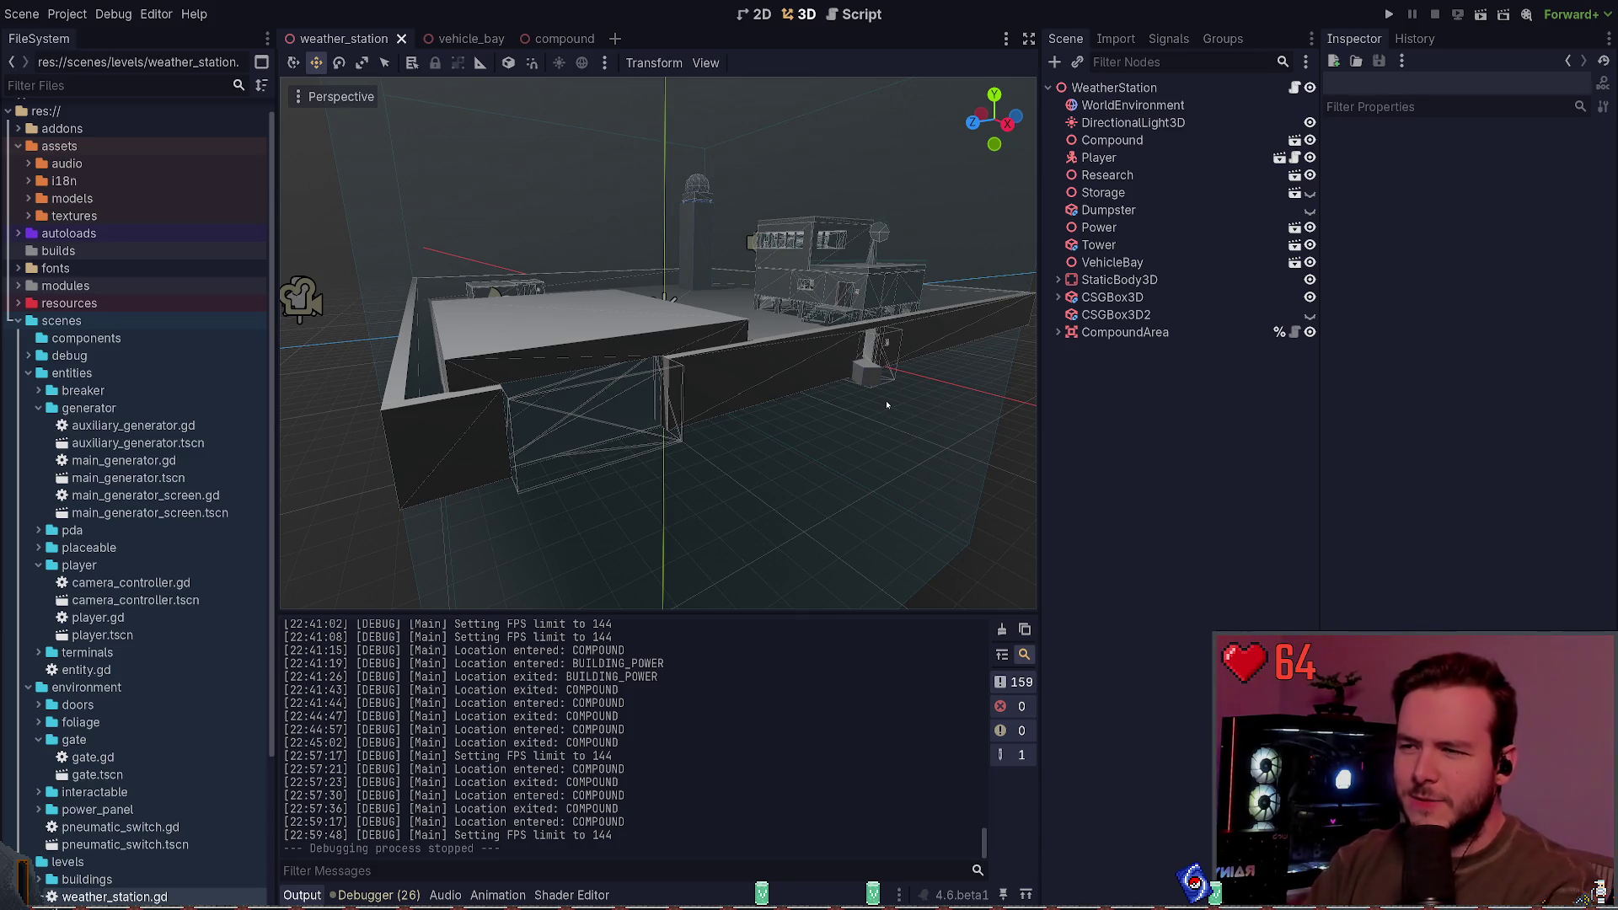
mouse_move(886, 402)
left_mouse_down()
mouse_move(792, 428)
mouse_move(882, 386)
left_mouse_up()
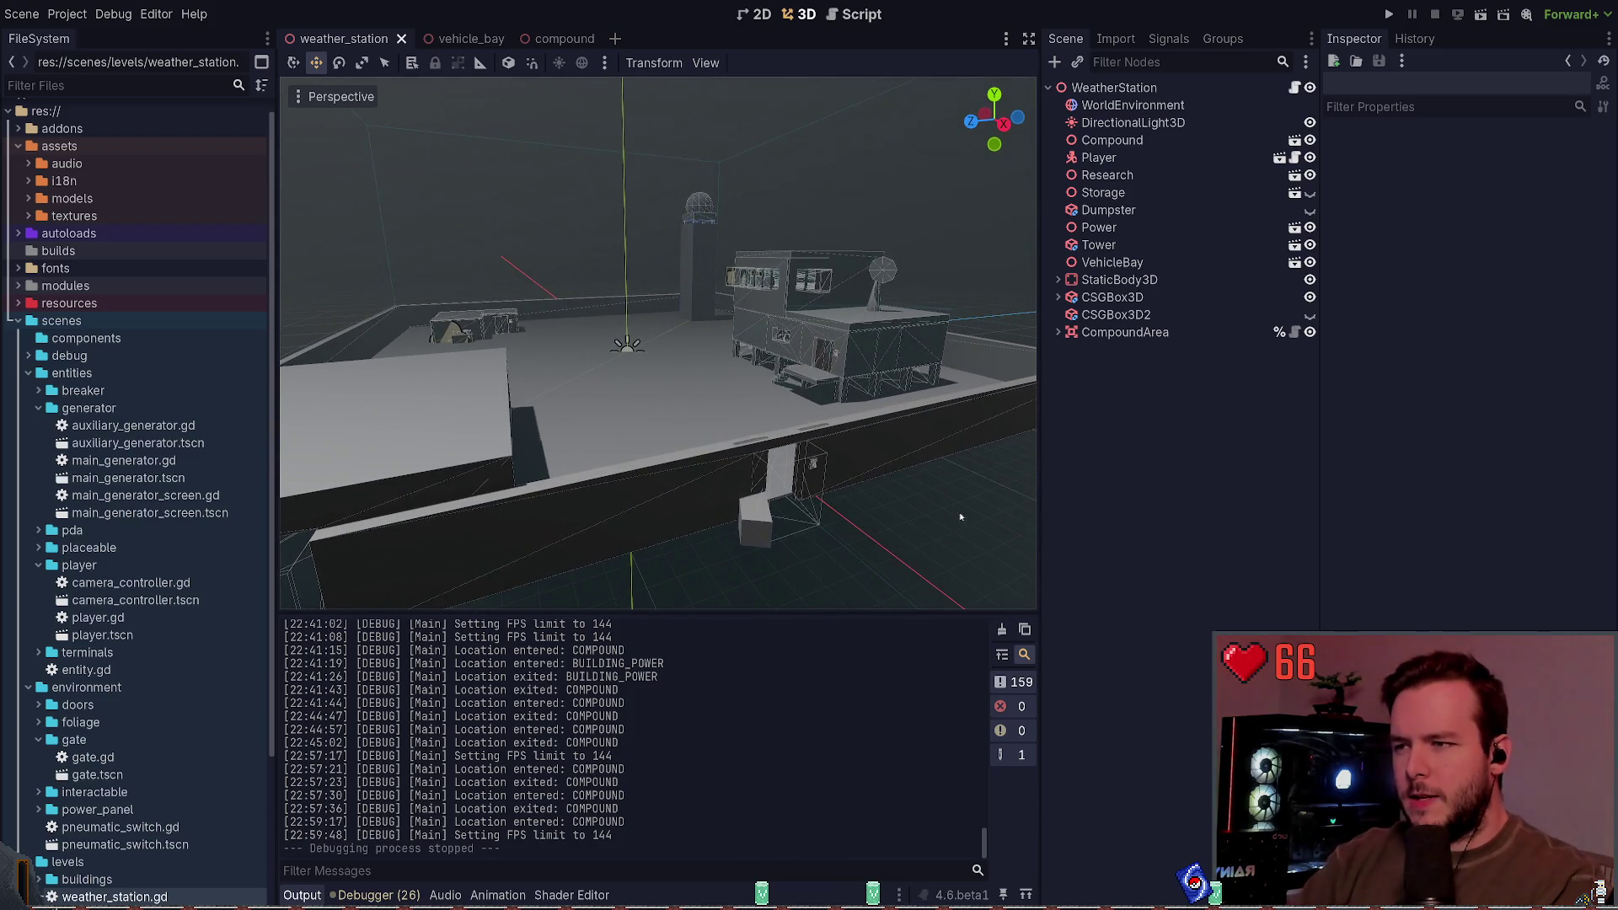
mouse_move(960, 517)
left_mouse_down()
mouse_move(927, 523)
mouse_move(953, 505)
mouse_move(930, 508)
left_mouse_up()
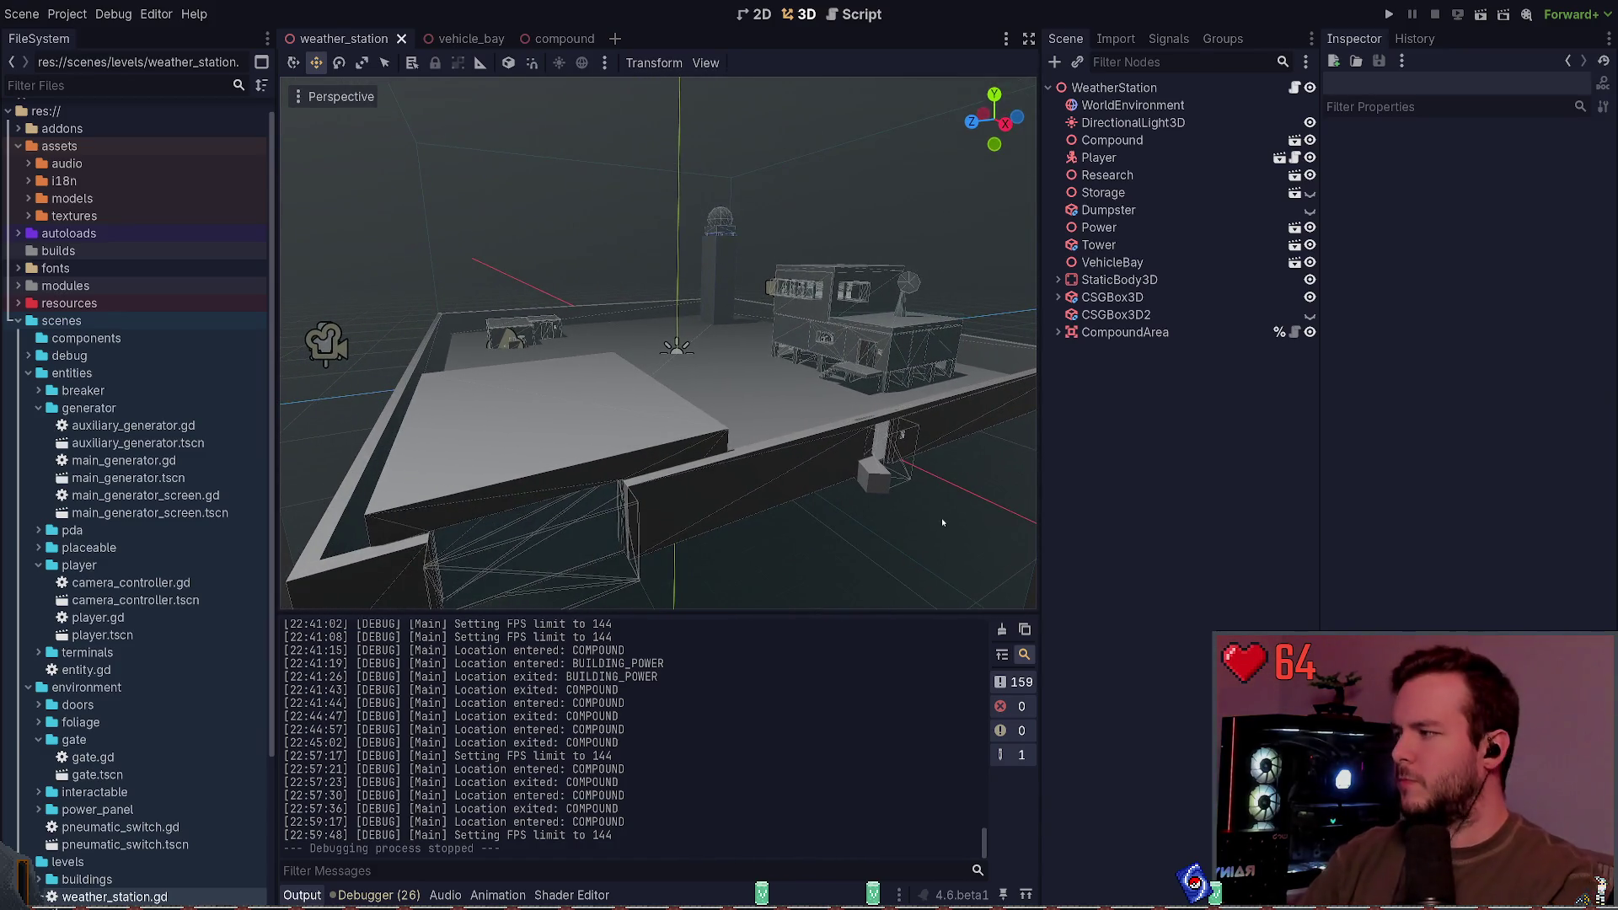
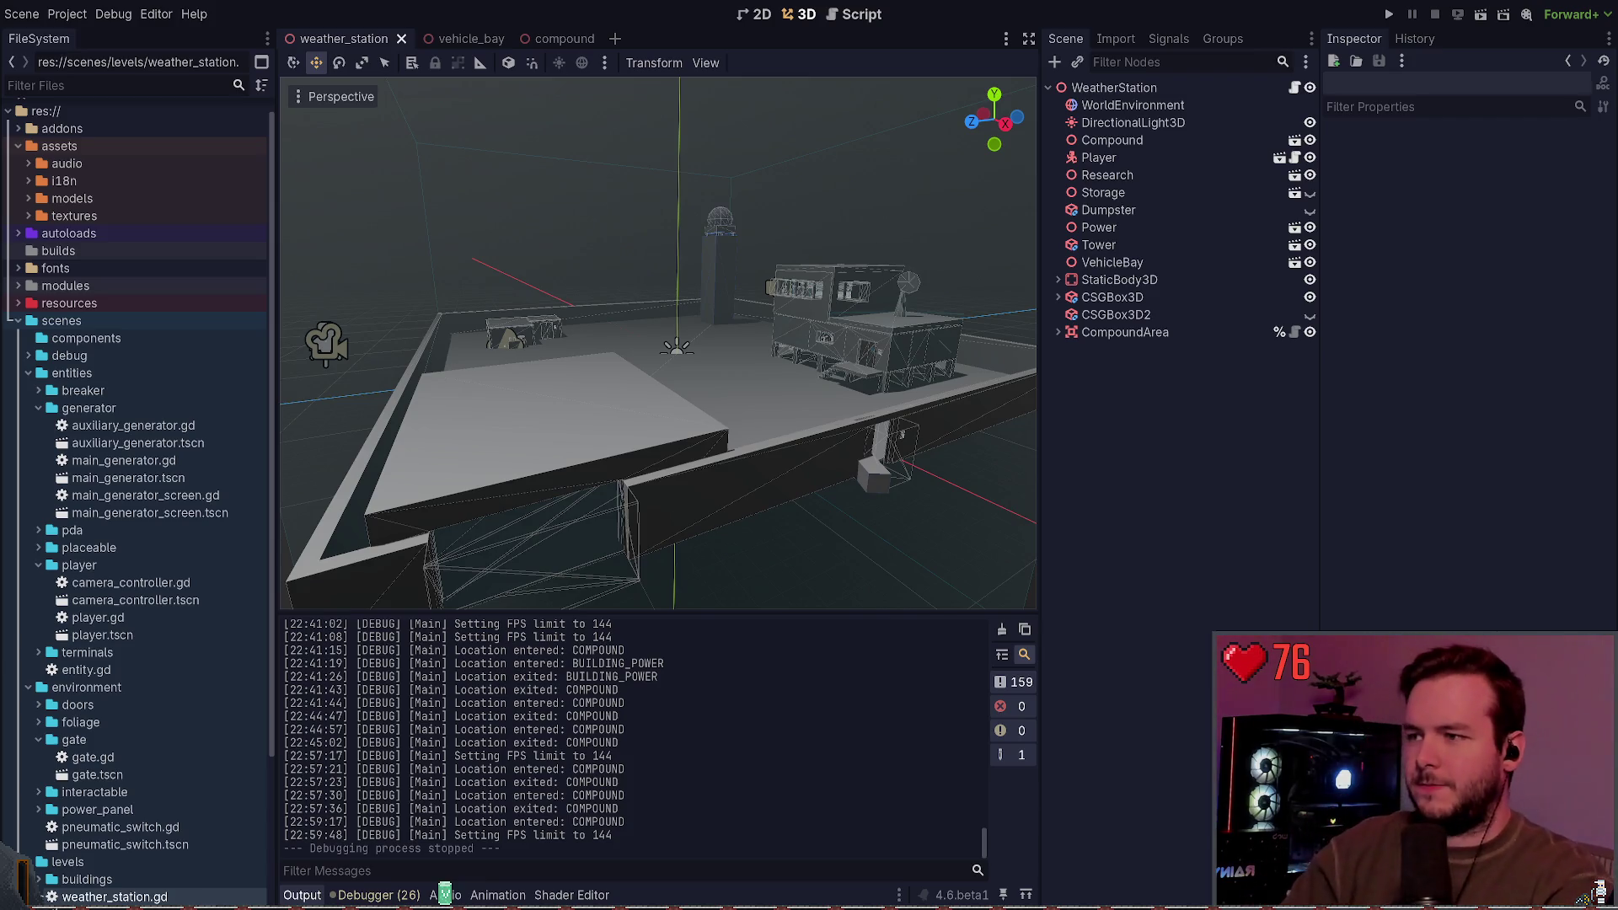
Step: Select VehicleBay and orbit around it in the level, then open the vehicle_bay scene
left_click(1112, 262)
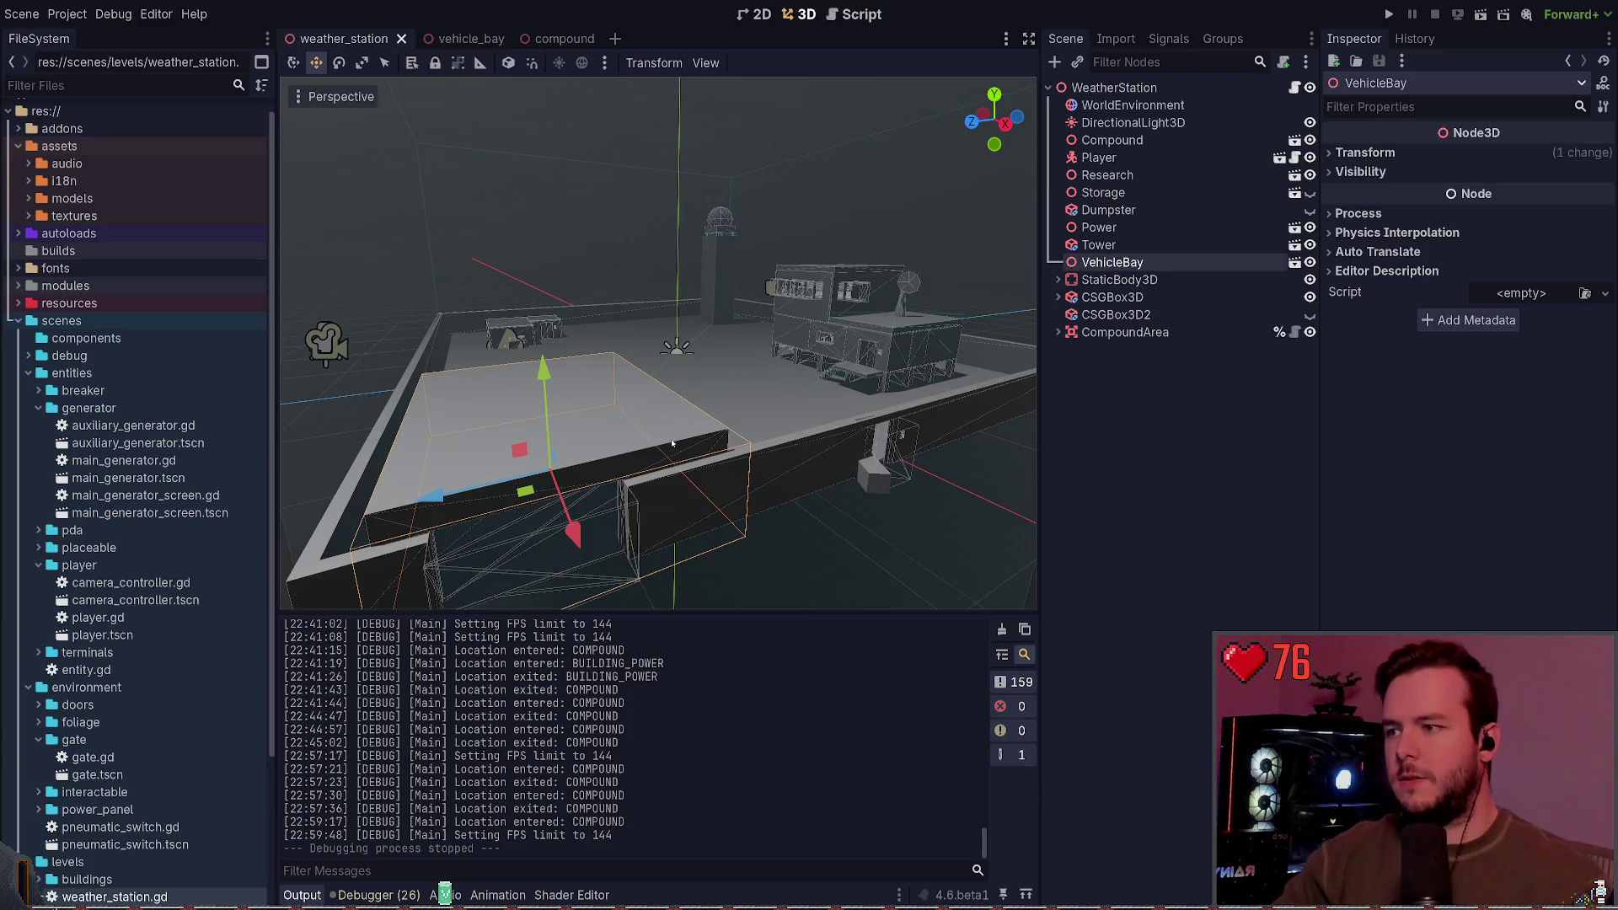
mouse_move(669, 391)
left_mouse_down()
mouse_move(783, 396)
mouse_move(796, 461)
left_mouse_up()
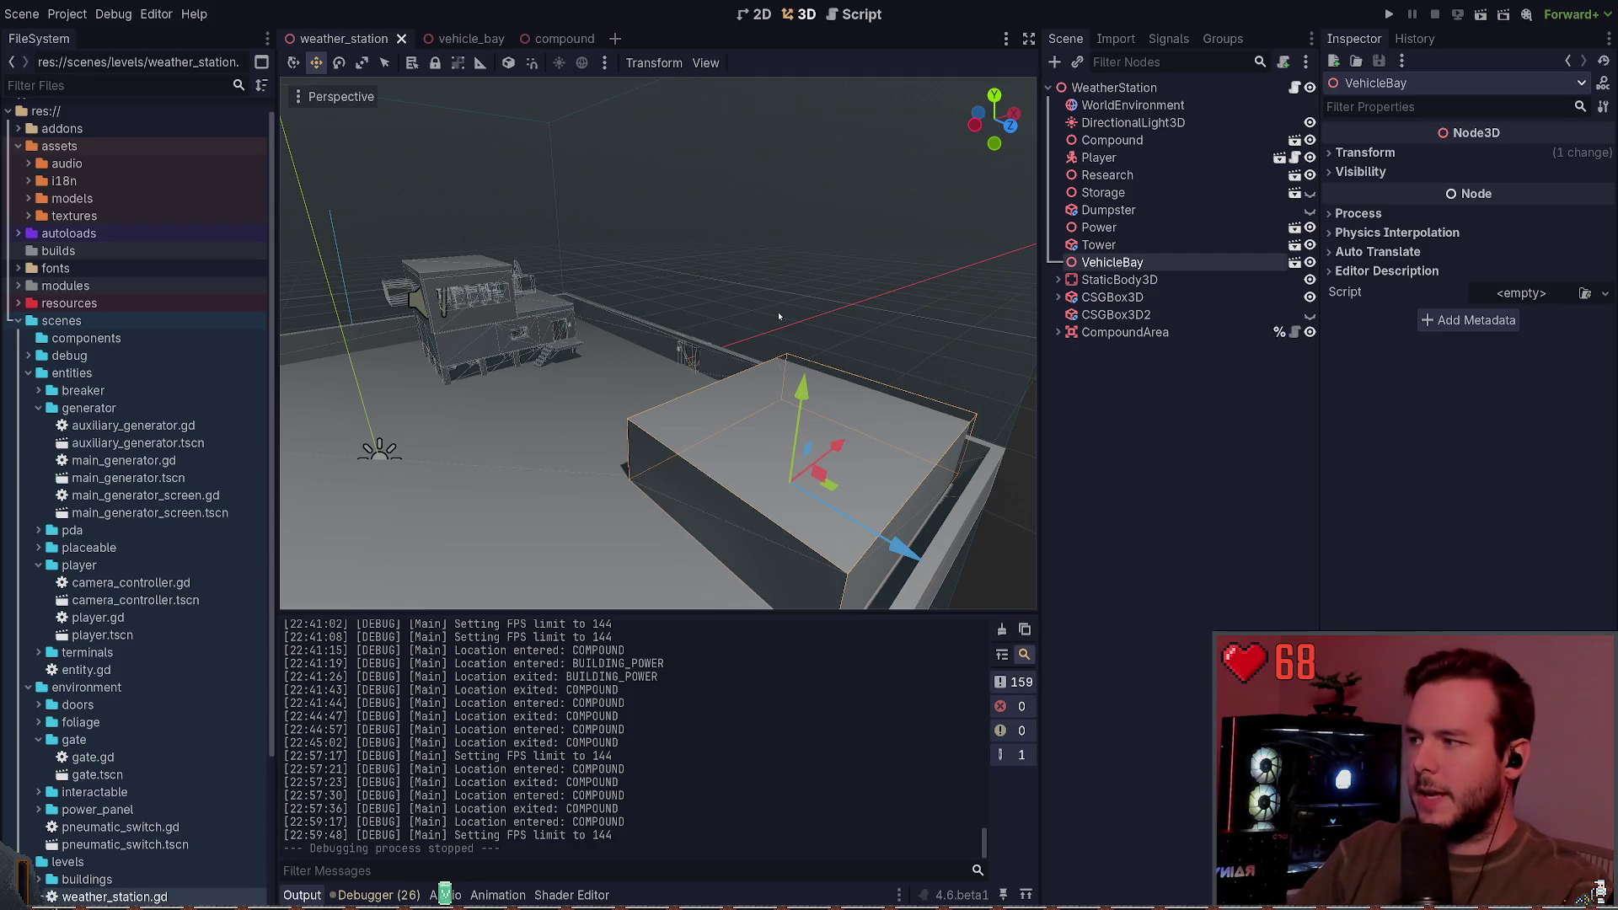
mouse_move(778, 316)
left_mouse_down()
mouse_move(615, 330)
mouse_move(862, 325)
mouse_move(851, 335)
left_mouse_up()
left_click(462, 39)
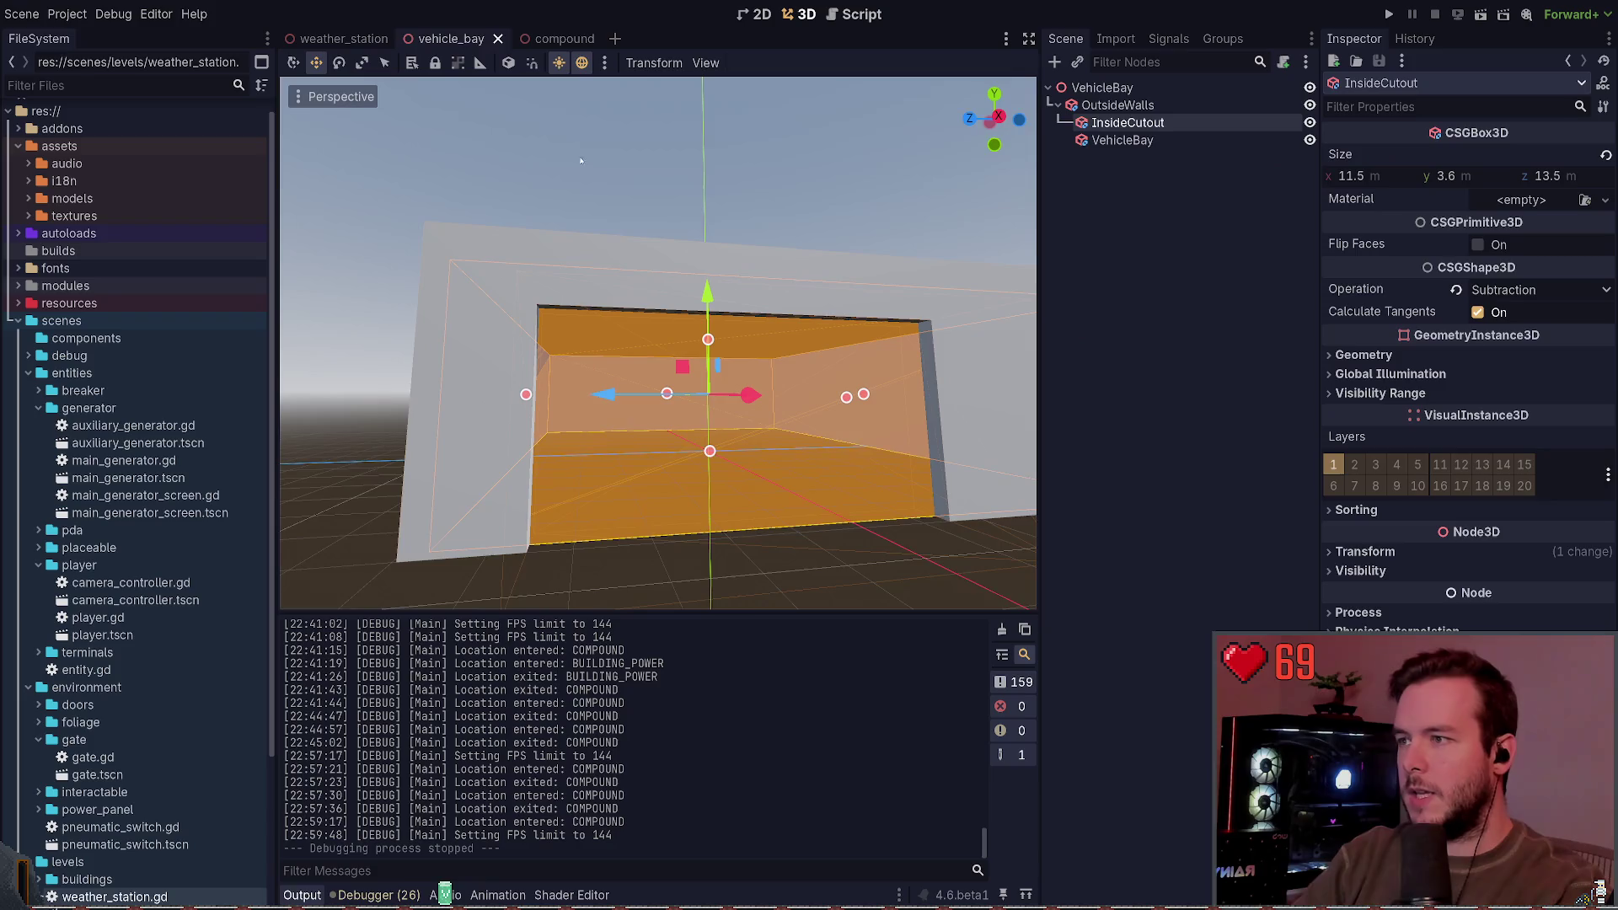
Step: Deselect InsideCutout, move the view into the bay's cut-out interior, then switch to Obsidian
left_click(581, 160)
left_click_drag(581, 160, 580, 168)
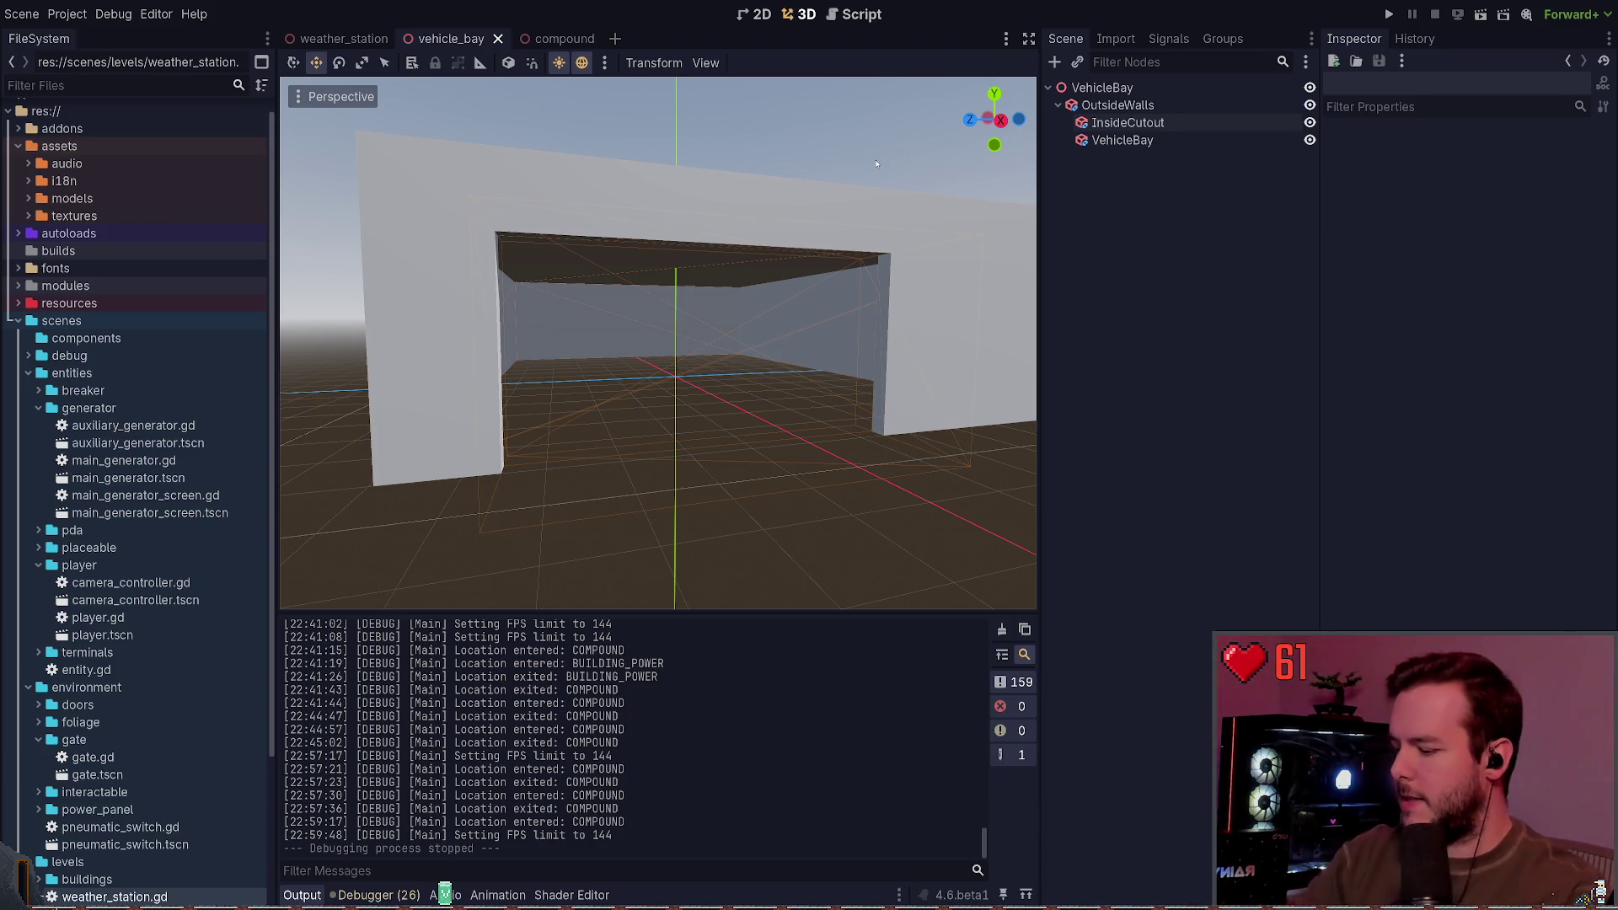
key("alt+Tab")
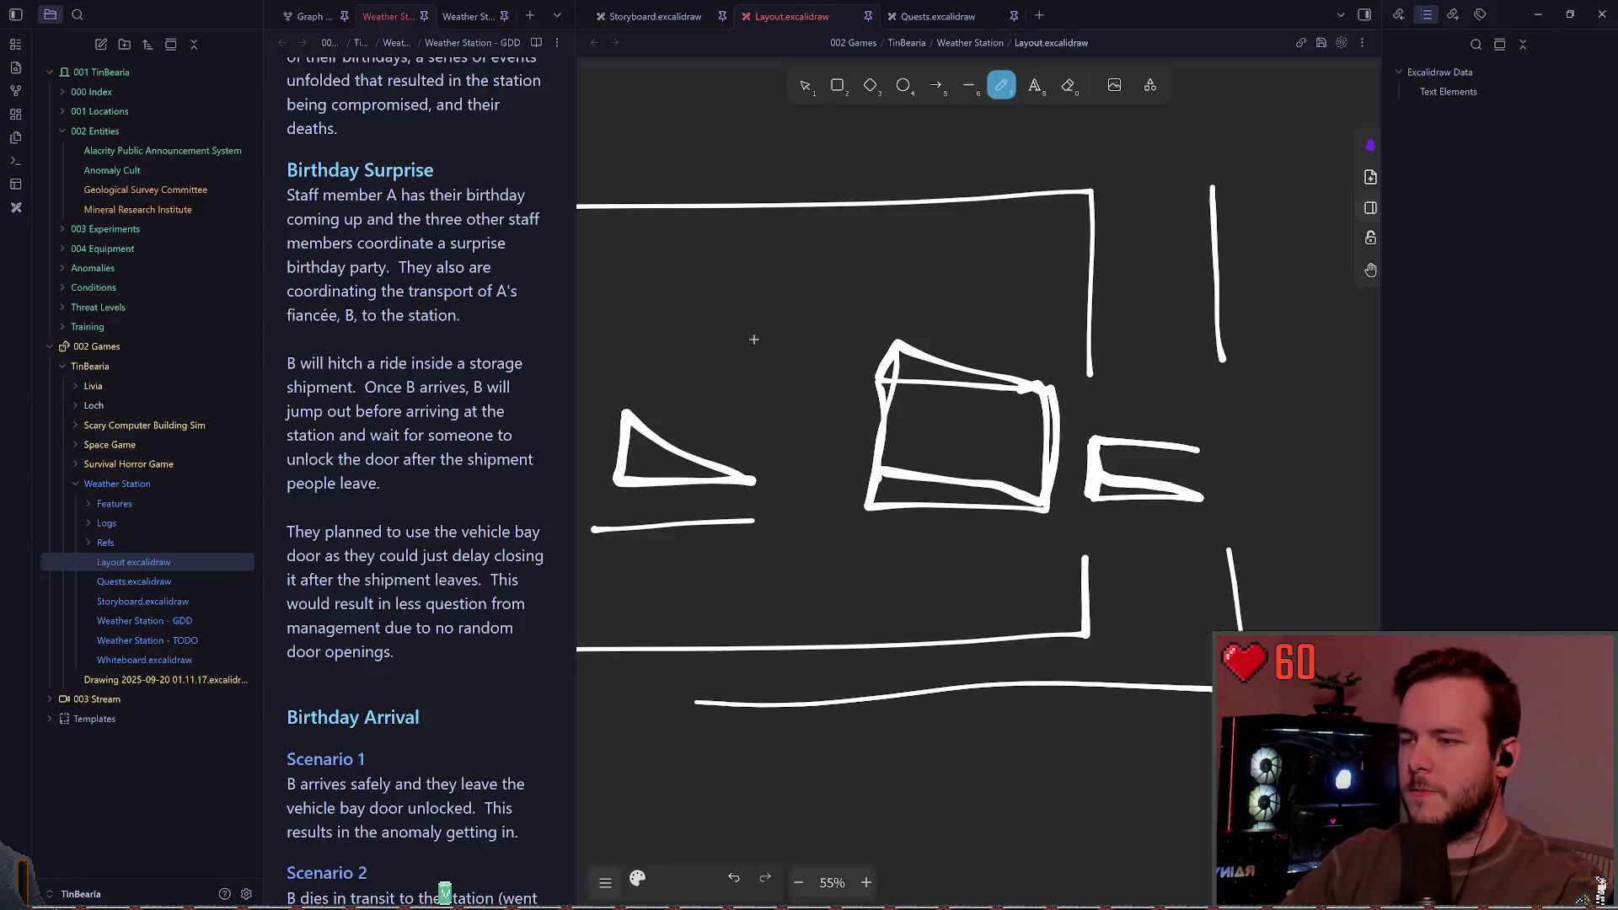
Step: Delete the stray scribble and zoom to 45% on the vehicle bay floor-plan sketch
scroll(816, 351, "down", 2)
scroll(992, 348, "left", 2)
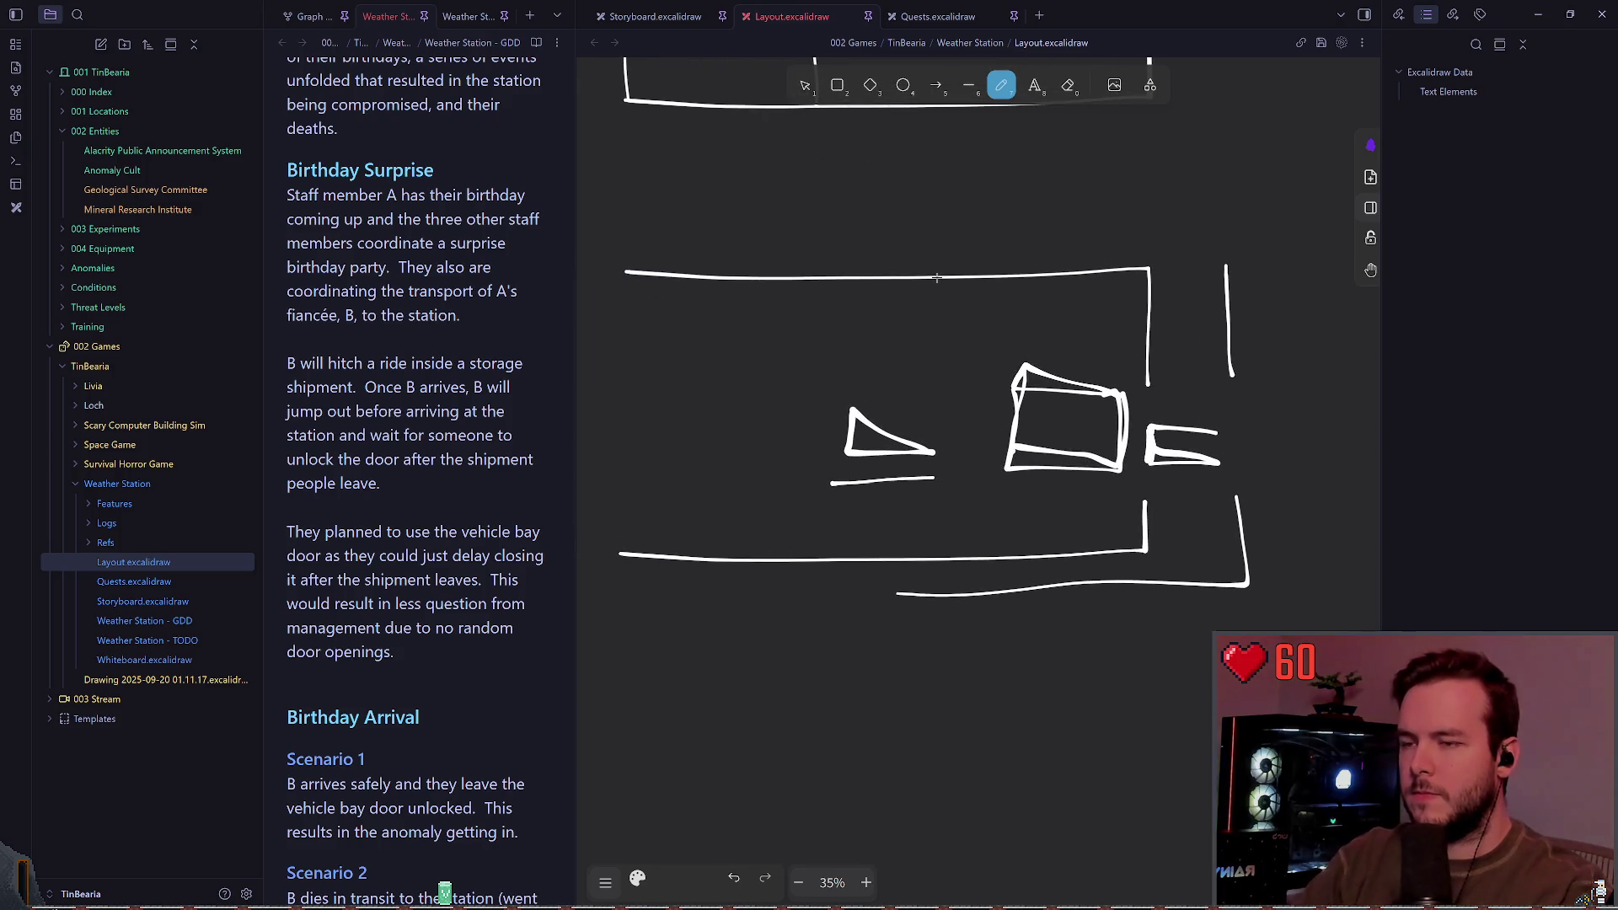
left_click_drag(851, 345, 927, 362)
scroll(973, 278, "up", 3)
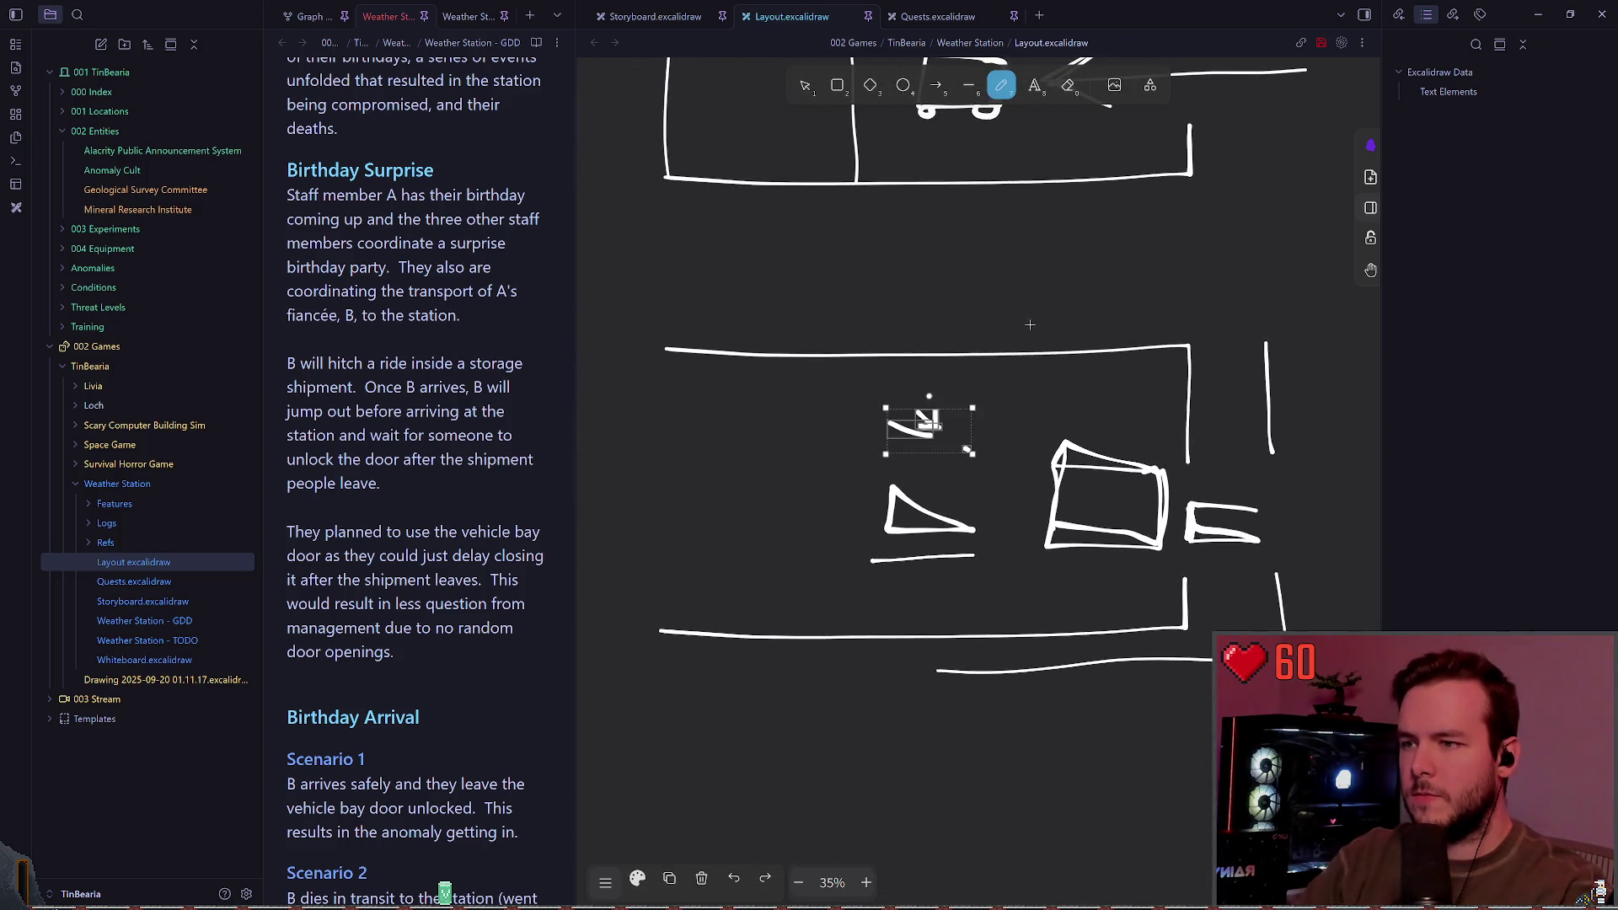
key("Delete")
scroll(948, 303, "down", 1)
scroll(937, 518, "up", 5)
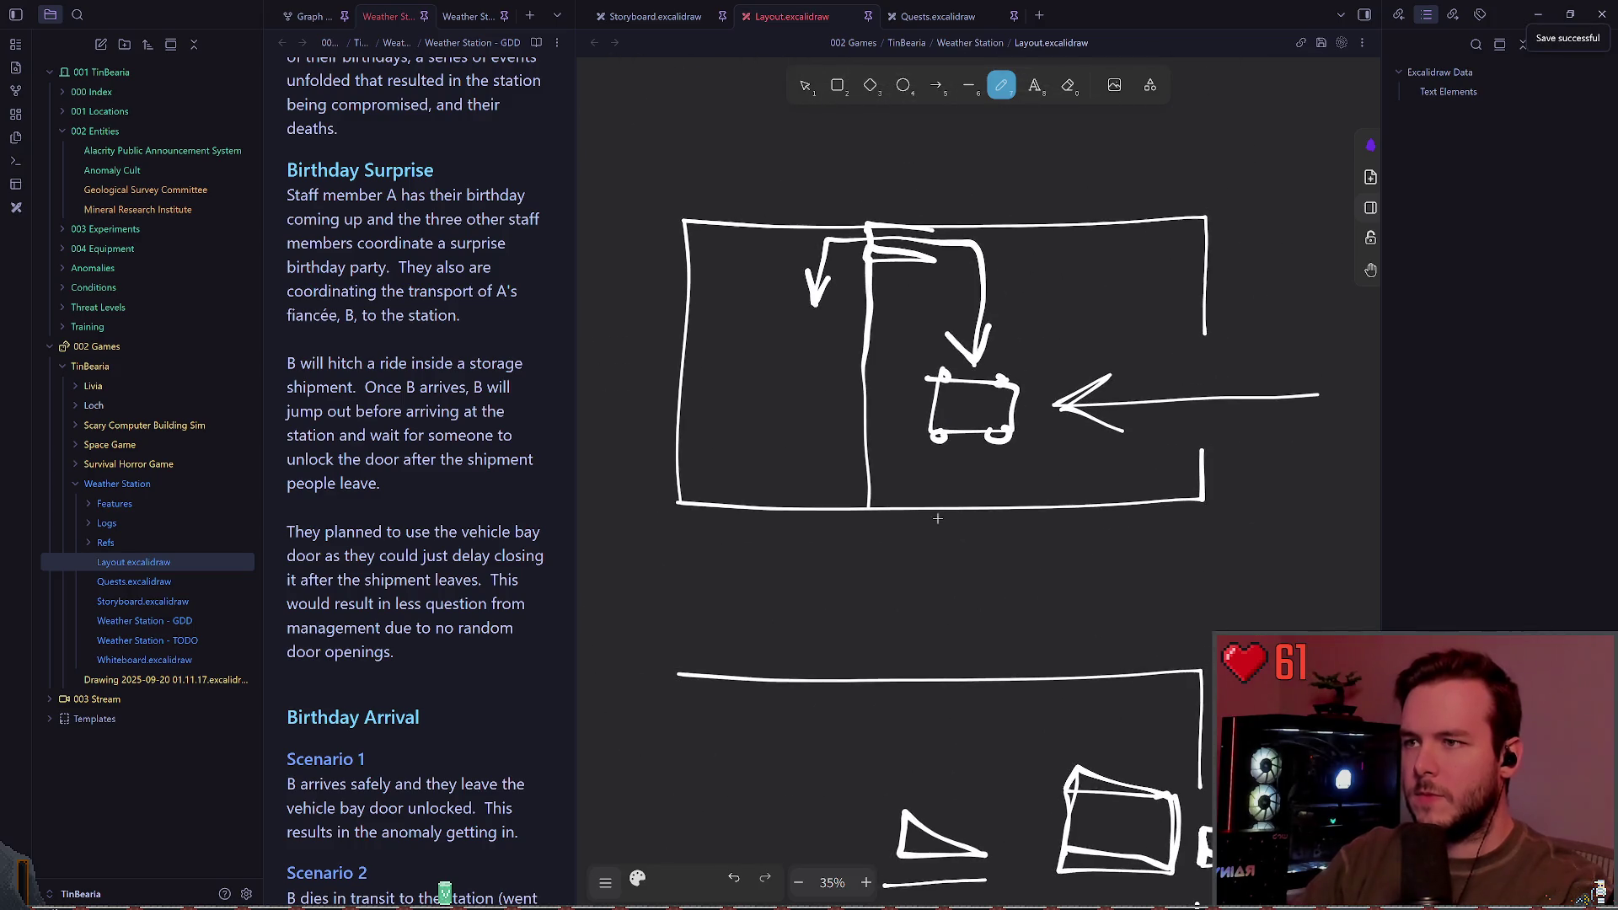
scroll(937, 519, "up", 3)
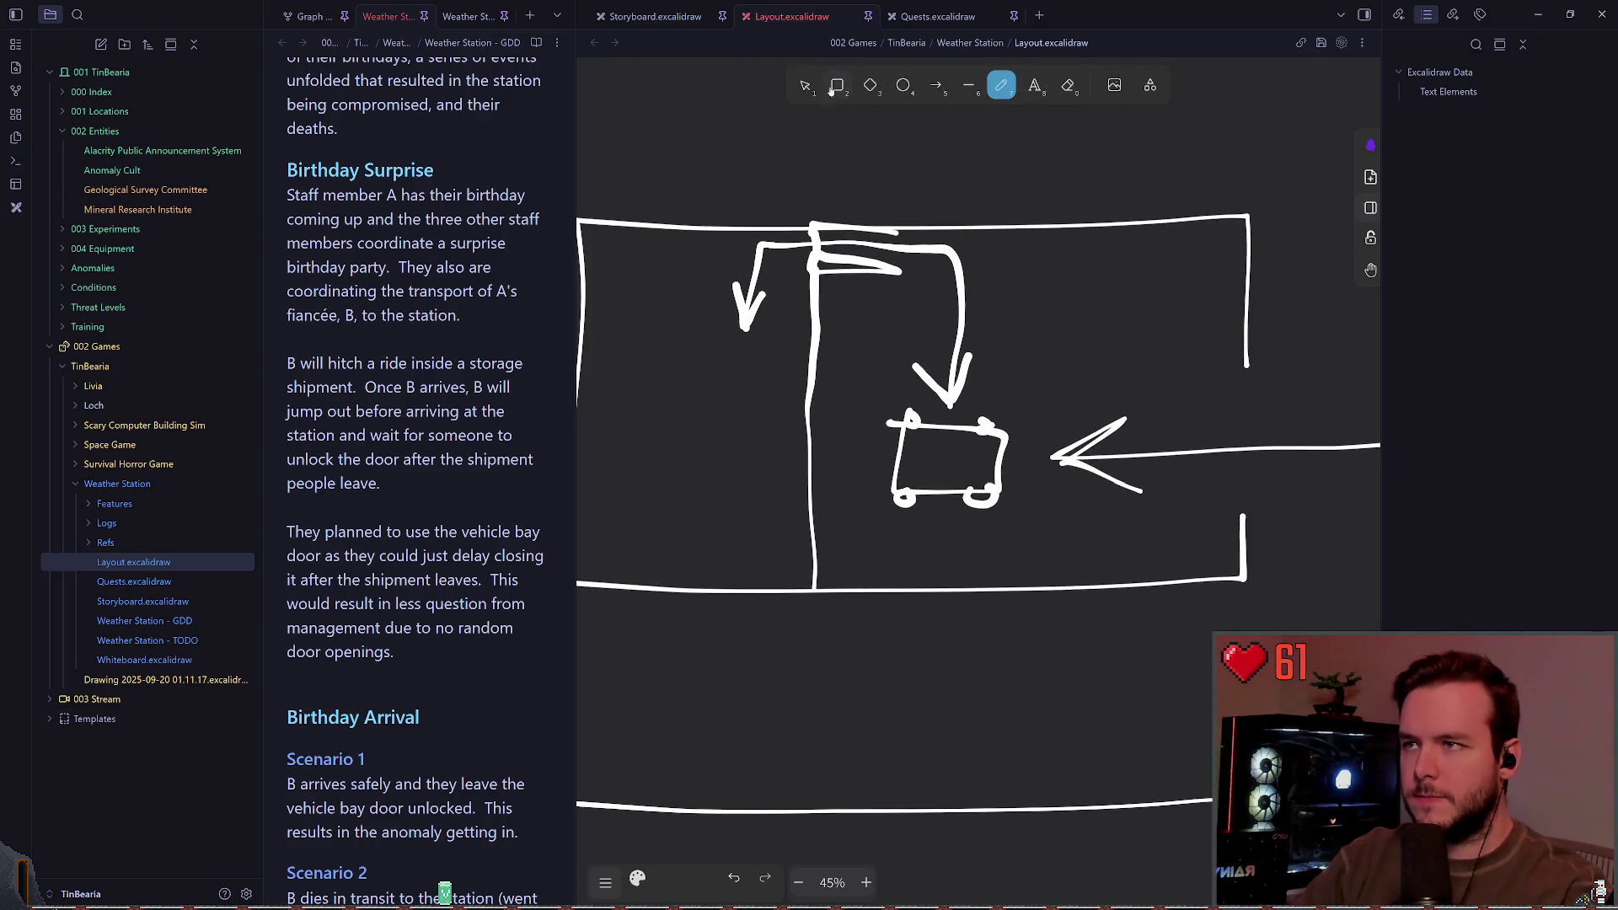
scroll(823, 199, "left", 2)
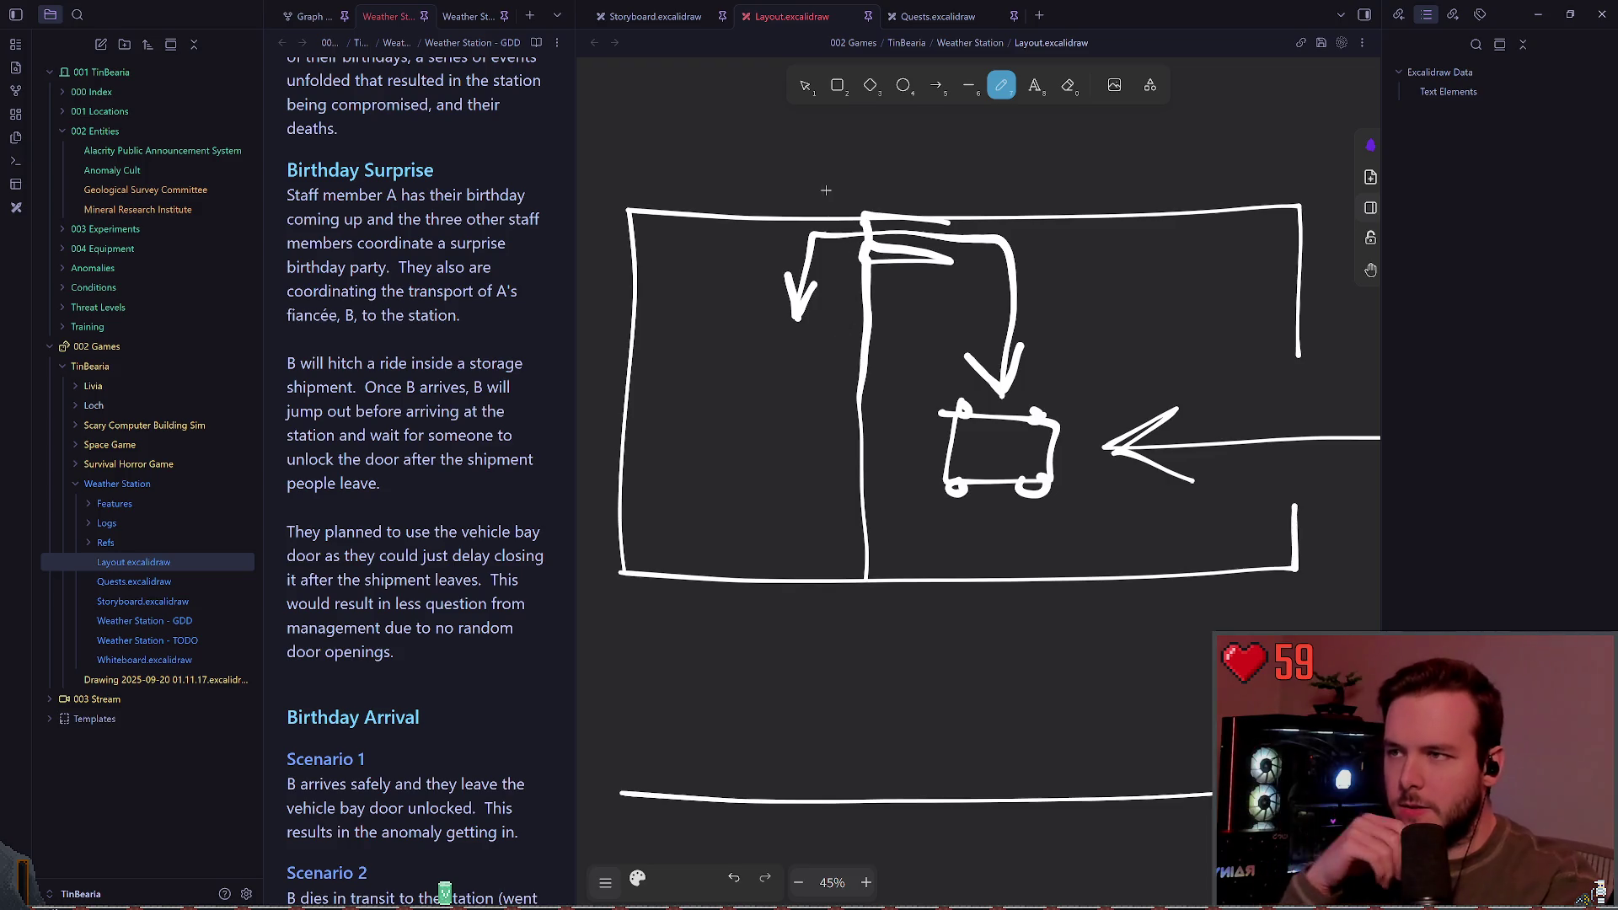
scroll(884, 340, "up", 5)
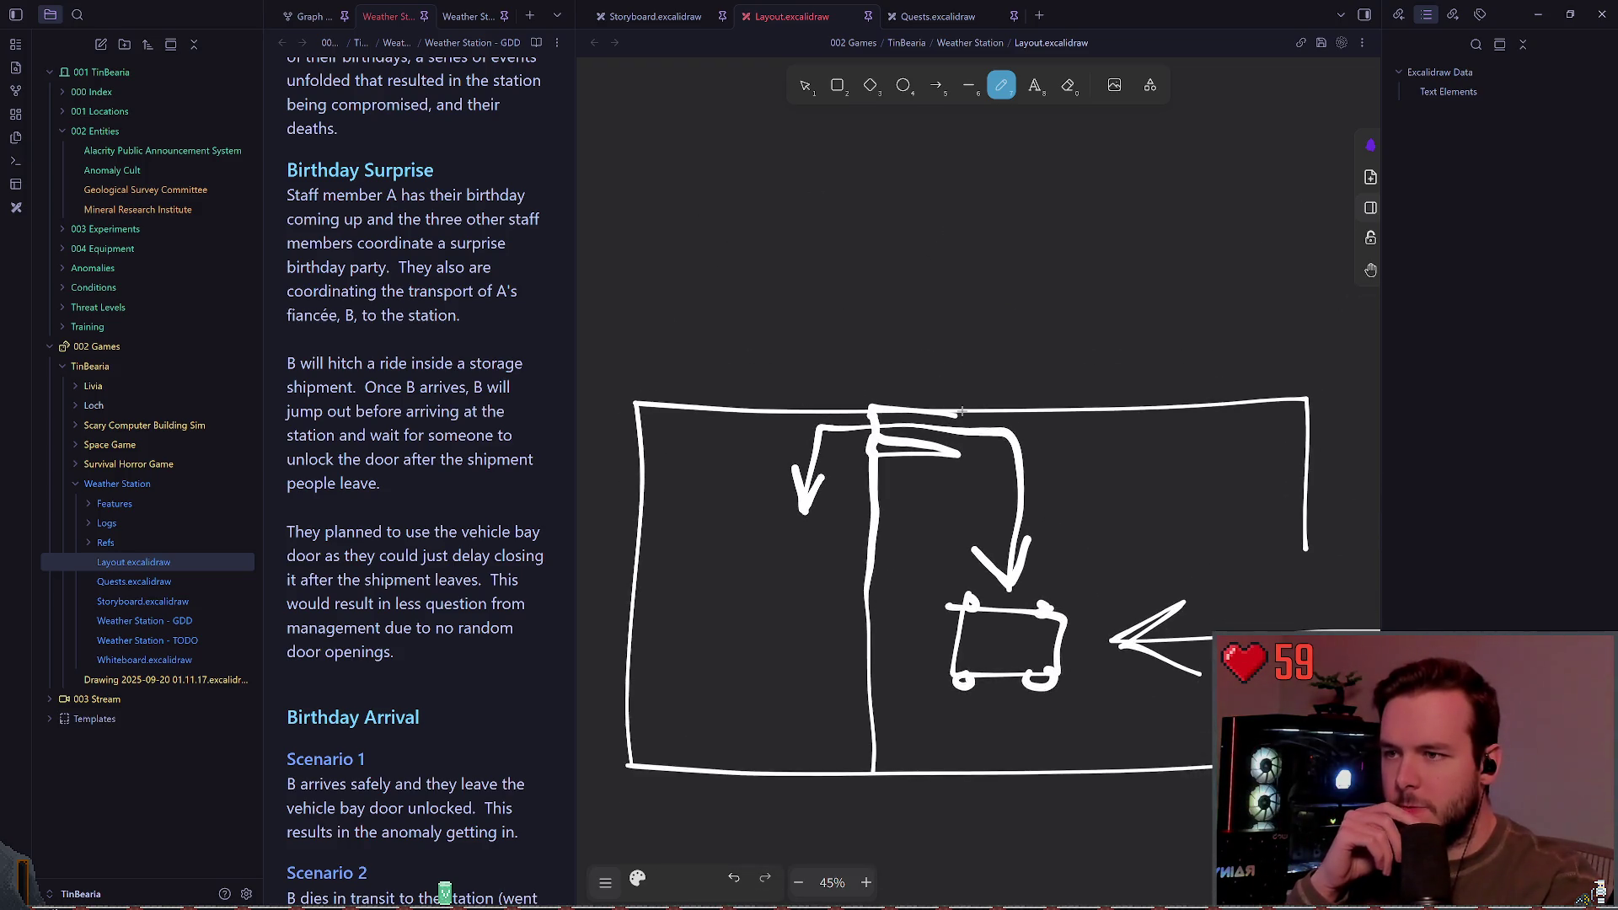
mouse_move(972, 408)
left_mouse_down()
mouse_move(974, 324)
mouse_move(1015, 315)
left_mouse_up()
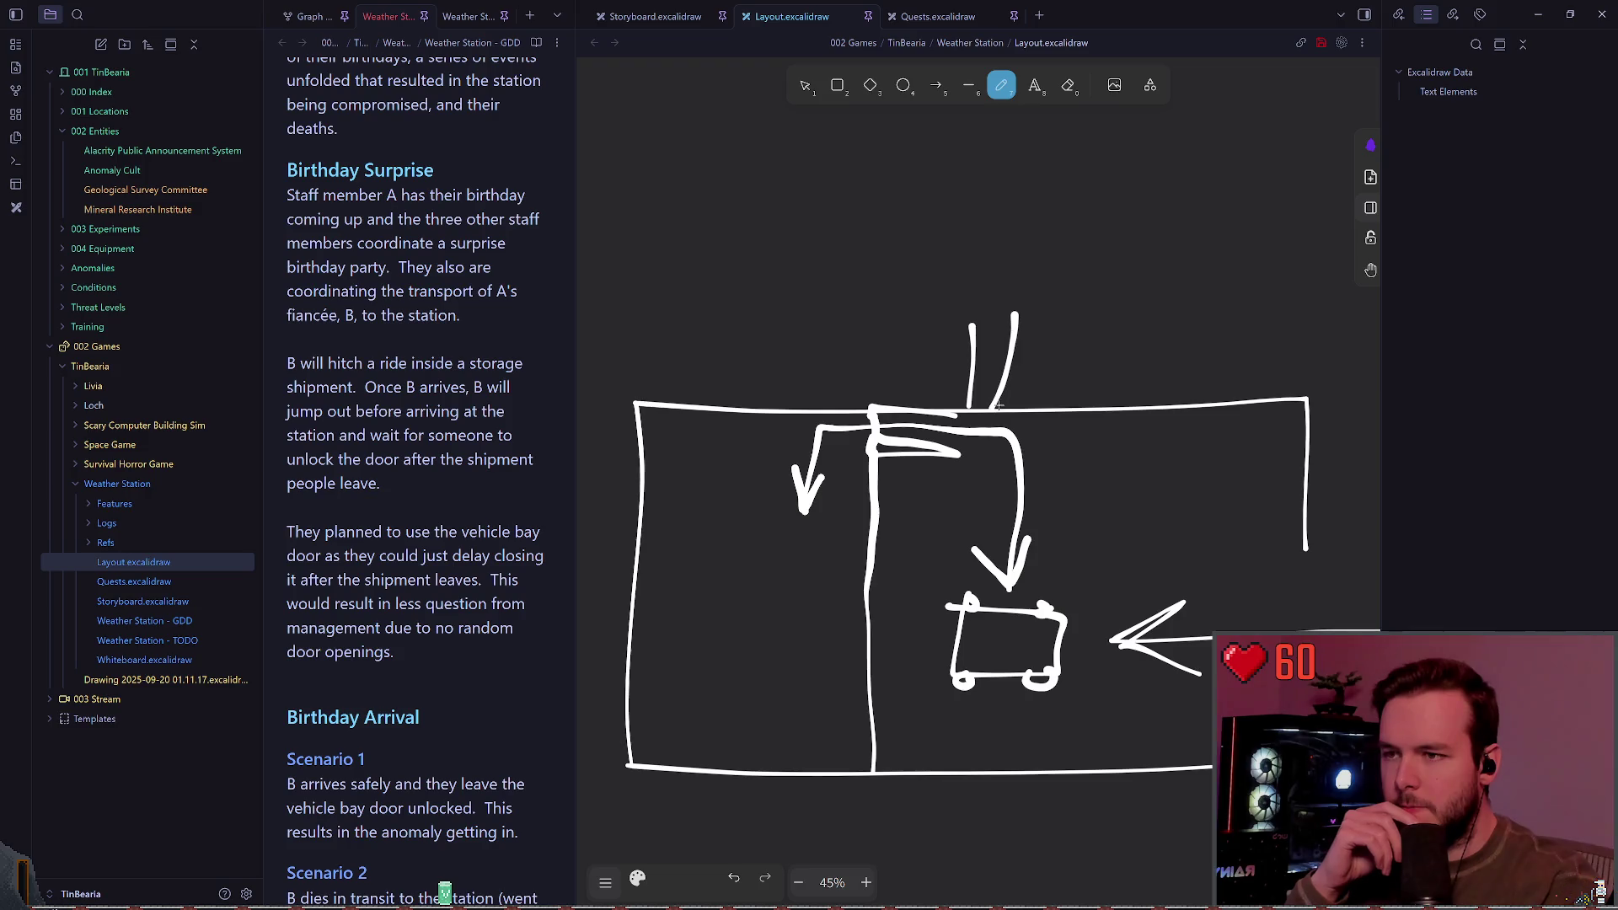
key("ctrl+z")
left_click_drag(987, 407, 986, 322)
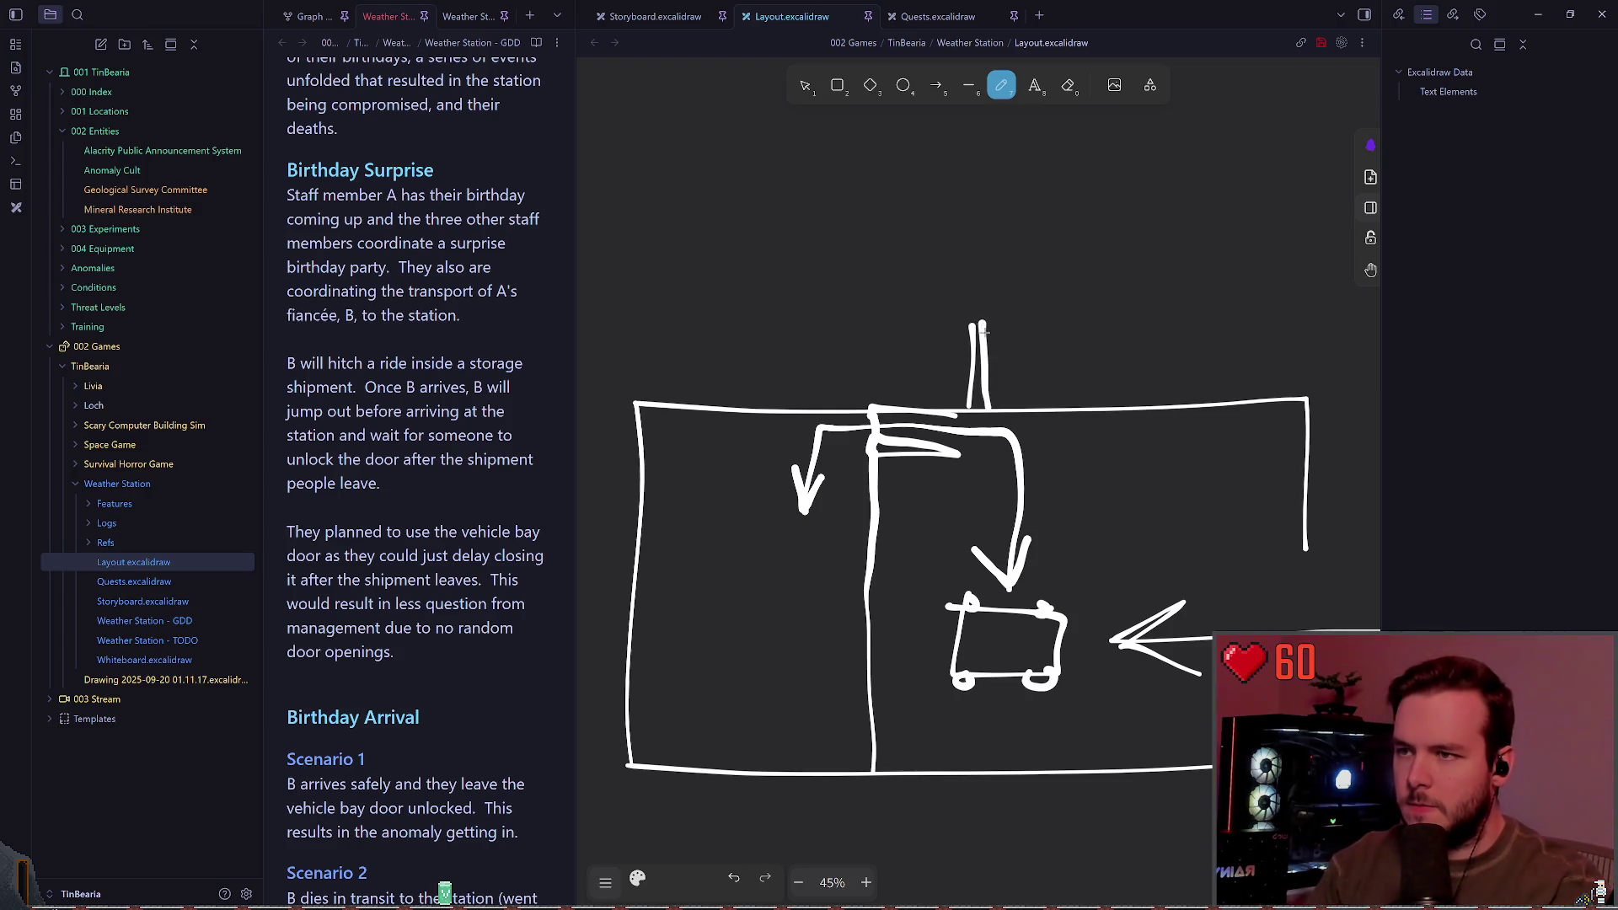
key("ctrl+z")
left_click_drag(988, 411, 987, 327)
key("ctrl+z")
key("ctrl+z")
key("ctrl+z")
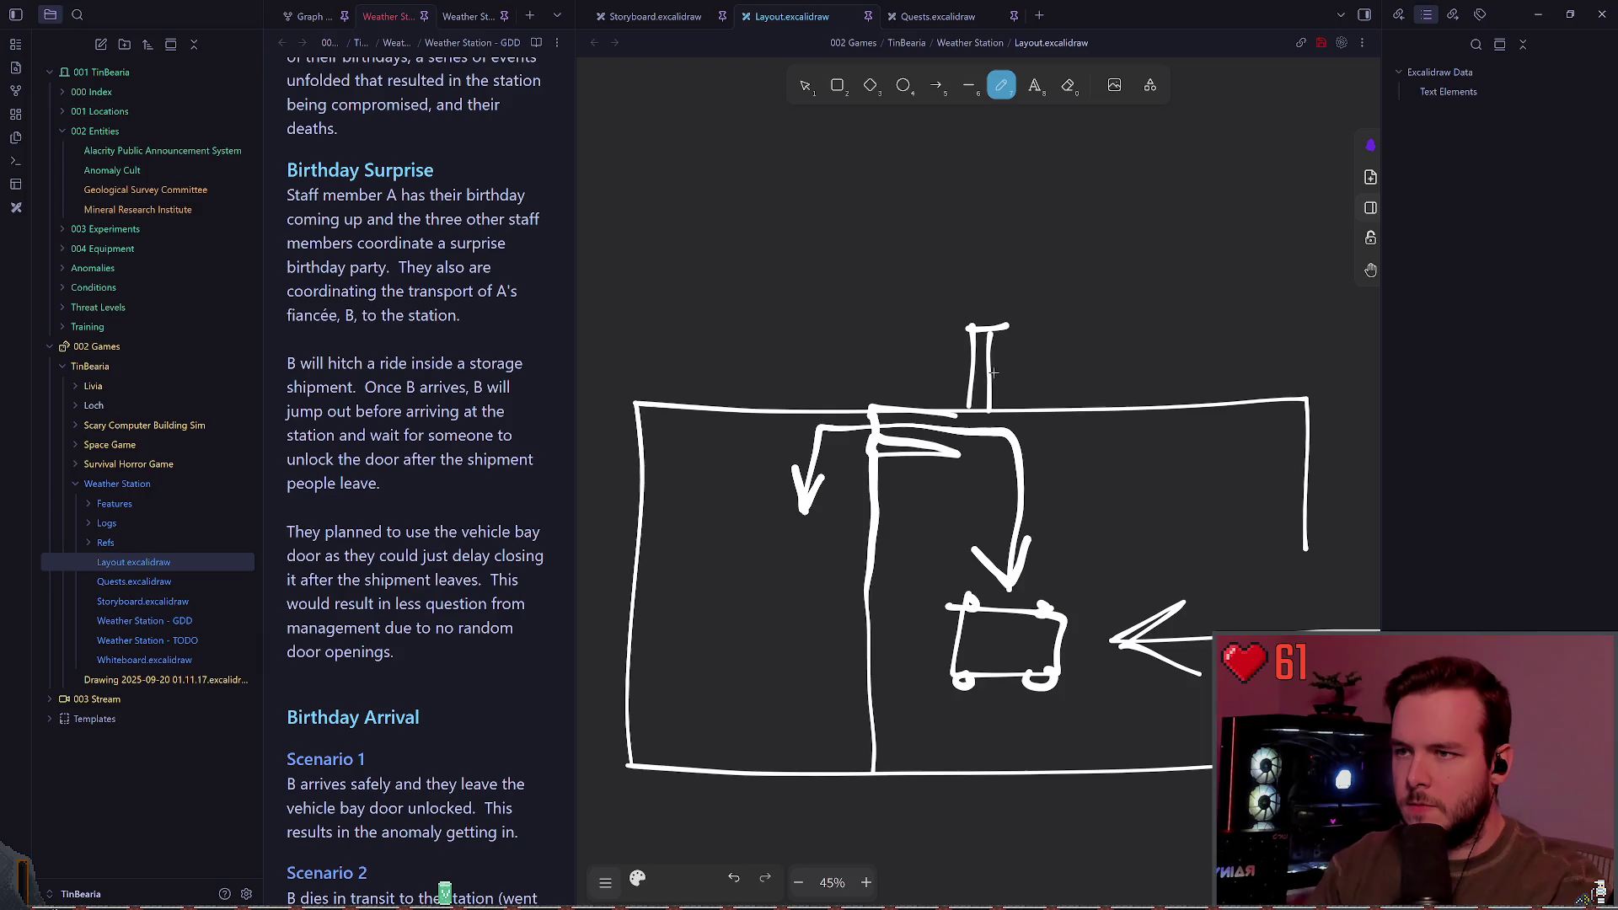
key("ctrl+z")
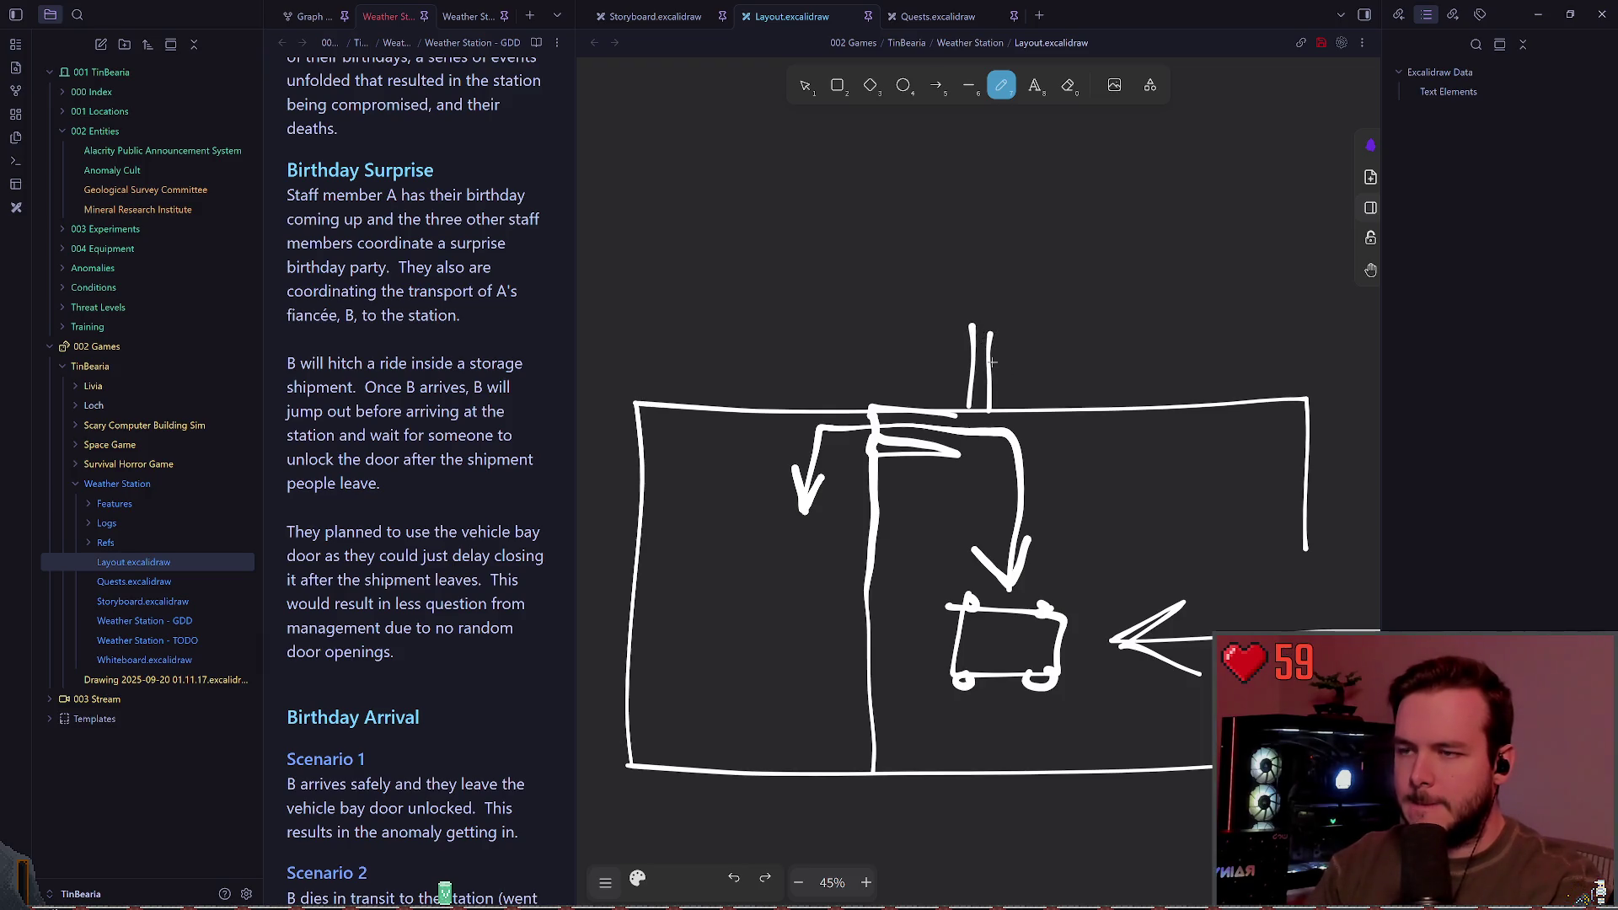
scroll(969, 363, "up", 1)
left_click(804, 85)
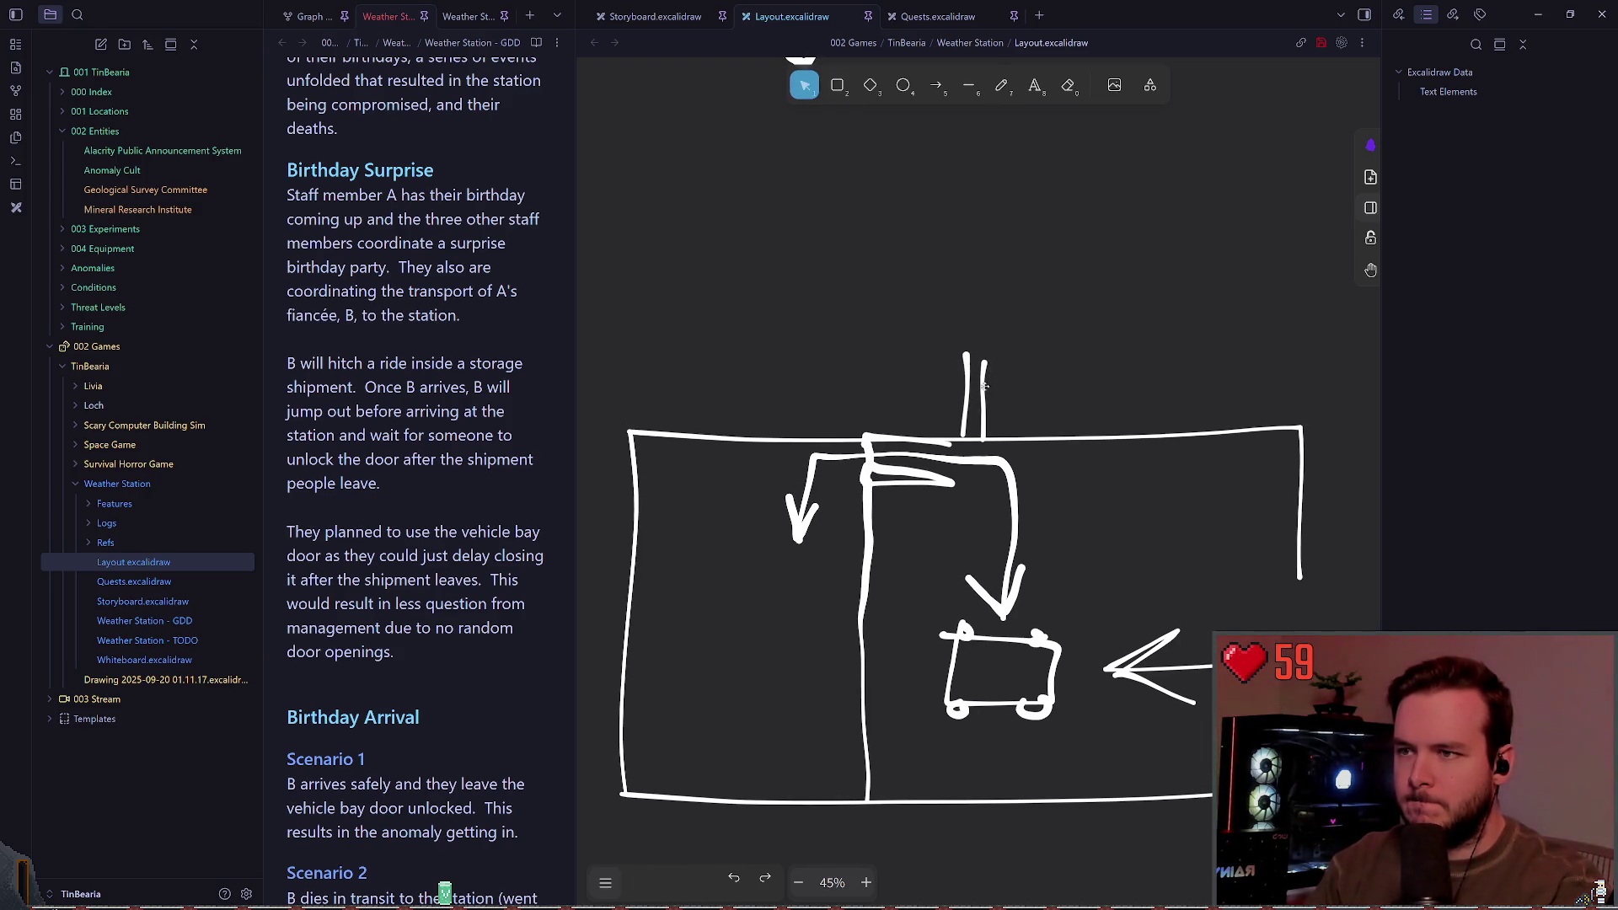
left_click(985, 389)
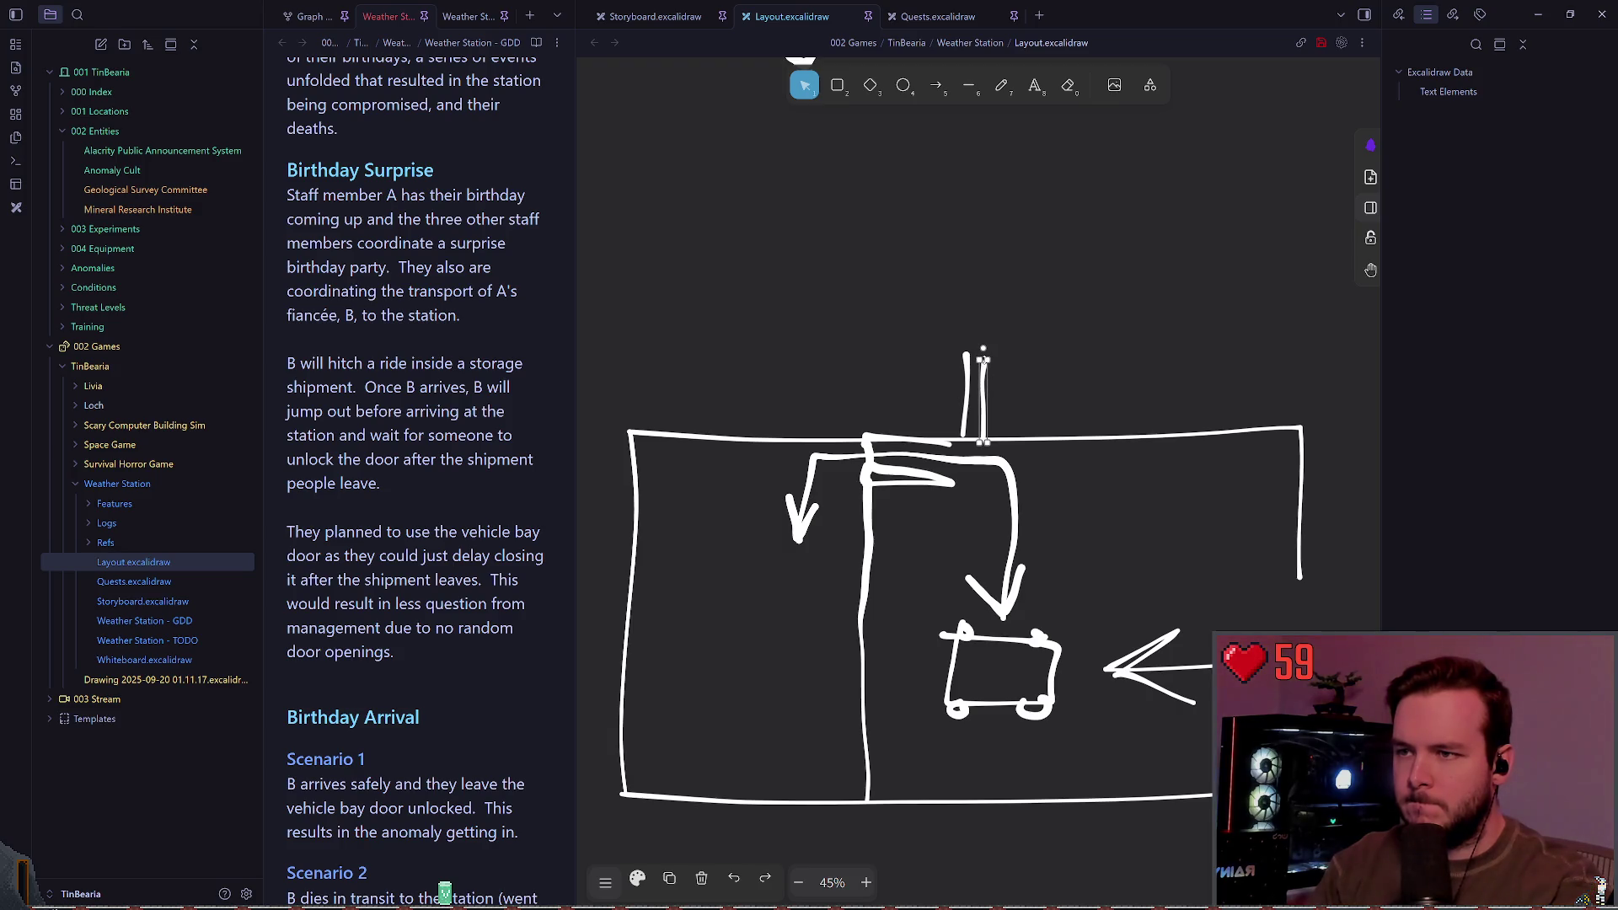
left_click(1040, 349)
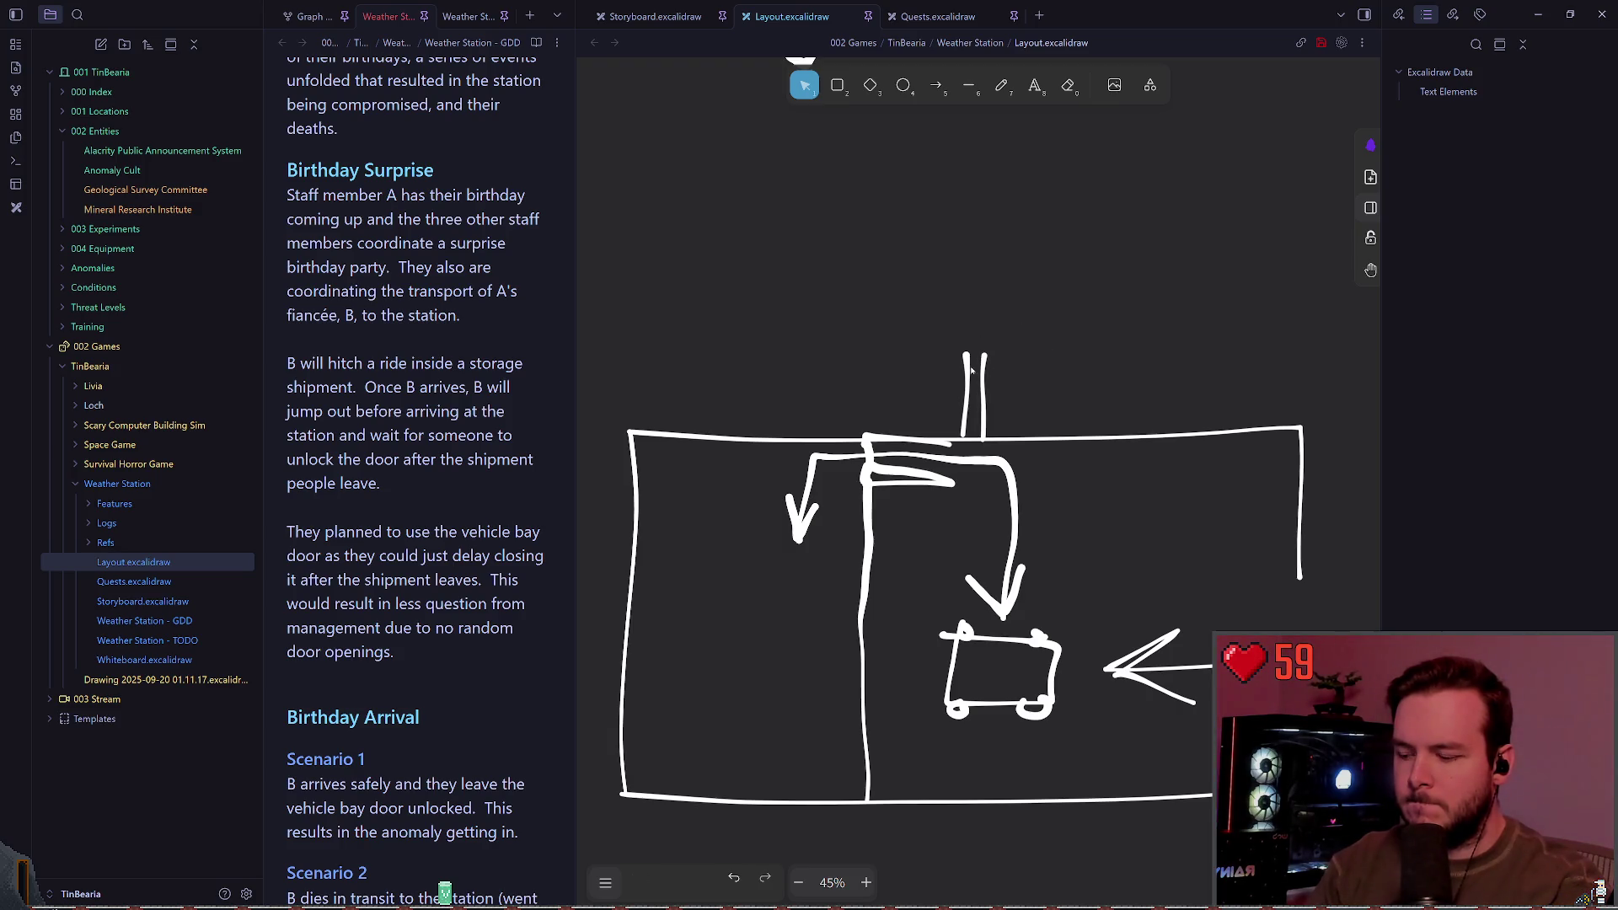
key("p")
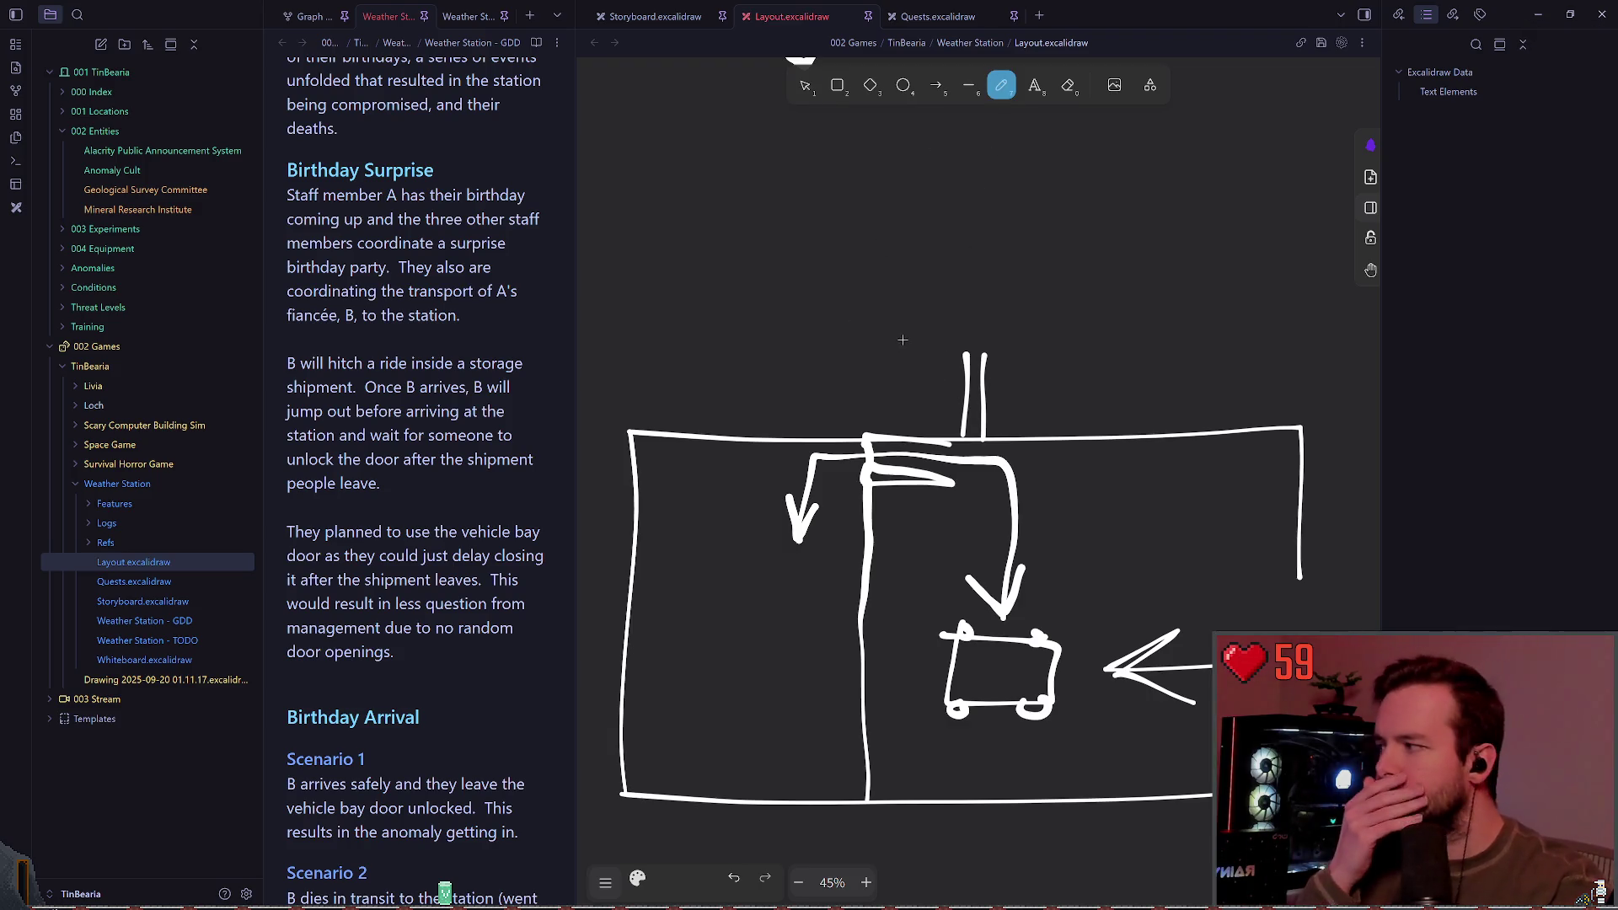
left_click(804, 85)
left_click_drag(930, 289, 1013, 468)
key("Delete")
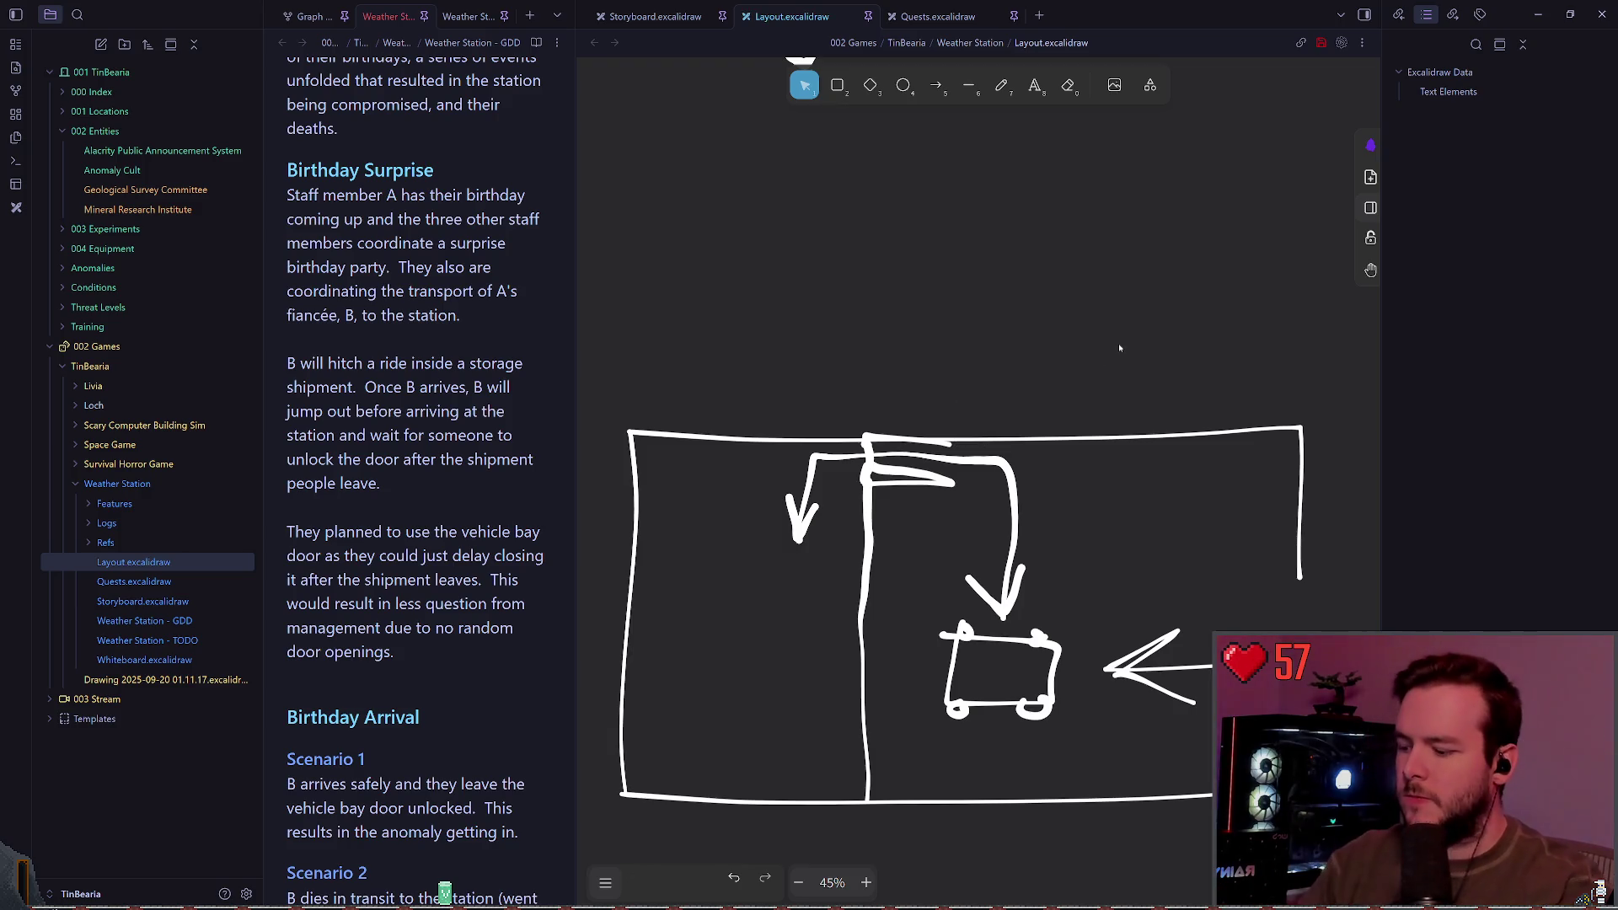
scroll(999, 315, "down", 1)
Step: Freehand a door outline on the top wall, remove the old arch, and move it left
scroll(917, 320, "down", 1)
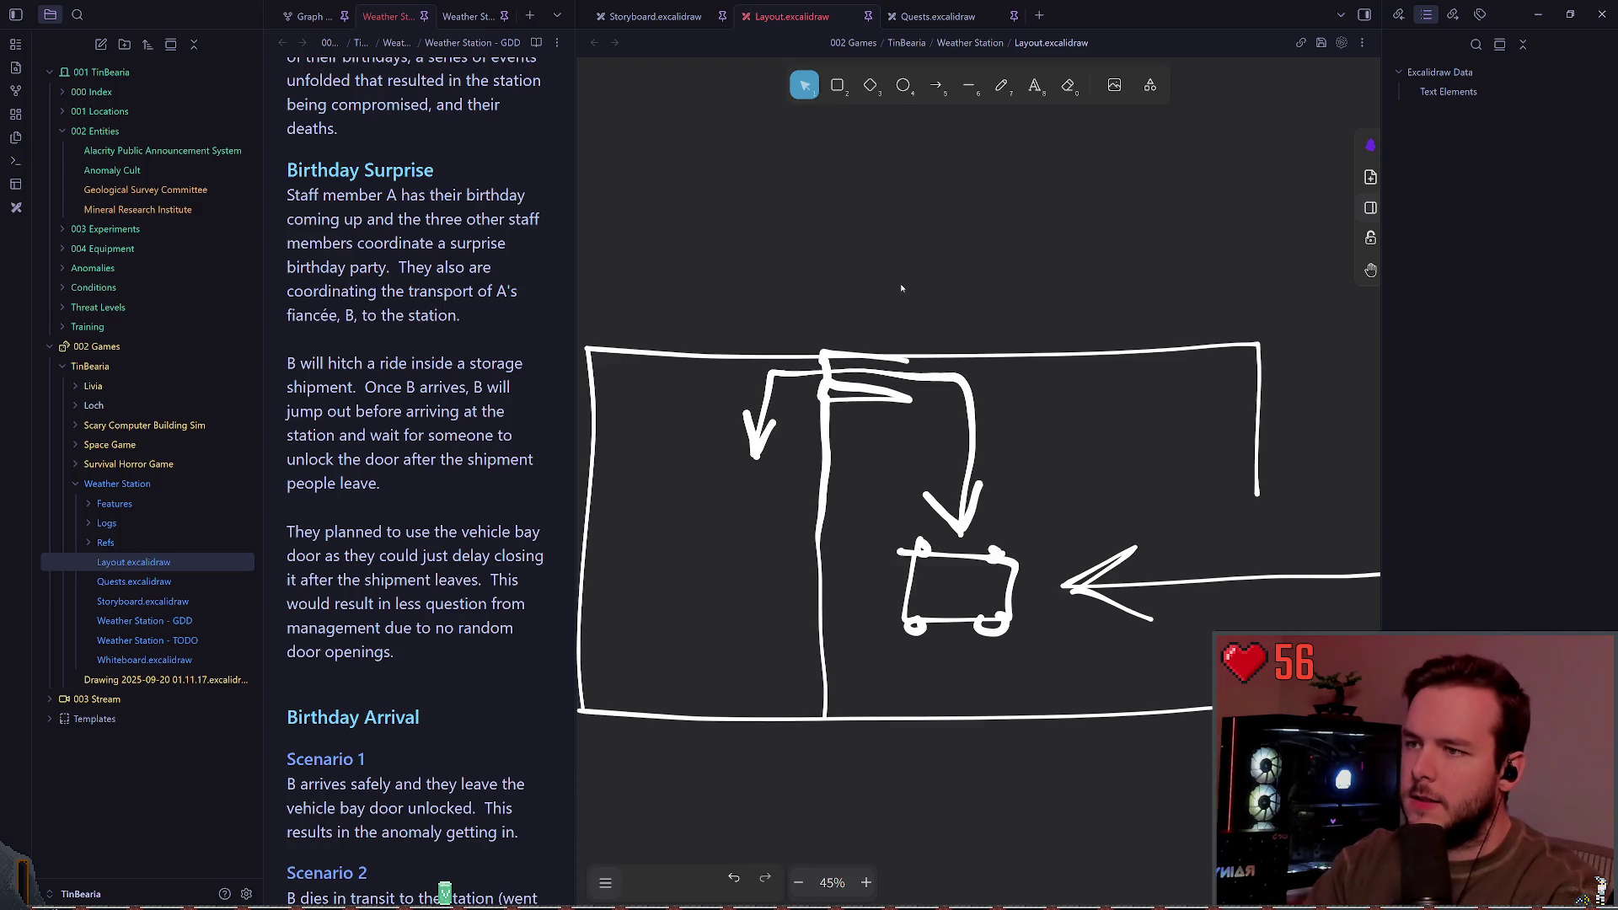
left_click(999, 87)
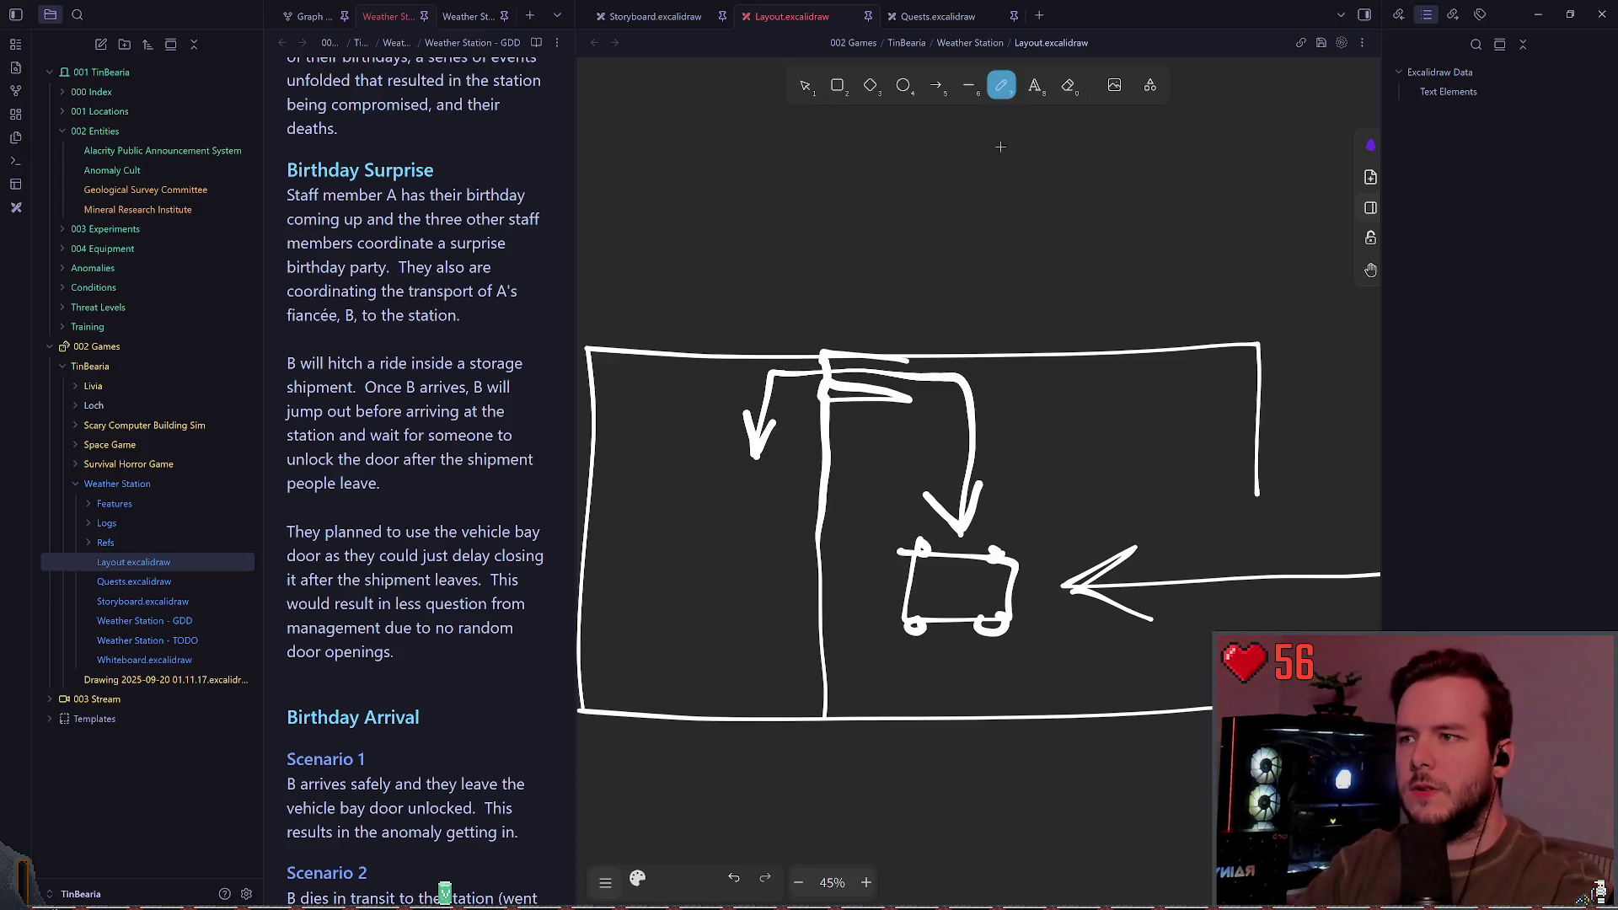
scroll(989, 268, "up", 2)
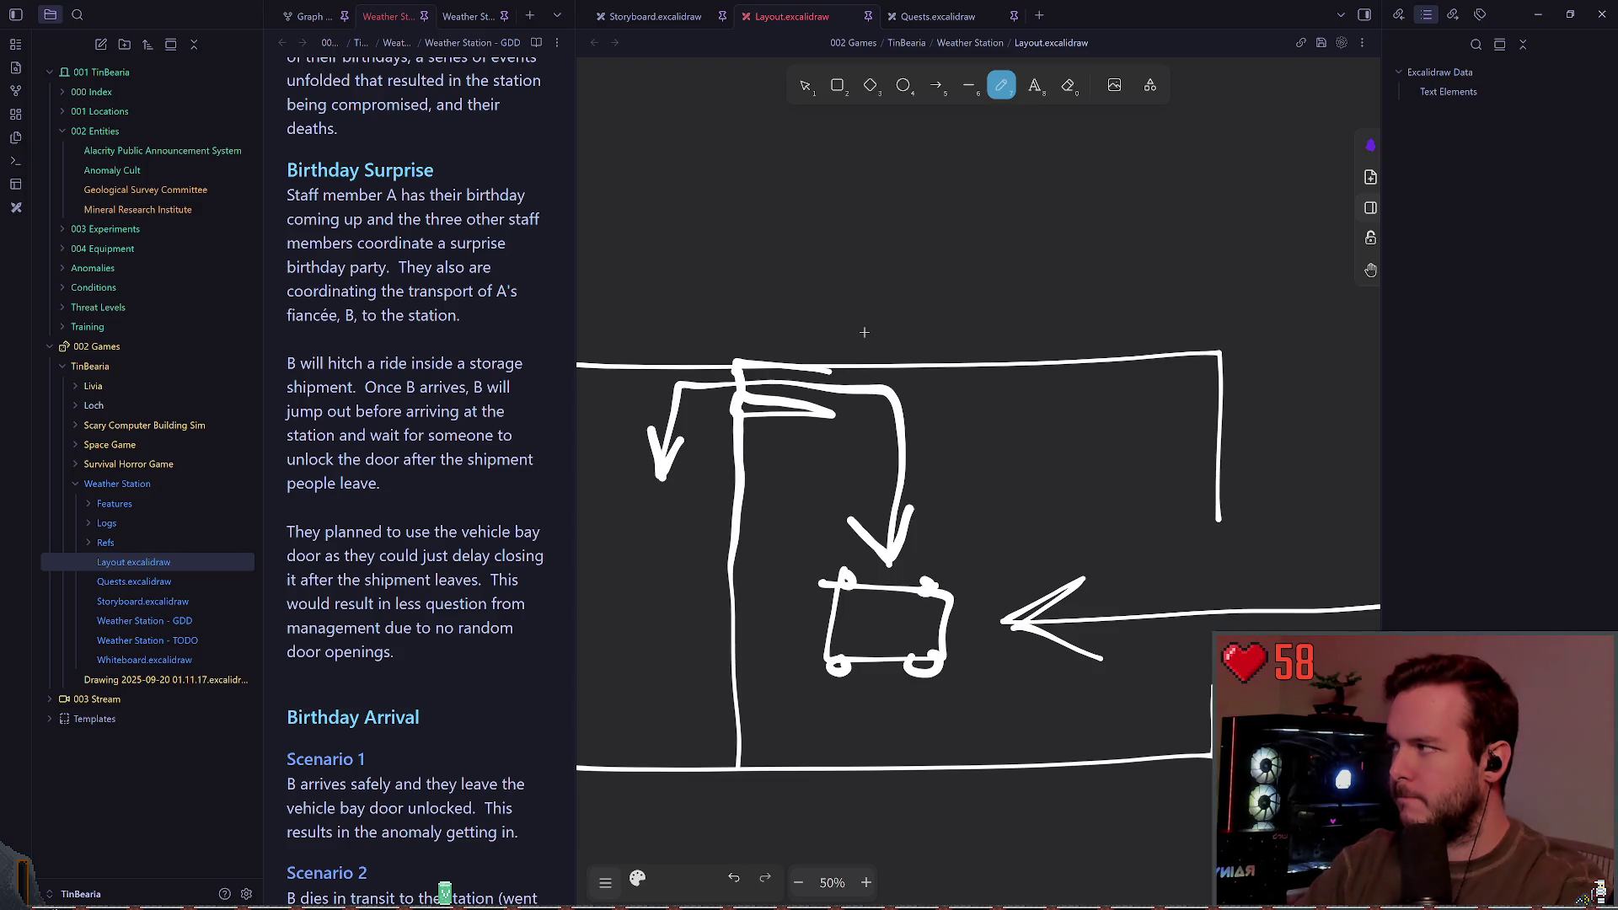
mouse_move(967, 366)
left_mouse_down()
mouse_move(977, 318)
mouse_move(1058, 330)
left_mouse_up()
scroll(993, 368, "left", 1)
key("ctrl+z")
scroll(1048, 362, "left", 2)
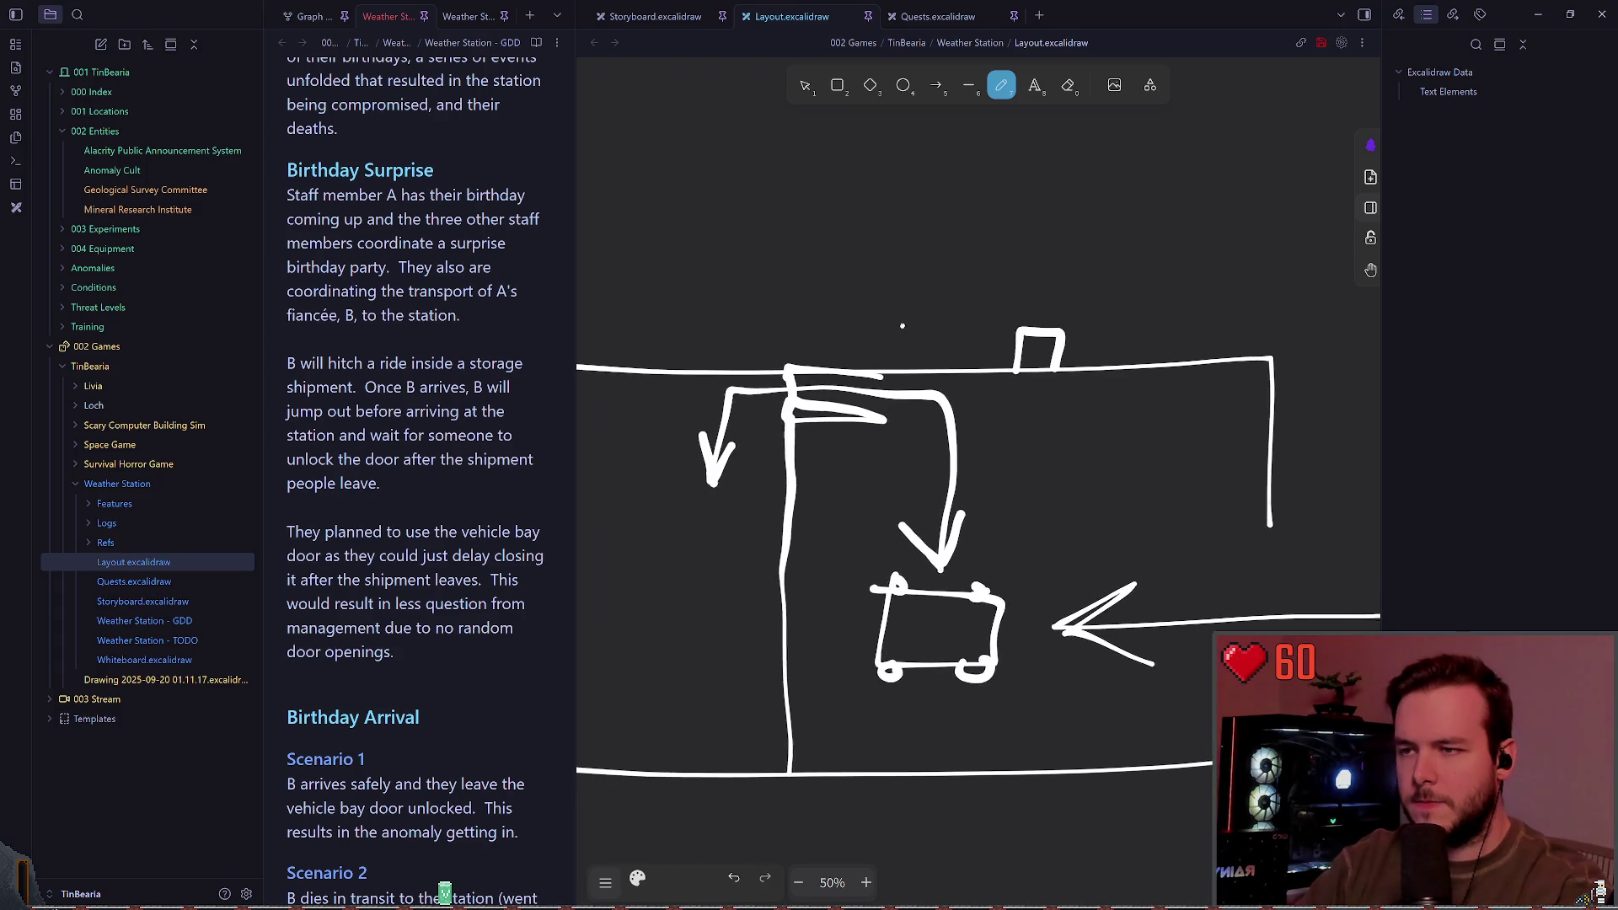
key("v")
left_click(1103, 345)
mouse_move(1103, 346)
left_mouse_down()
mouse_move(1111, 331)
mouse_move(711, 320)
left_mouse_up()
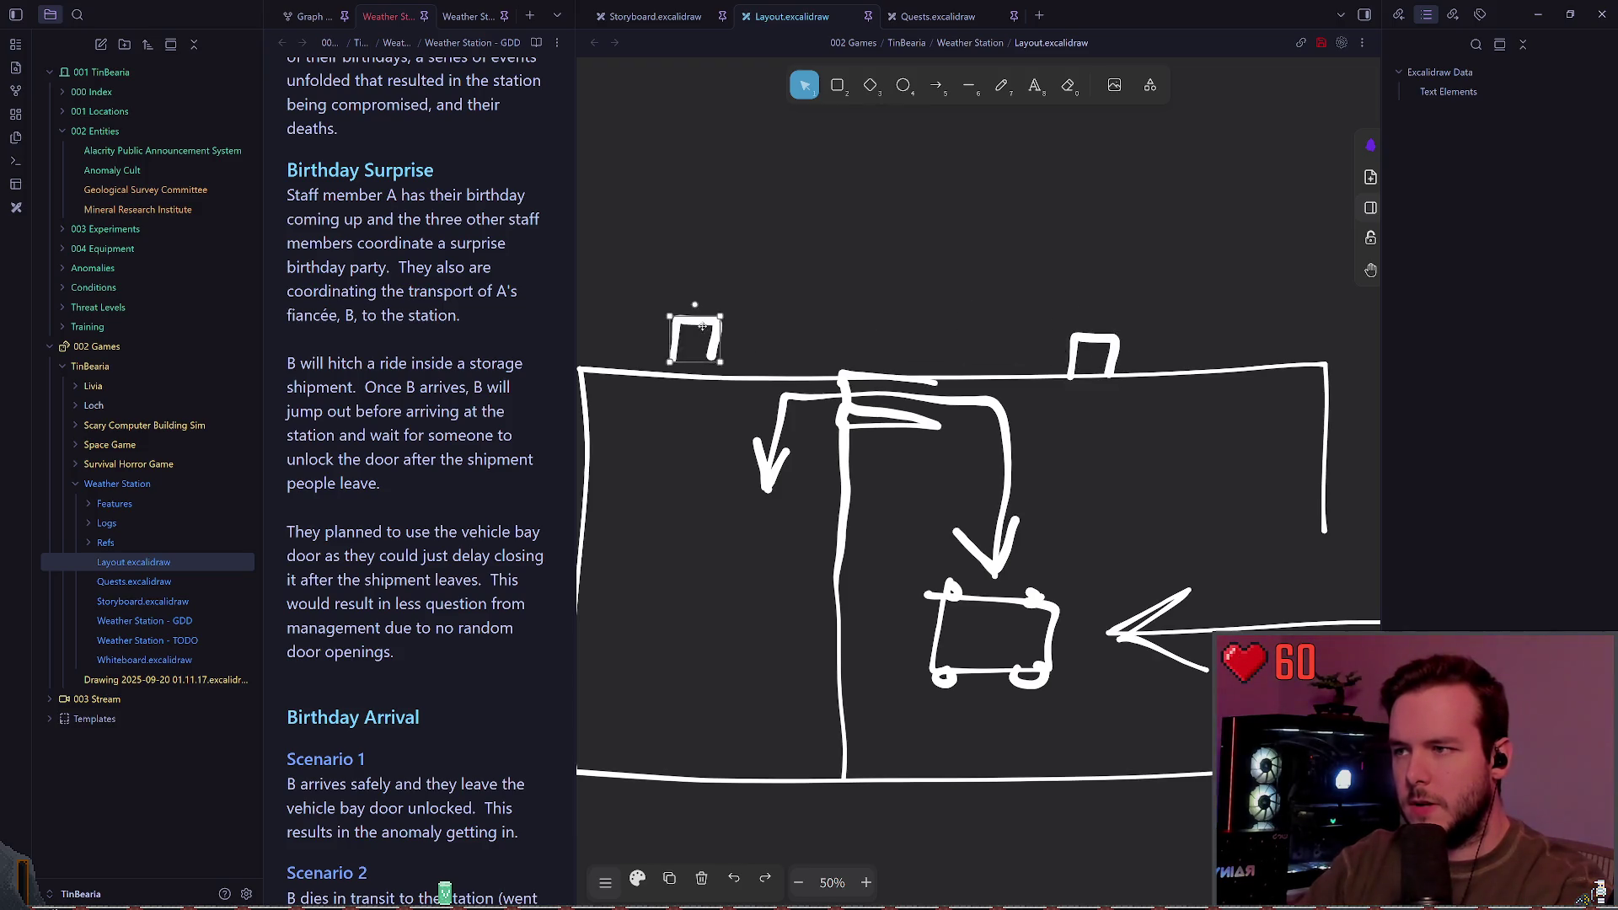
left_click(806, 321)
Step: Trace the top wall toward the left corner and nudge the left door shape into place
scroll(806, 321, "left", 1)
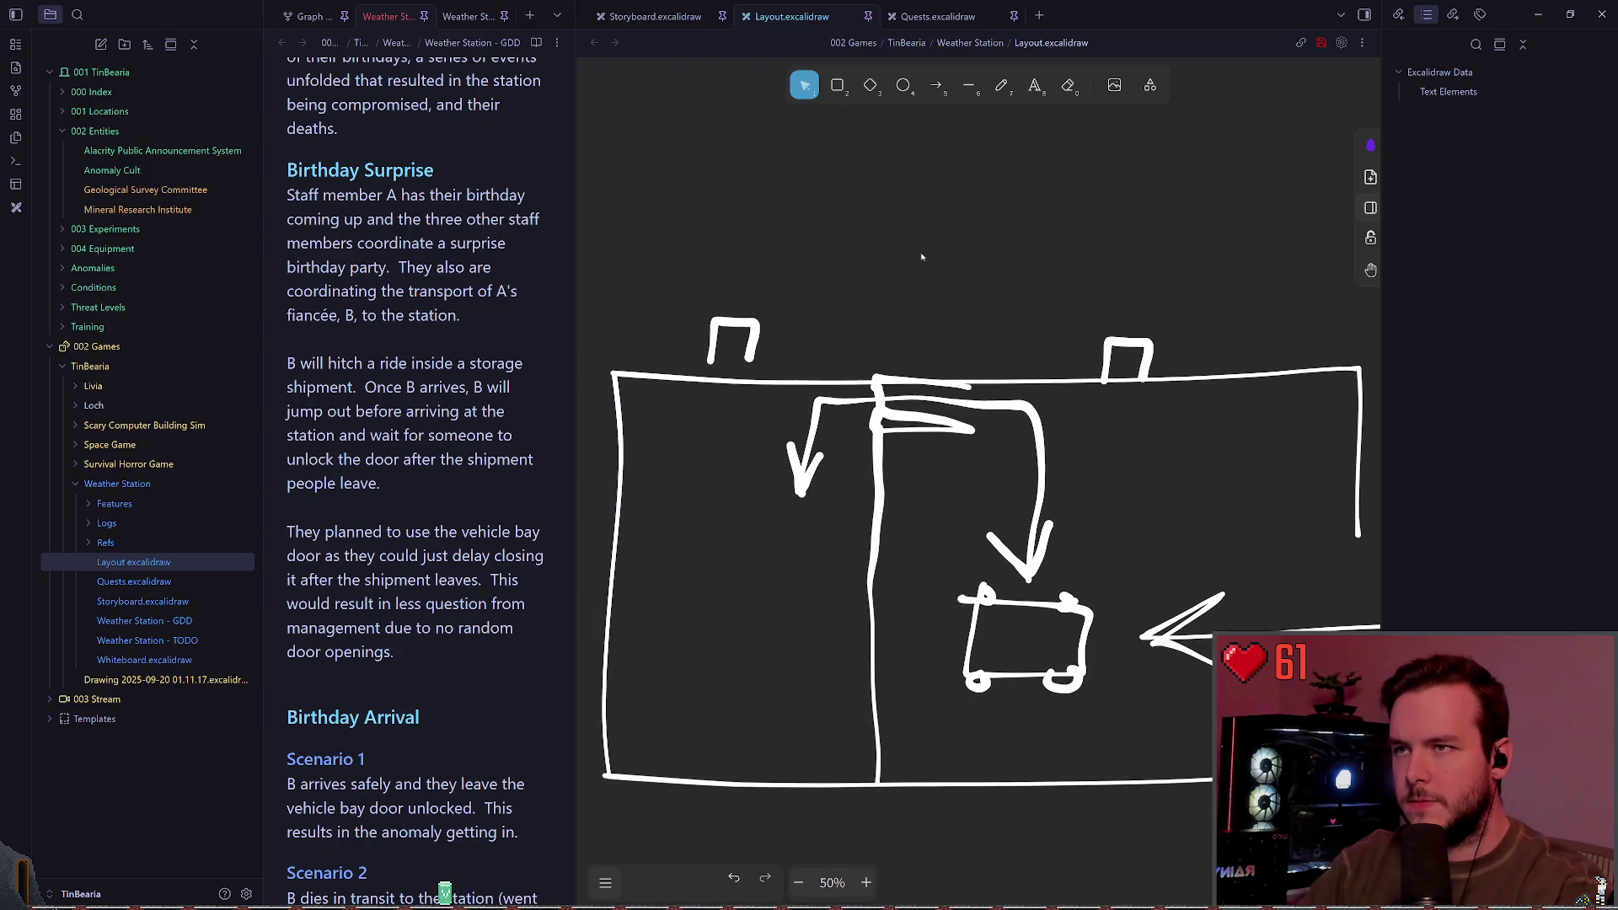
key("p")
left_click_drag(865, 378, 620, 371)
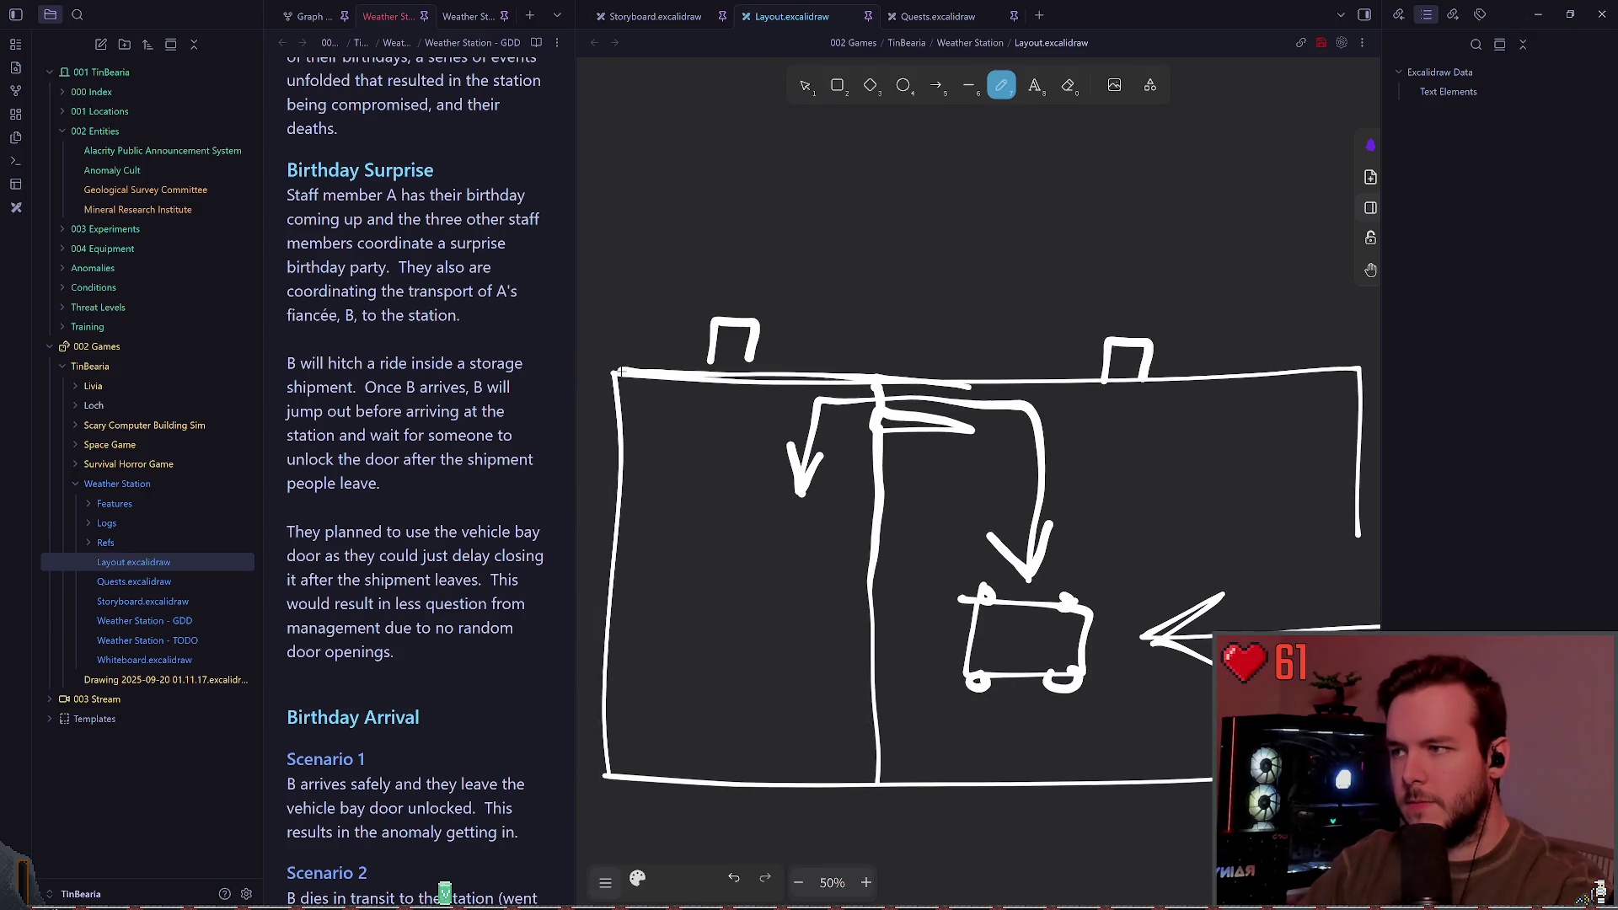
key("v")
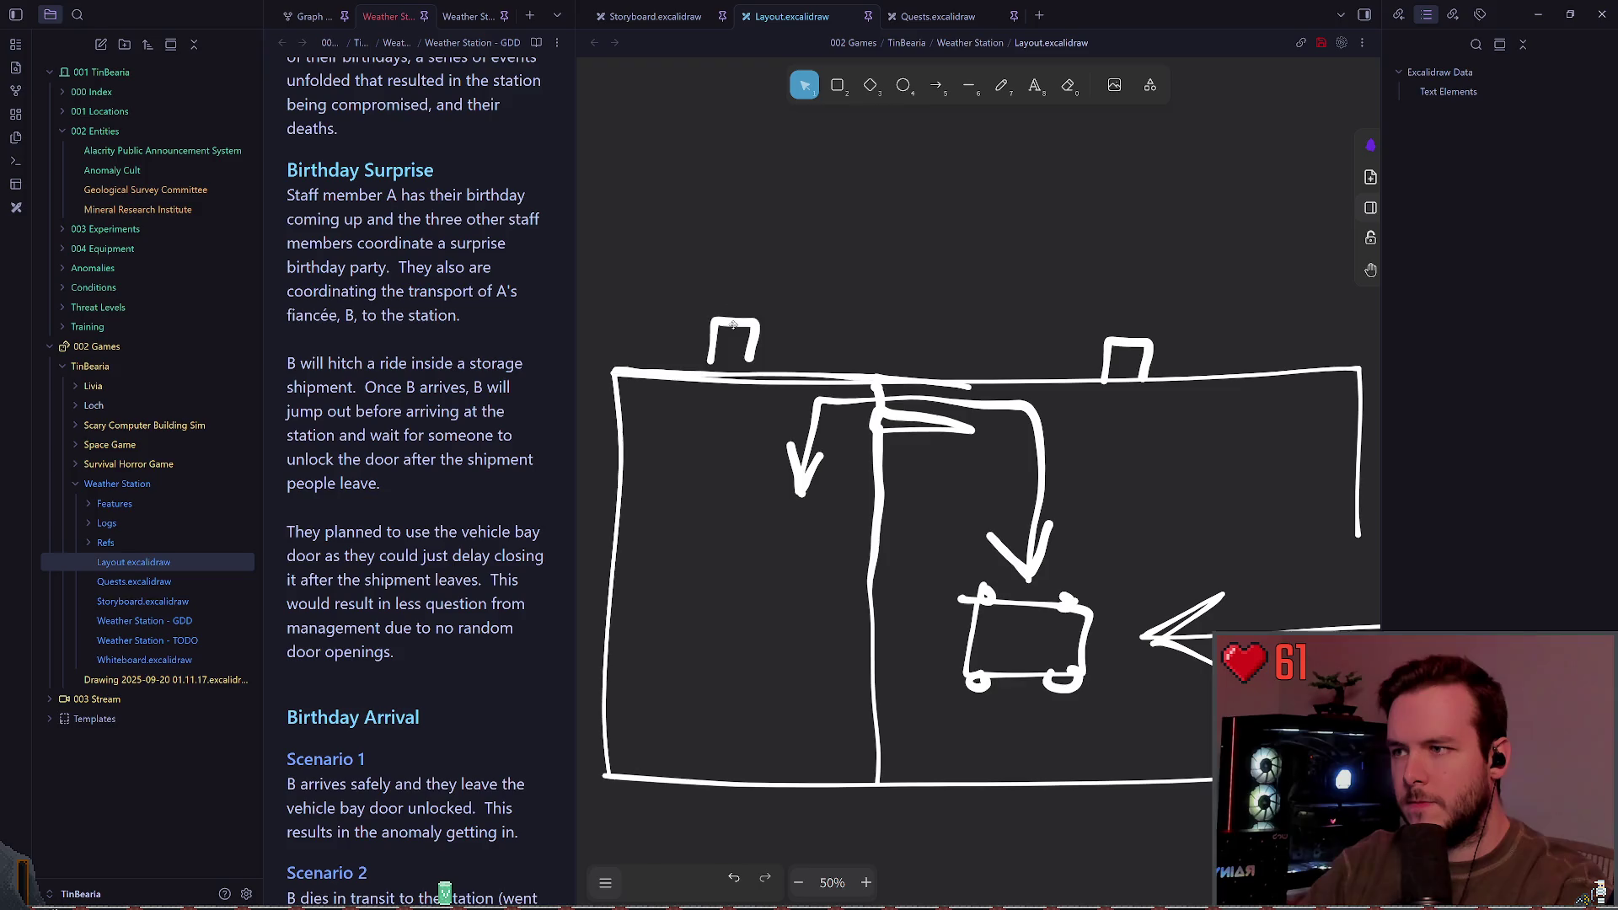
left_click_drag(733, 324, 740, 335)
left_click(871, 271)
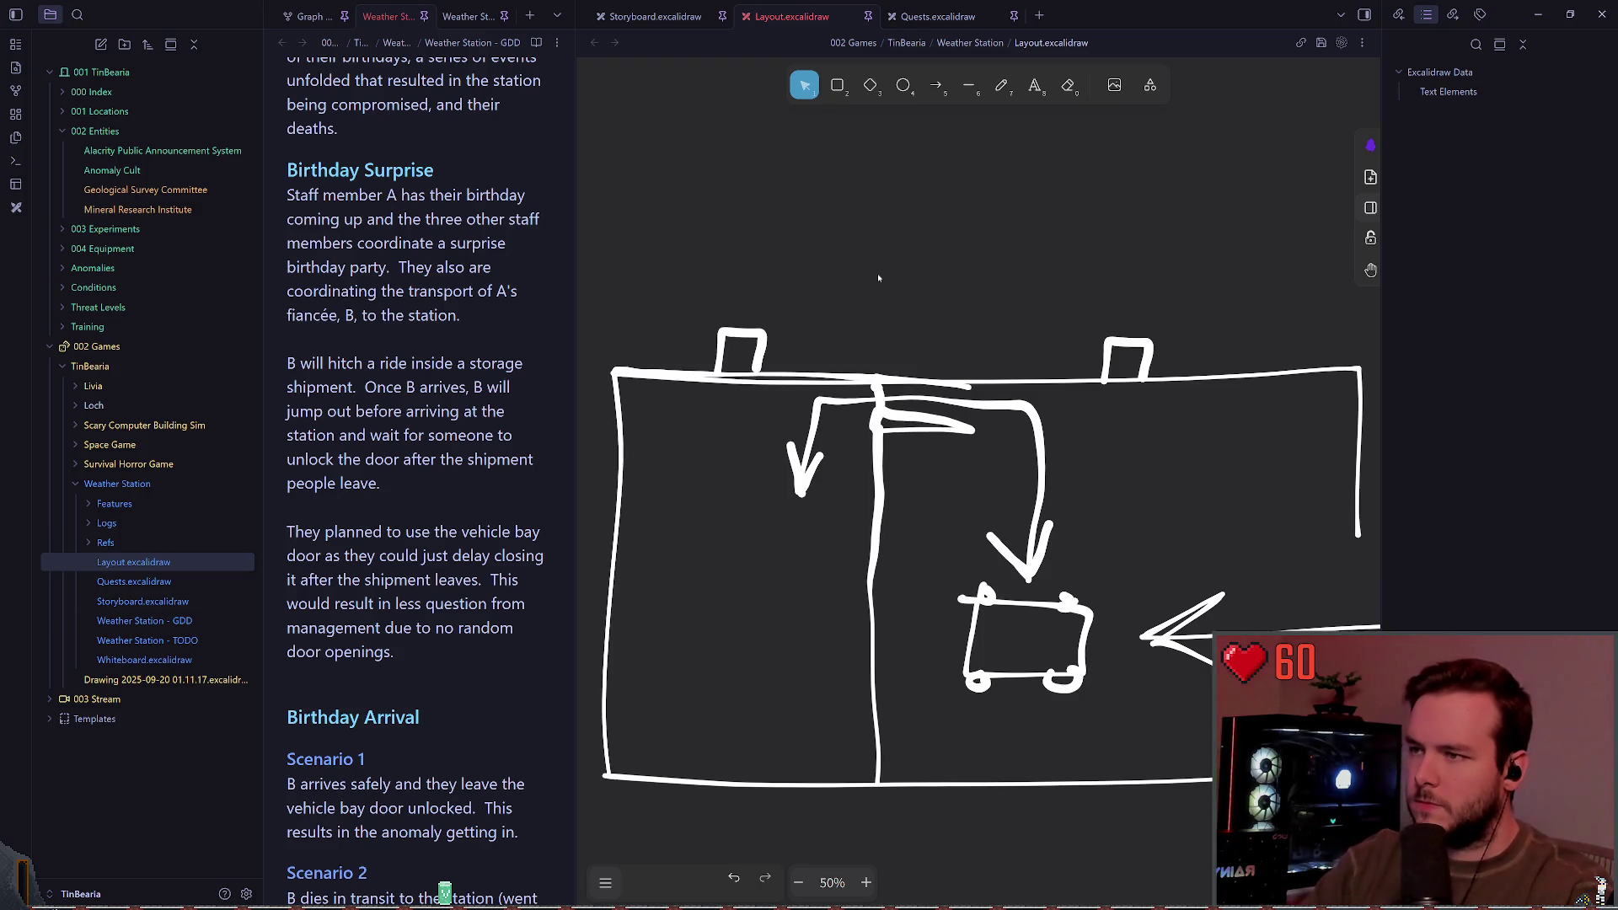
Step: Redraw the small box on the top wall with hatch strokes to its left, and save
key("7")
scroll(779, 376, "up", 2)
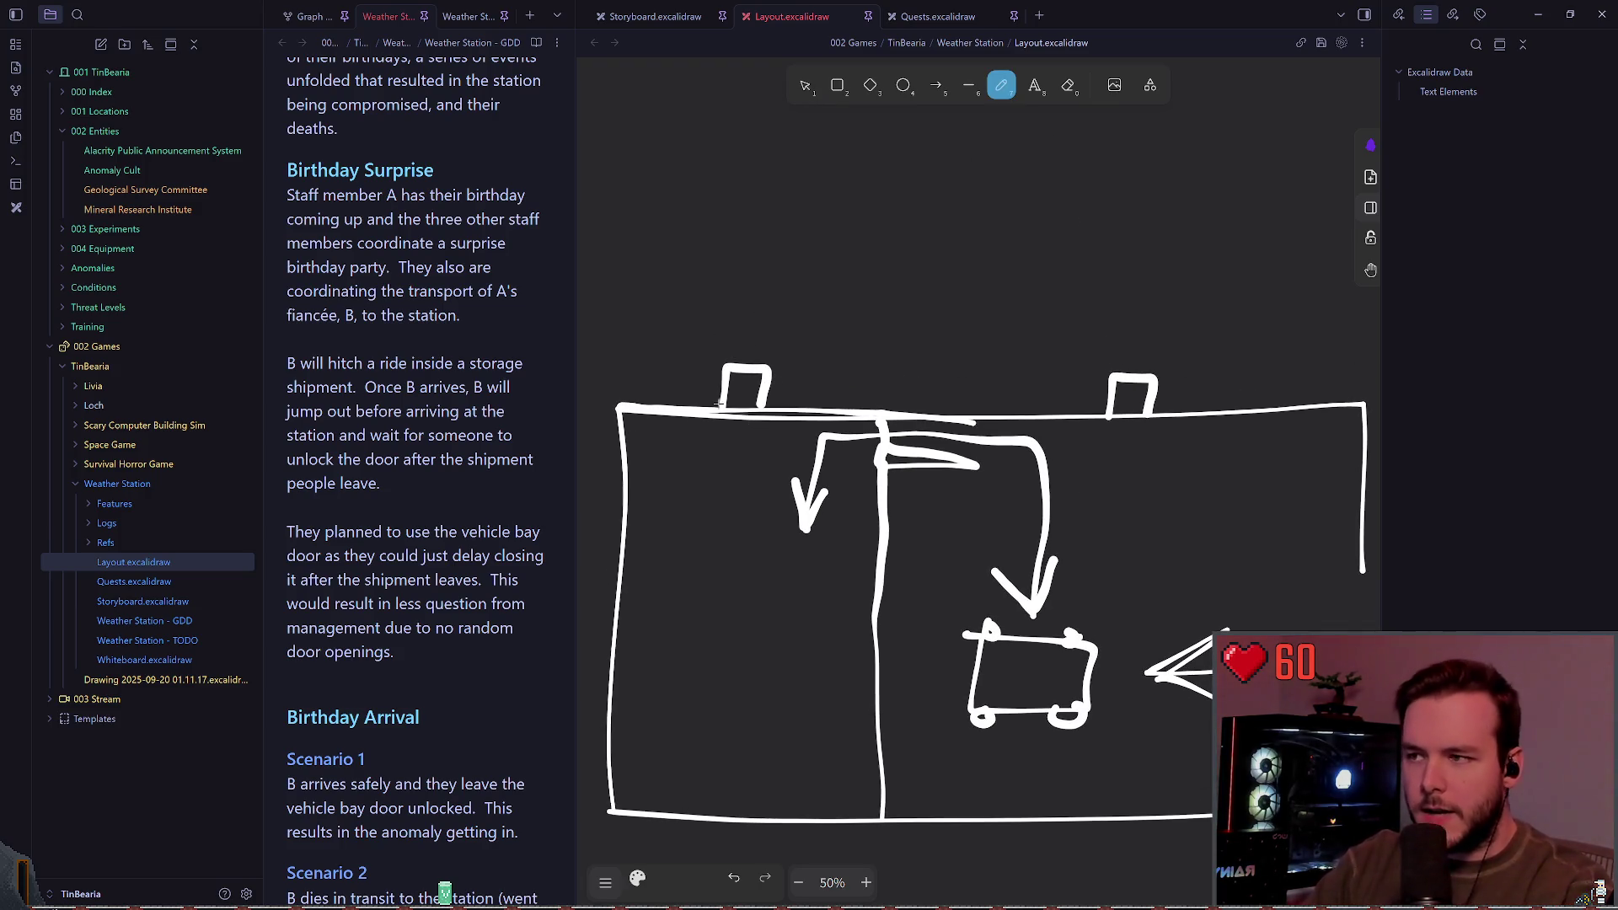
mouse_move(706, 413)
left_mouse_down()
mouse_move(742, 367)
mouse_move(781, 417)
left_mouse_up()
mouse_move(702, 381)
left_mouse_down()
mouse_move(665, 388)
mouse_move(693, 393)
mouse_move(670, 403)
left_mouse_up()
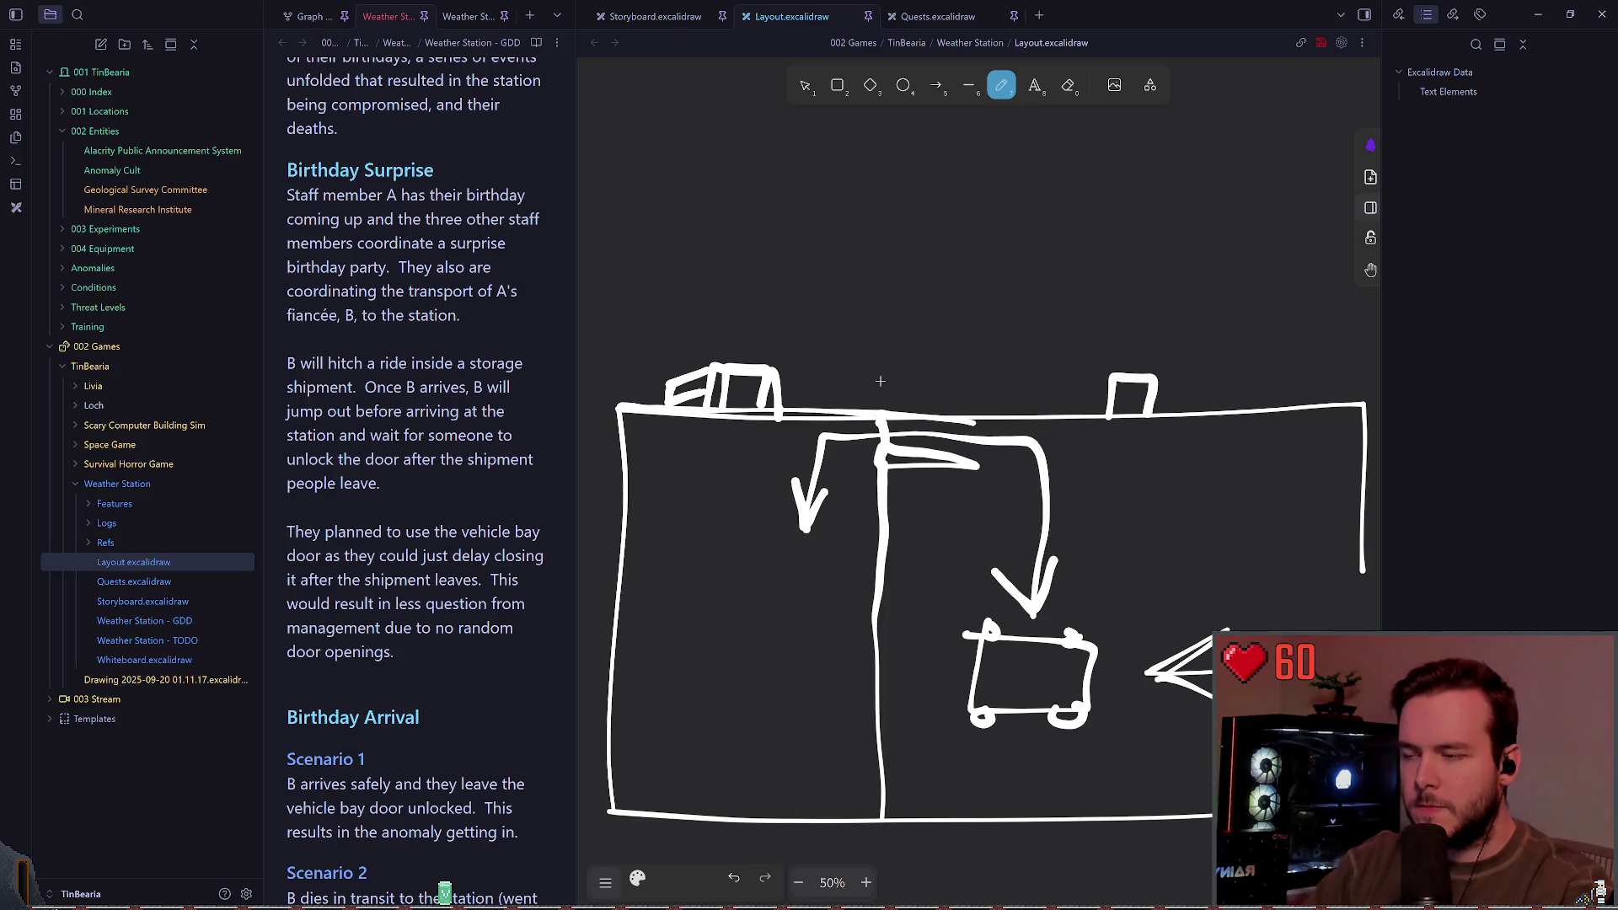
key("ctrl+s")
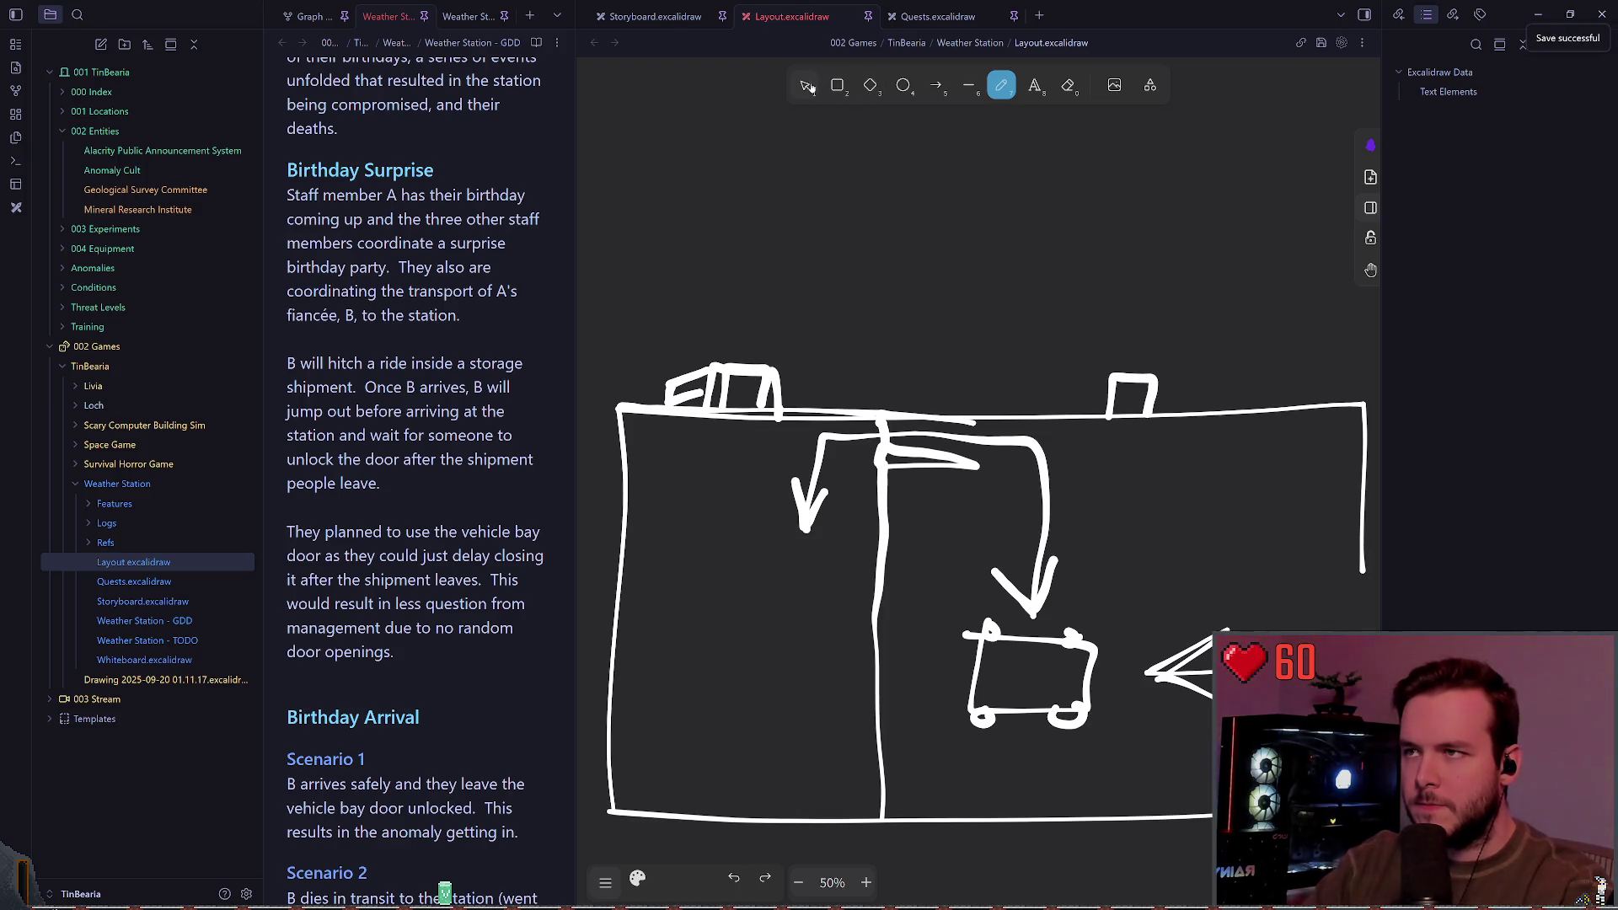
left_click(807, 86)
left_click(702, 393)
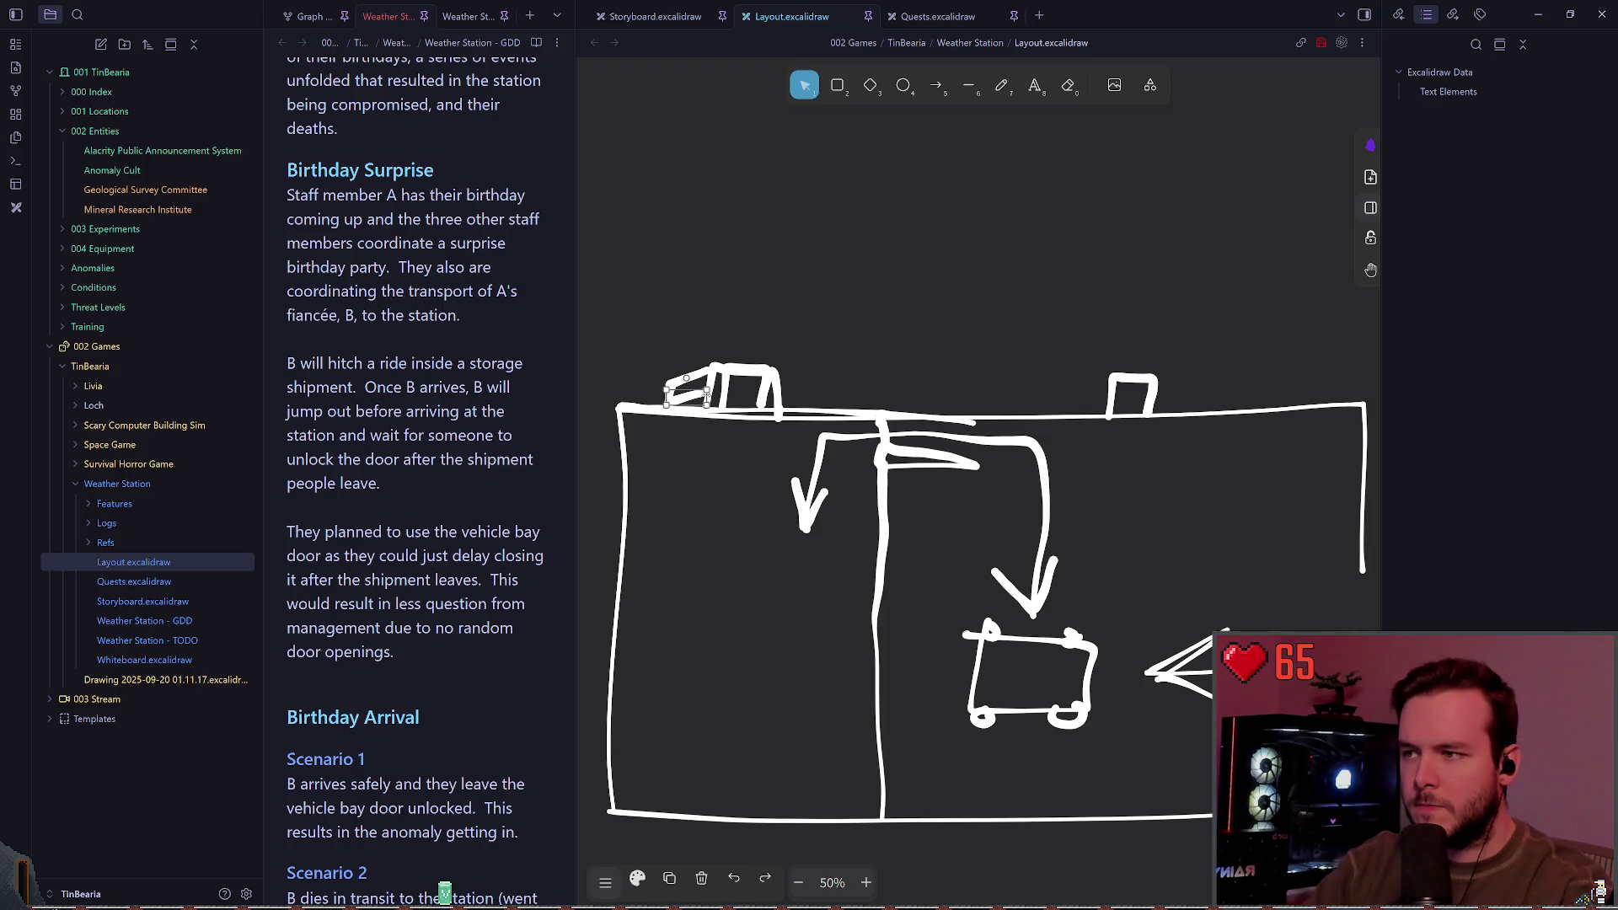
left_click(852, 367)
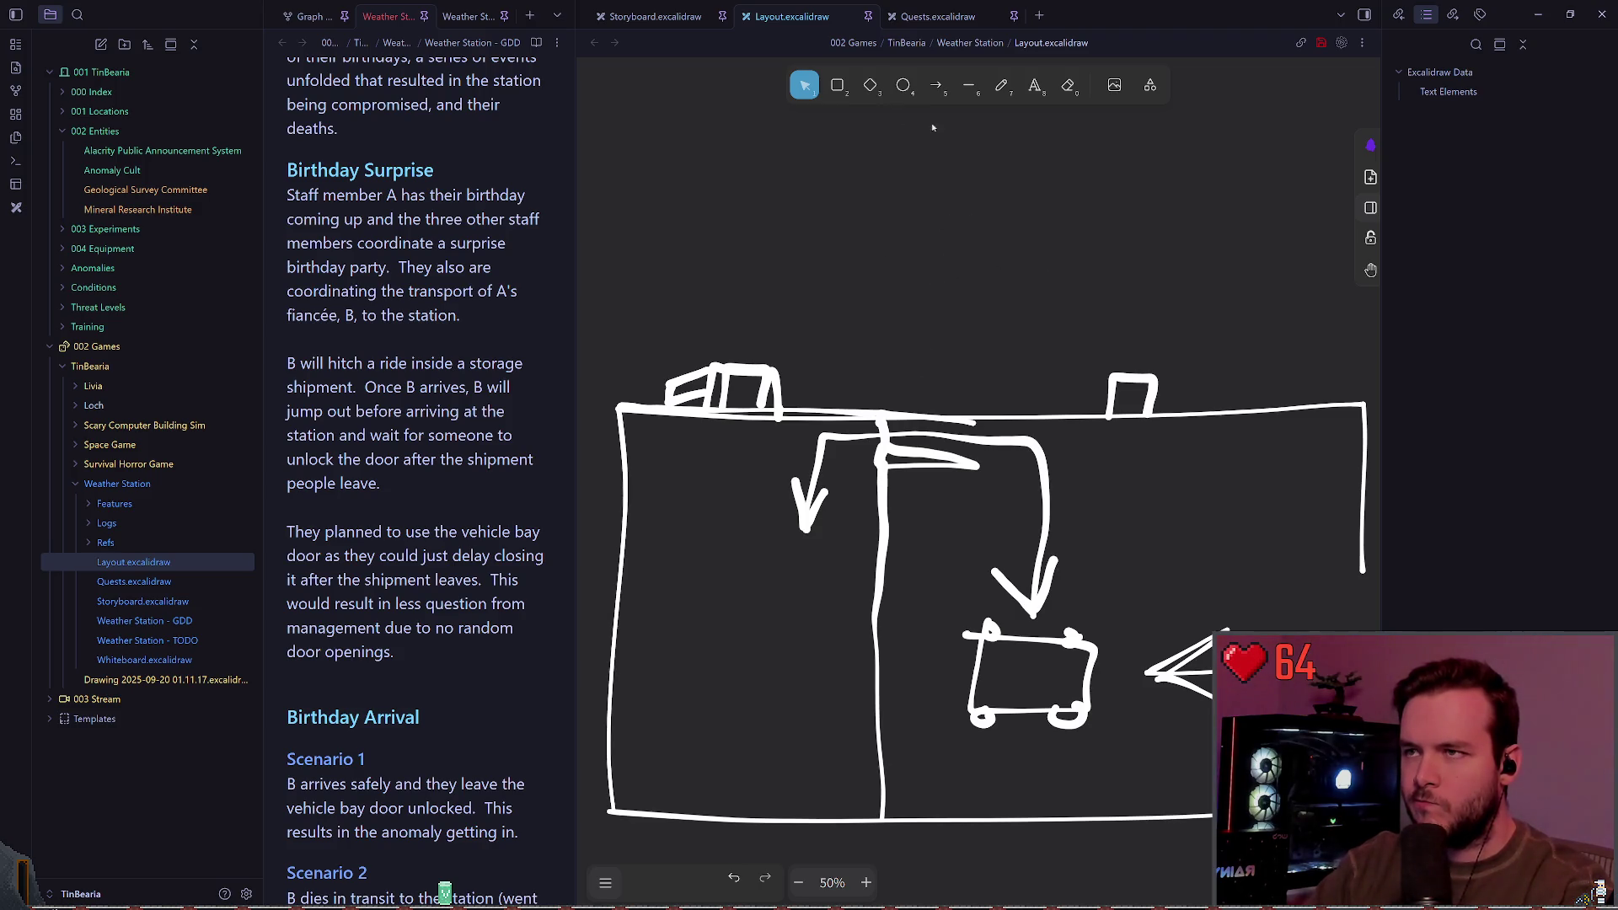
Step: Pan to the Storage label and undo the stray strokes on the left building
left_click(1011, 93)
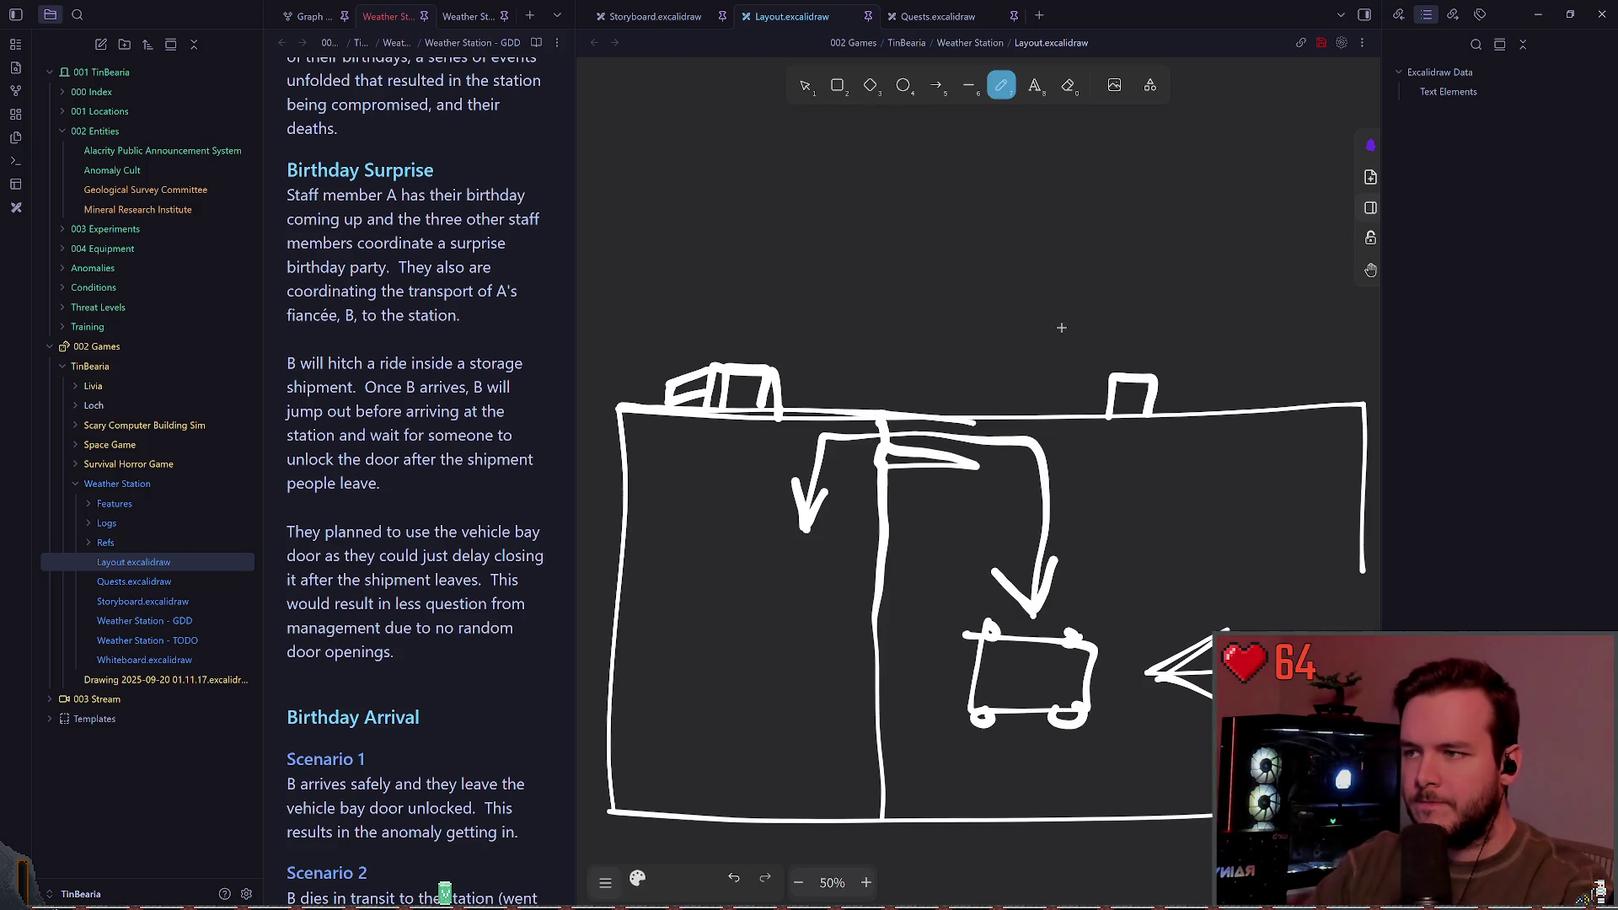
mouse_move(1005, 348)
left_mouse_down()
mouse_move(932, 317)
mouse_move(968, 365)
mouse_move(958, 539)
mouse_move(1098, 567)
mouse_move(950, 430)
mouse_move(907, 325)
mouse_move(928, 325)
mouse_move(847, 309)
left_mouse_up()
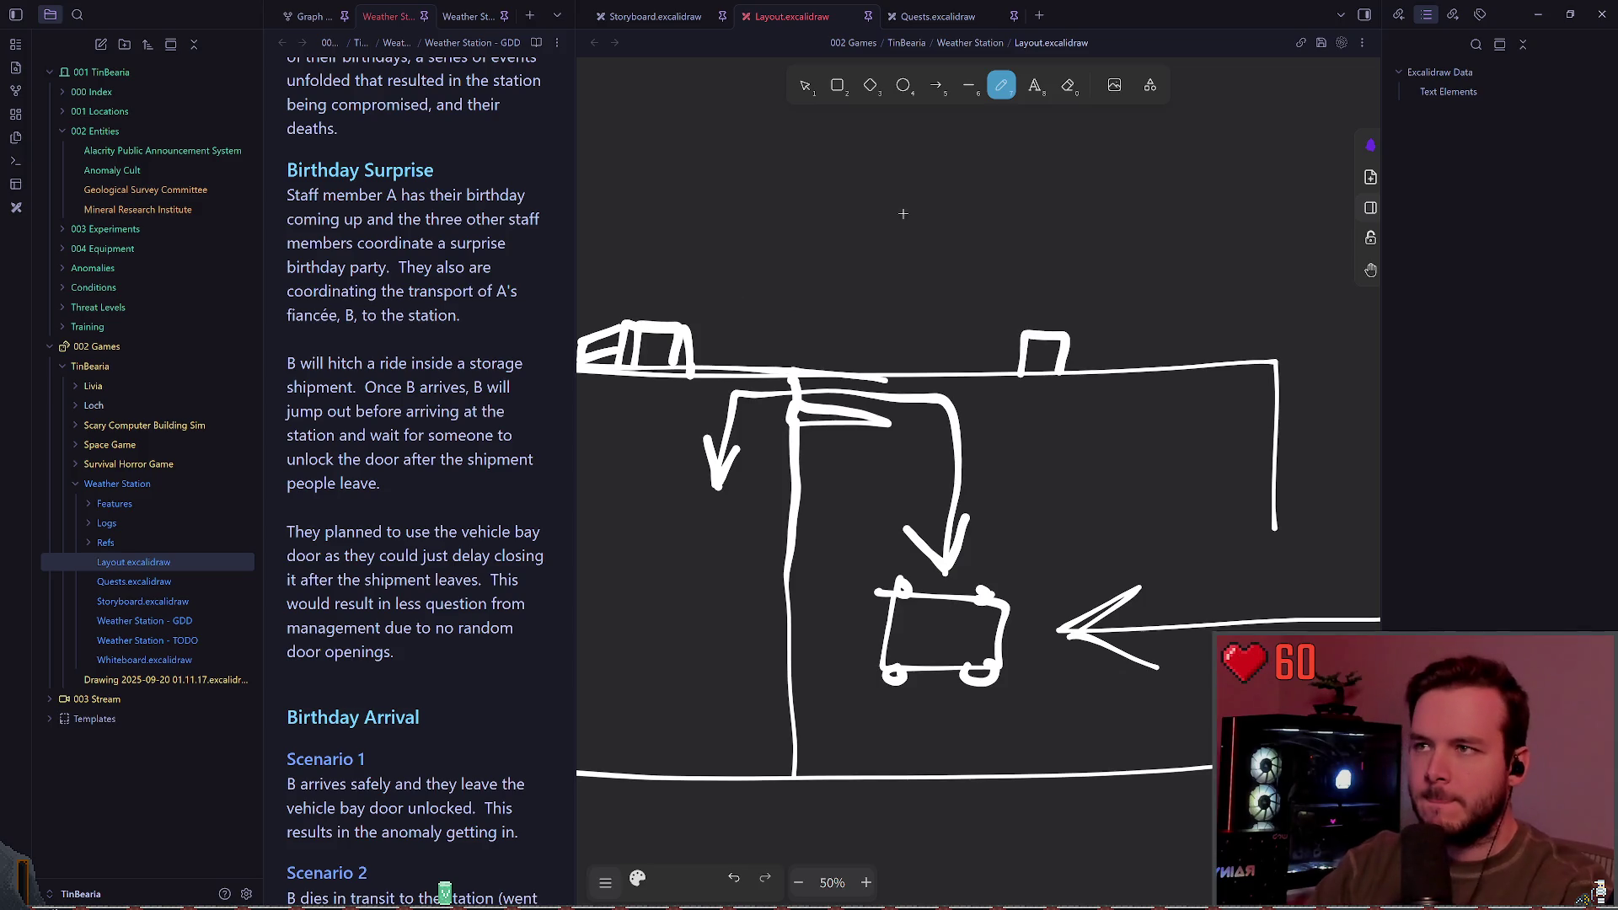
left_click(804, 86)
left_click_drag(738, 284, 779, 298)
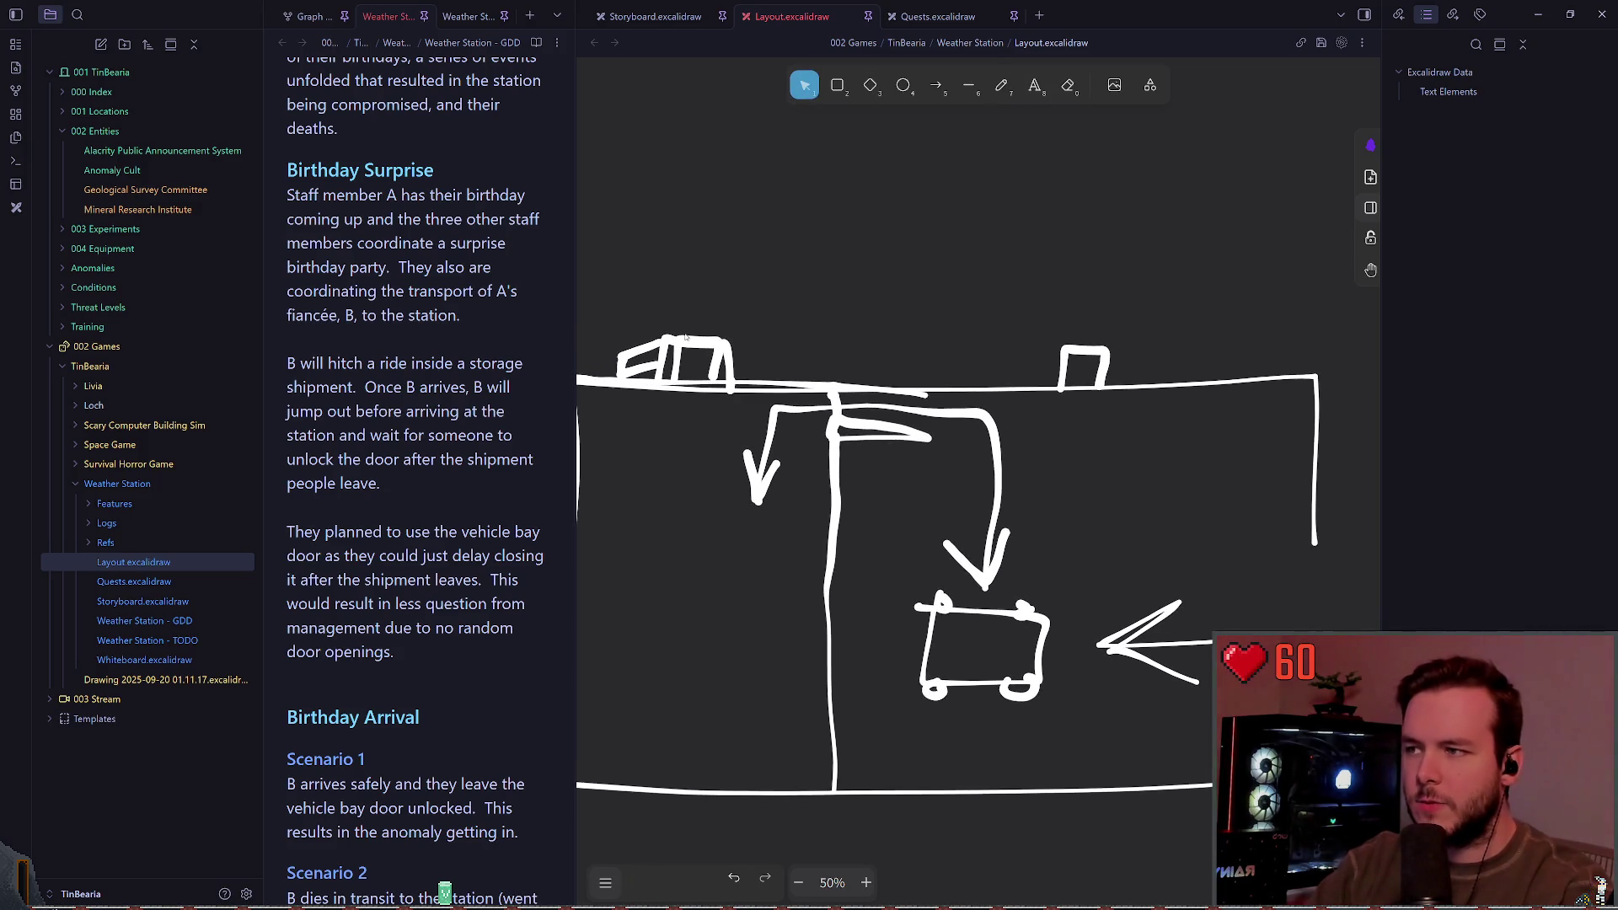
left_click(638, 349)
left_click(607, 325)
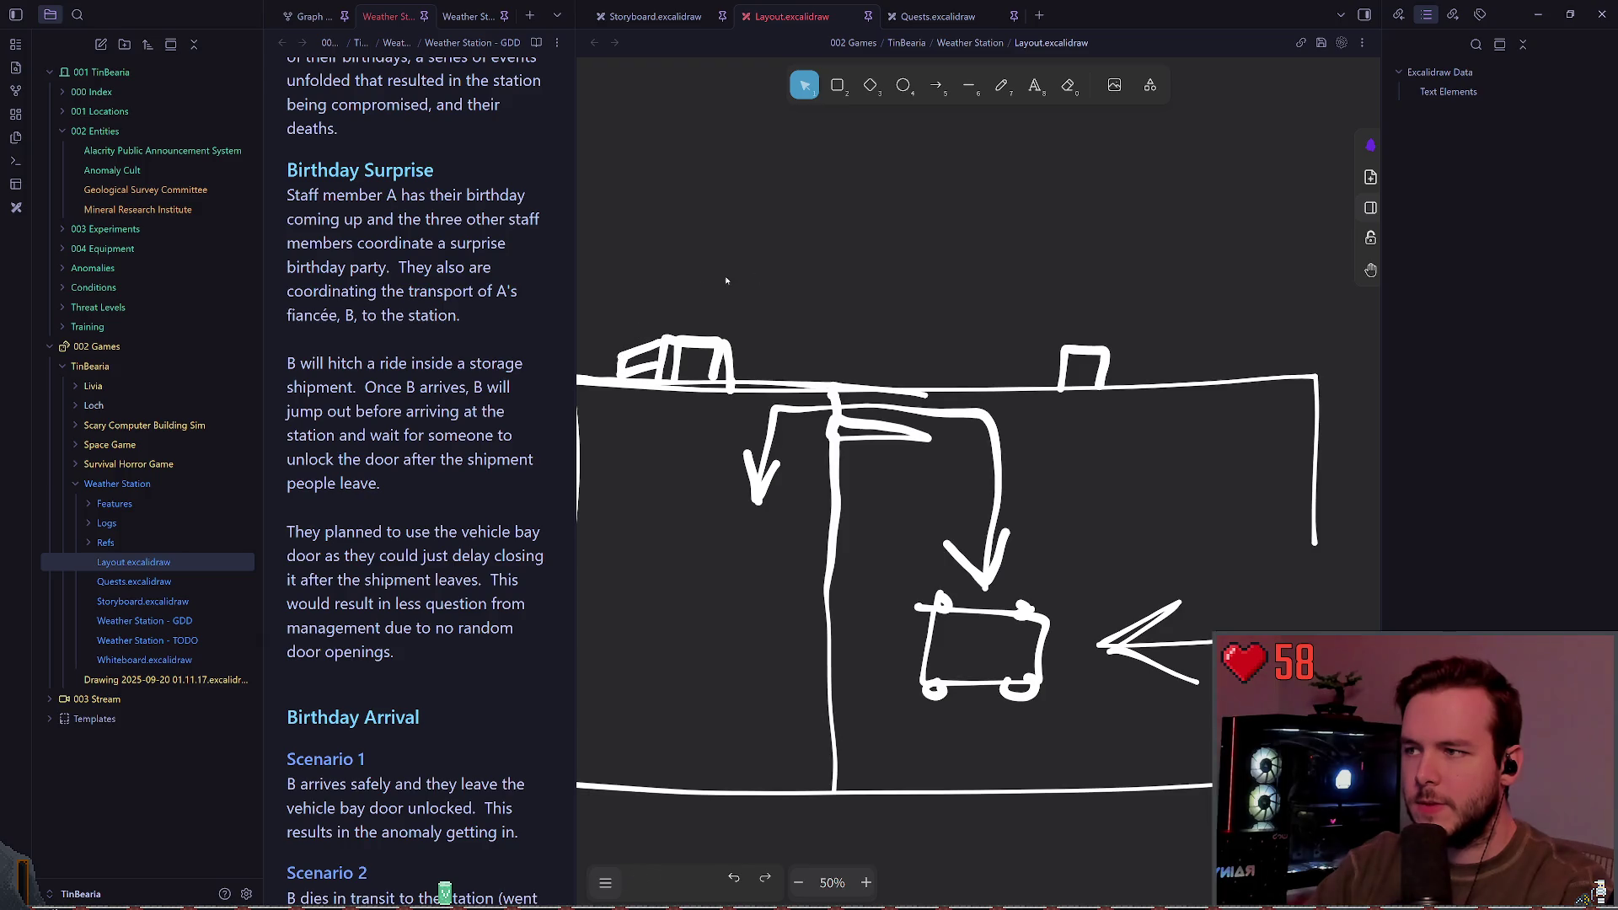
key("ctrl+z")
key("ctrl+z")
key("ctrl+z")
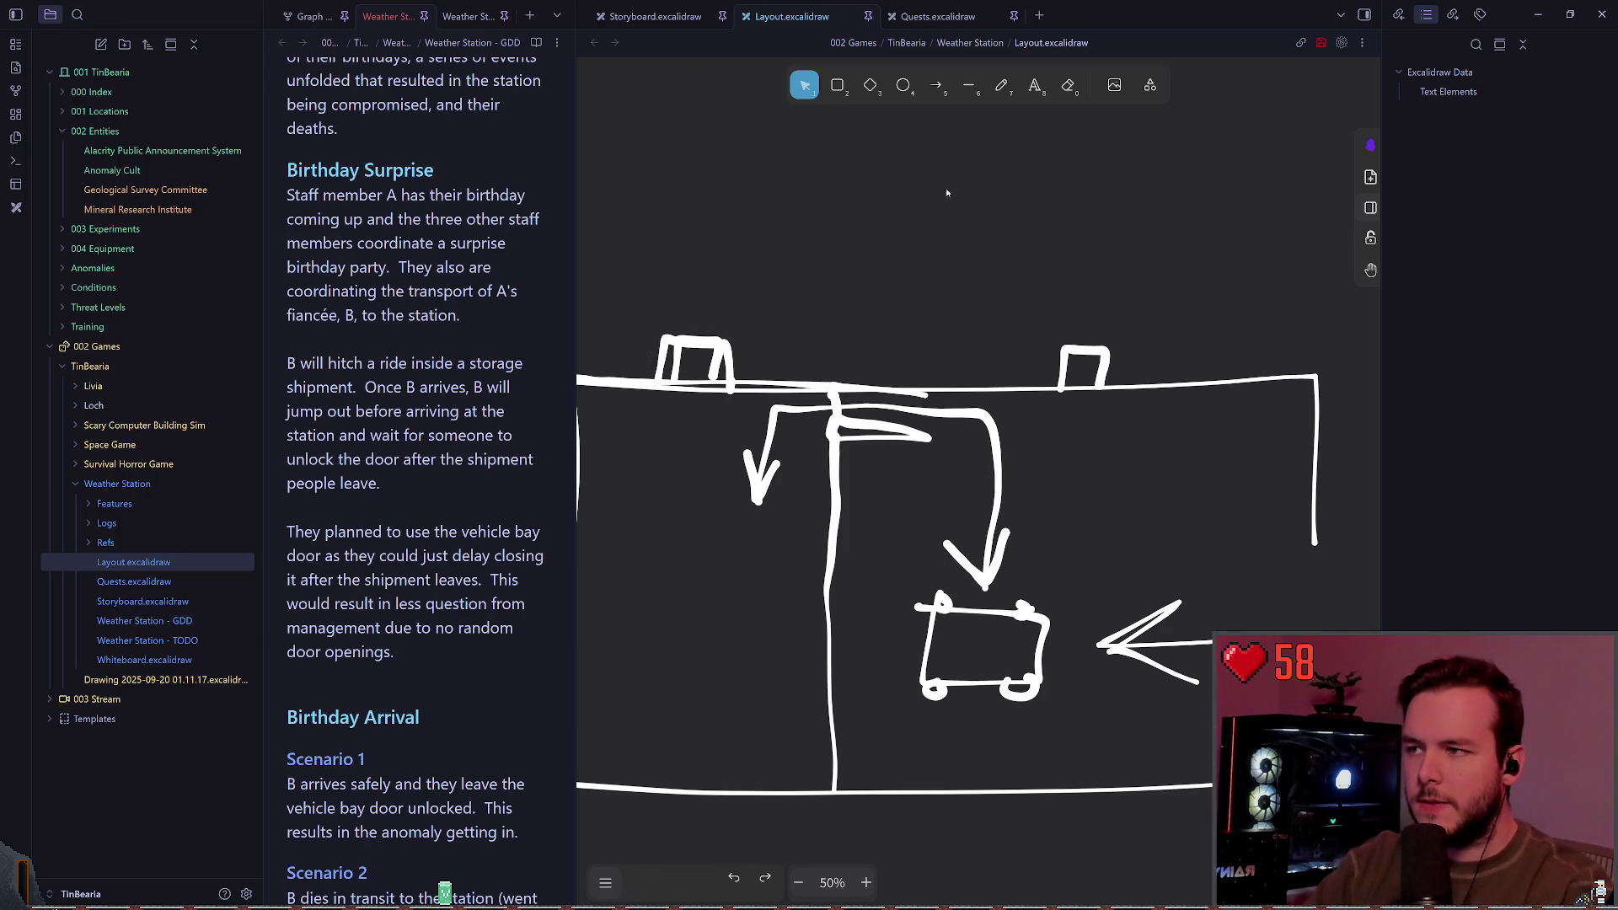
Step: Draw a line right from the small box and a sloped line down to the wall, then return to Godot
key("p")
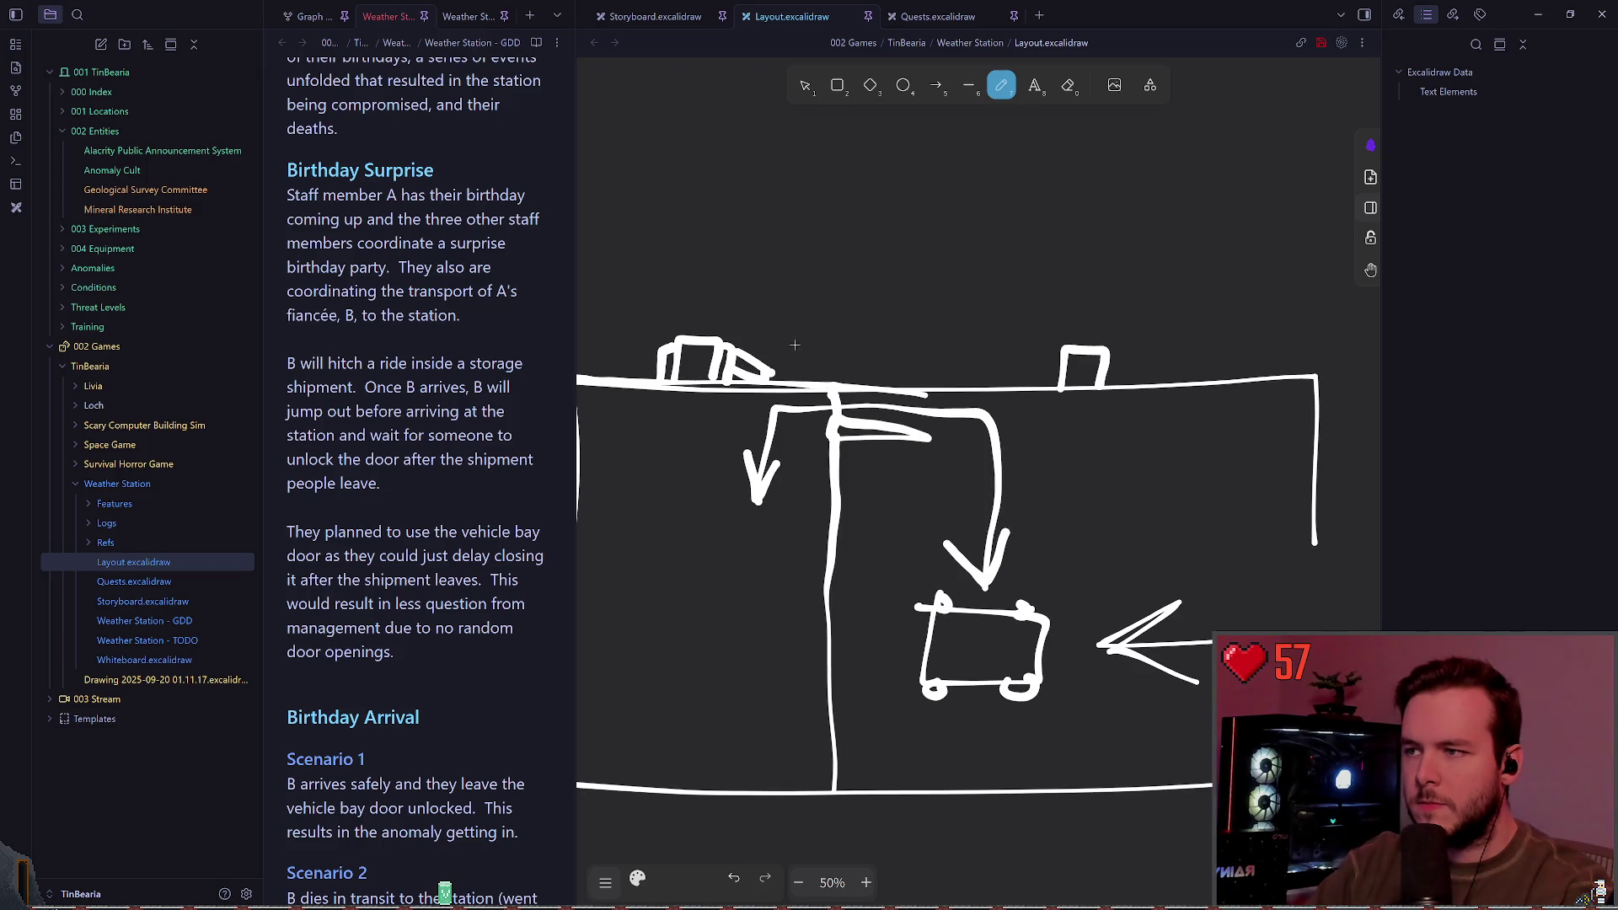
left_click_drag(735, 355, 766, 359)
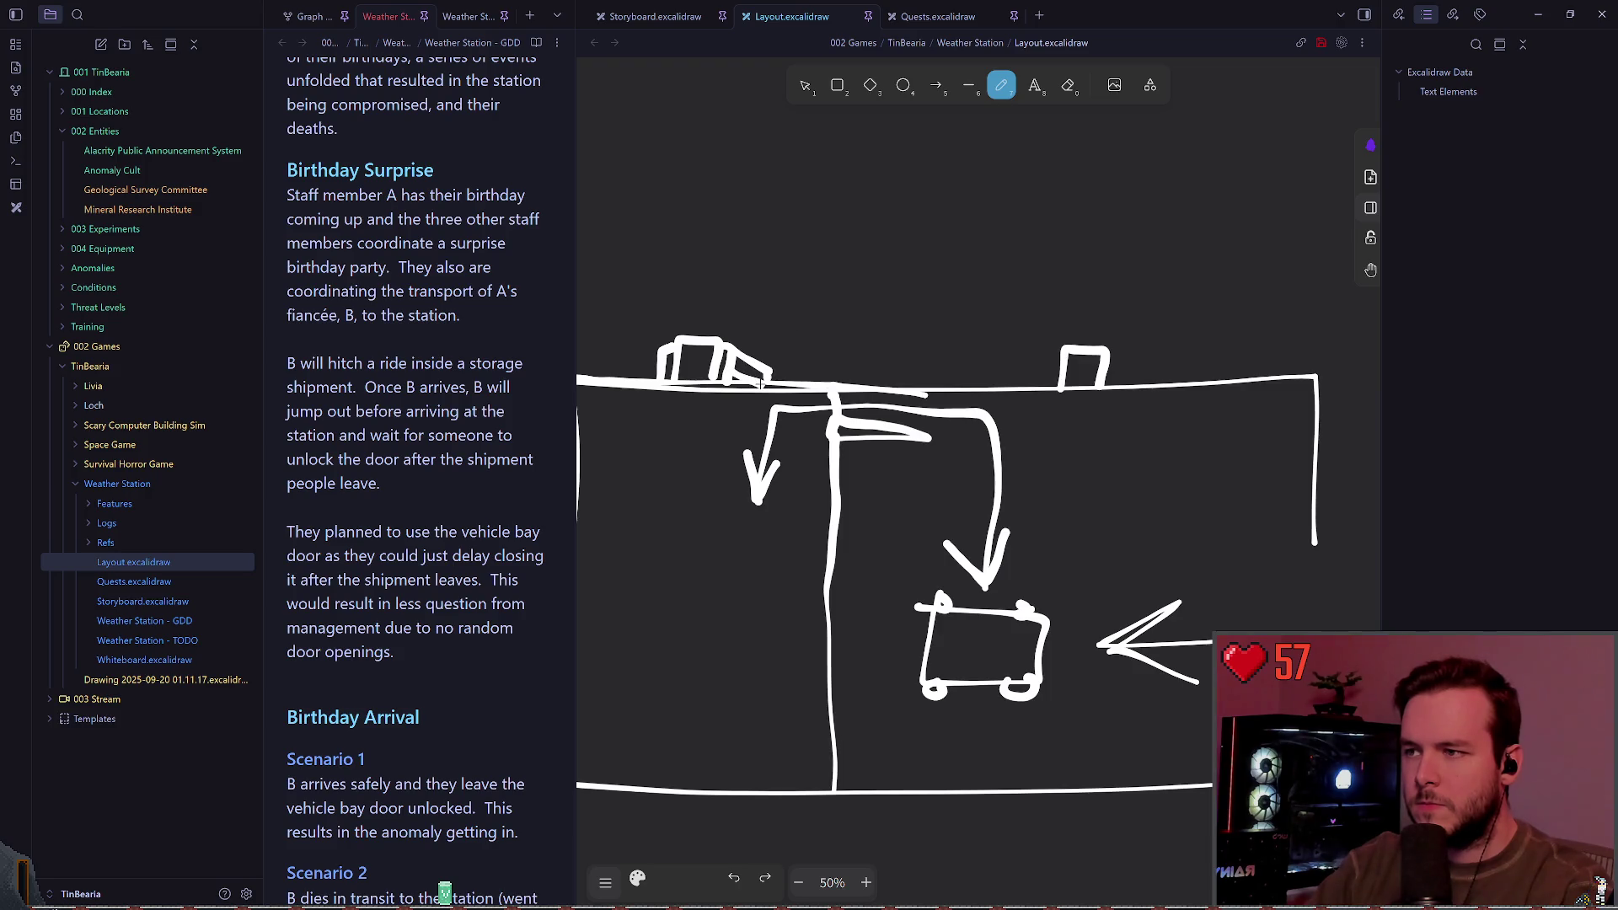
left_click_drag(729, 369, 766, 381)
scroll(785, 381, "down", 1)
scroll(958, 333, "right", 2)
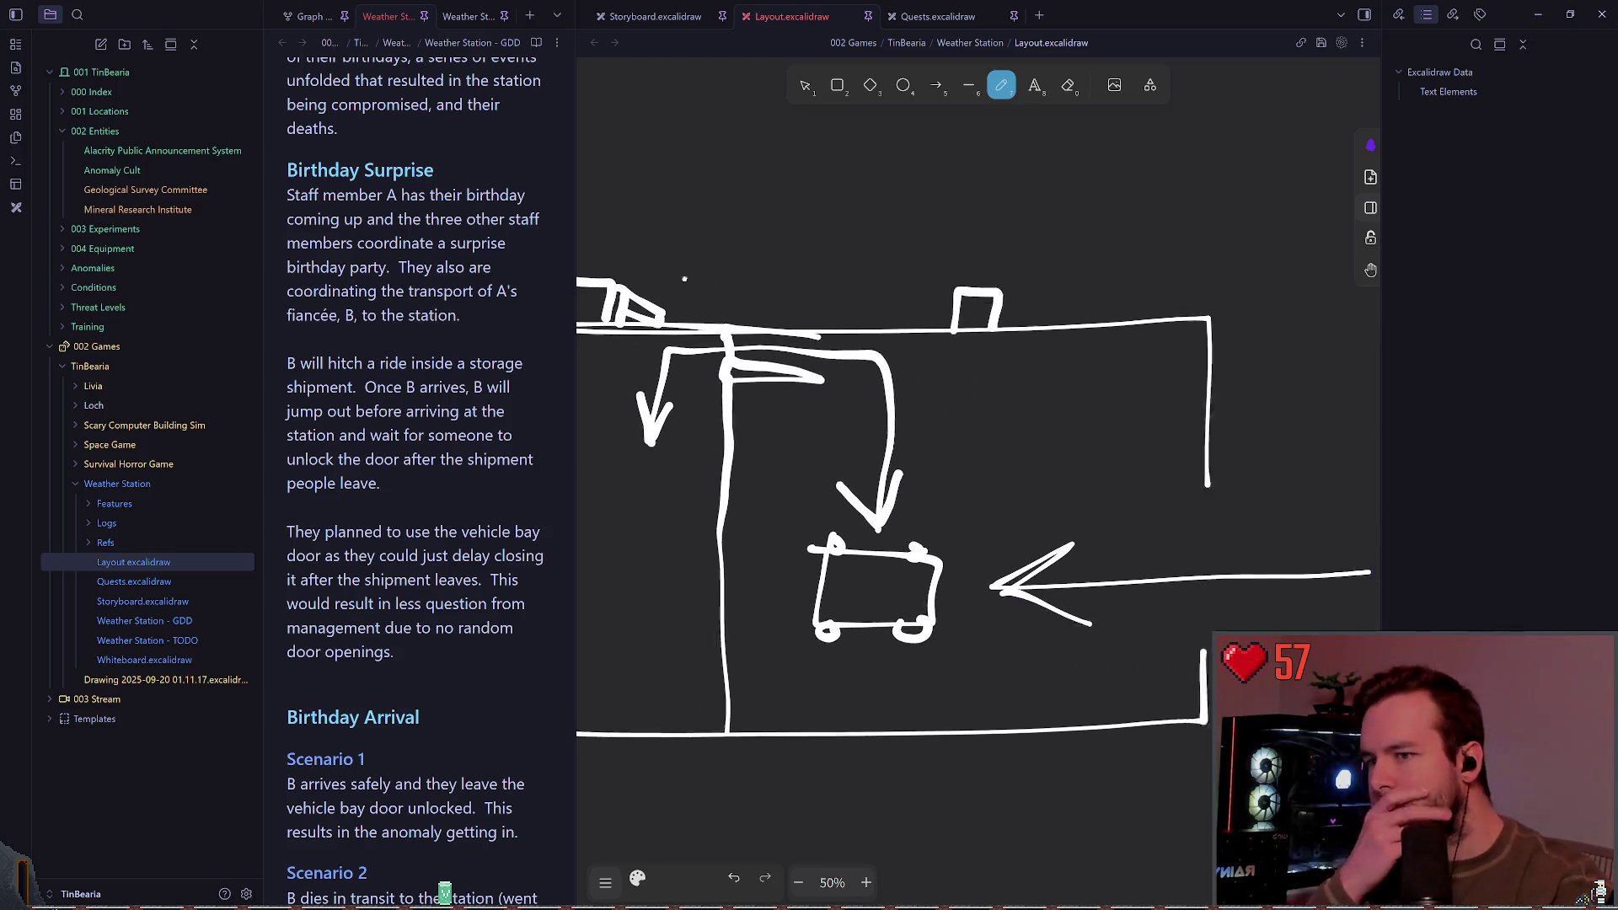
scroll(685, 279, "left", 3)
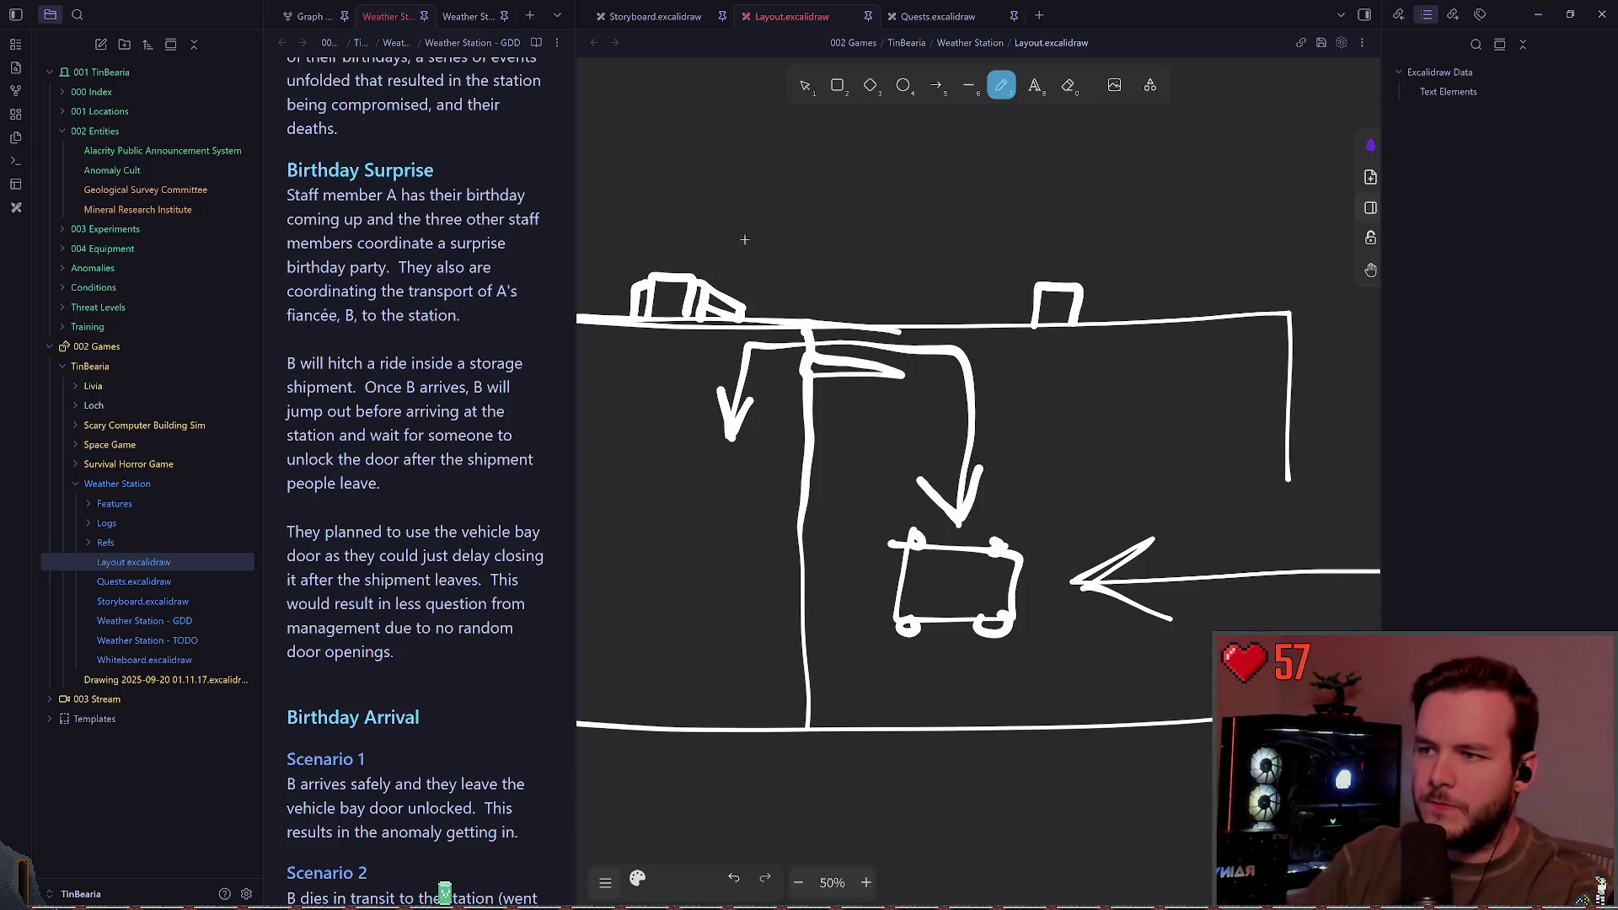
scroll(867, 260, "down", 1)
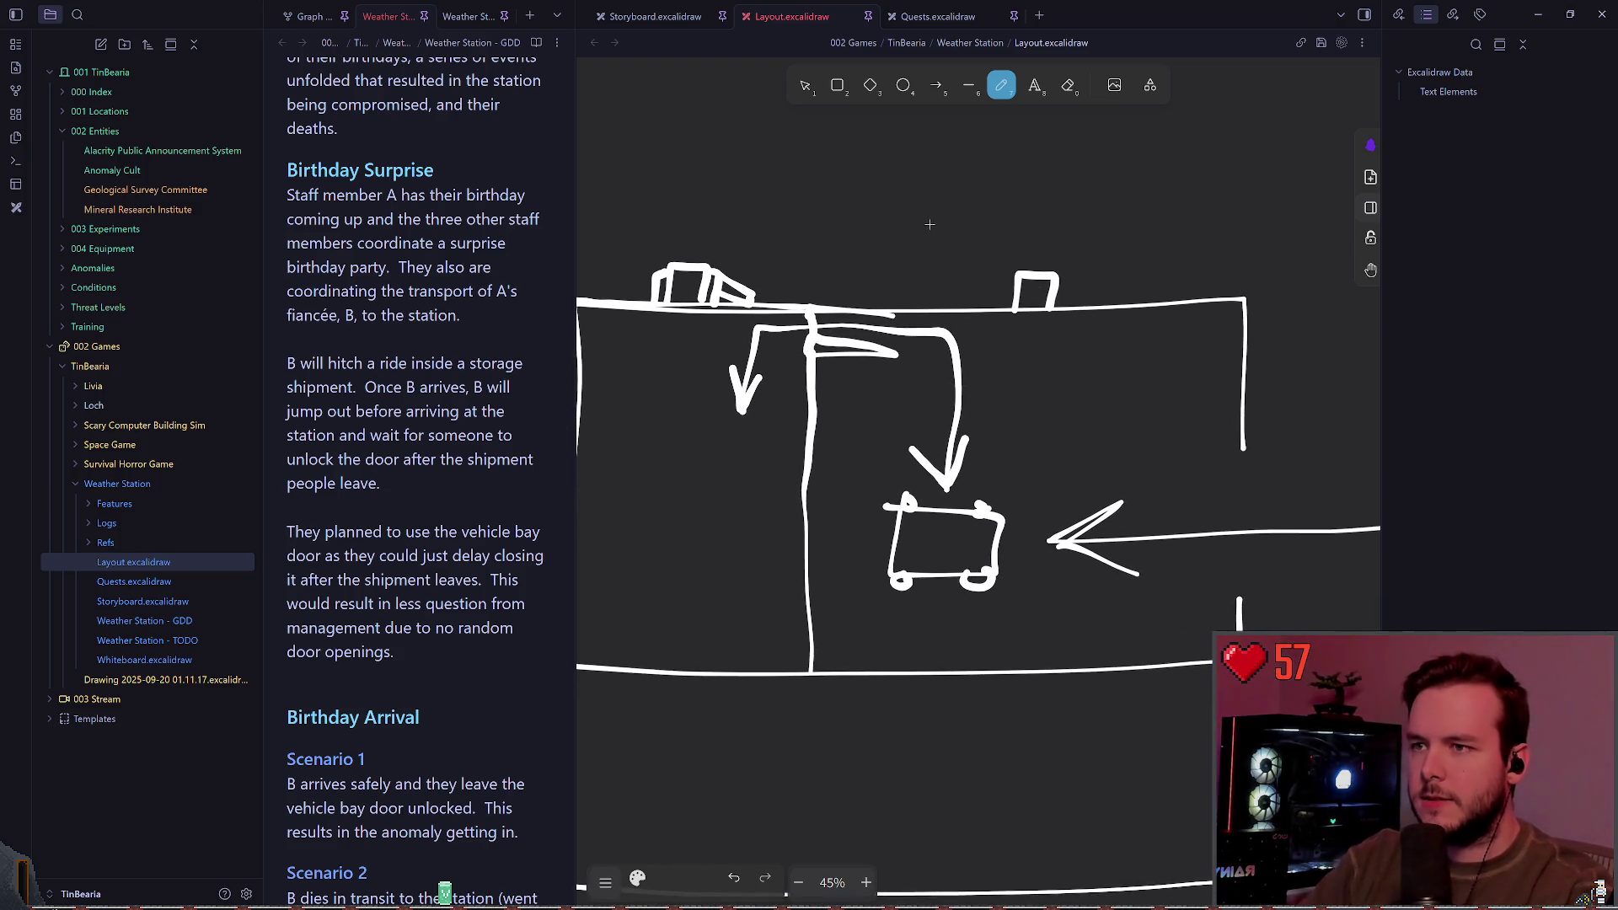
key("alt+Tab")
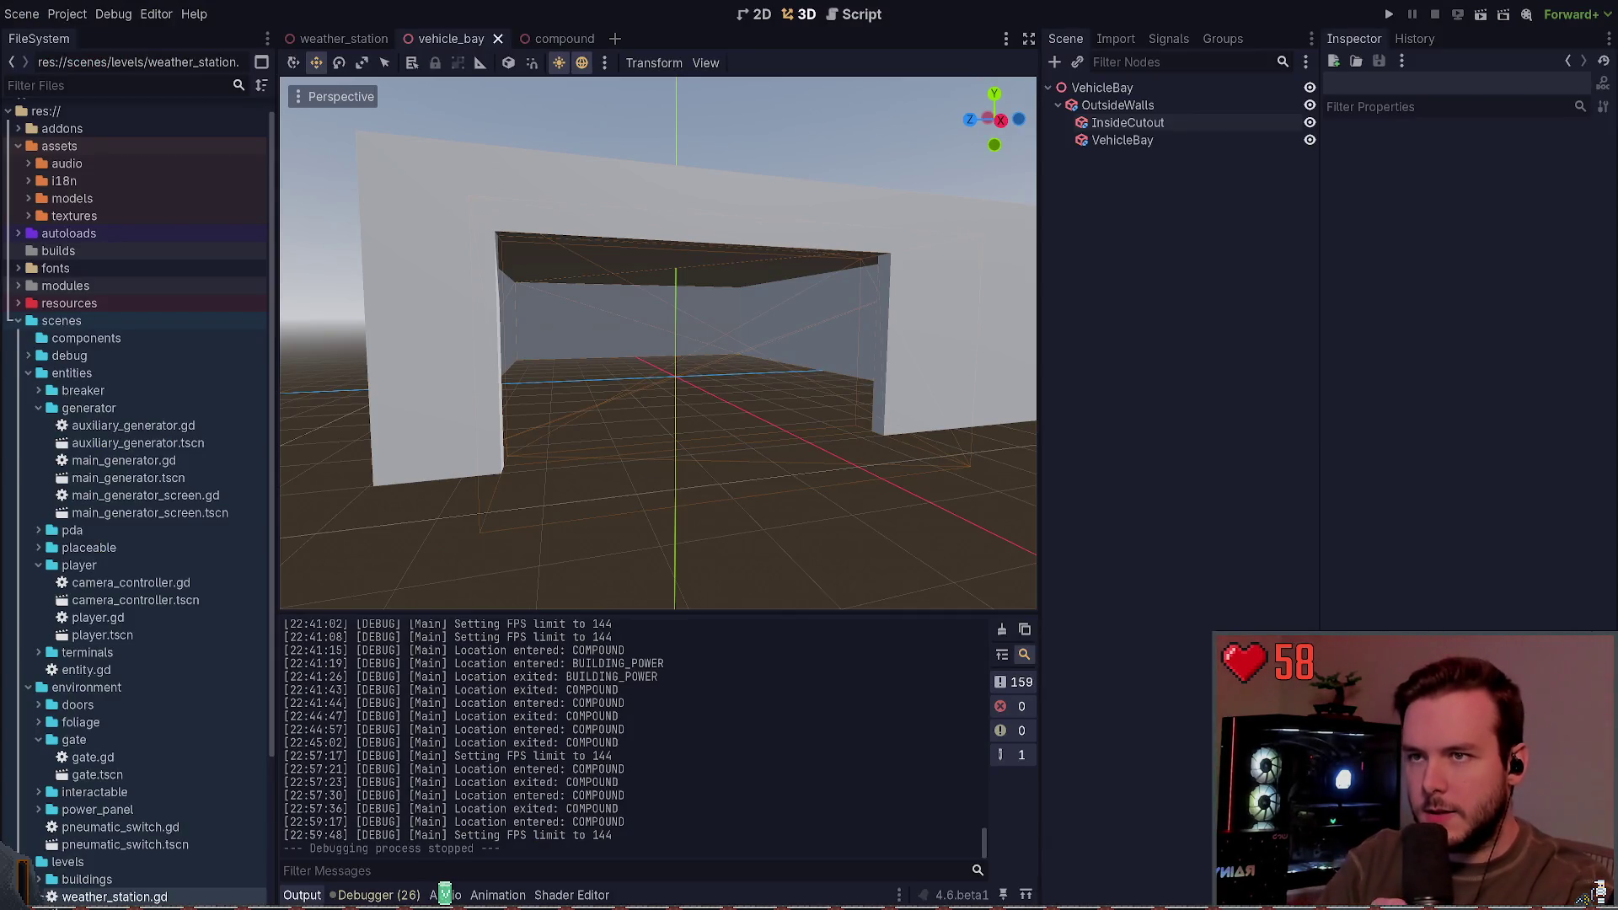
Step: Orbit above the bay and change the OutsideWalls box's z size to 12
mouse_move(802, 300)
left_mouse_down()
mouse_move(821, 404)
mouse_move(851, 431)
left_mouse_up()
left_click(1117, 105)
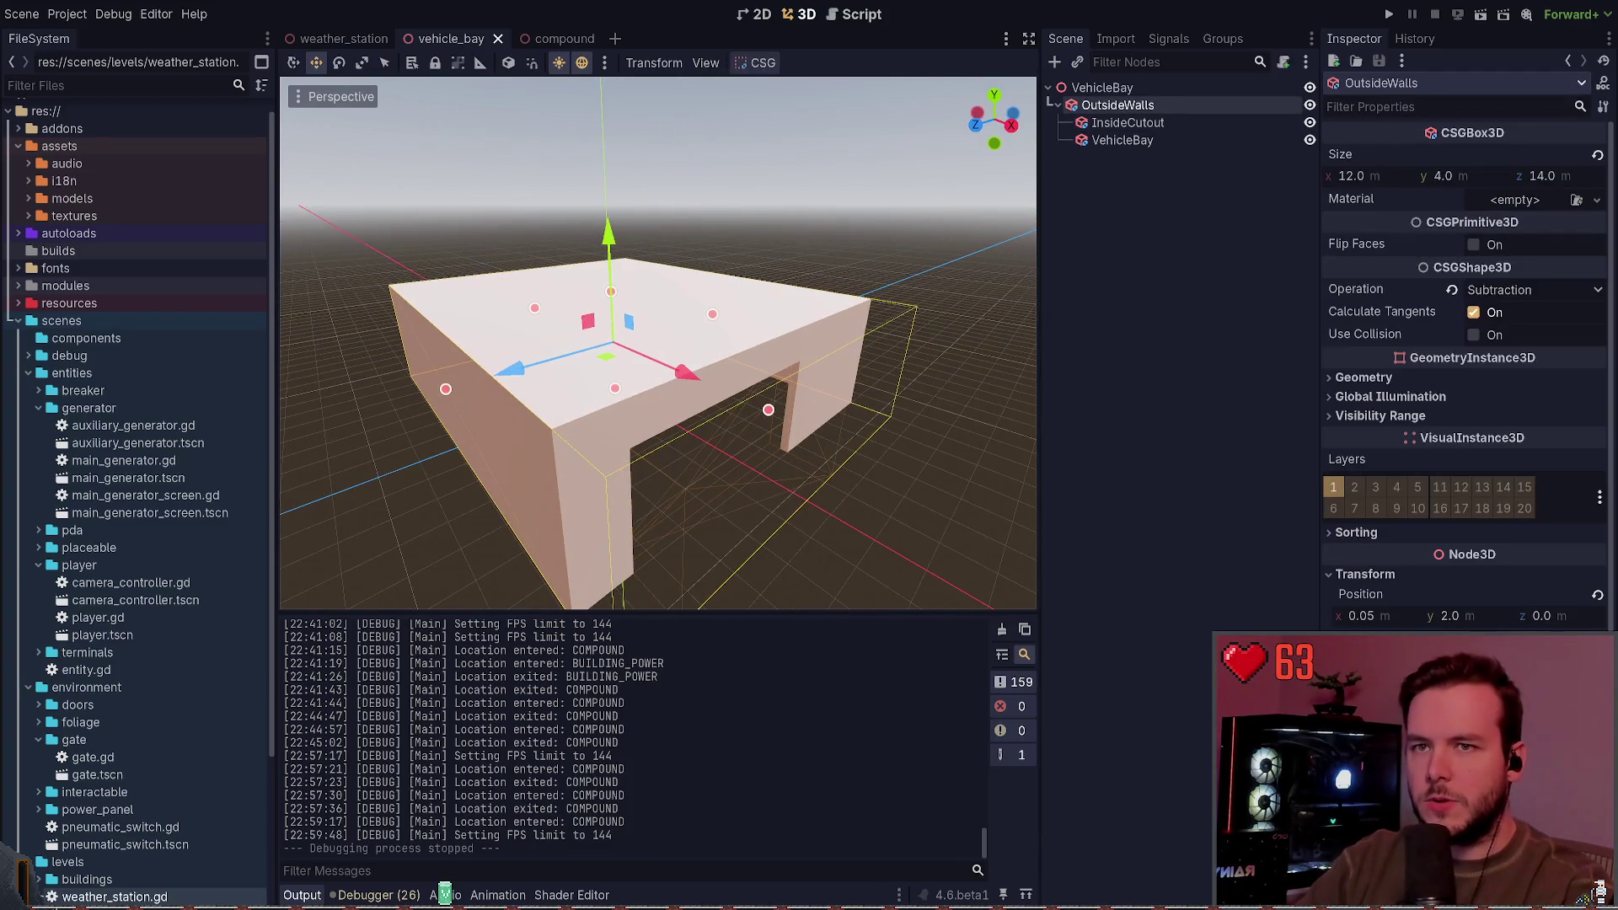
left_click(1542, 176)
type("12")
key("Return")
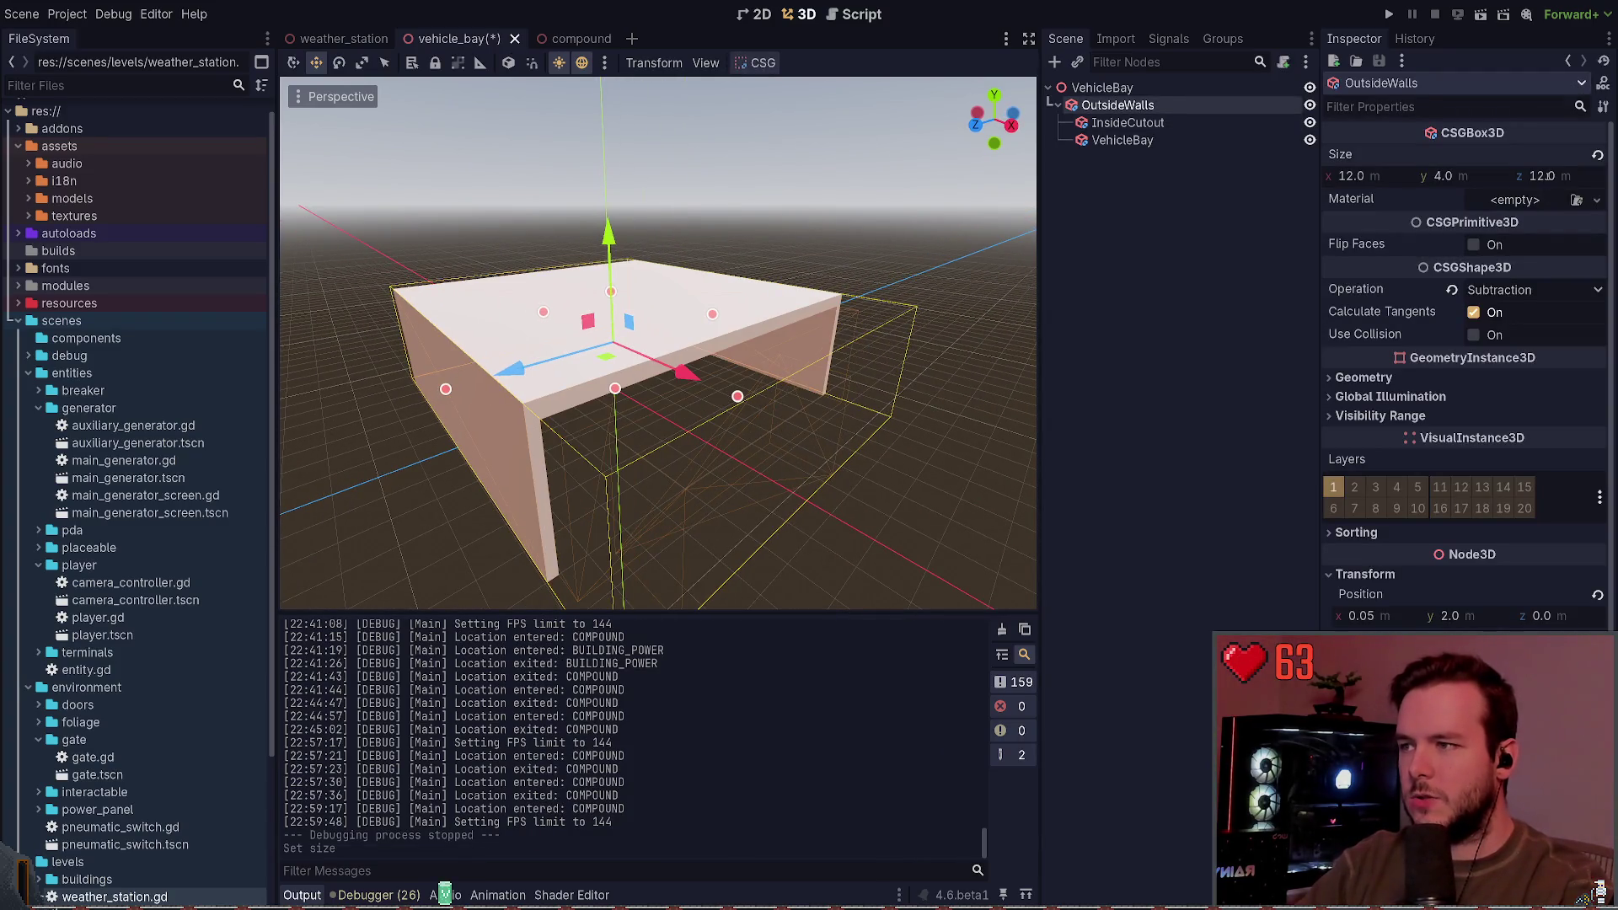
key("ctrl+z")
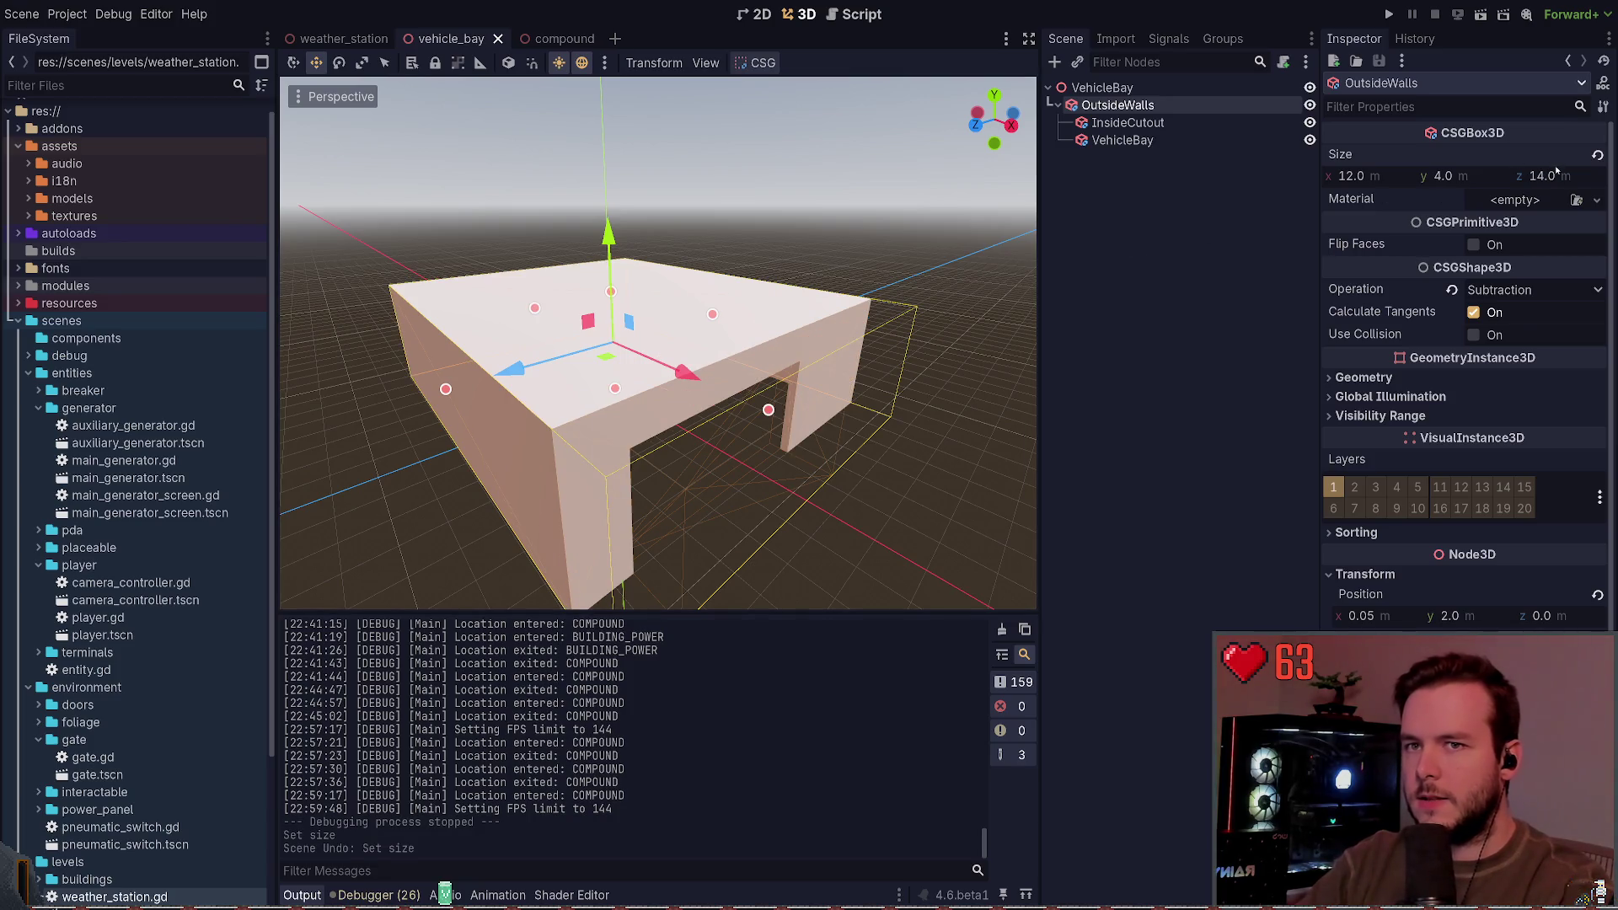
key("ctrl+shift+z")
key("ctrl+s")
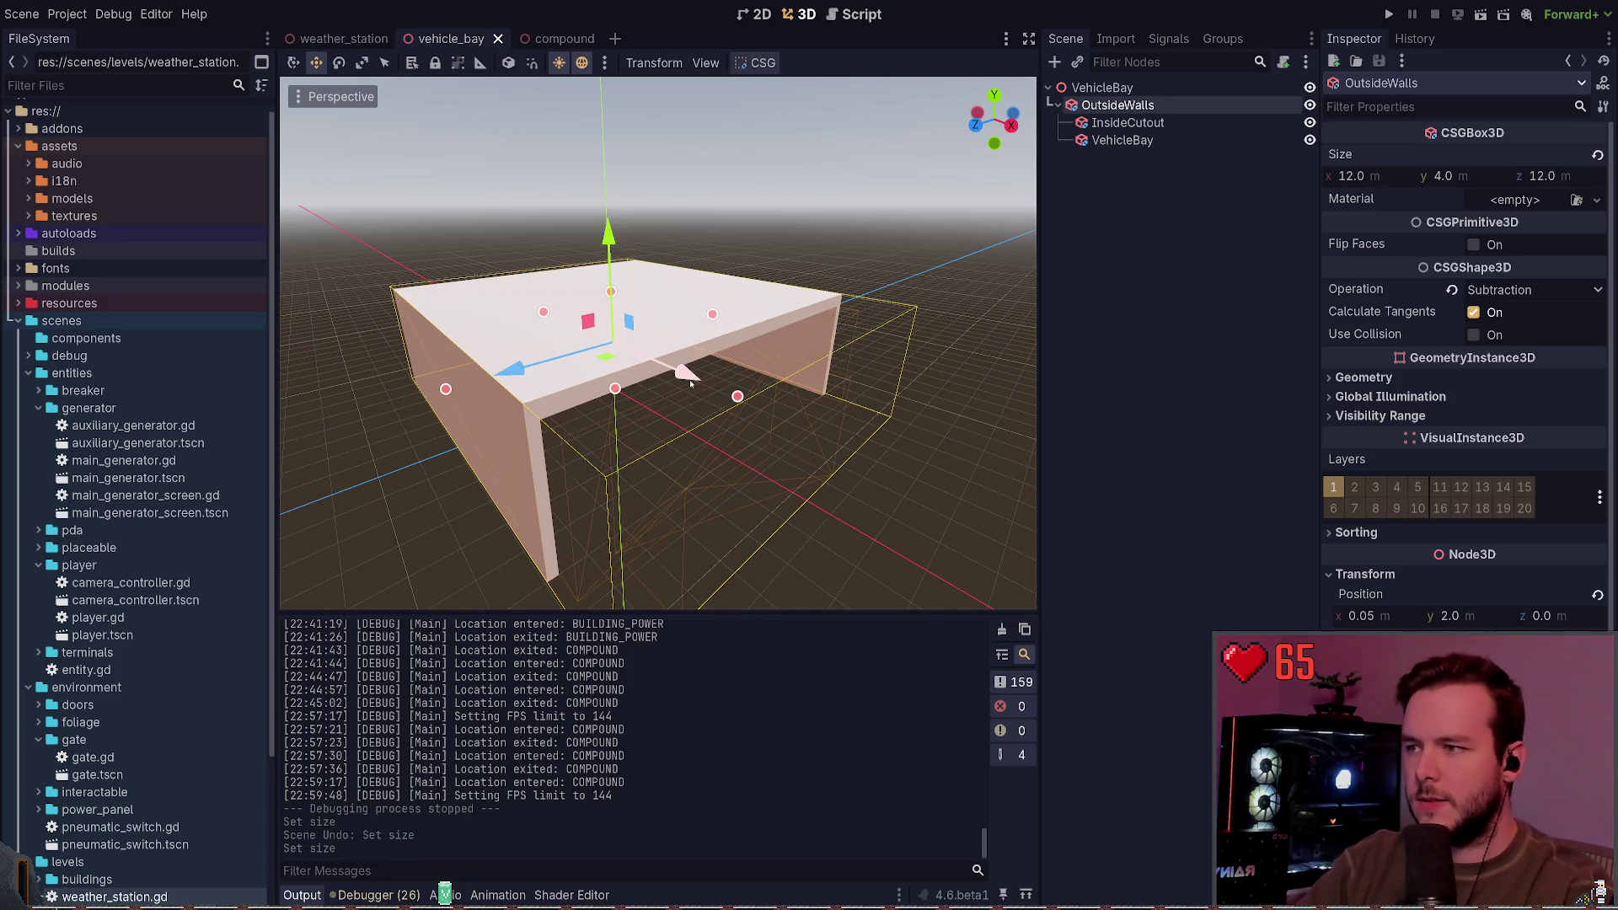
Step: Revert a stray move, re-enter the OutsideWalls z size of 12, and save
left_click_drag(686, 375, 696, 383)
key("ctrl+z")
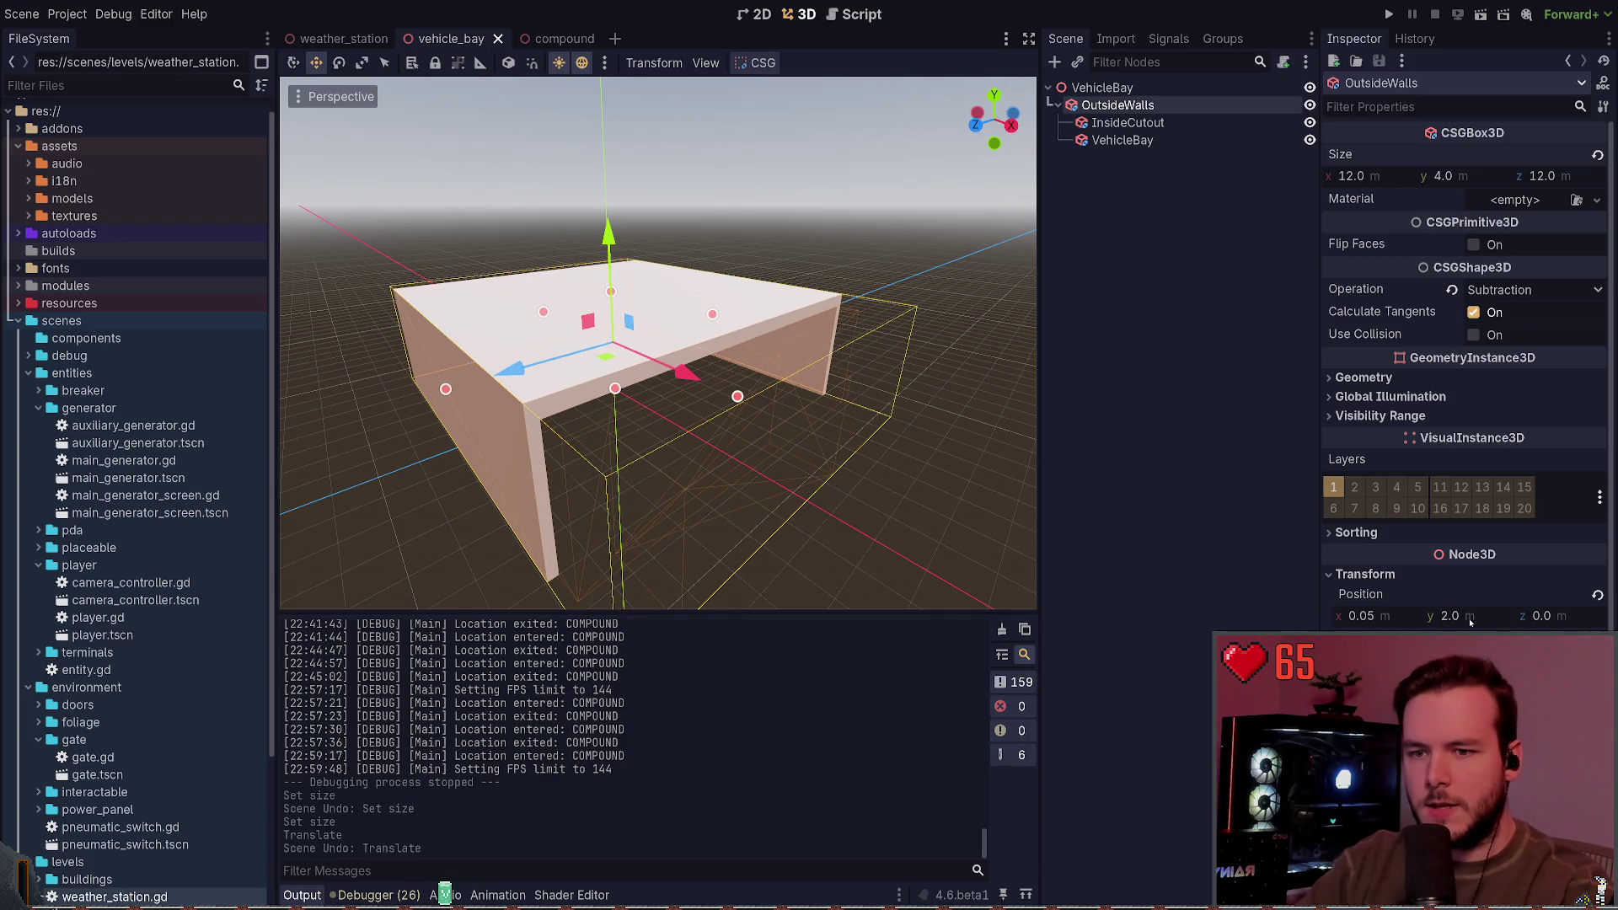
key("ctrl+z")
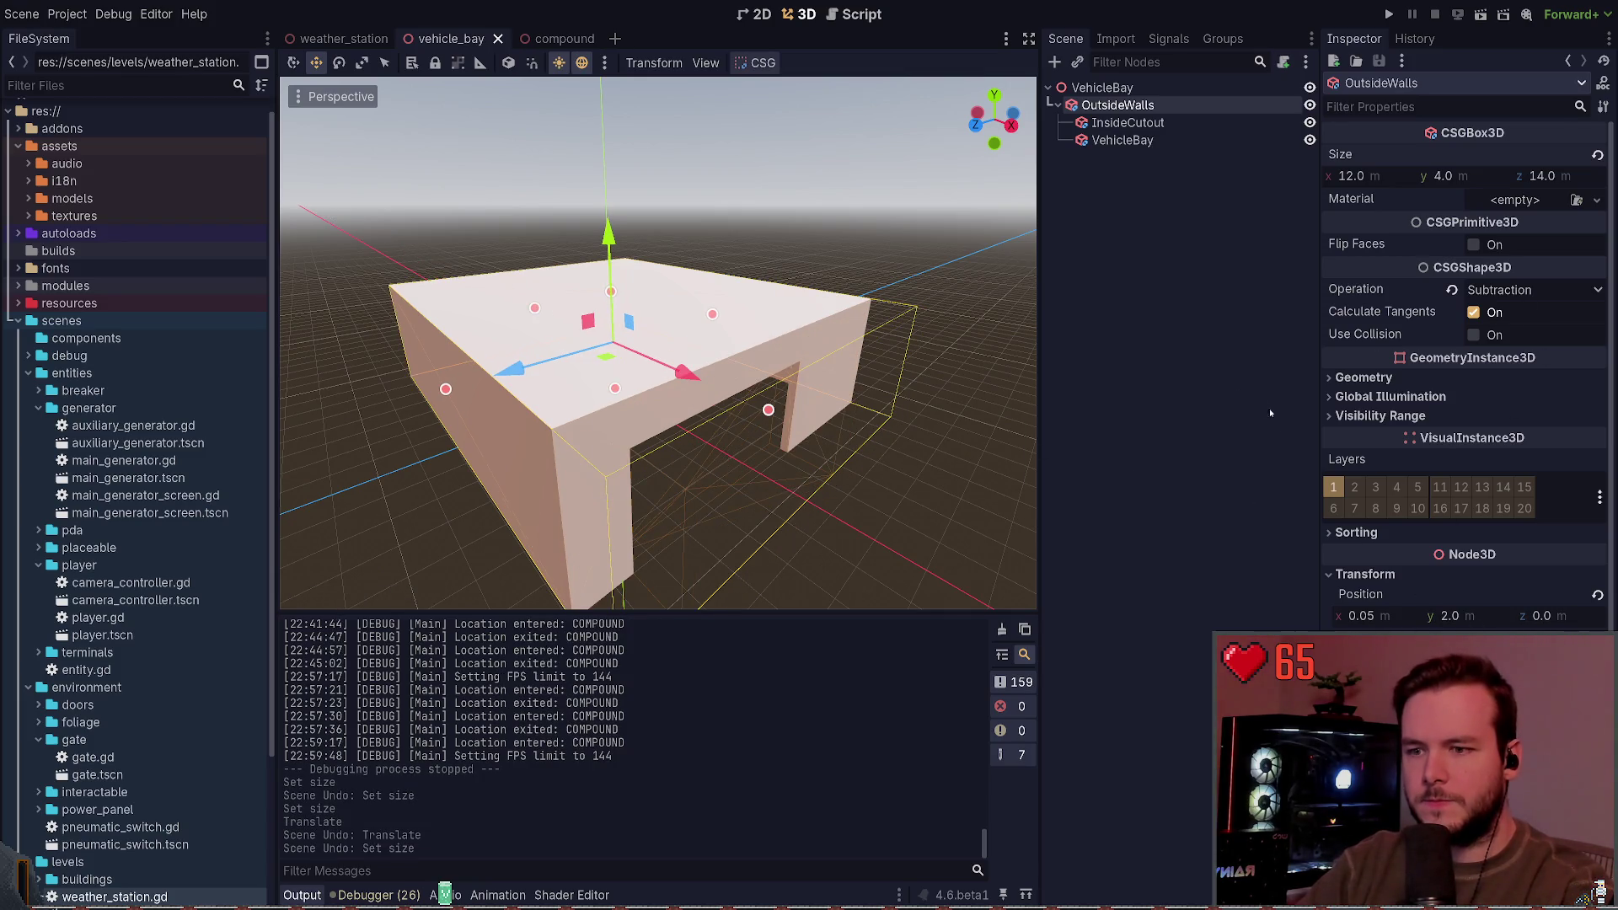
left_click(1543, 177)
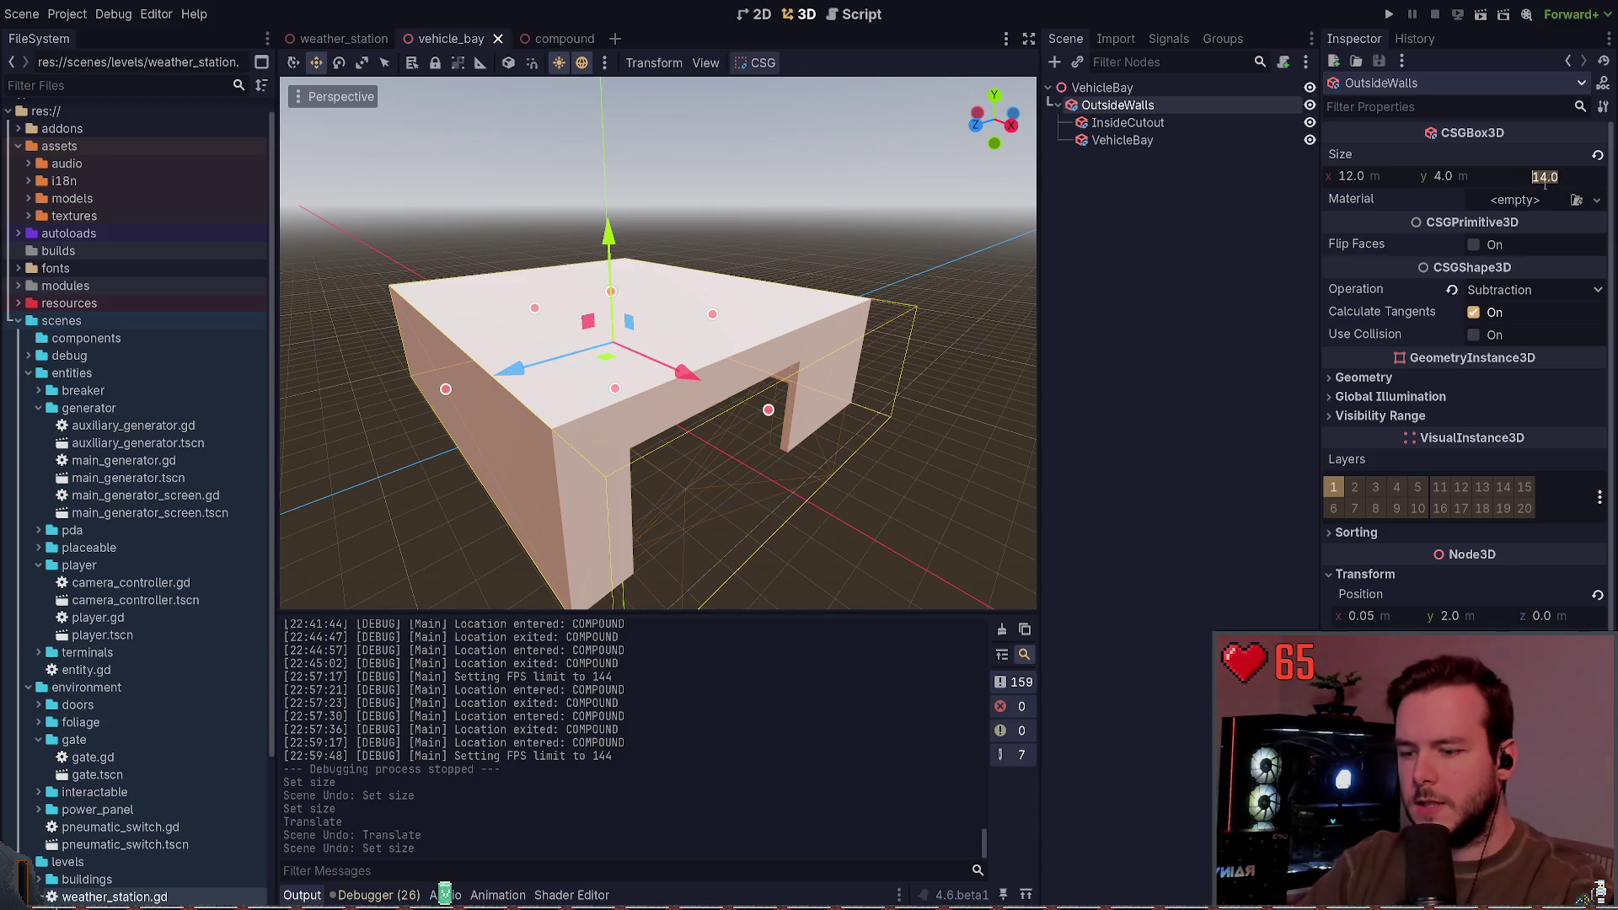
type("12")
key("Return")
key("ctrl+s")
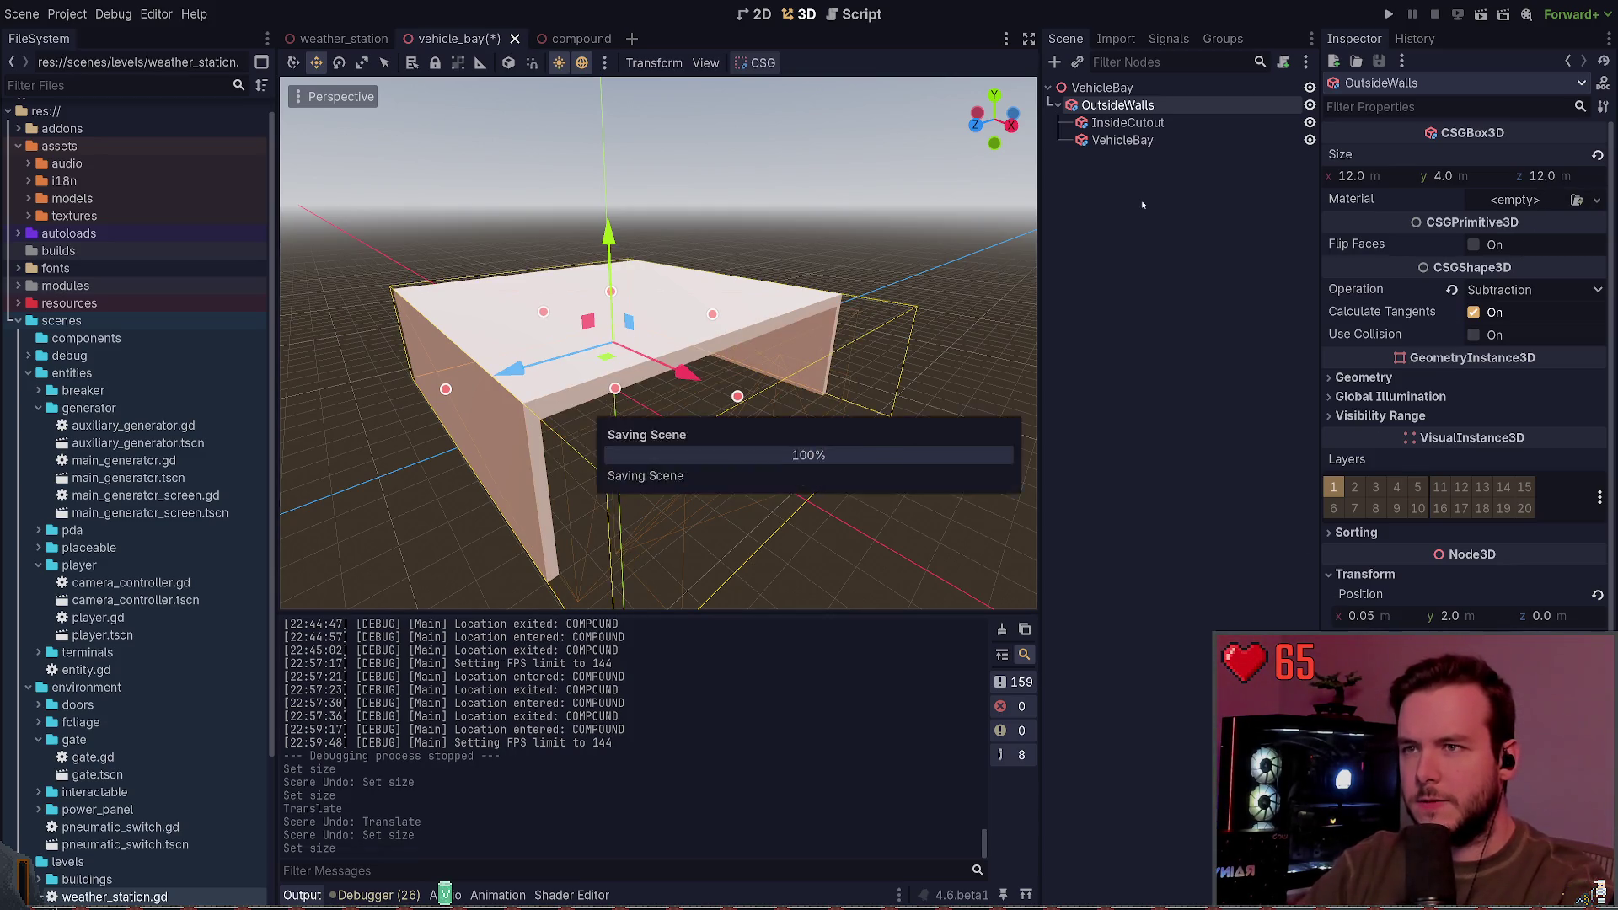
Step: Shorten the InsideCutout depth to 11.5 m and save the vehicle_bay scene
left_click(812, 422)
left_click(1548, 175)
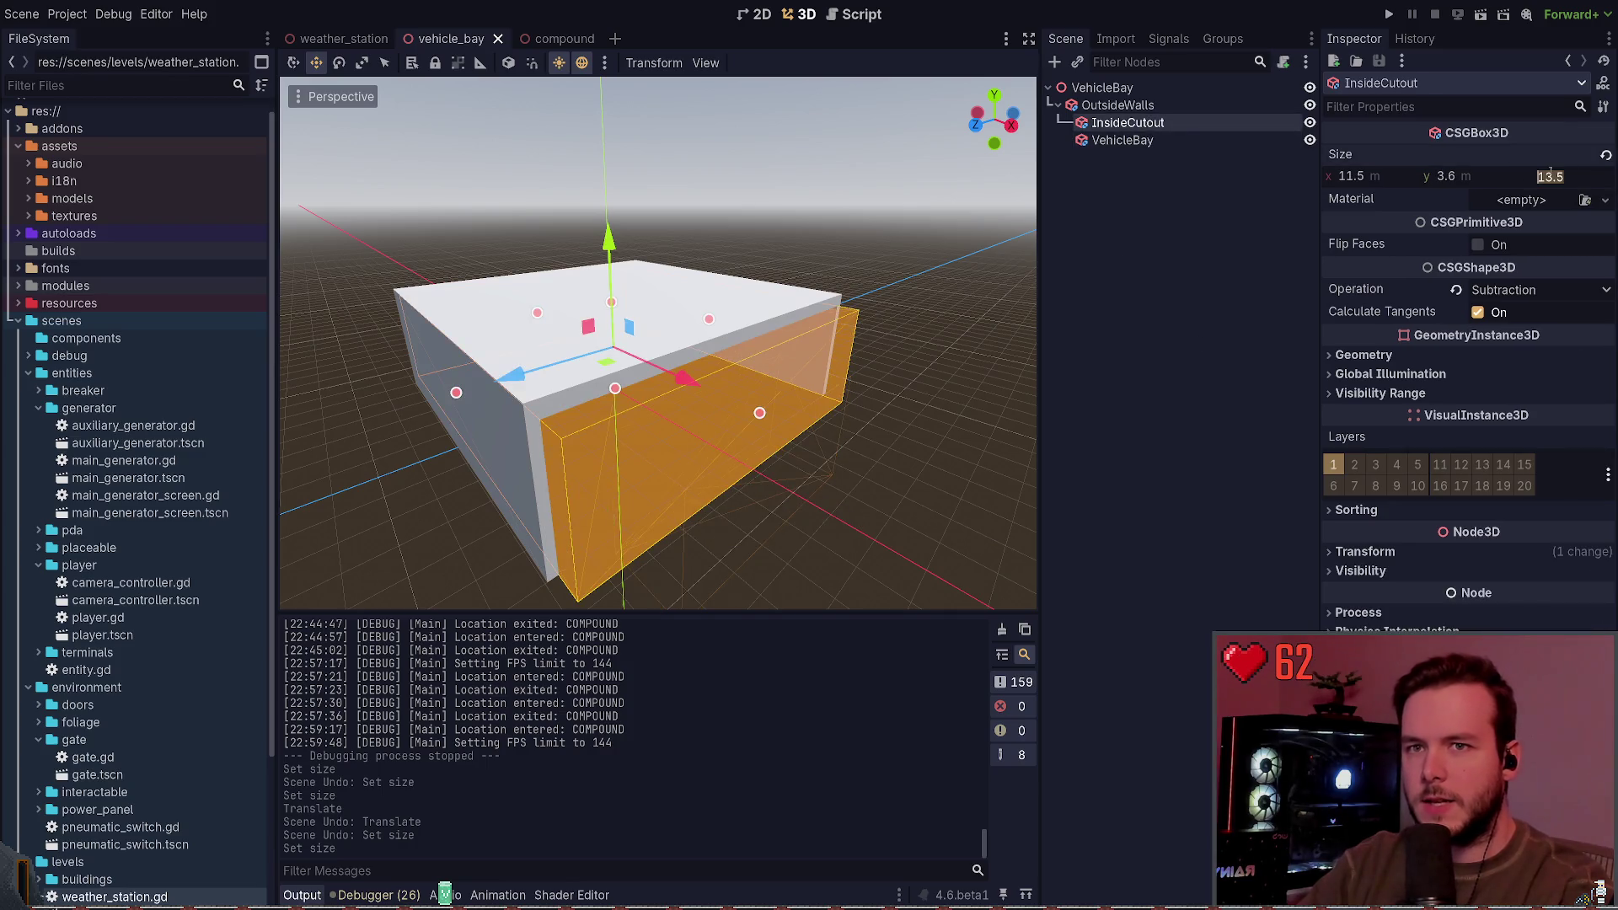
type(".5")
key("Return")
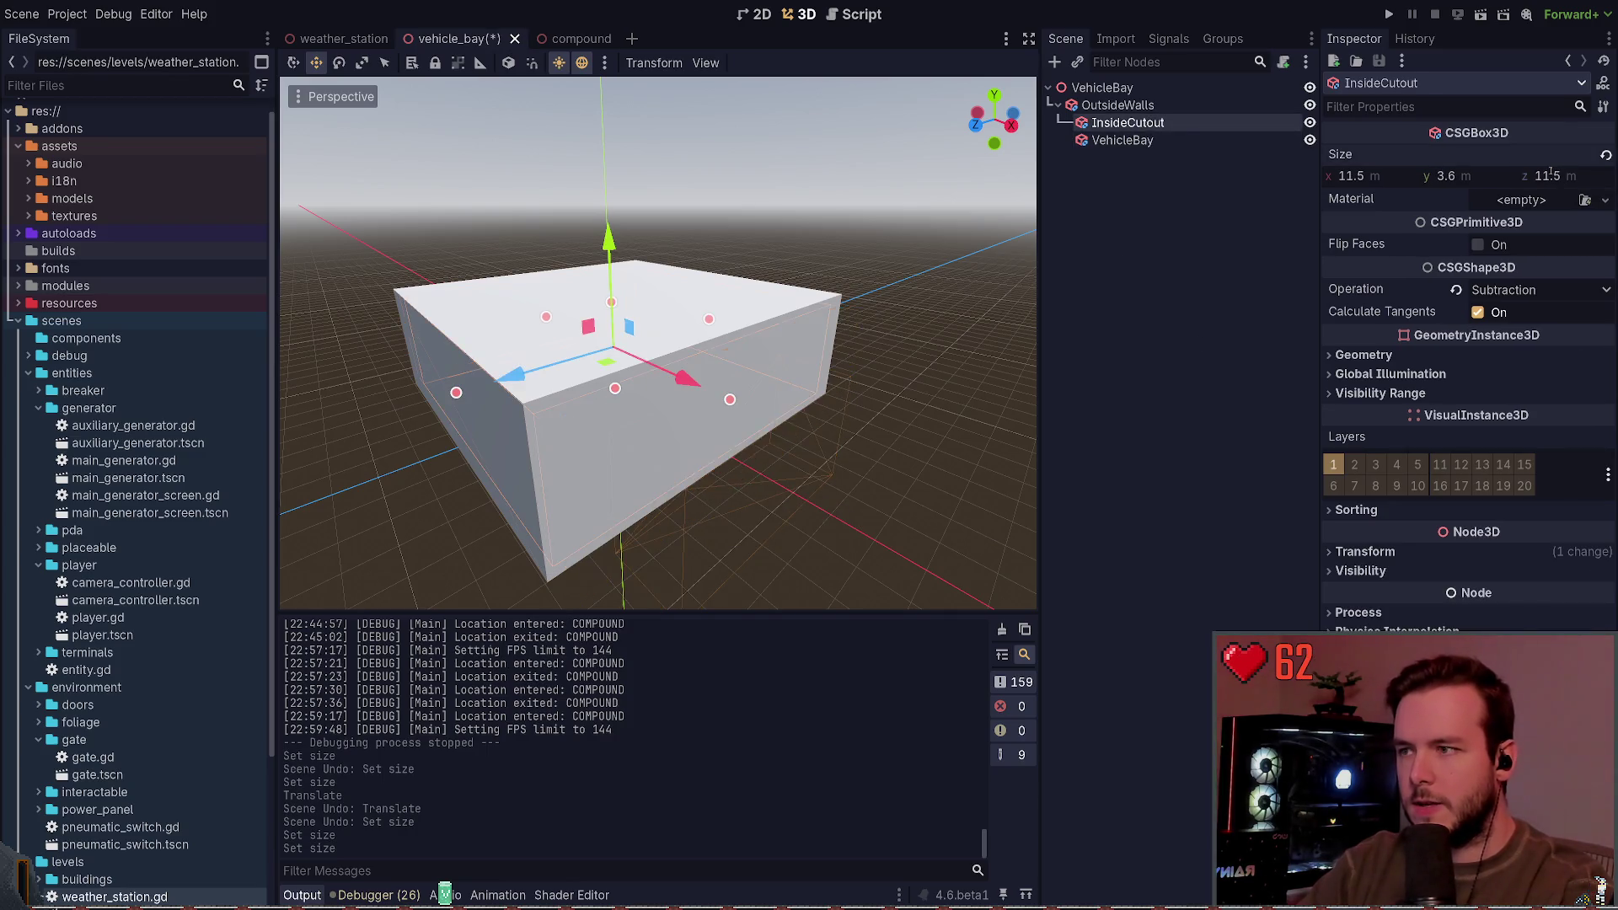
key("ctrl+z")
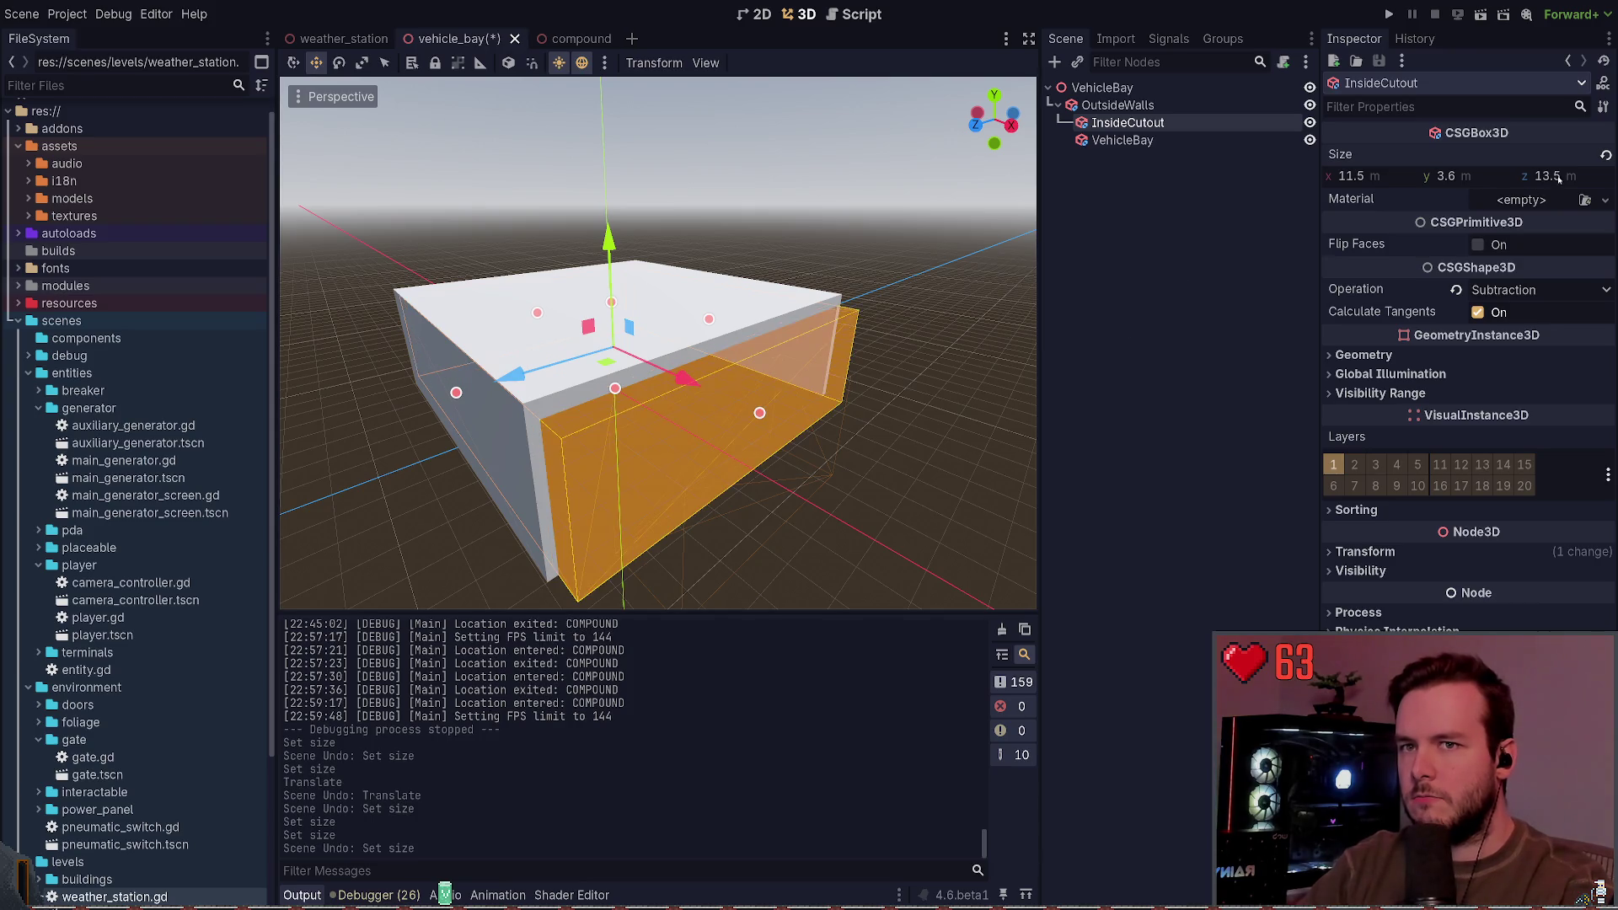
left_click(1564, 183)
type("11.5")
key("Return")
key("ctrl+s")
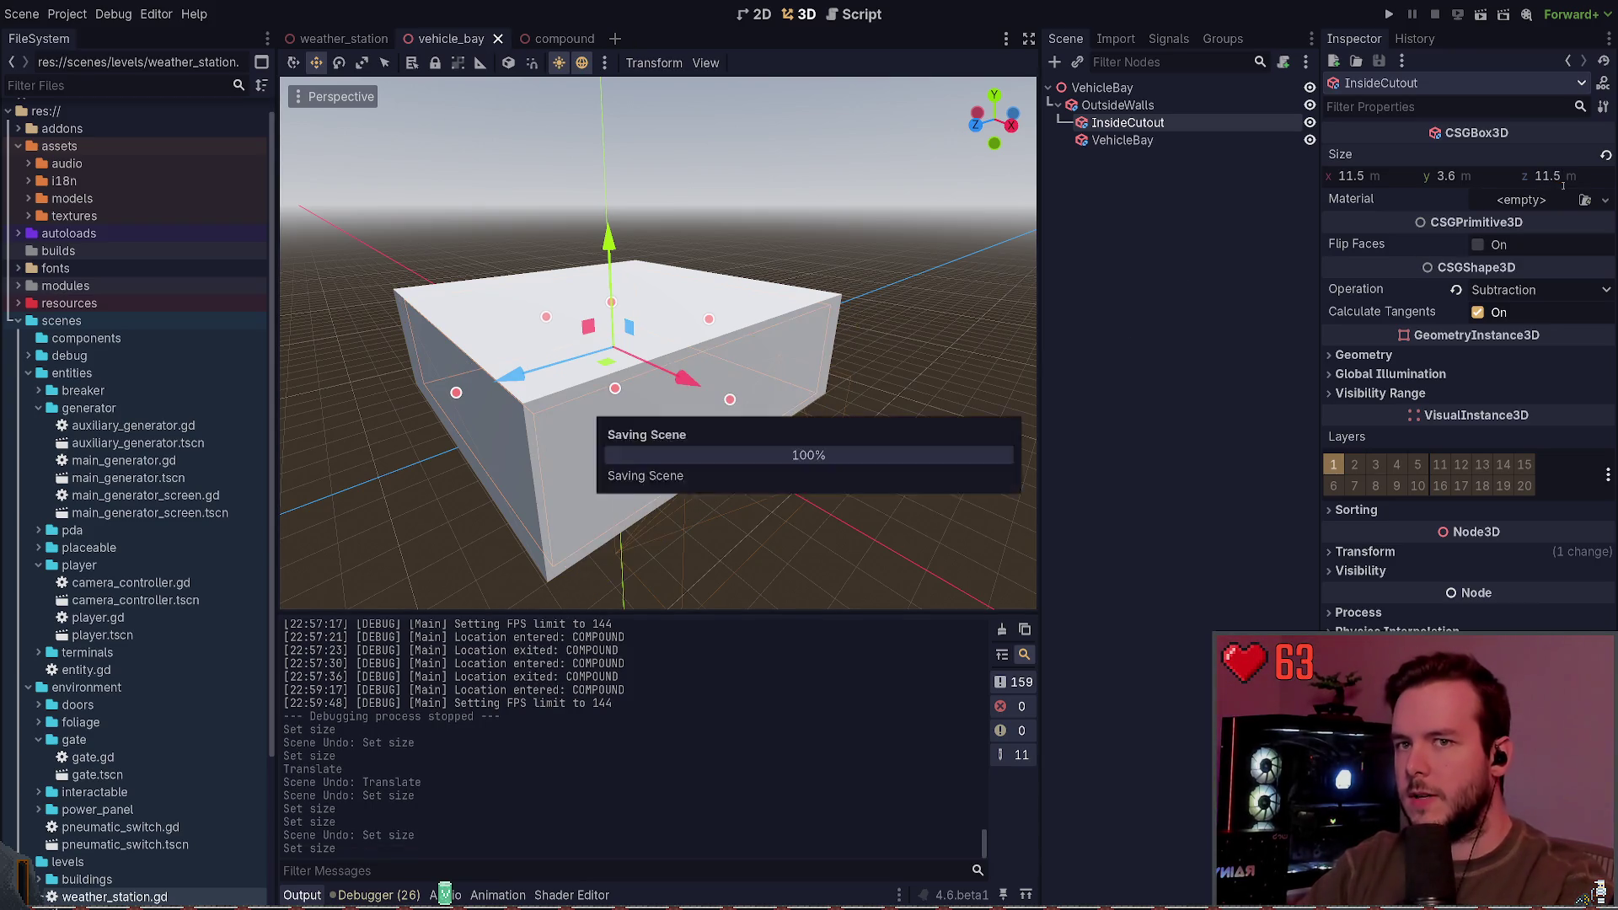
Step: Slide the VehicleBay cutout to z 6.109, save, and return to the weather_station scene
left_click(1203, 139)
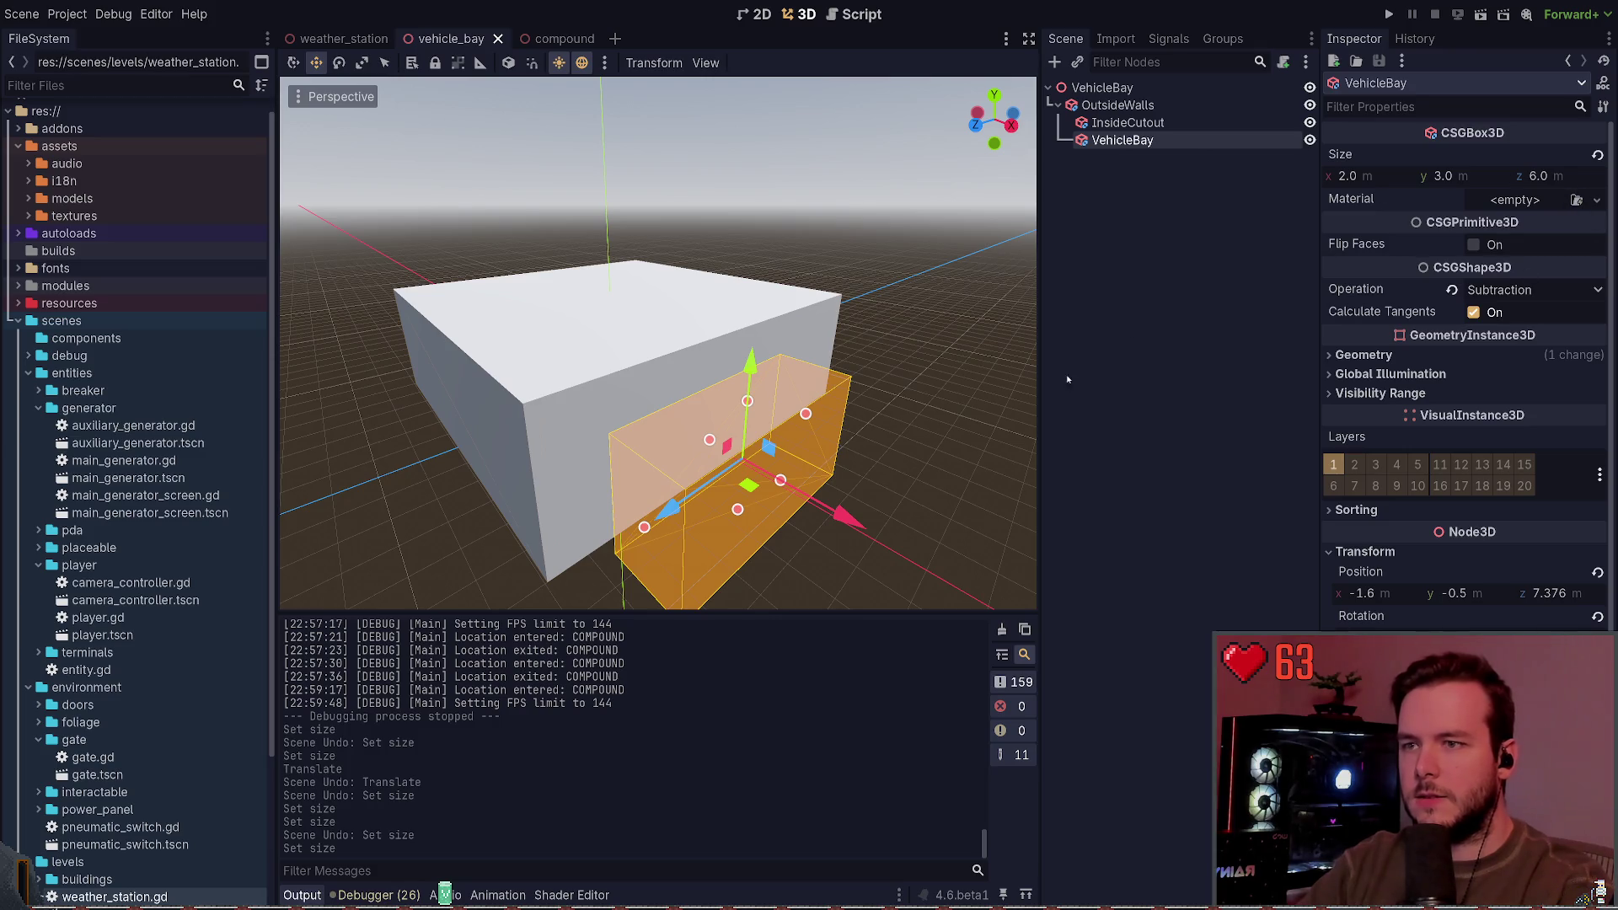
left_click_drag(834, 514, 788, 487)
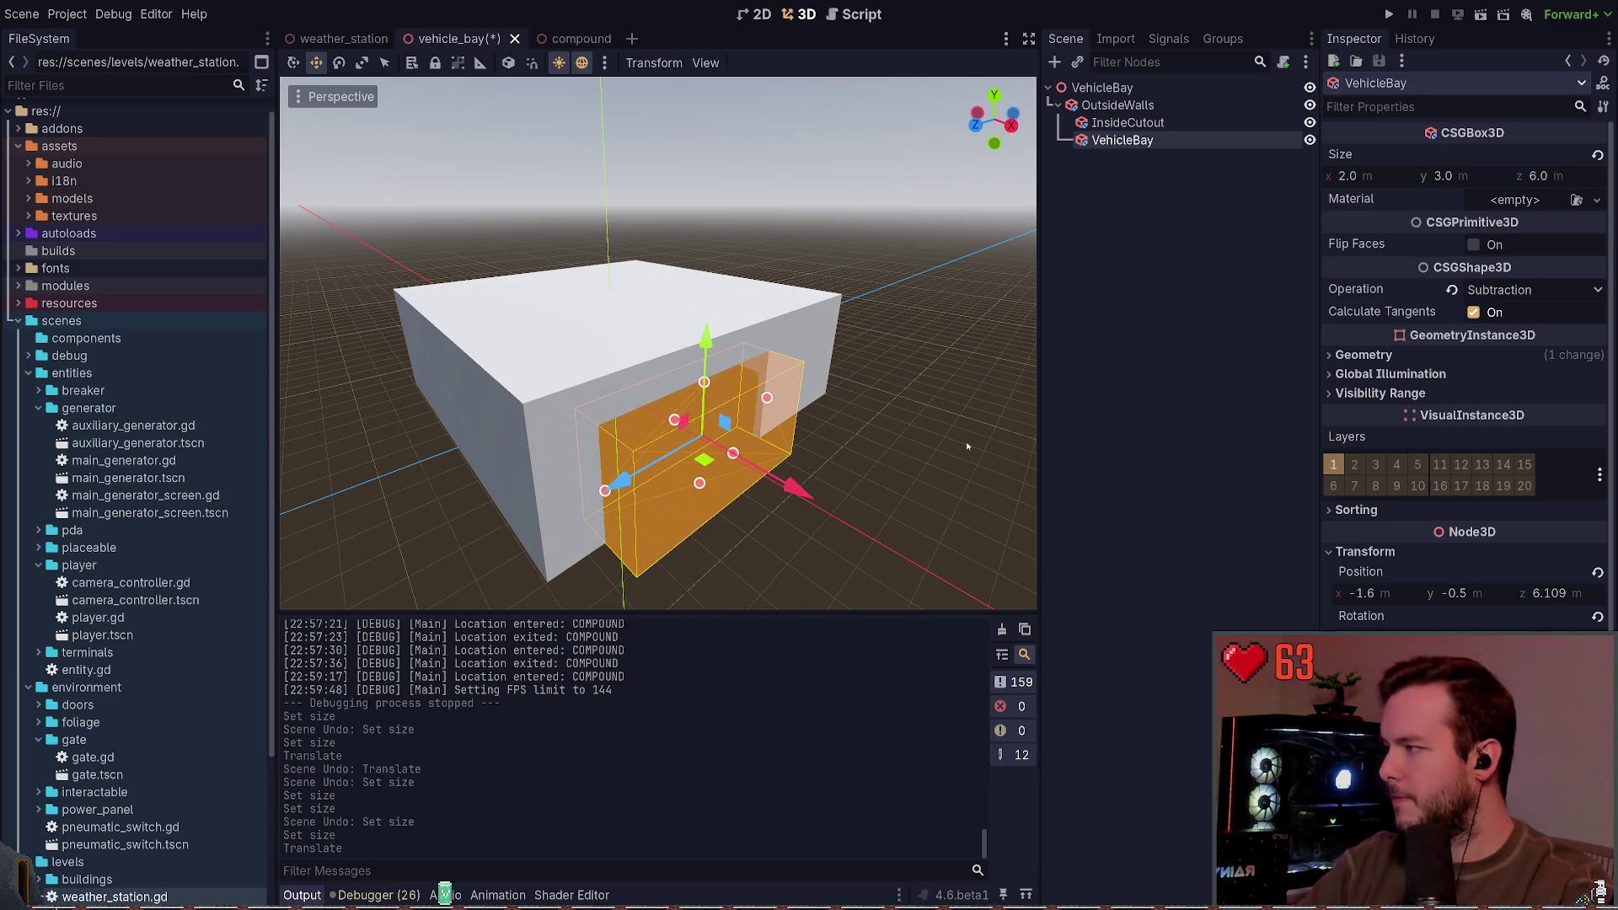
key("ctrl+s")
left_click_drag(968, 447, 809, 329)
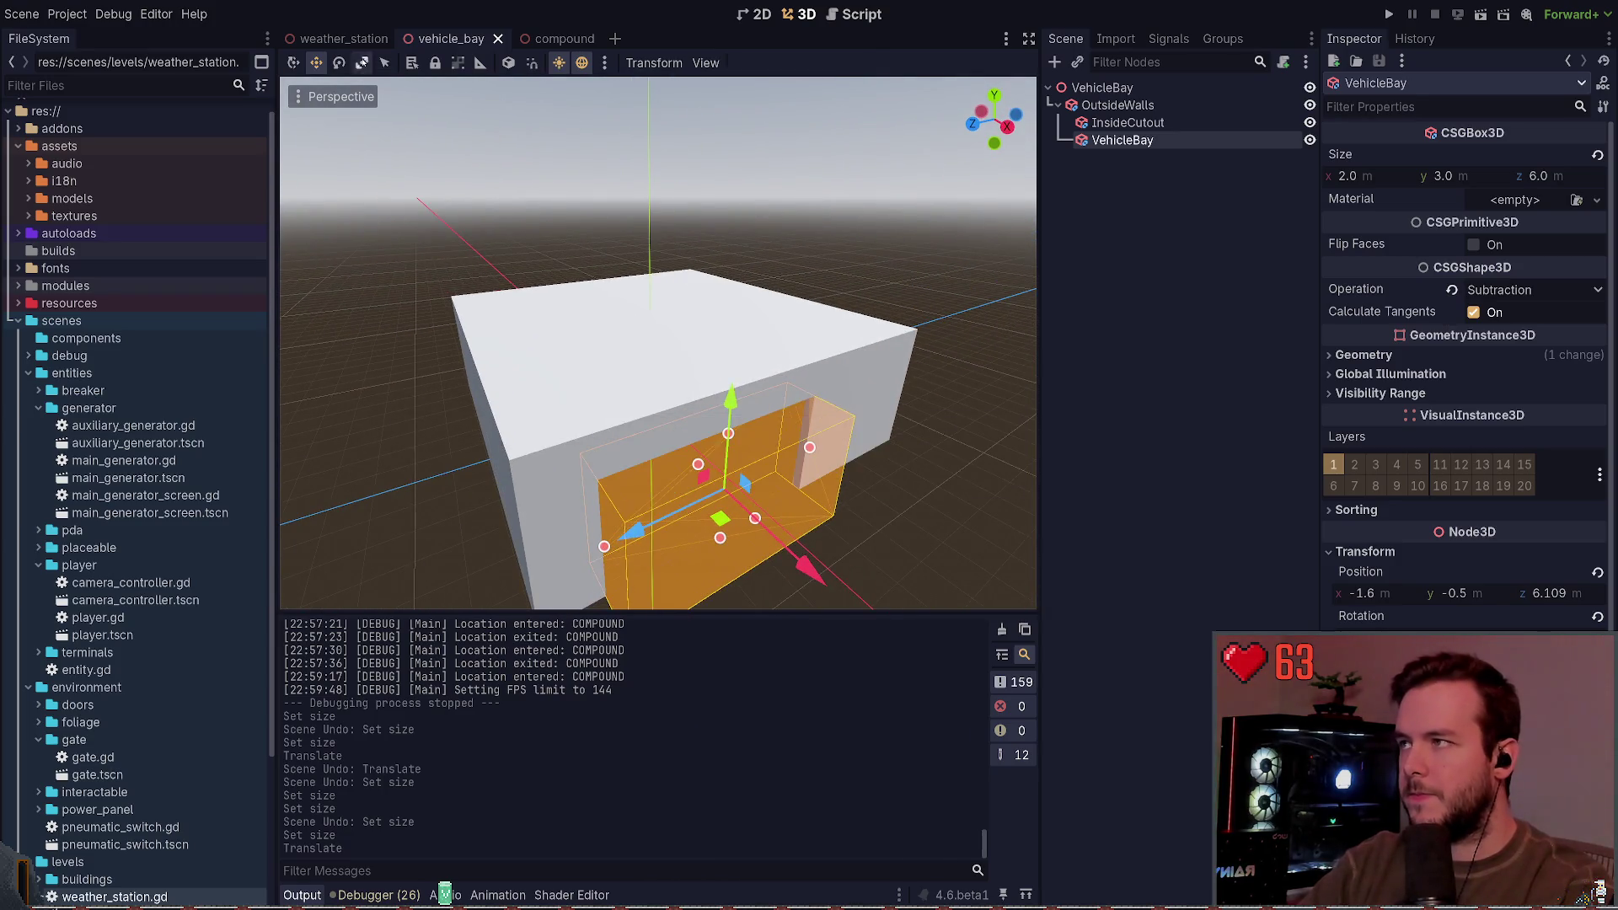
key("ctrl+shift+Tab")
left_click_drag(658, 337, 632, 325)
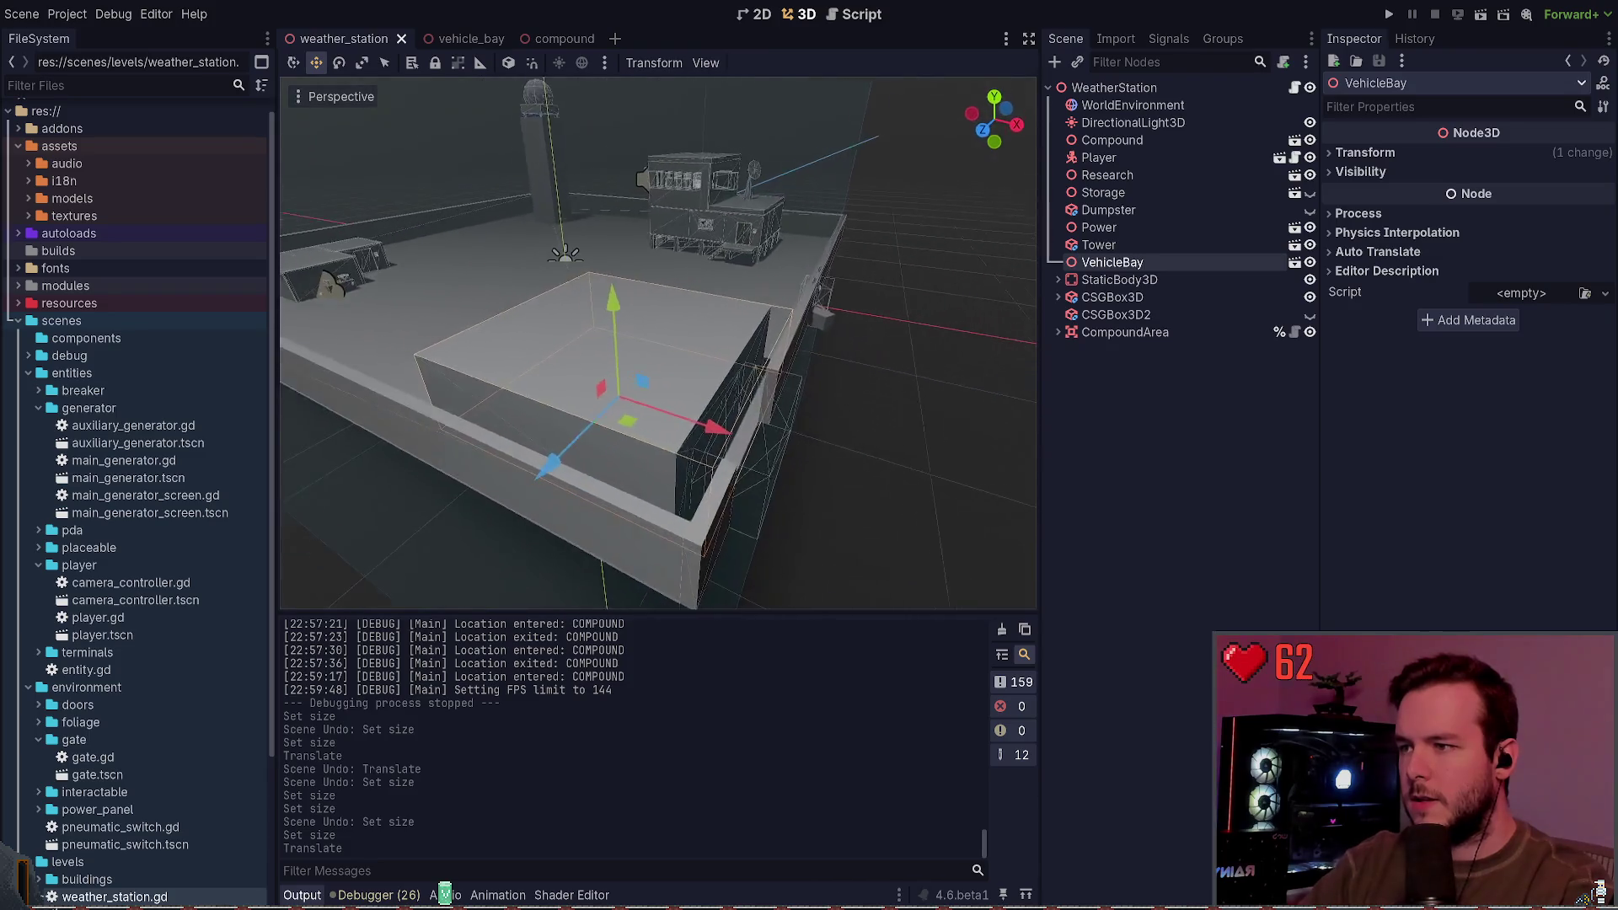
Step: Shift VehicleBay along the X axis with the gizmo and save the level
left_click_drag(801, 446, 803, 448)
mouse_move(691, 364)
left_mouse_down()
mouse_move(820, 460)
mouse_move(712, 307)
left_mouse_up()
key("ctrl+z")
key("ctrl+shift+z")
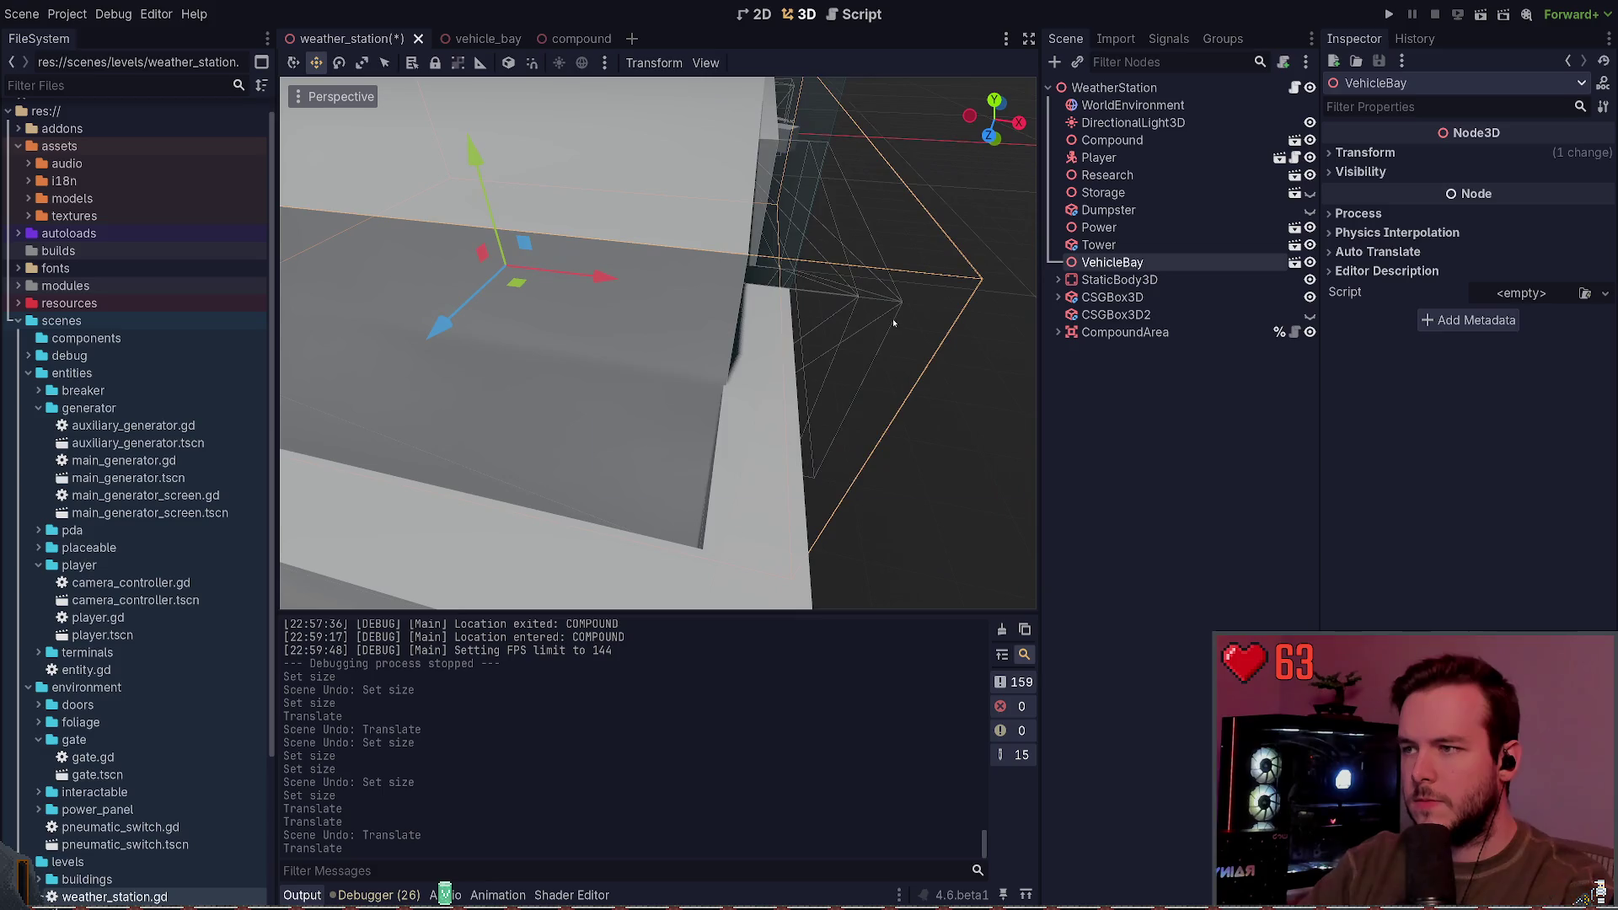
key("ctrl+s")
Step: Move VehicleBay a further 0.45 along X, discarding a trial move, and save
scroll(905, 334, "up", 3)
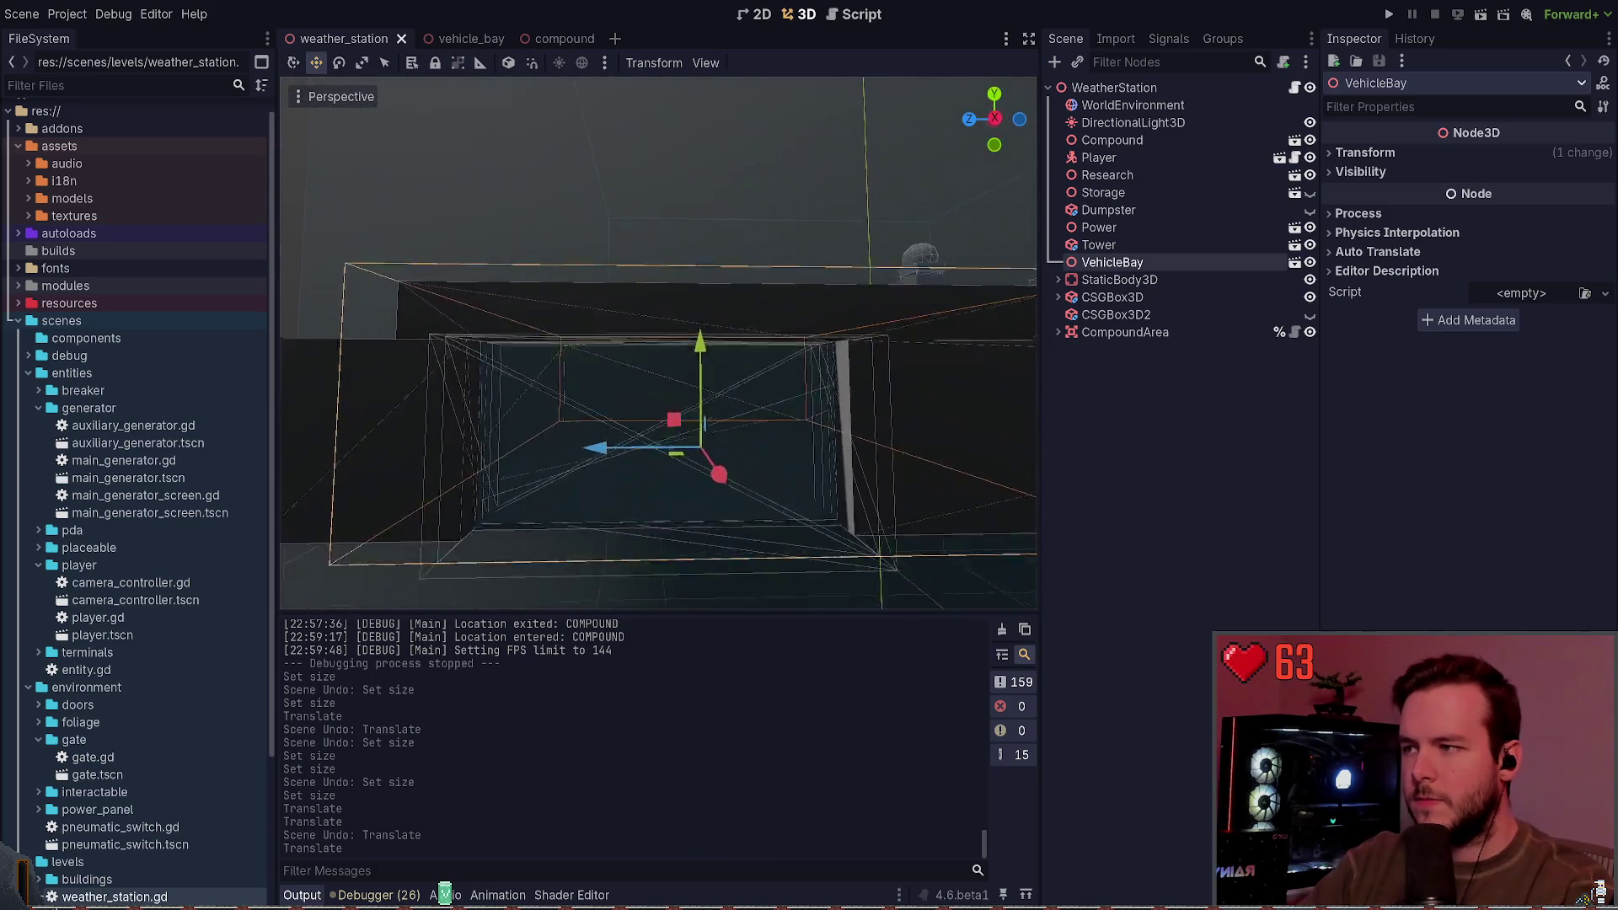
scroll(812, 369, "down", 5)
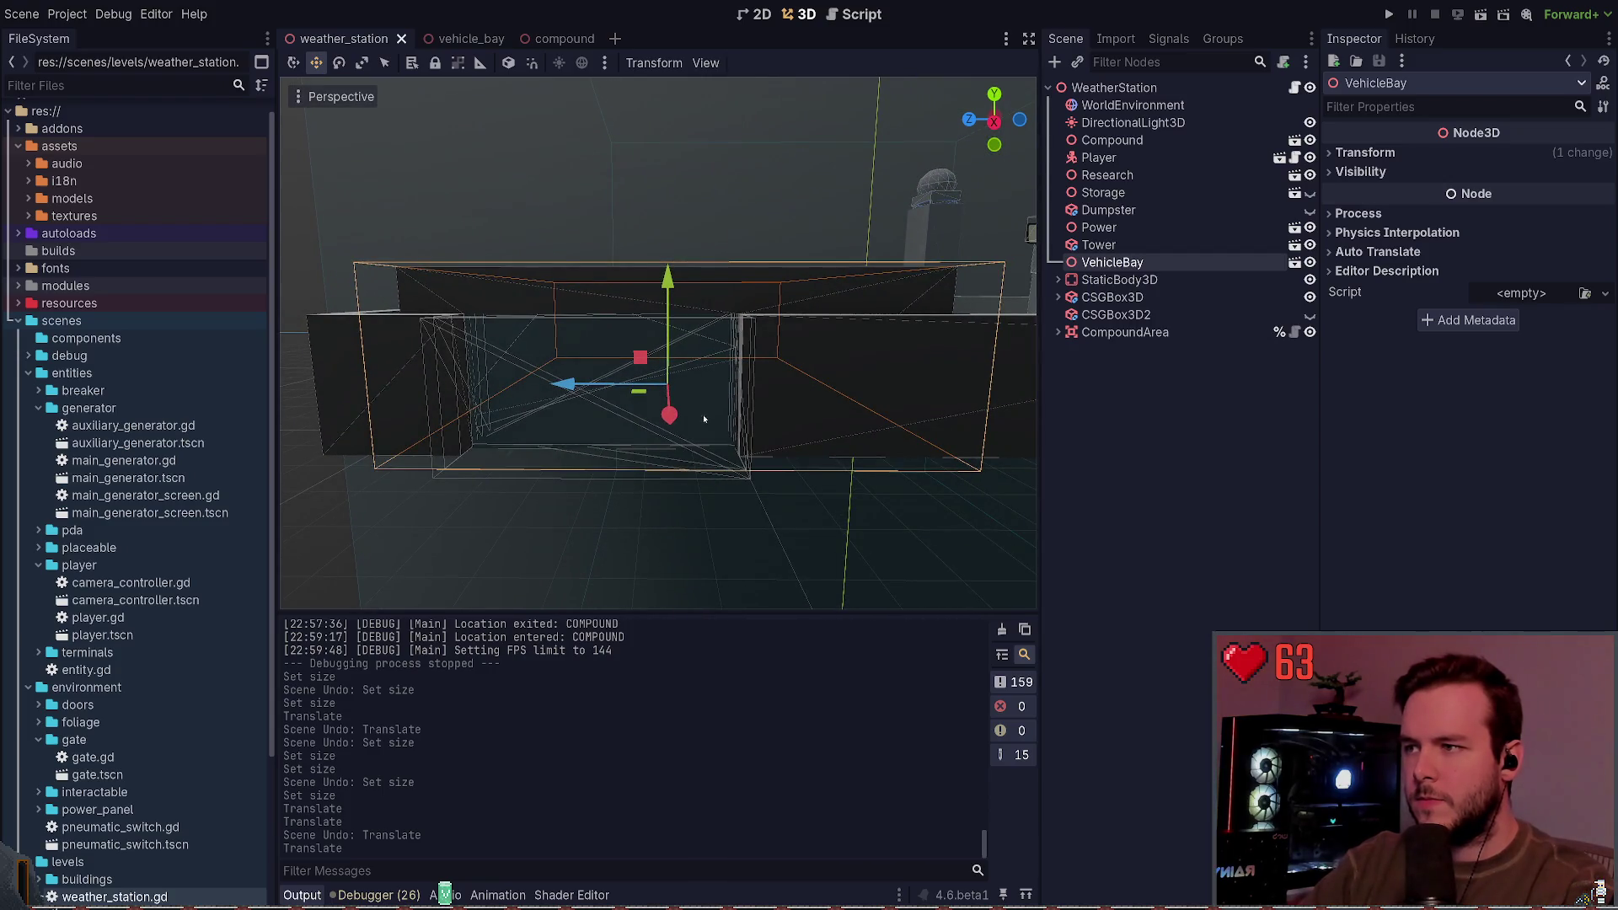
left_click_drag(670, 415, 668, 422)
key("ctrl+z")
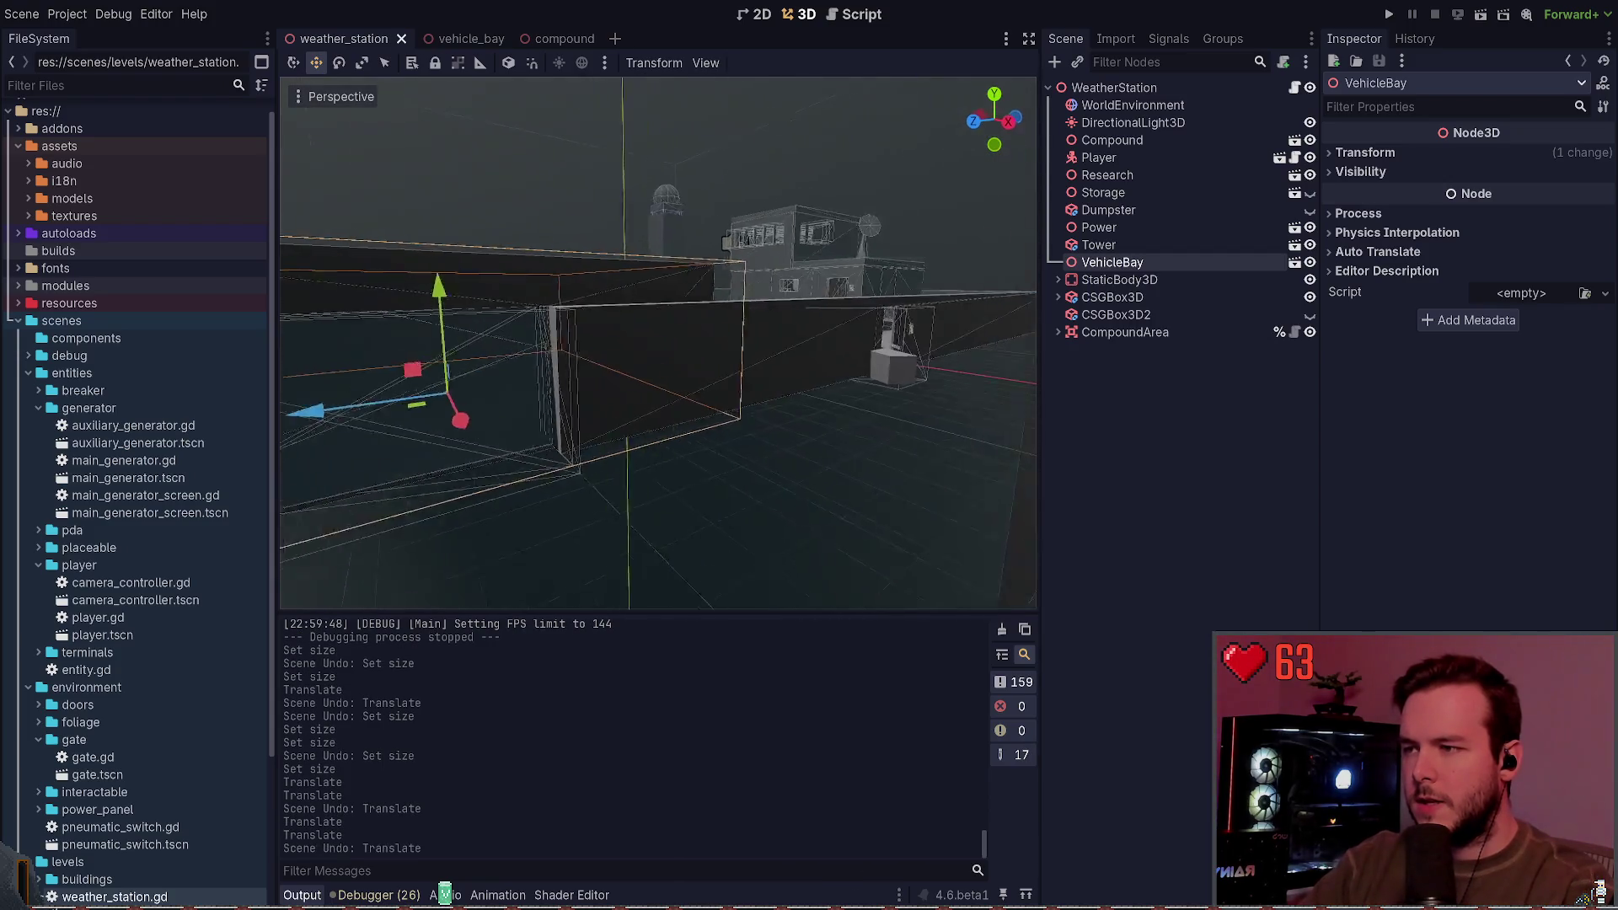
mouse_move(491, 375)
left_mouse_down()
mouse_move(566, 402)
mouse_move(658, 396)
left_mouse_up()
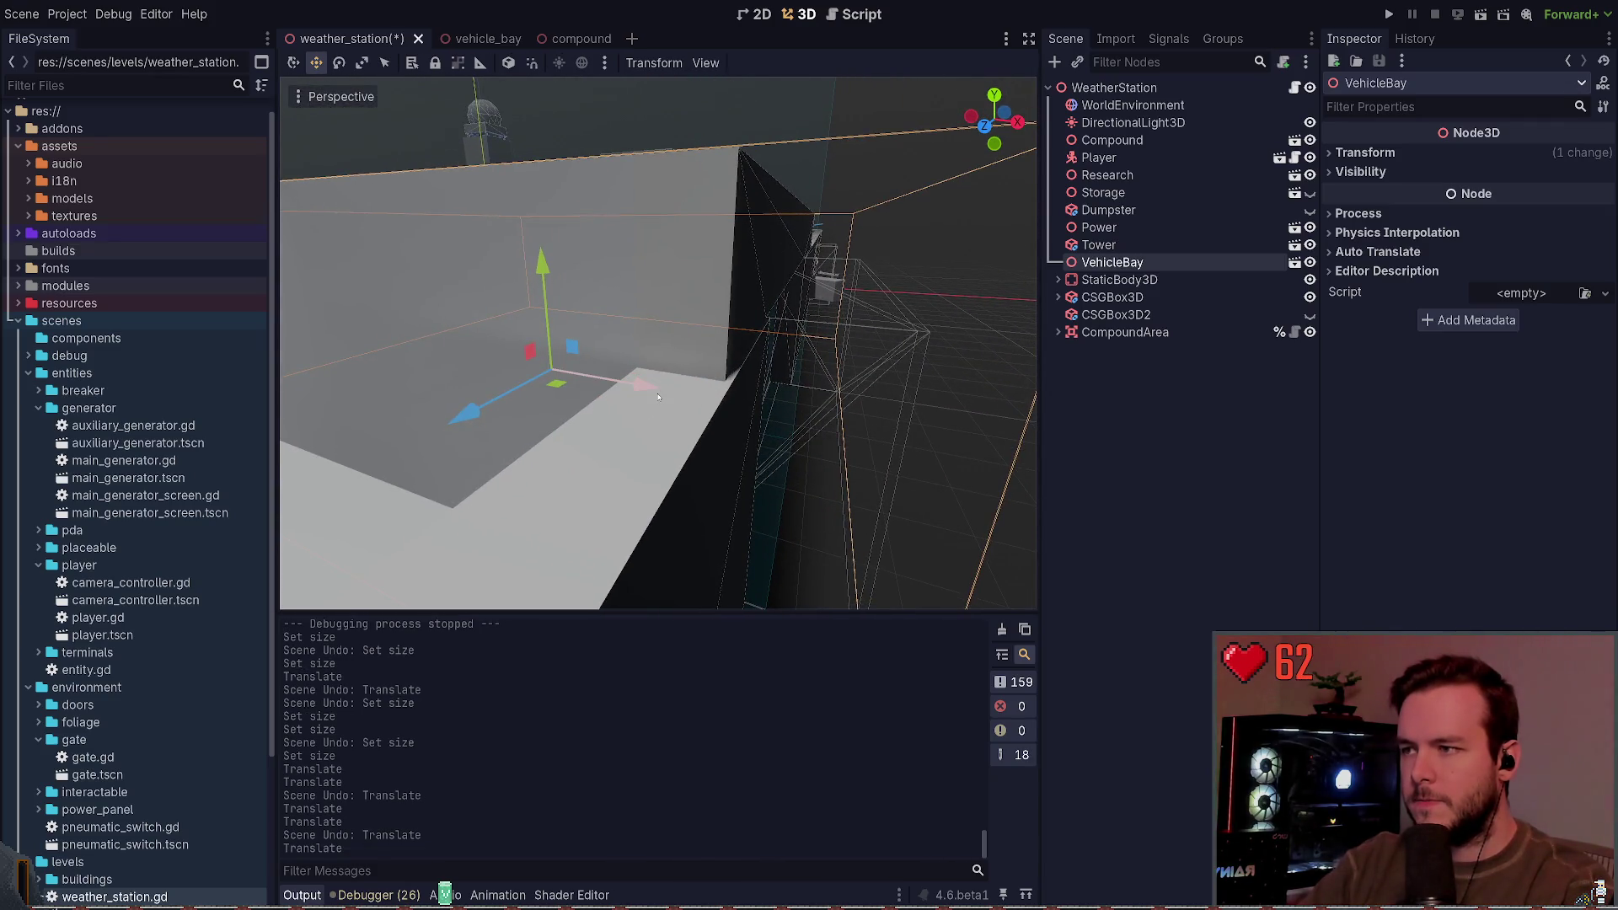
key("ctrl+s")
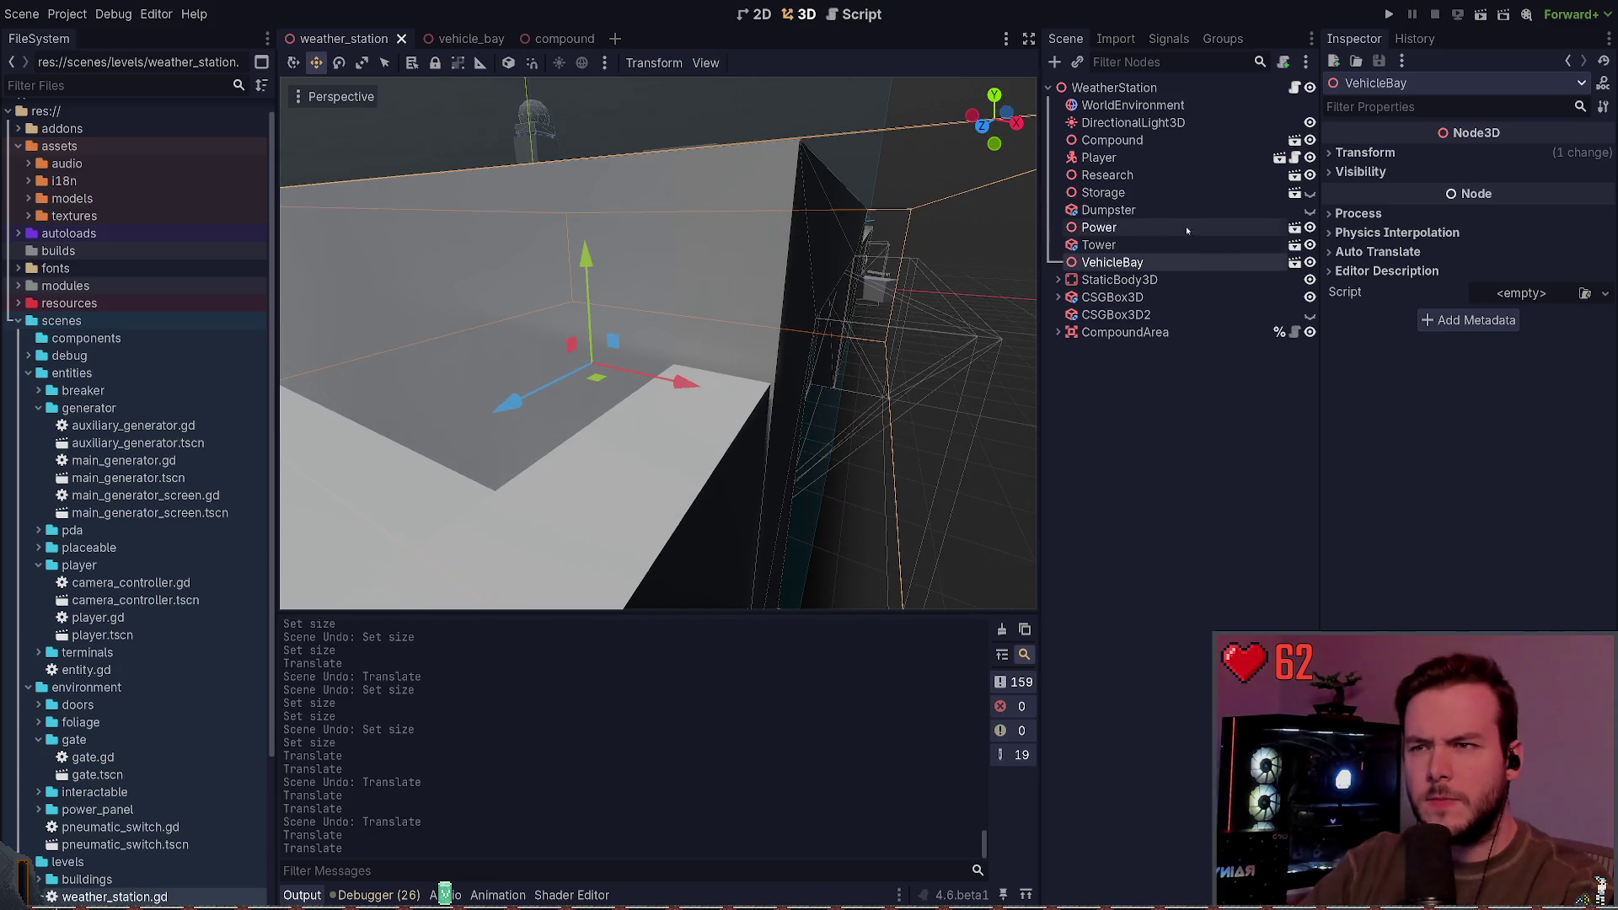
Step: Set VehicleBay's Transform position to x 19.5 and z 17
left_click(1354, 159)
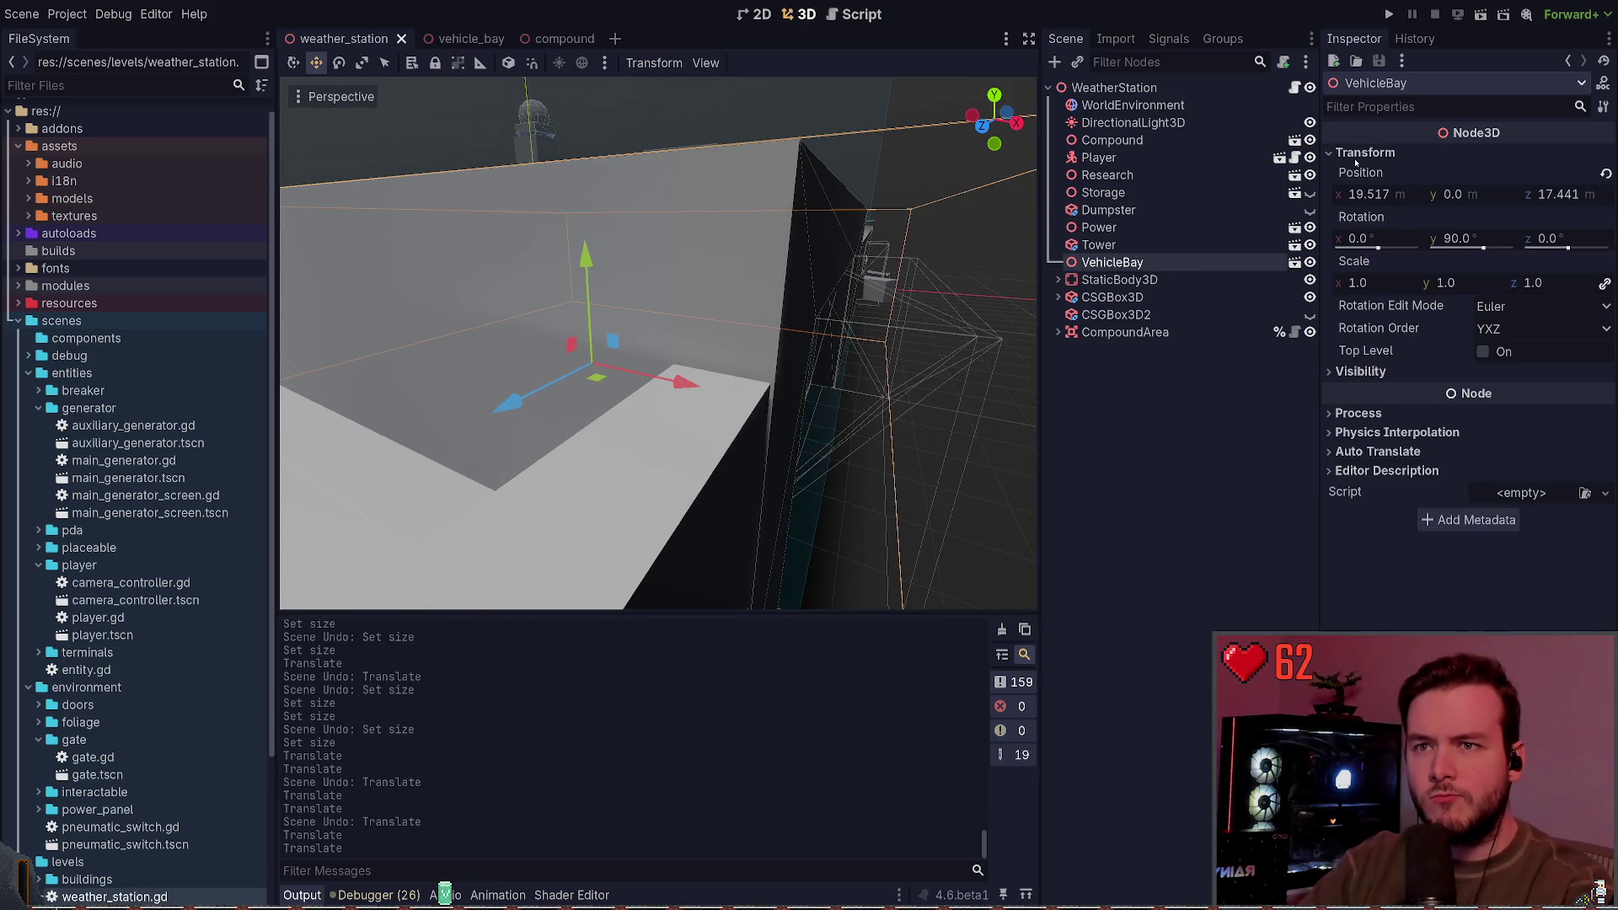
left_click(1410, 192)
type("19.5")
key("Return")
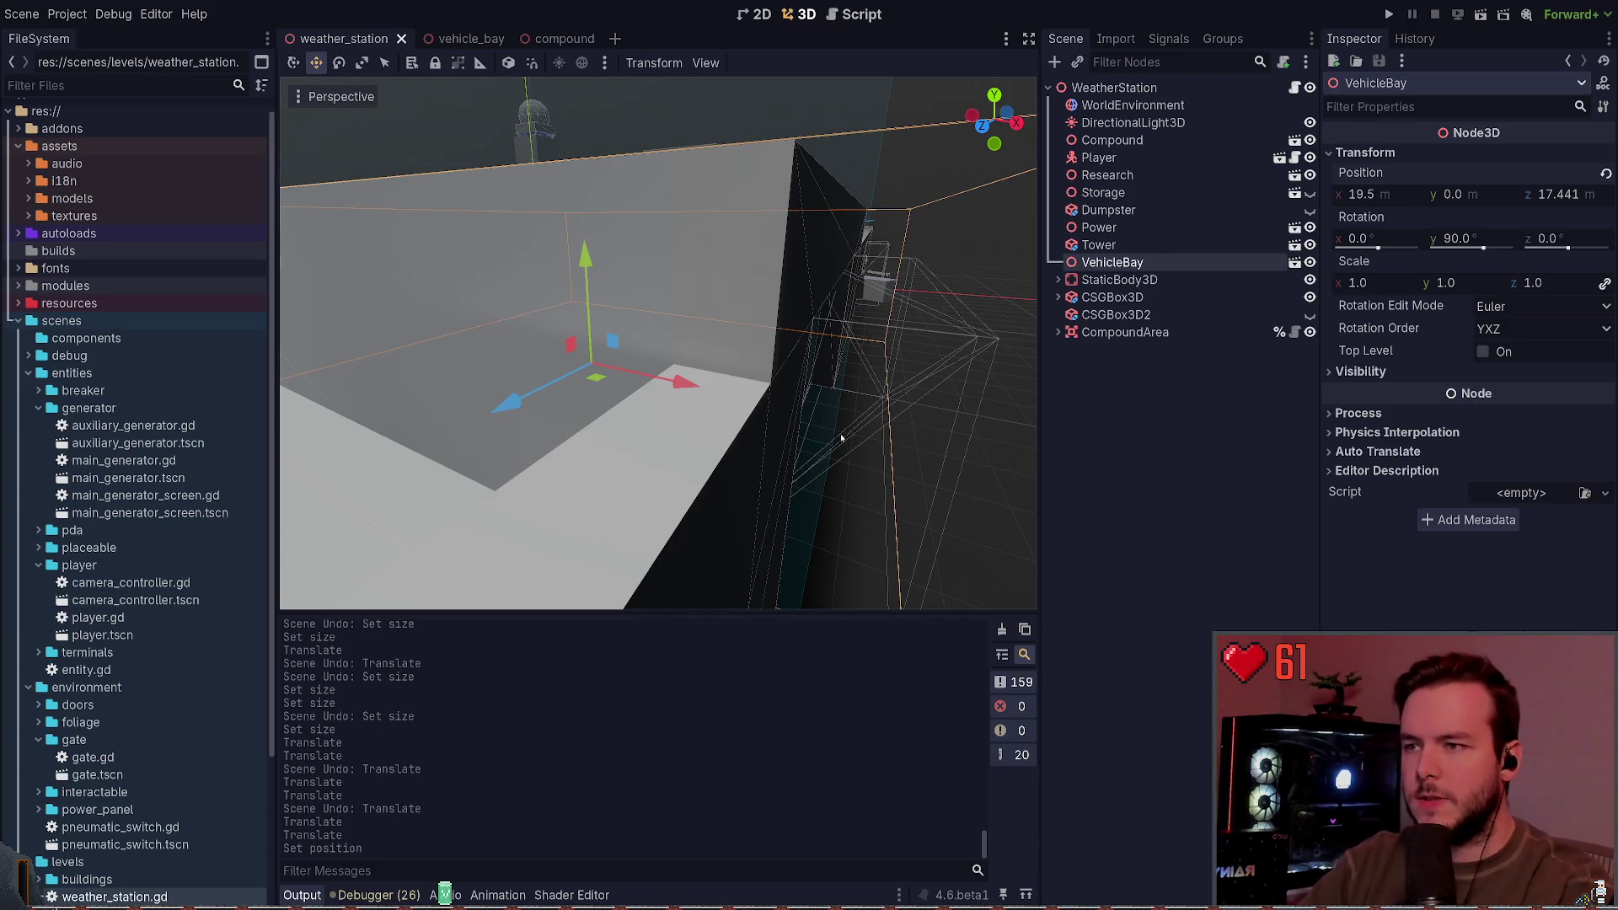
scroll(841, 437, "down", 3)
left_click(1599, 195)
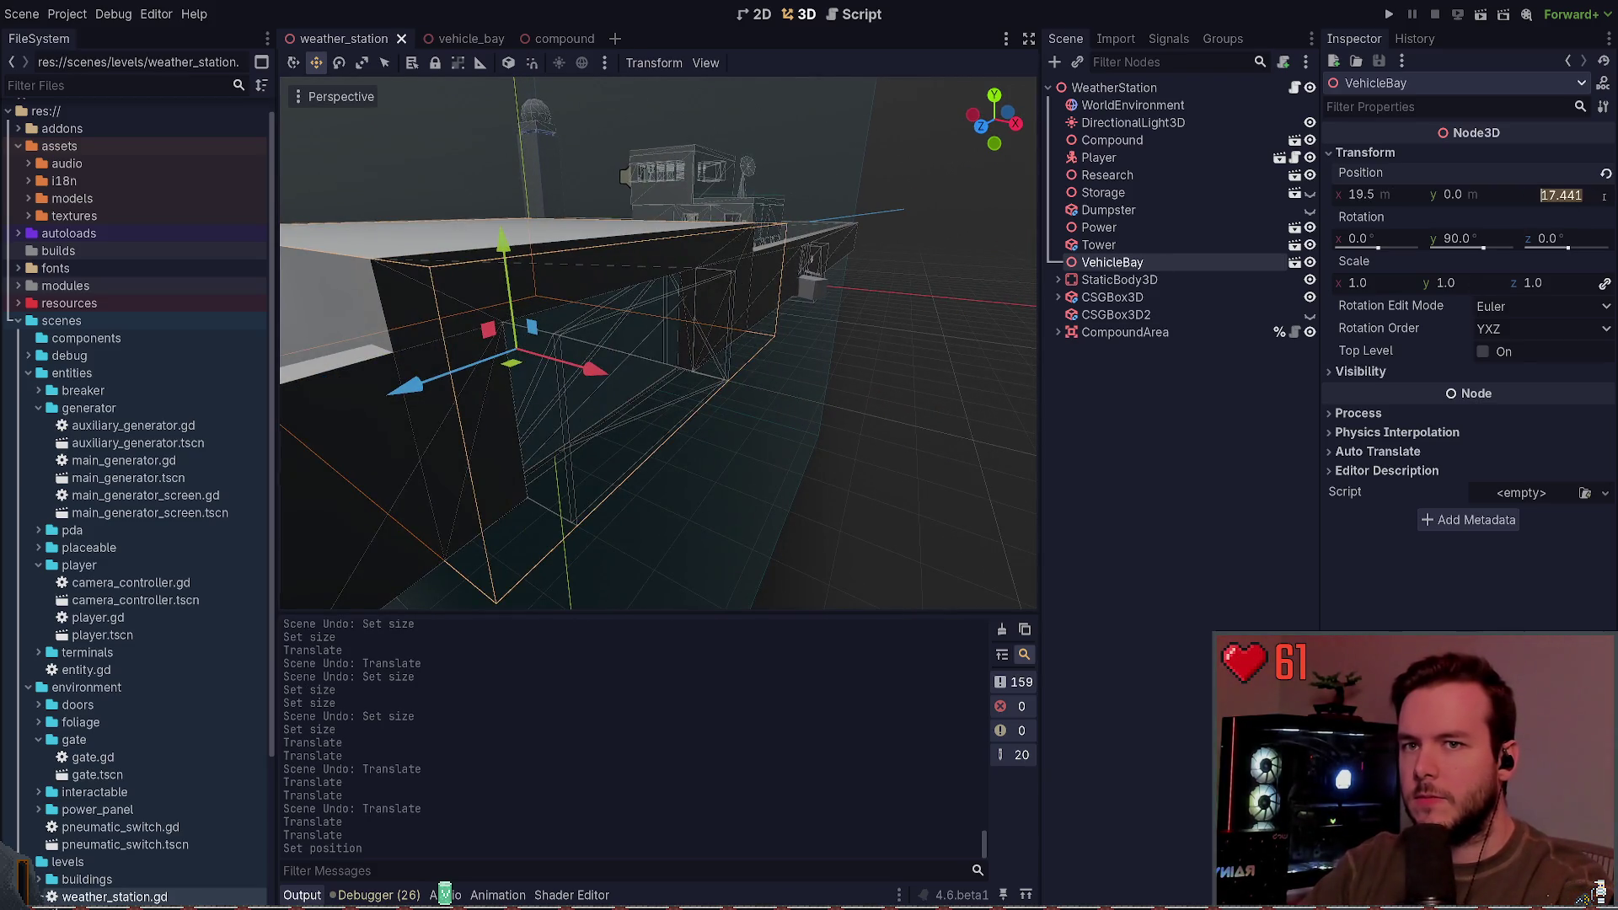
key("BackSpace")
key("BackSpace")
key("BackSpace")
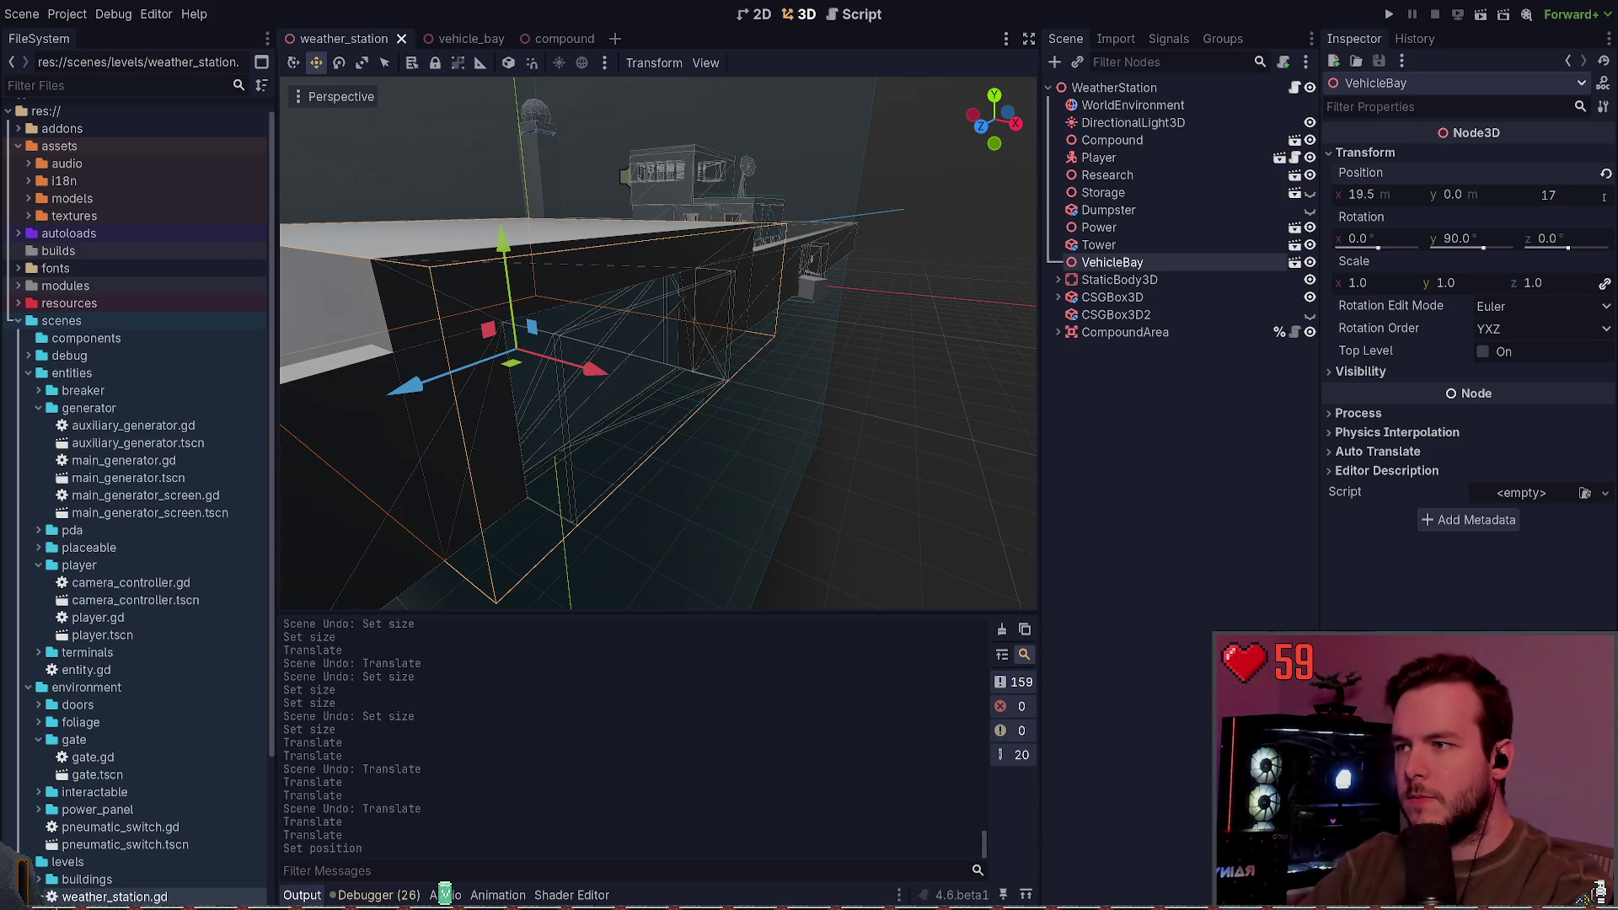
key("Return")
Step: Nudge VehicleBay along z to 17.45, save the level, and deselect it
scroll(842, 269, "up", 5)
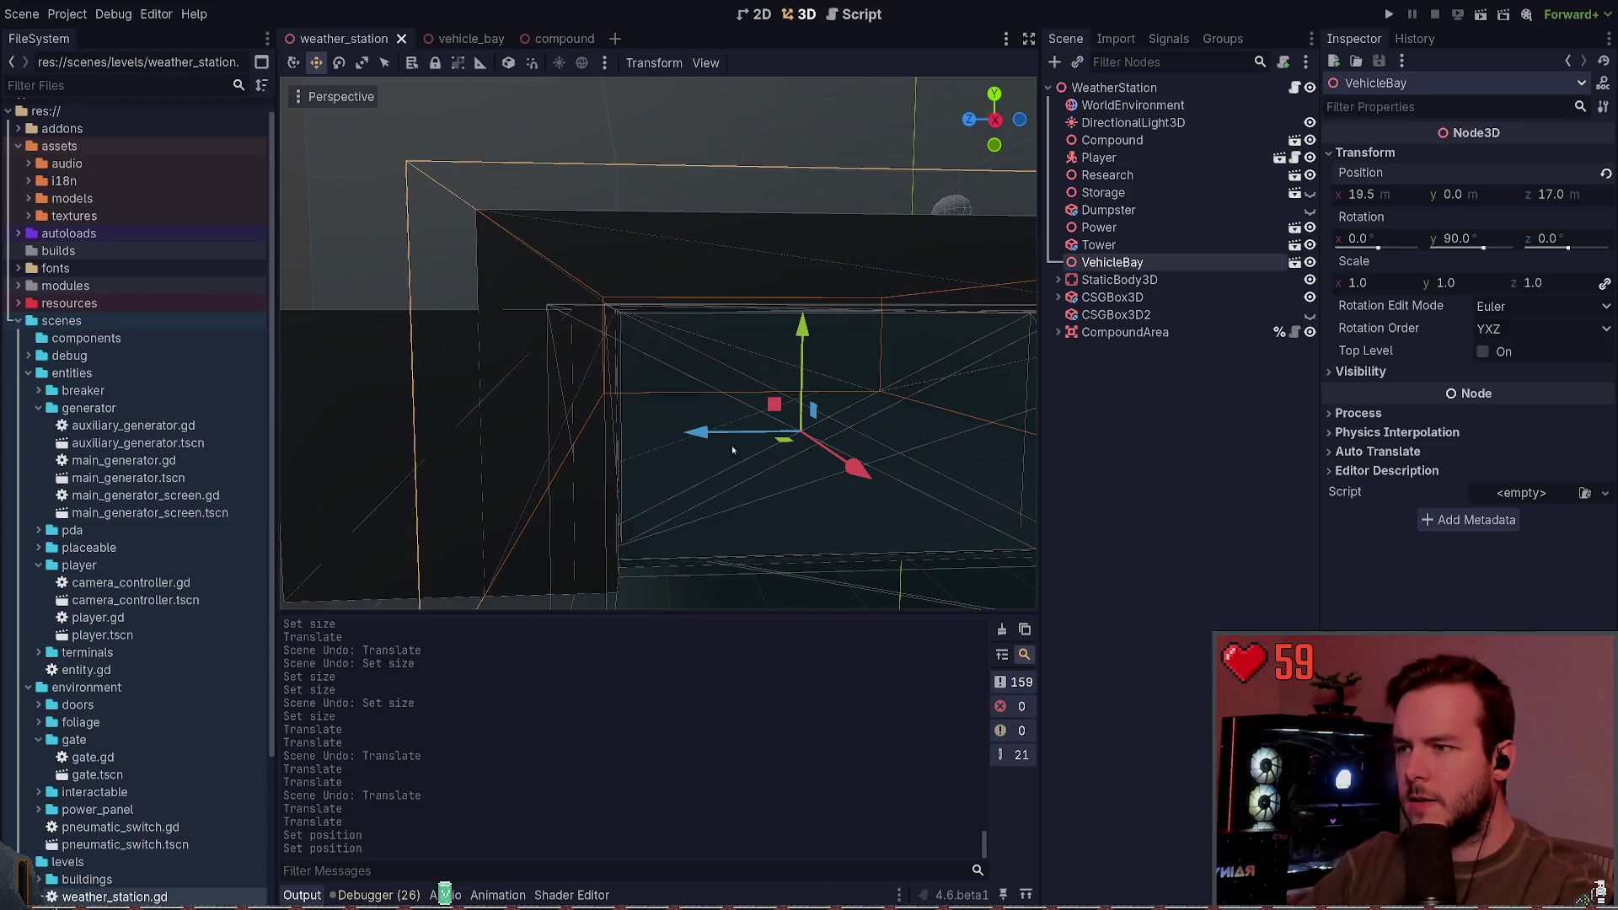
left_click_drag(732, 450, 761, 278)
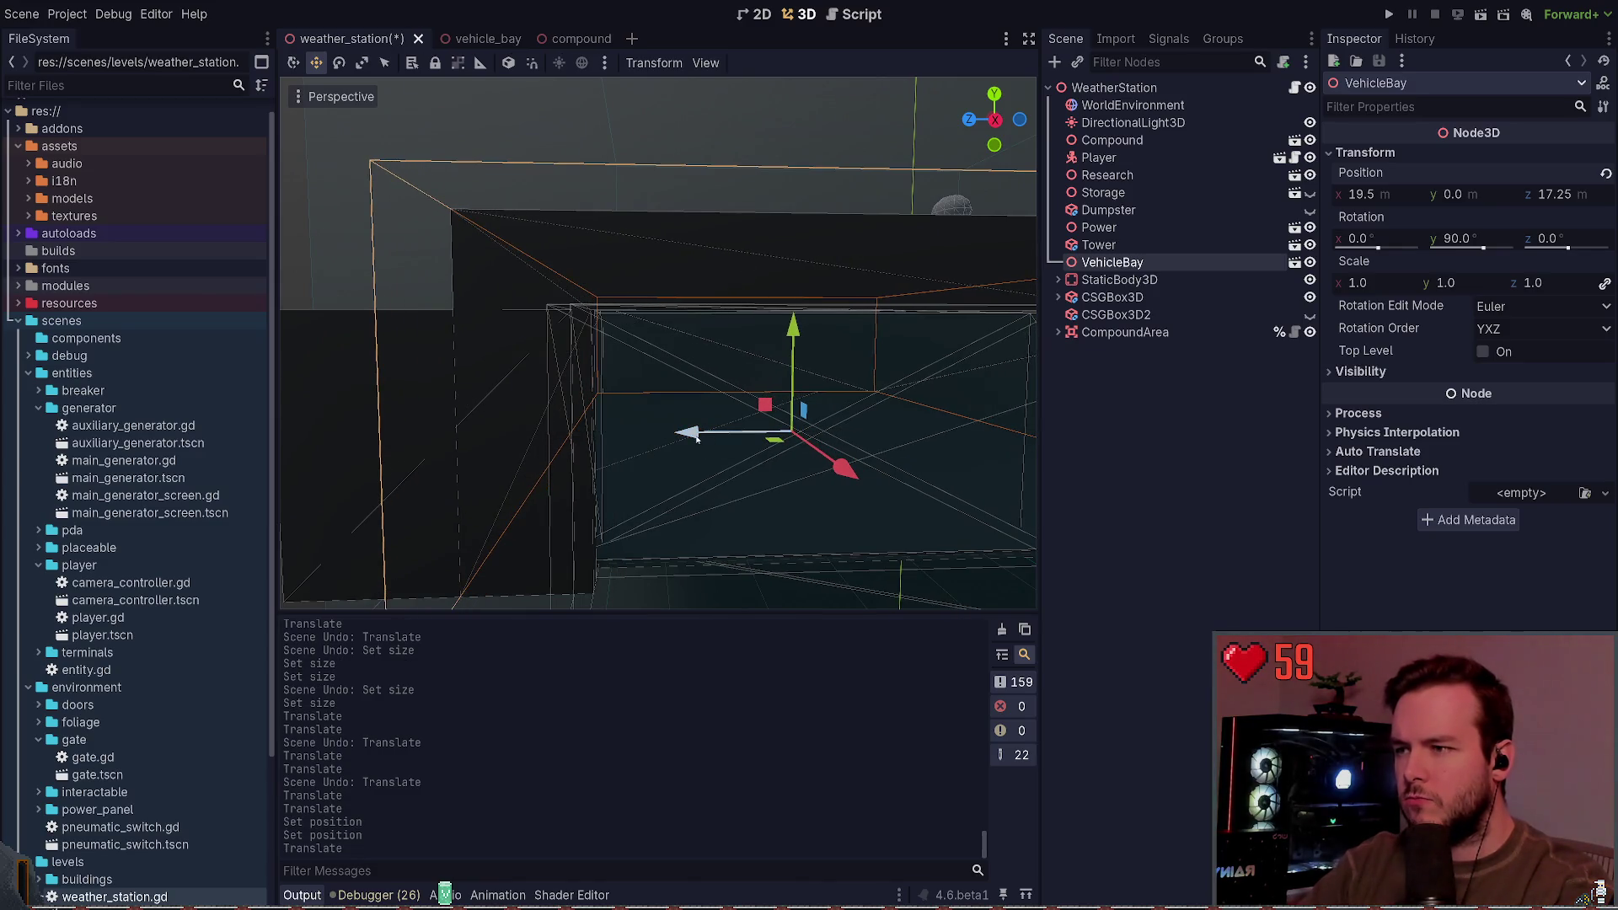
left_click_drag(696, 437, 686, 434)
key("ctrl+s")
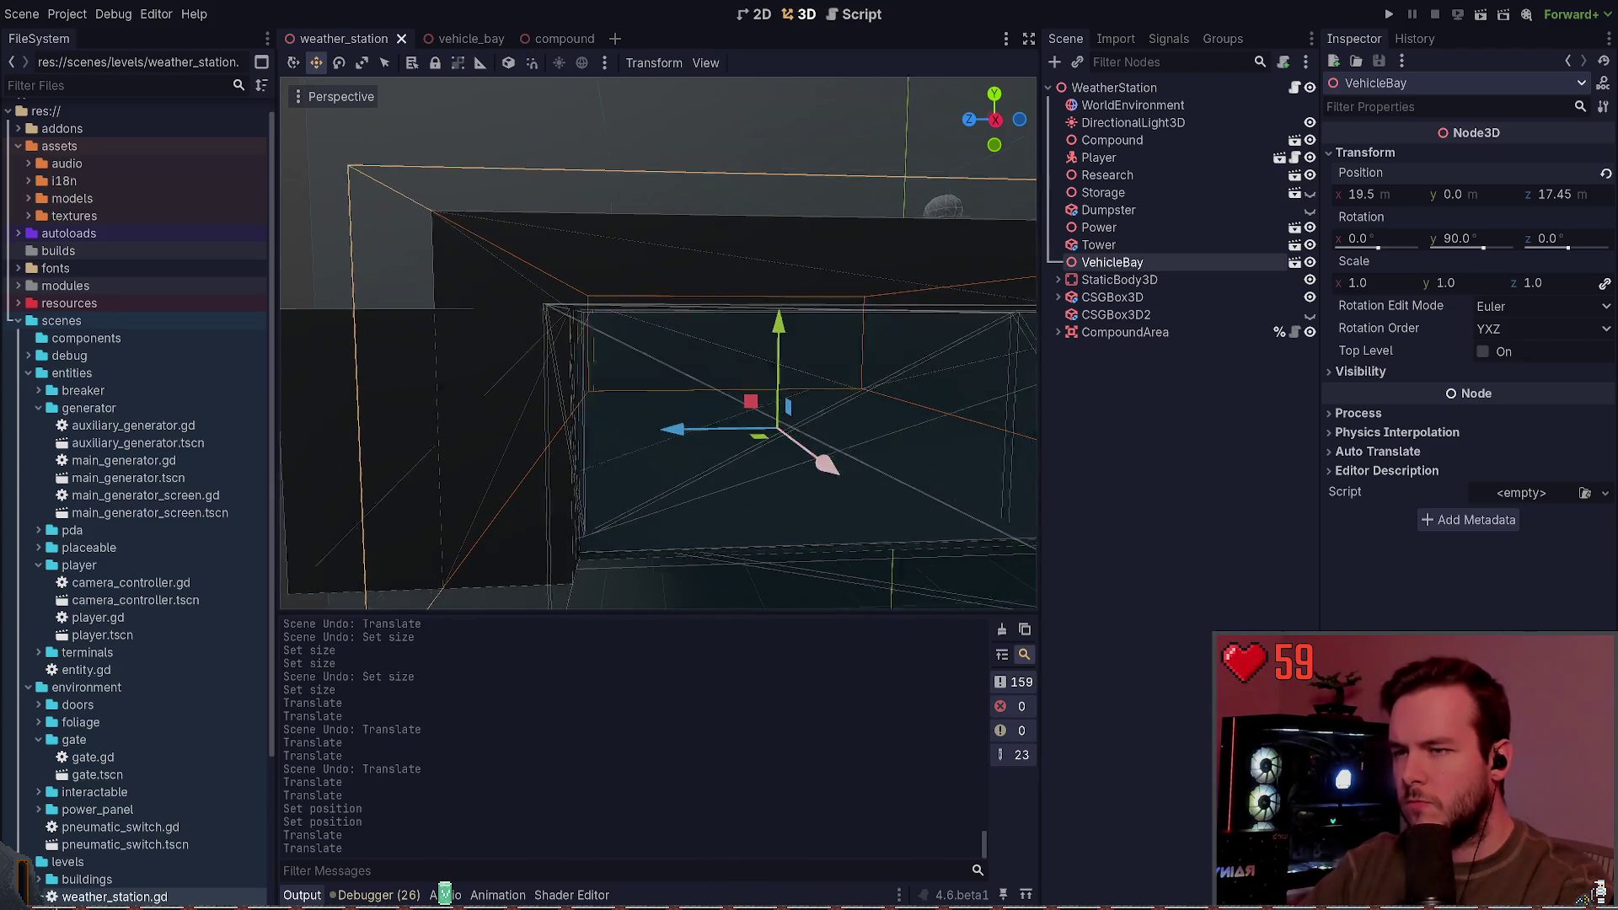
scroll(657, 343, "down", 5)
left_click(986, 495)
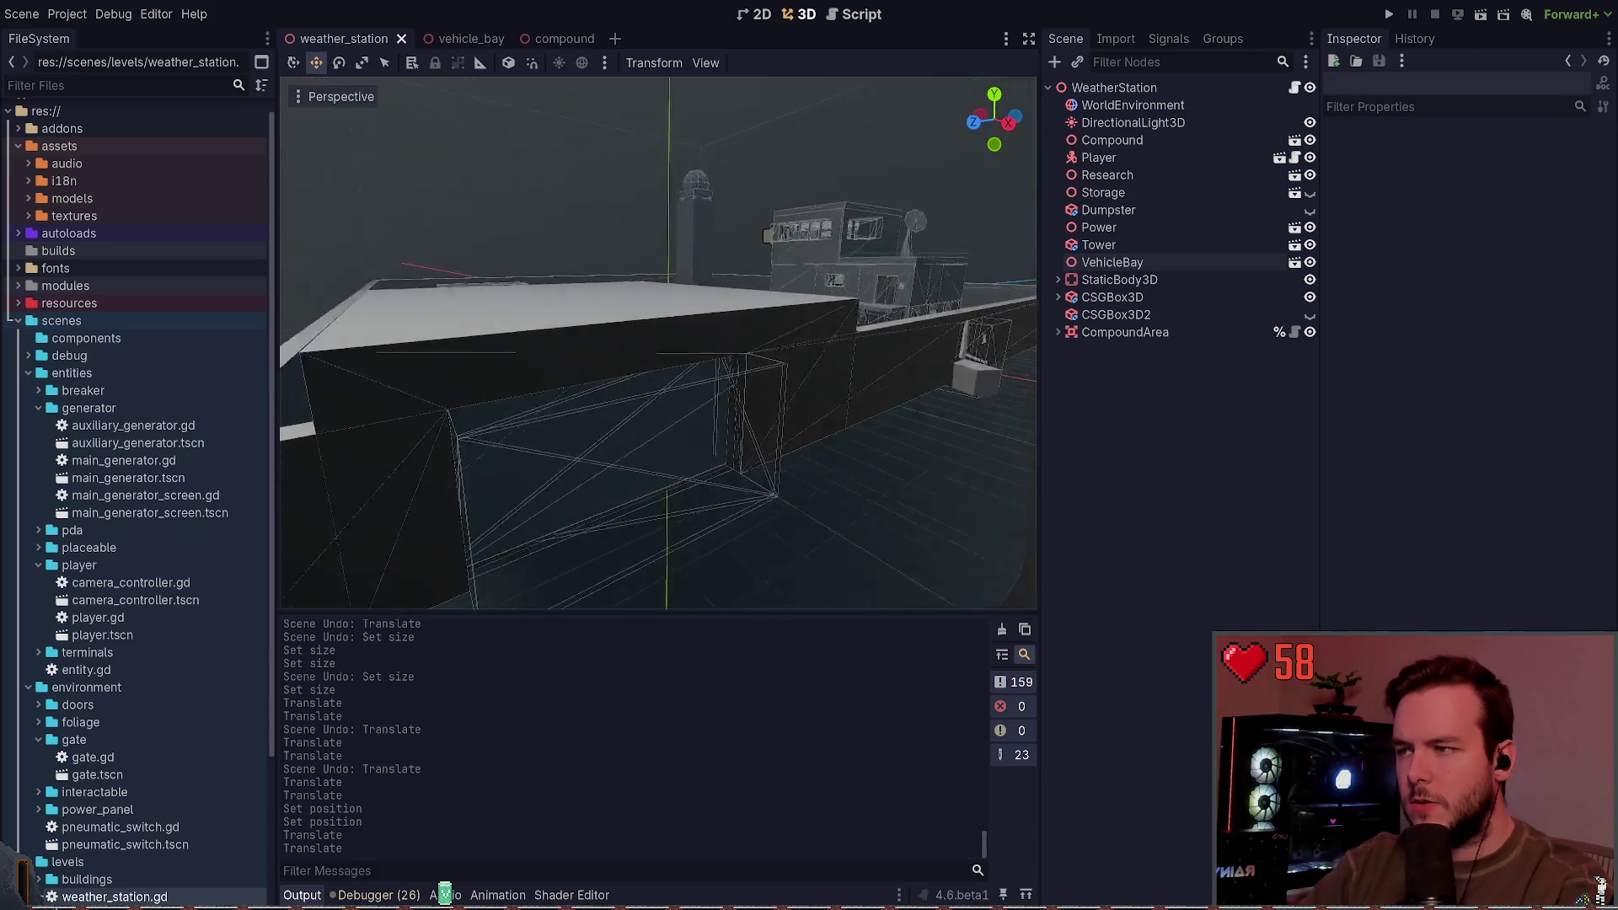
Step: Fly the camera through the level to the boxes, then unhide the Storage building
left_click_drag(957, 431, 957, 432)
key("w")
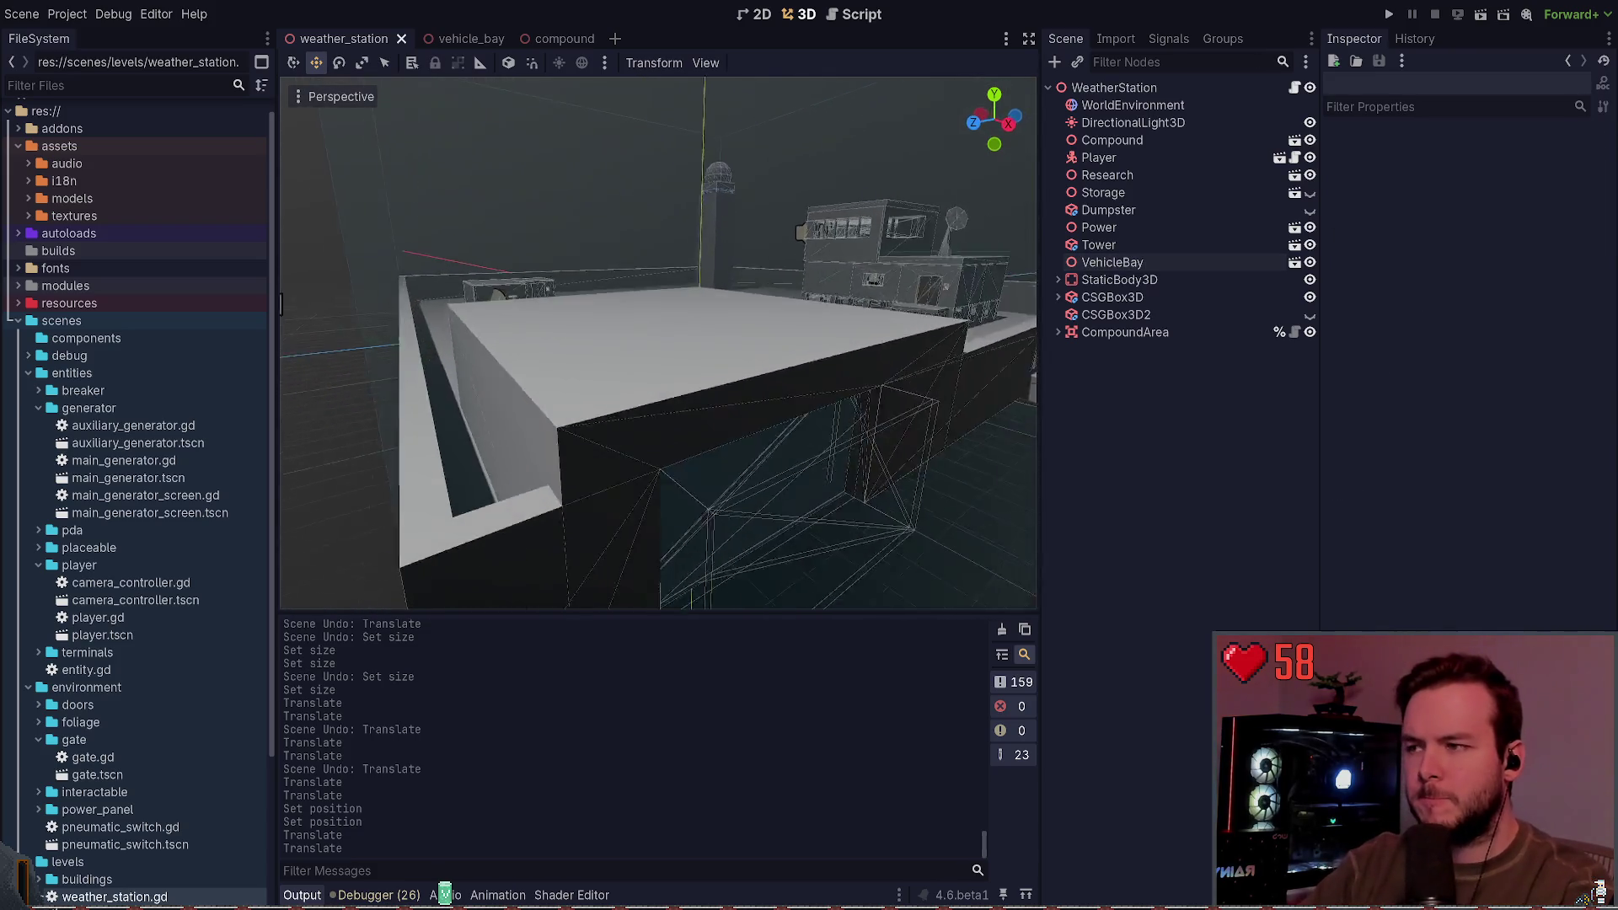
key("s")
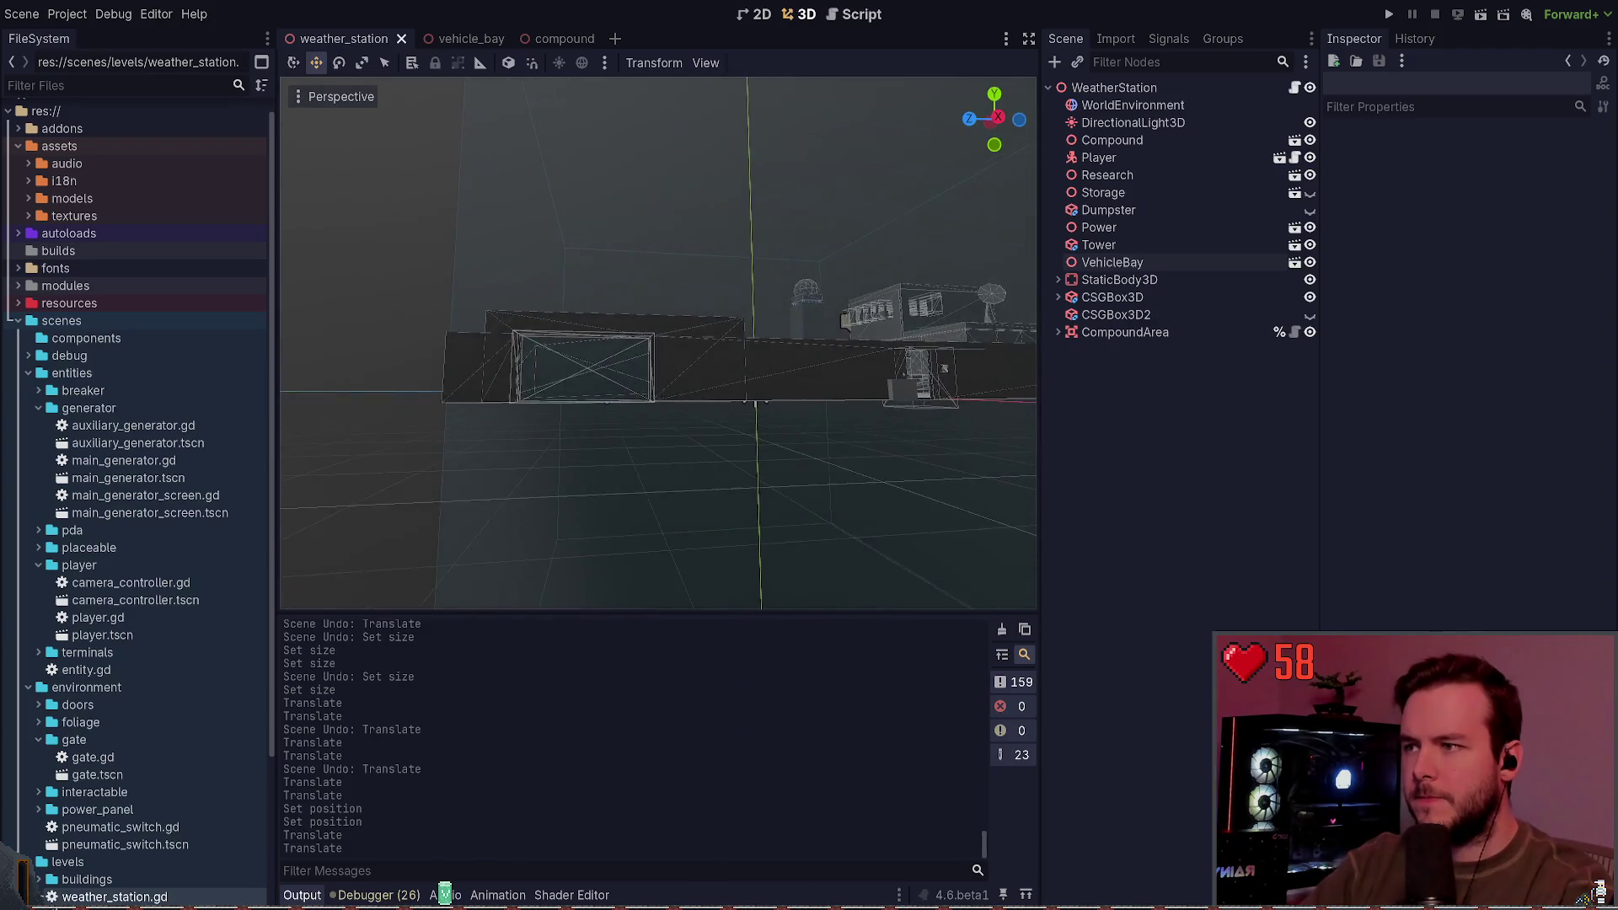
key("d")
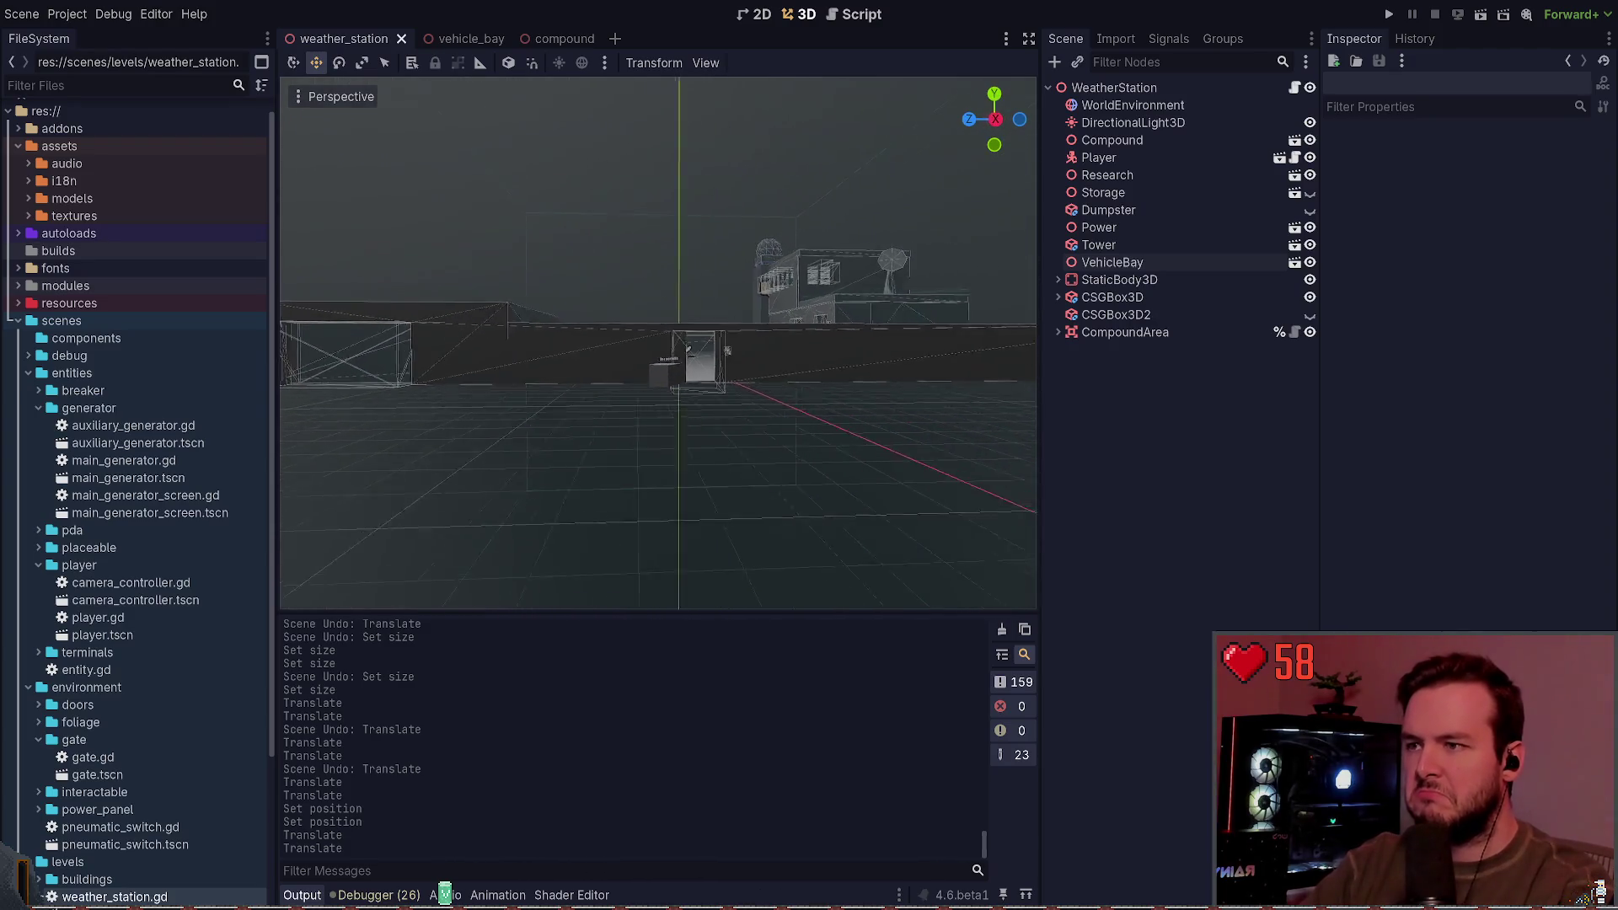
key("w")
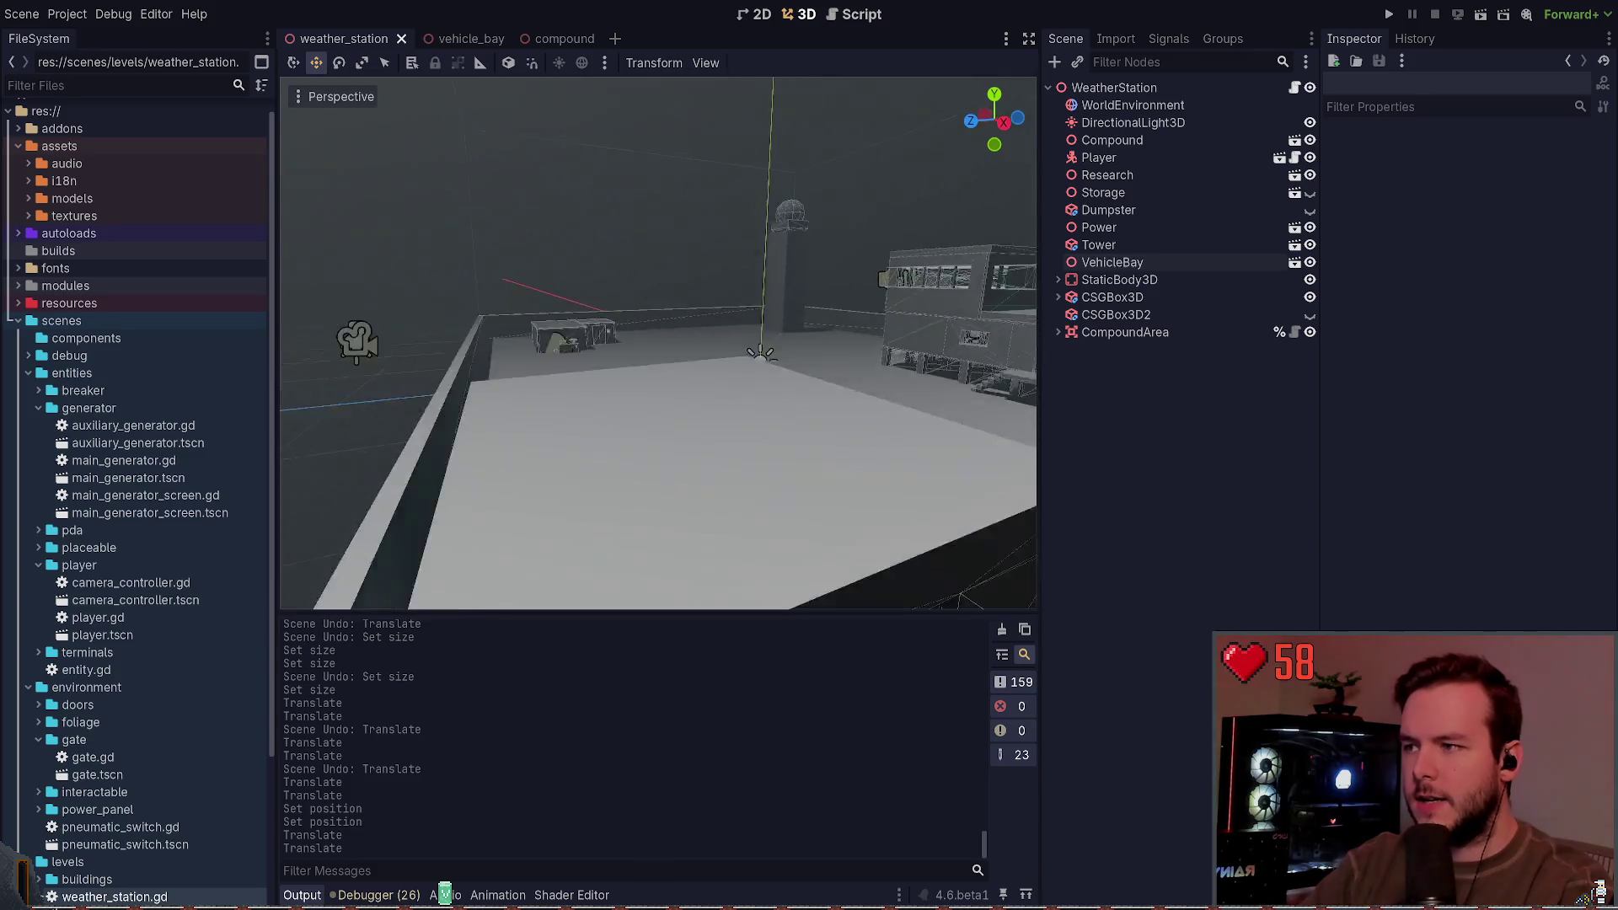
key("s")
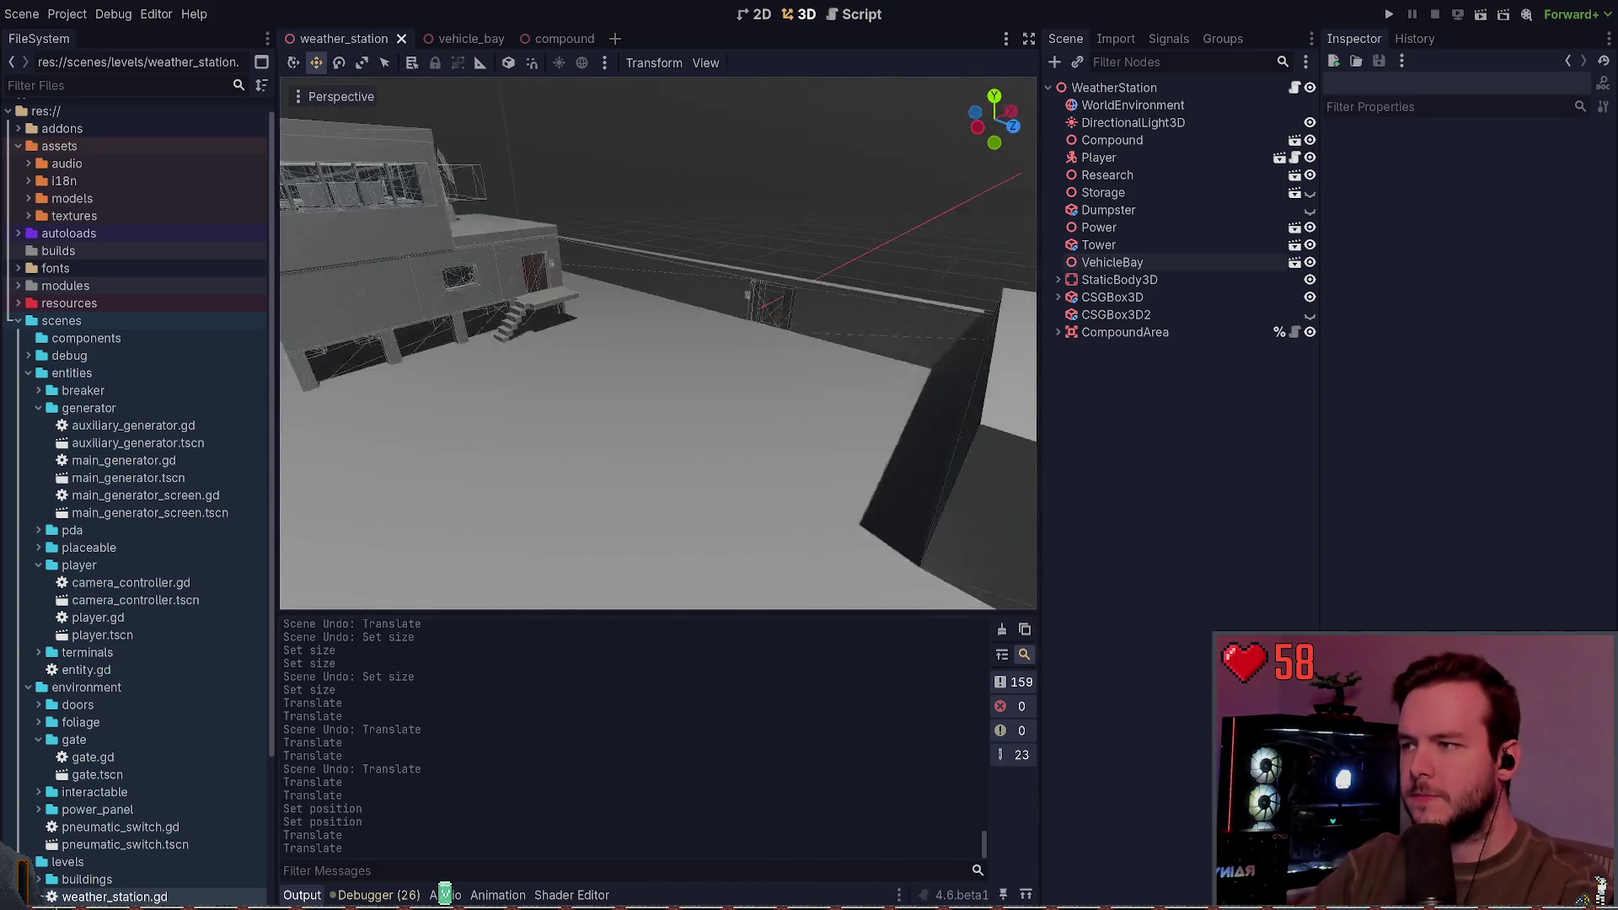
key("w")
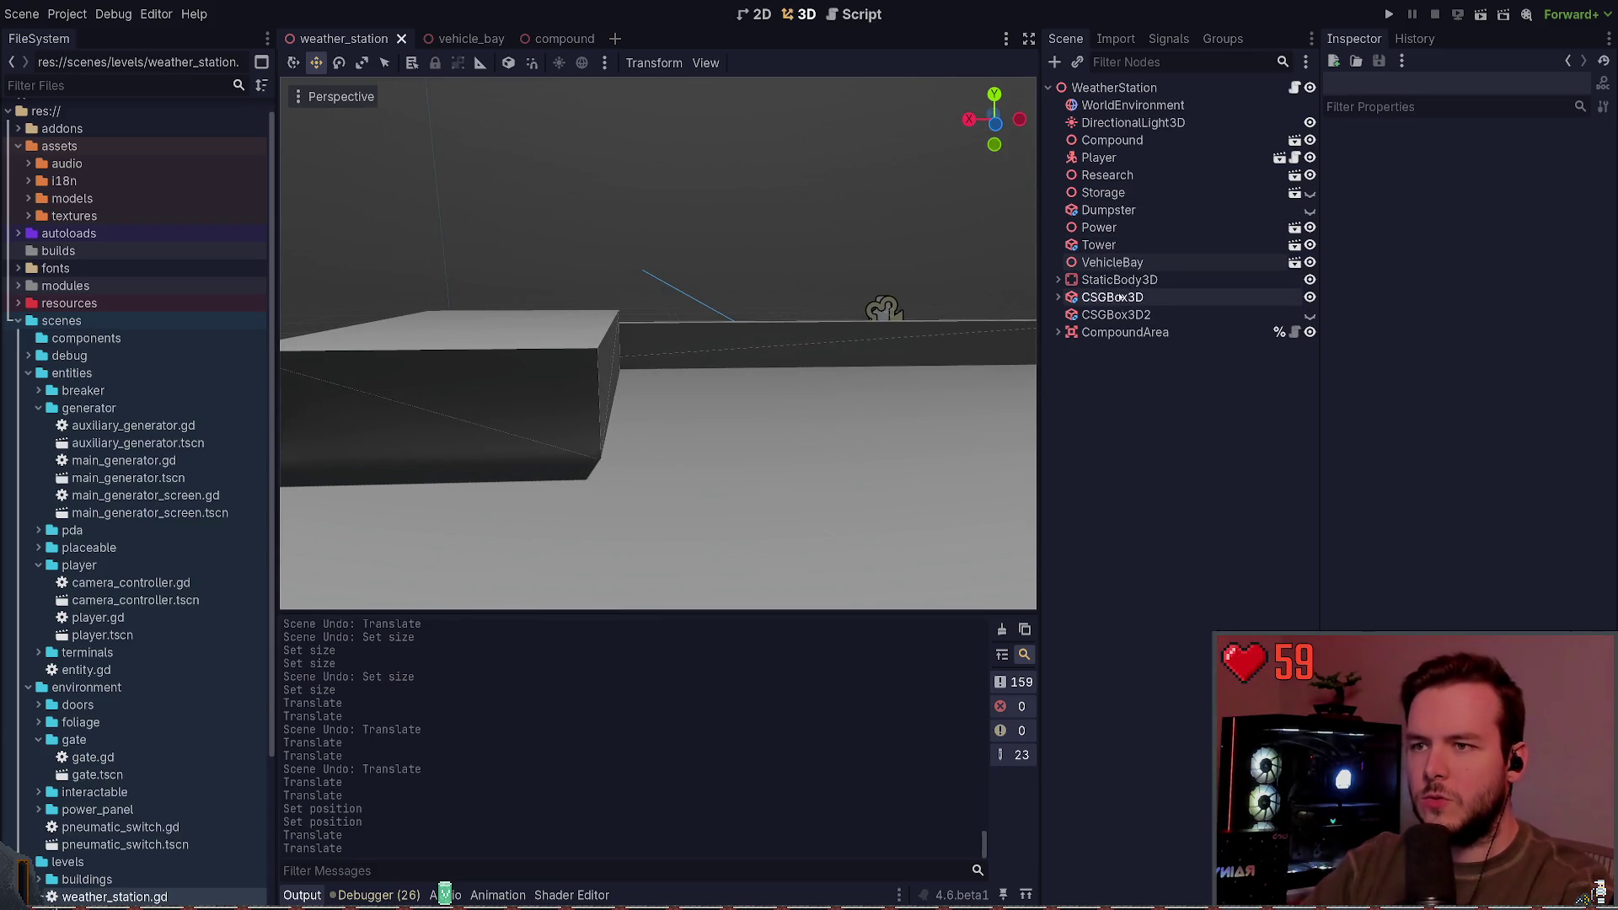
left_click(1102, 192)
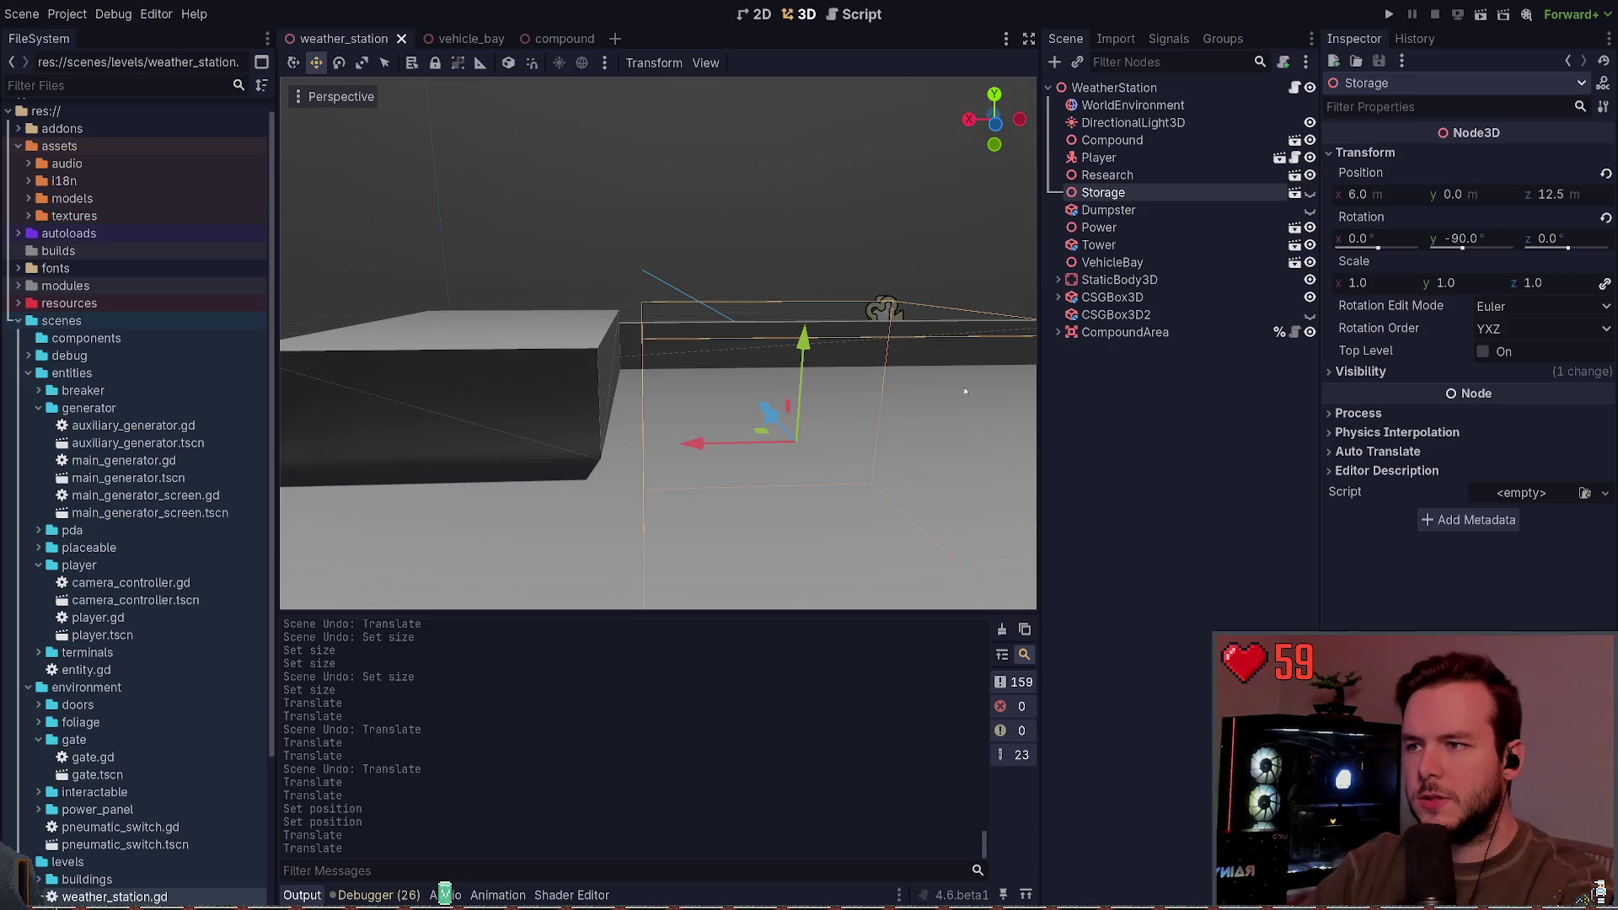
Step: Inspect the Storage building, hide it, then open its storage_building.tscn scene
left_click(1310, 192)
left_click_drag(877, 360, 761, 410)
scroll(761, 410, "up", 5)
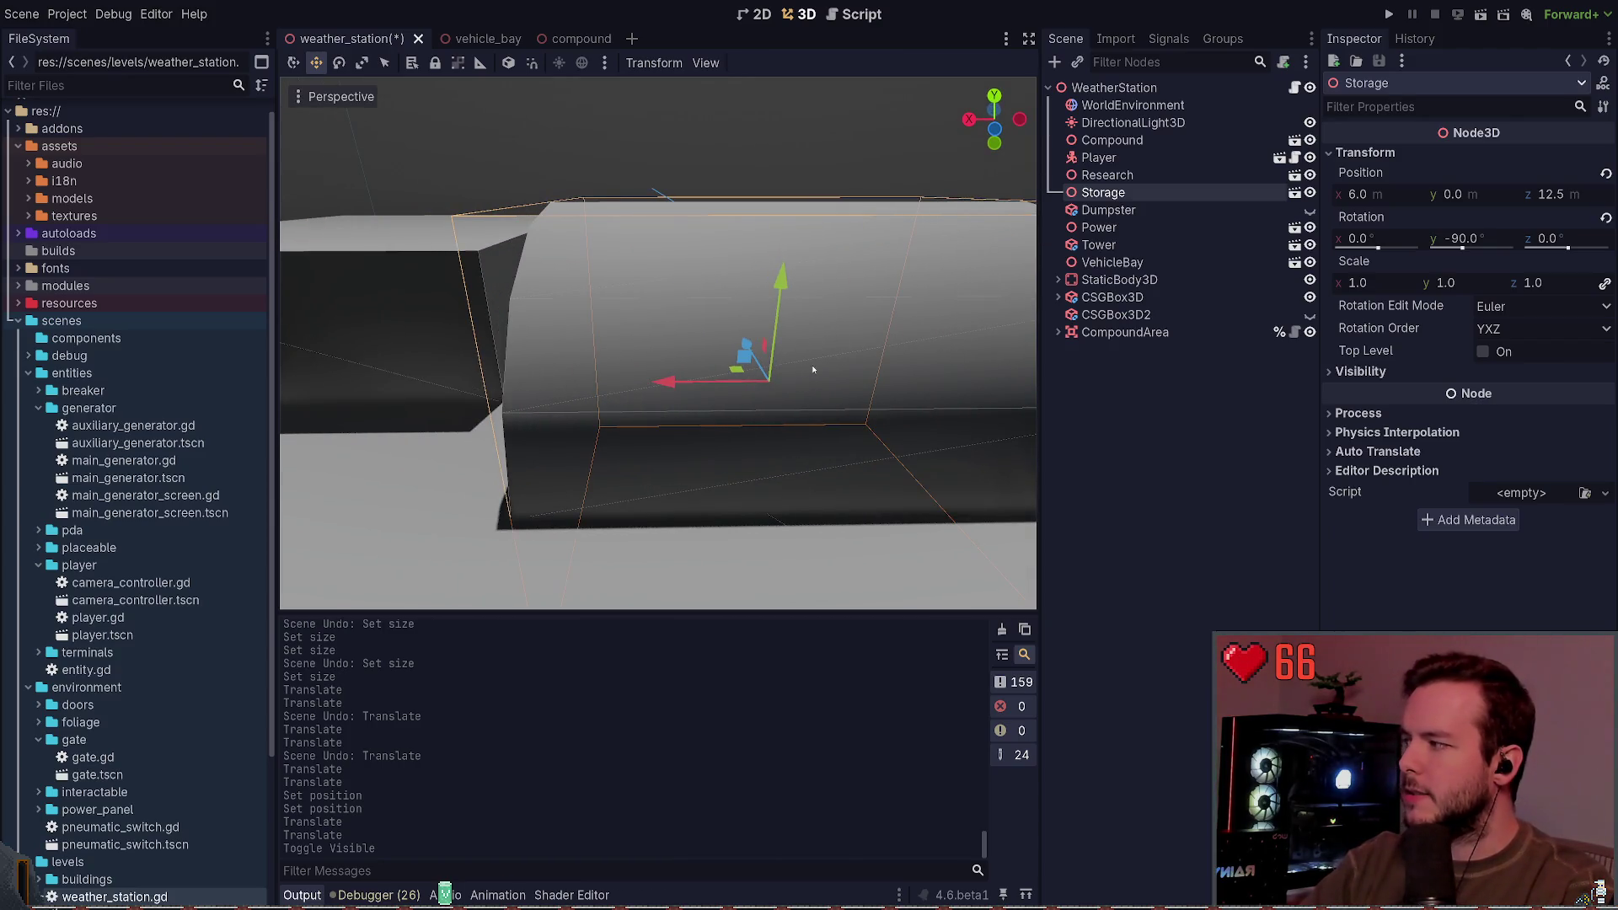
left_click(1138, 402)
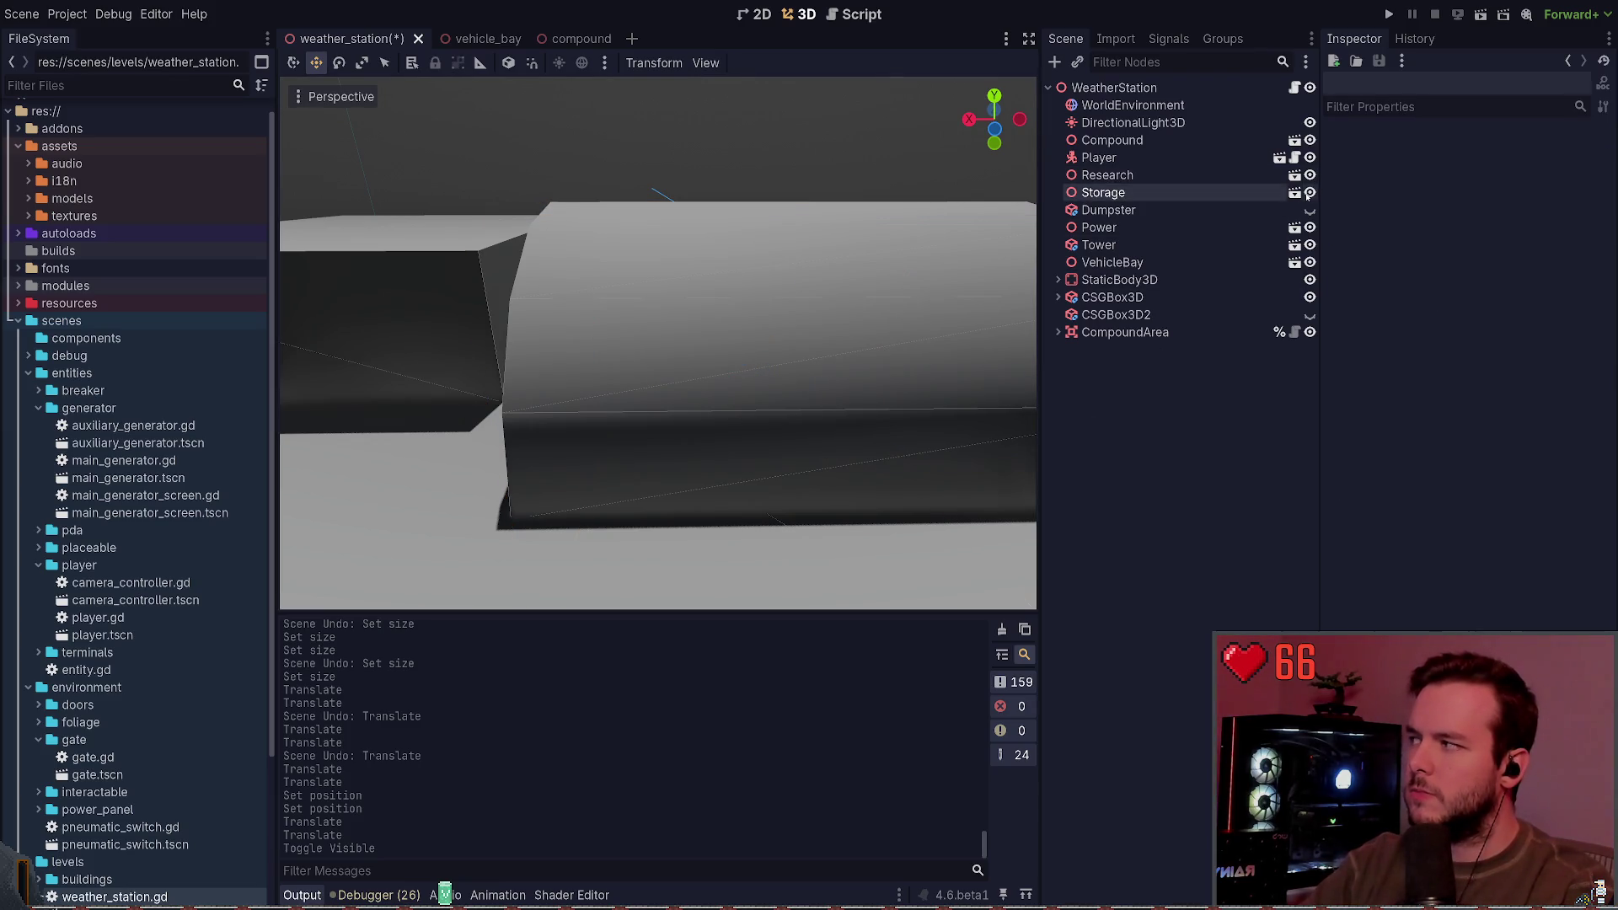
left_click(1308, 193)
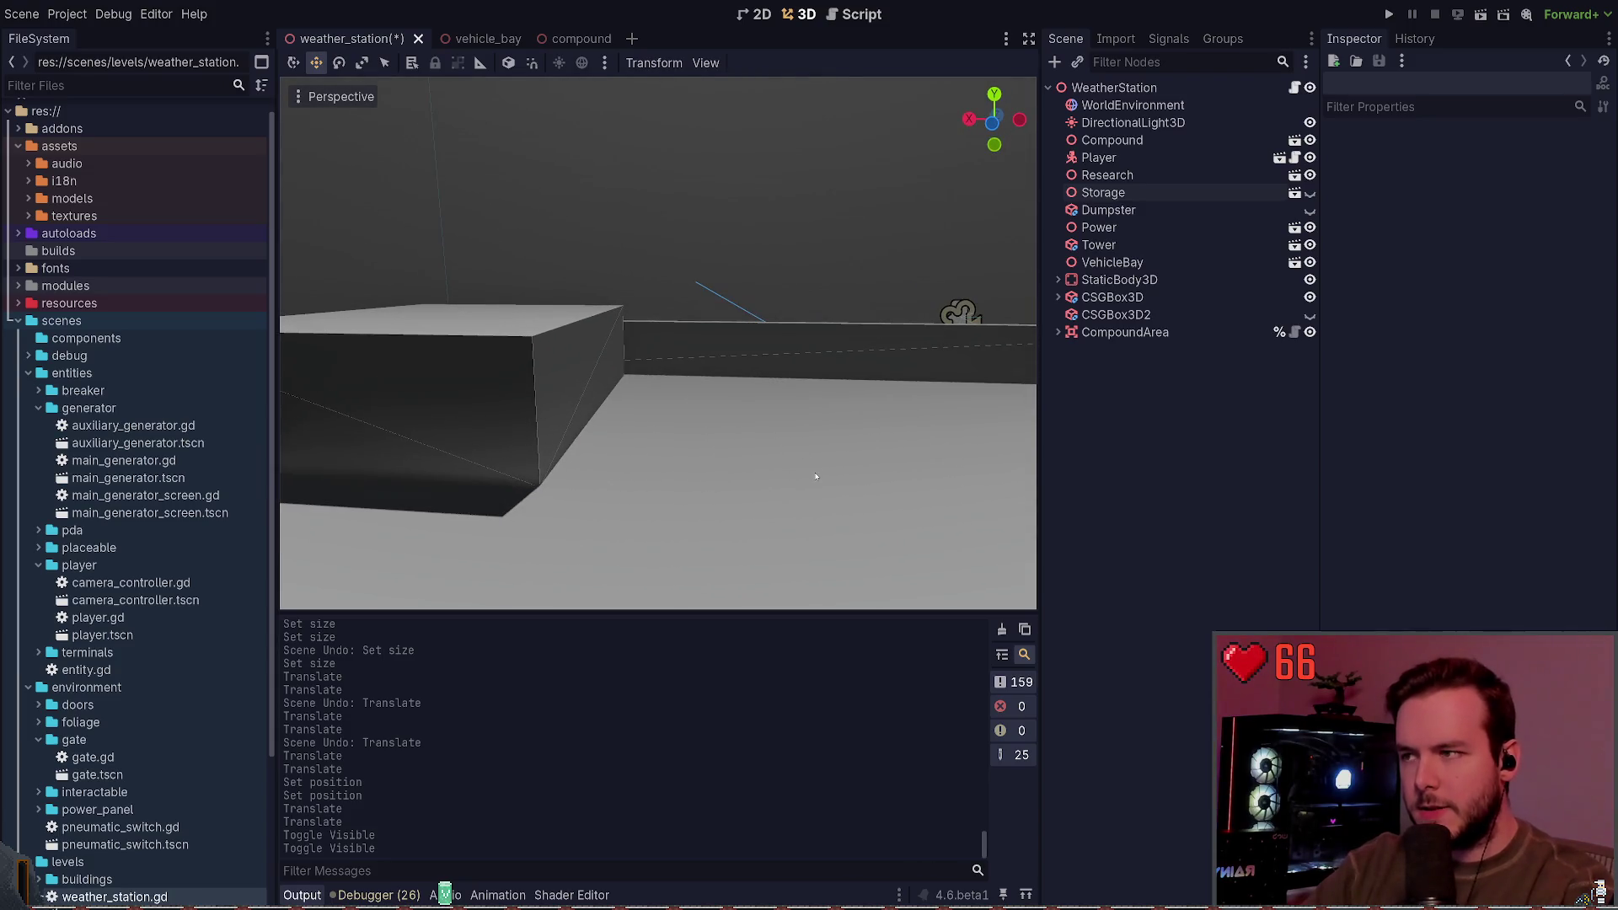
left_click(1176, 193)
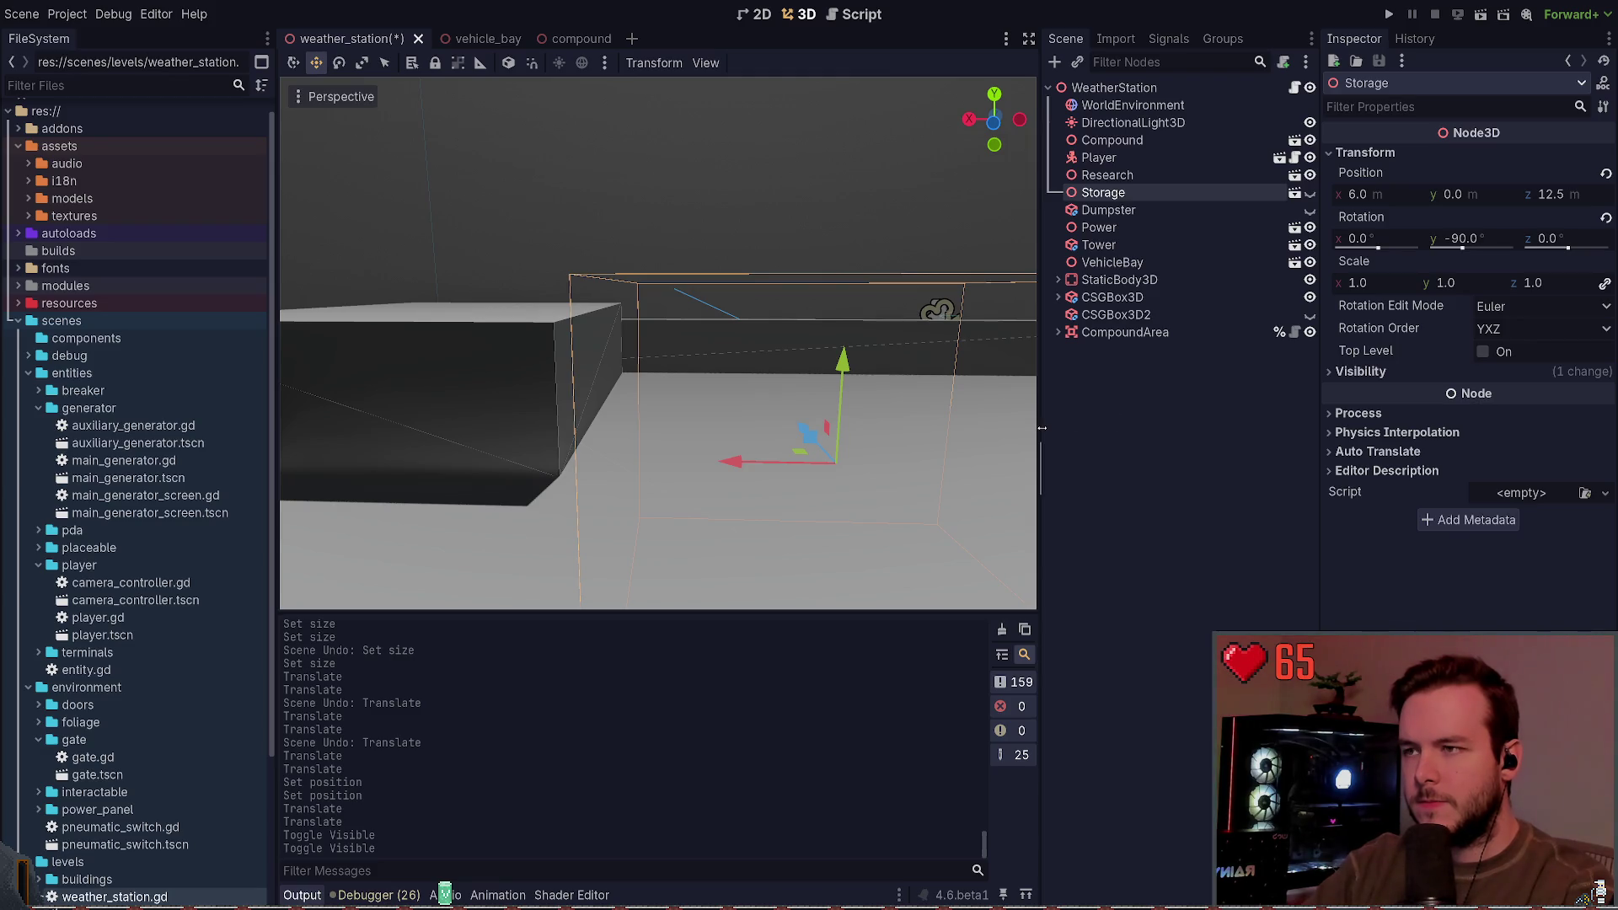
left_click(1294, 194)
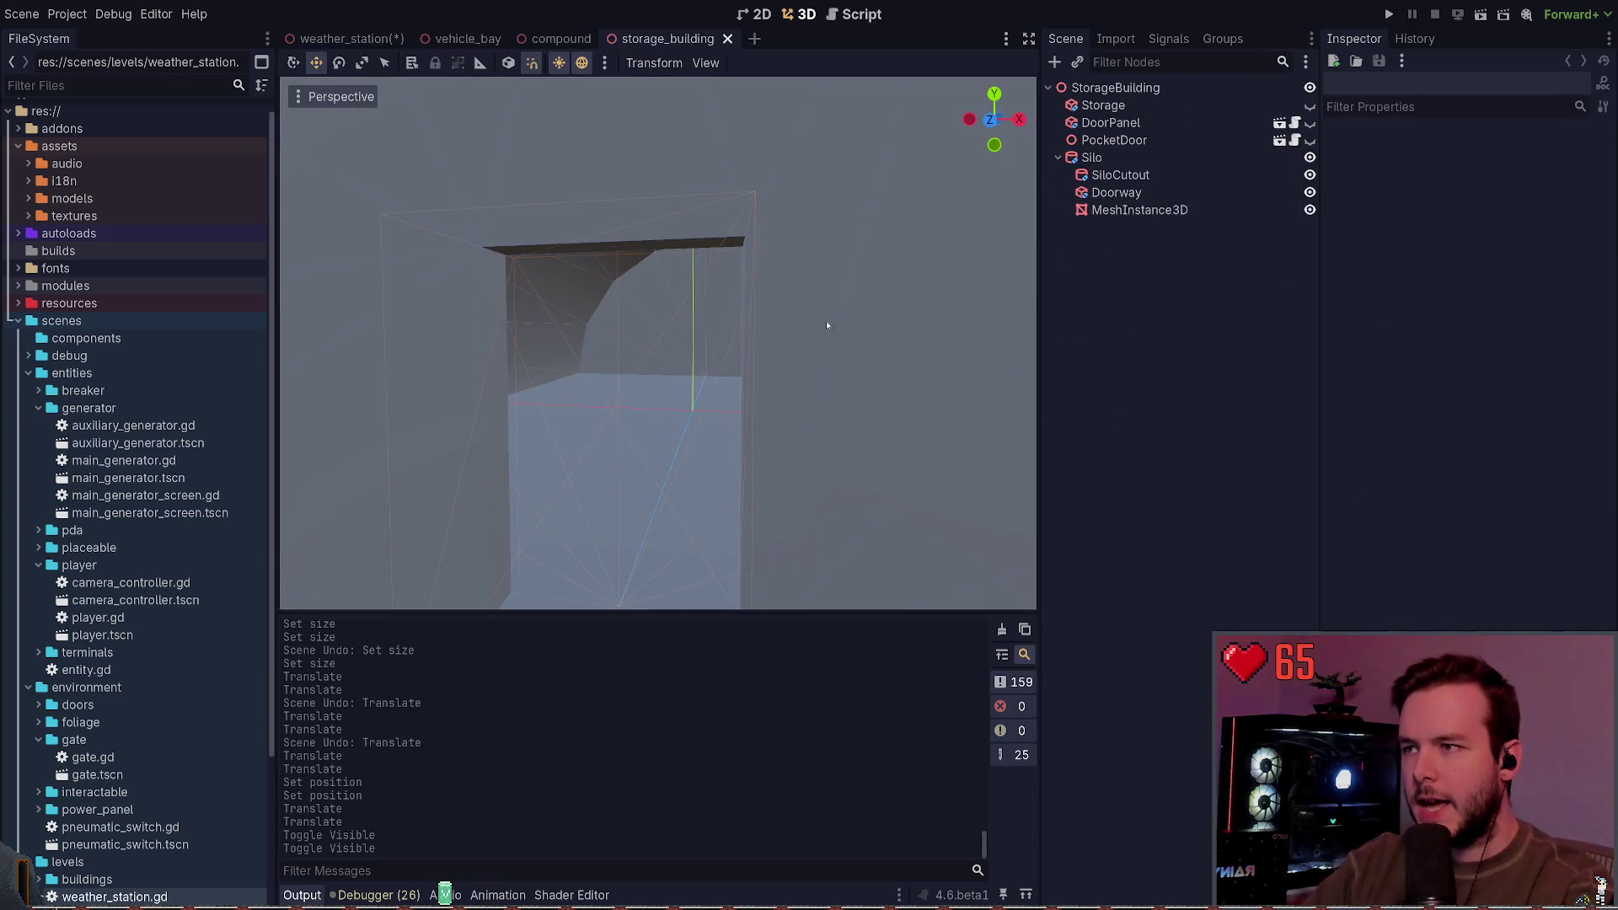
Step: Inspect the Silo, the weather station's Storage box and the silo in storage_building
scroll(811, 332, "down", 5)
scroll(811, 332, "up", 2)
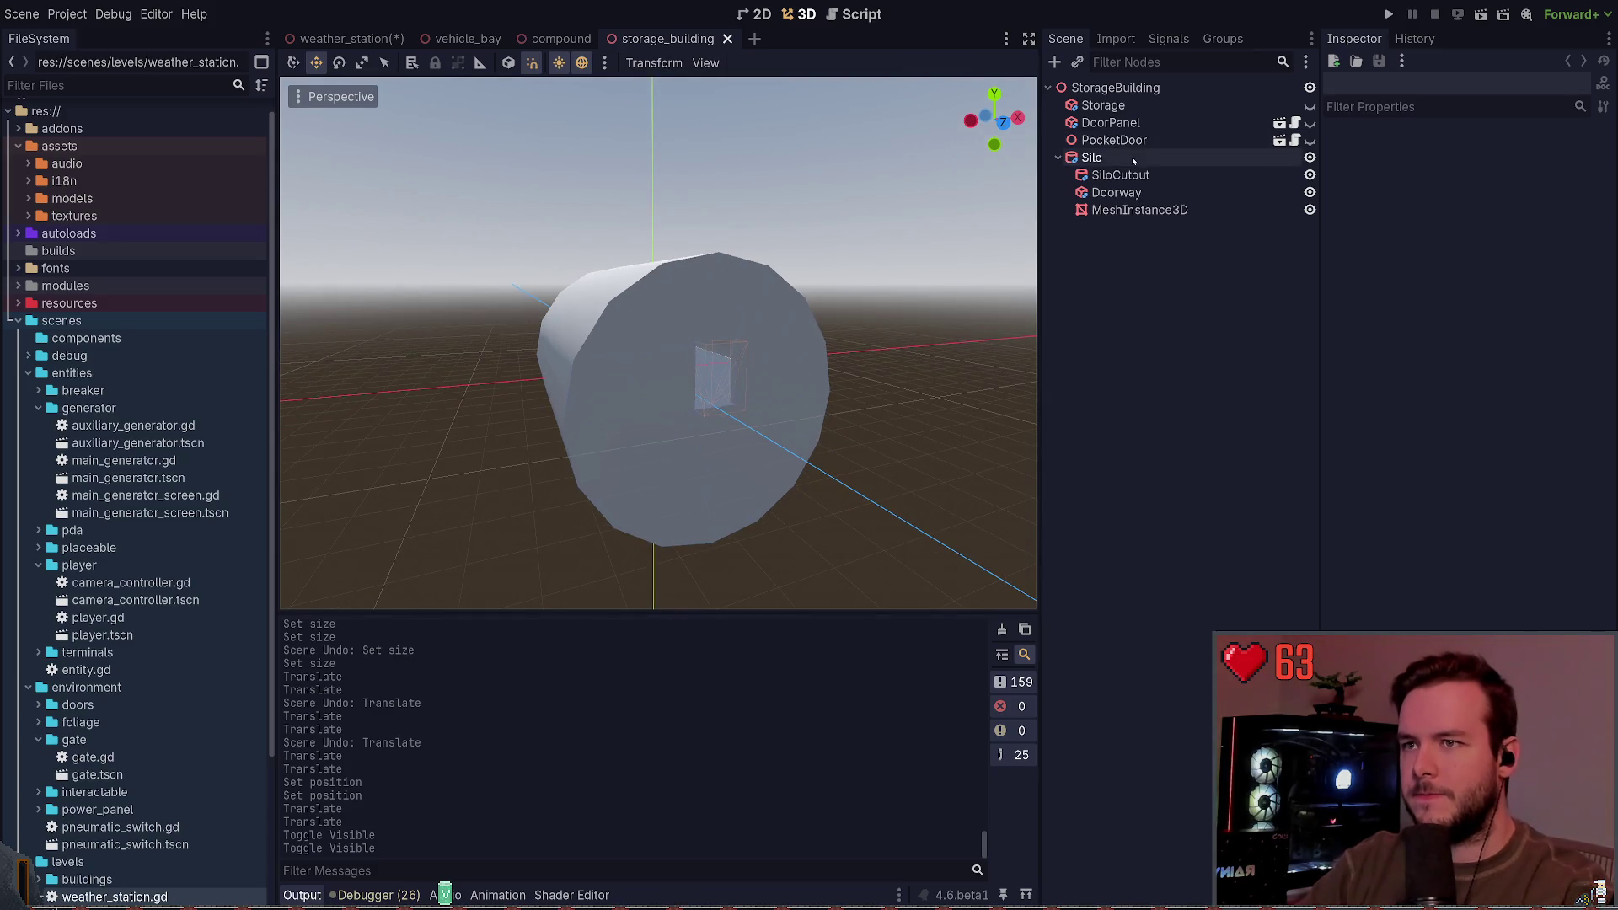
left_click(1091, 157)
left_click(1159, 331)
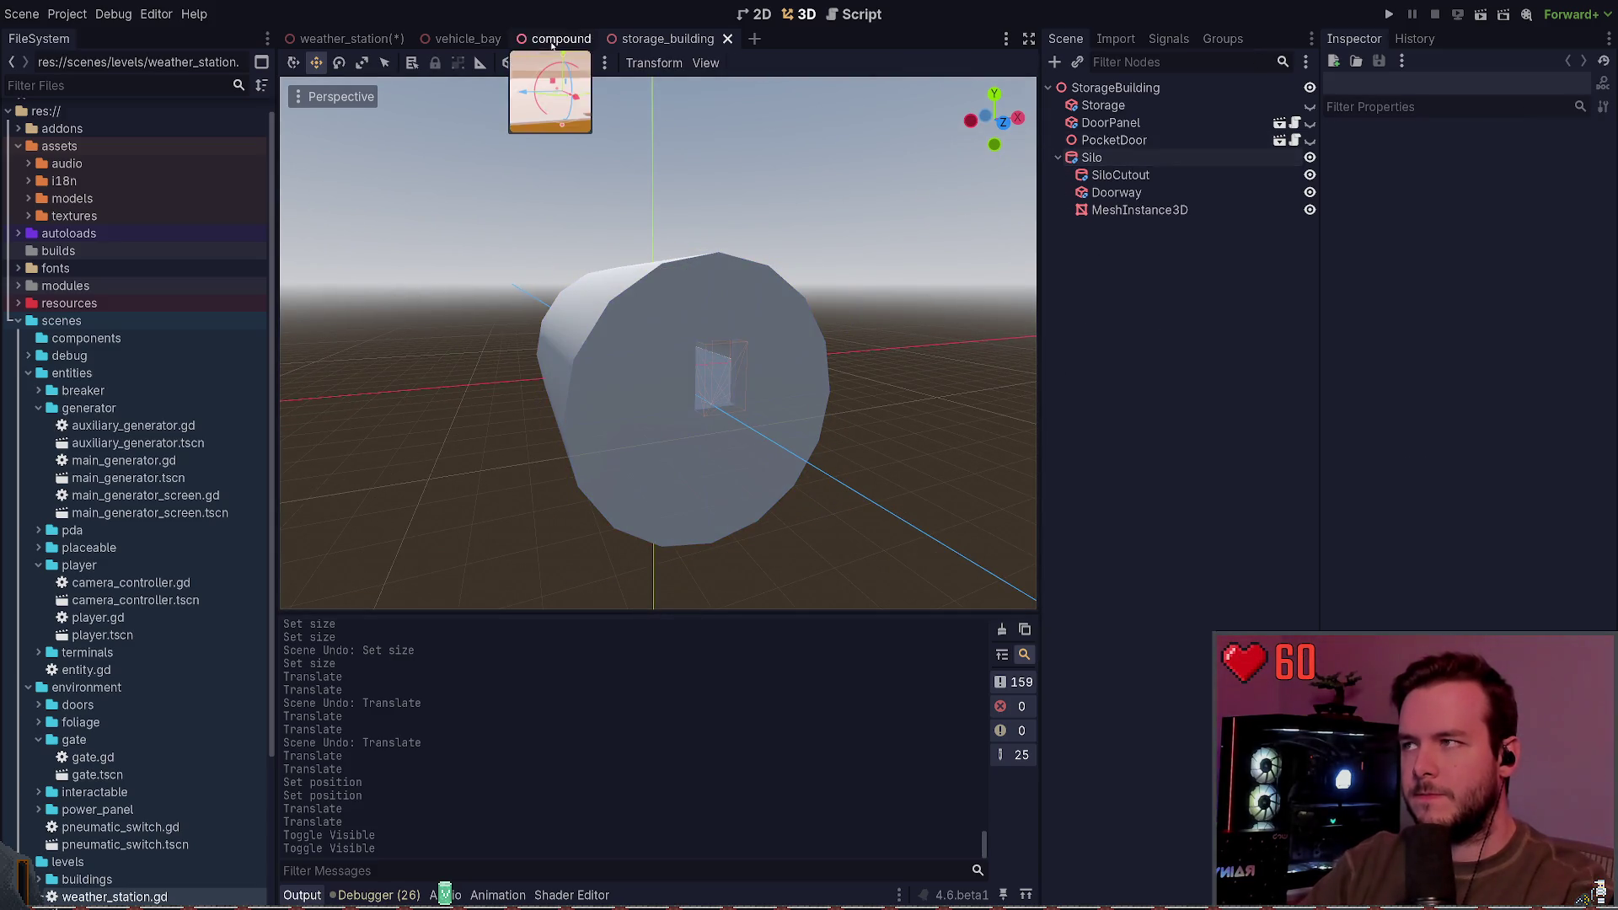
left_click(345, 39)
left_click_drag(782, 225, 698, 357)
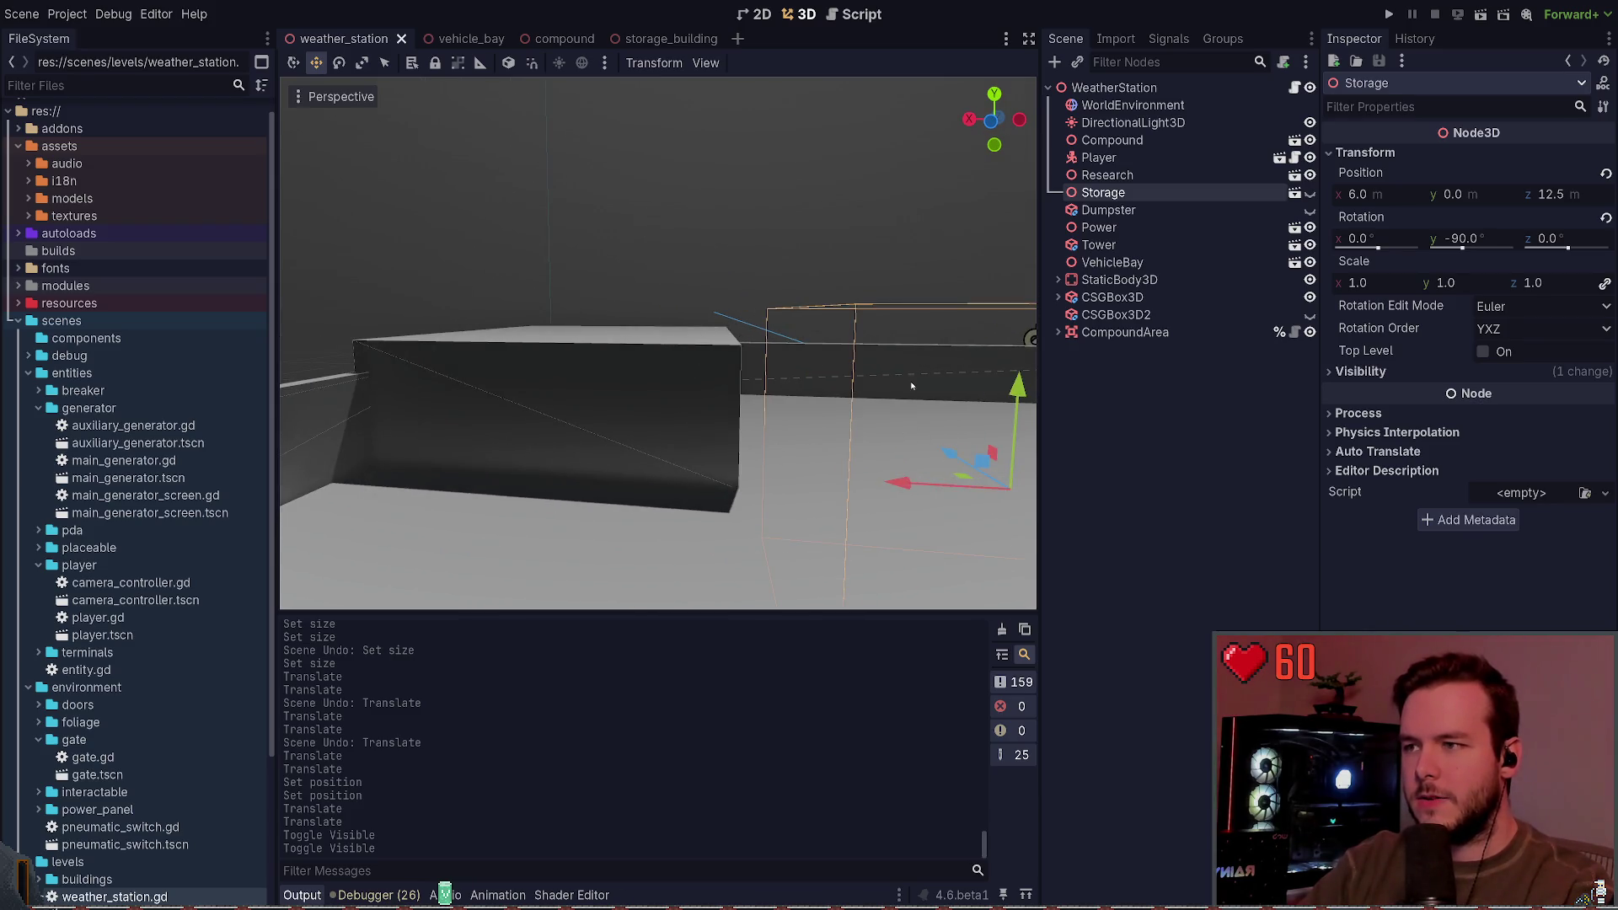
left_click(666, 39)
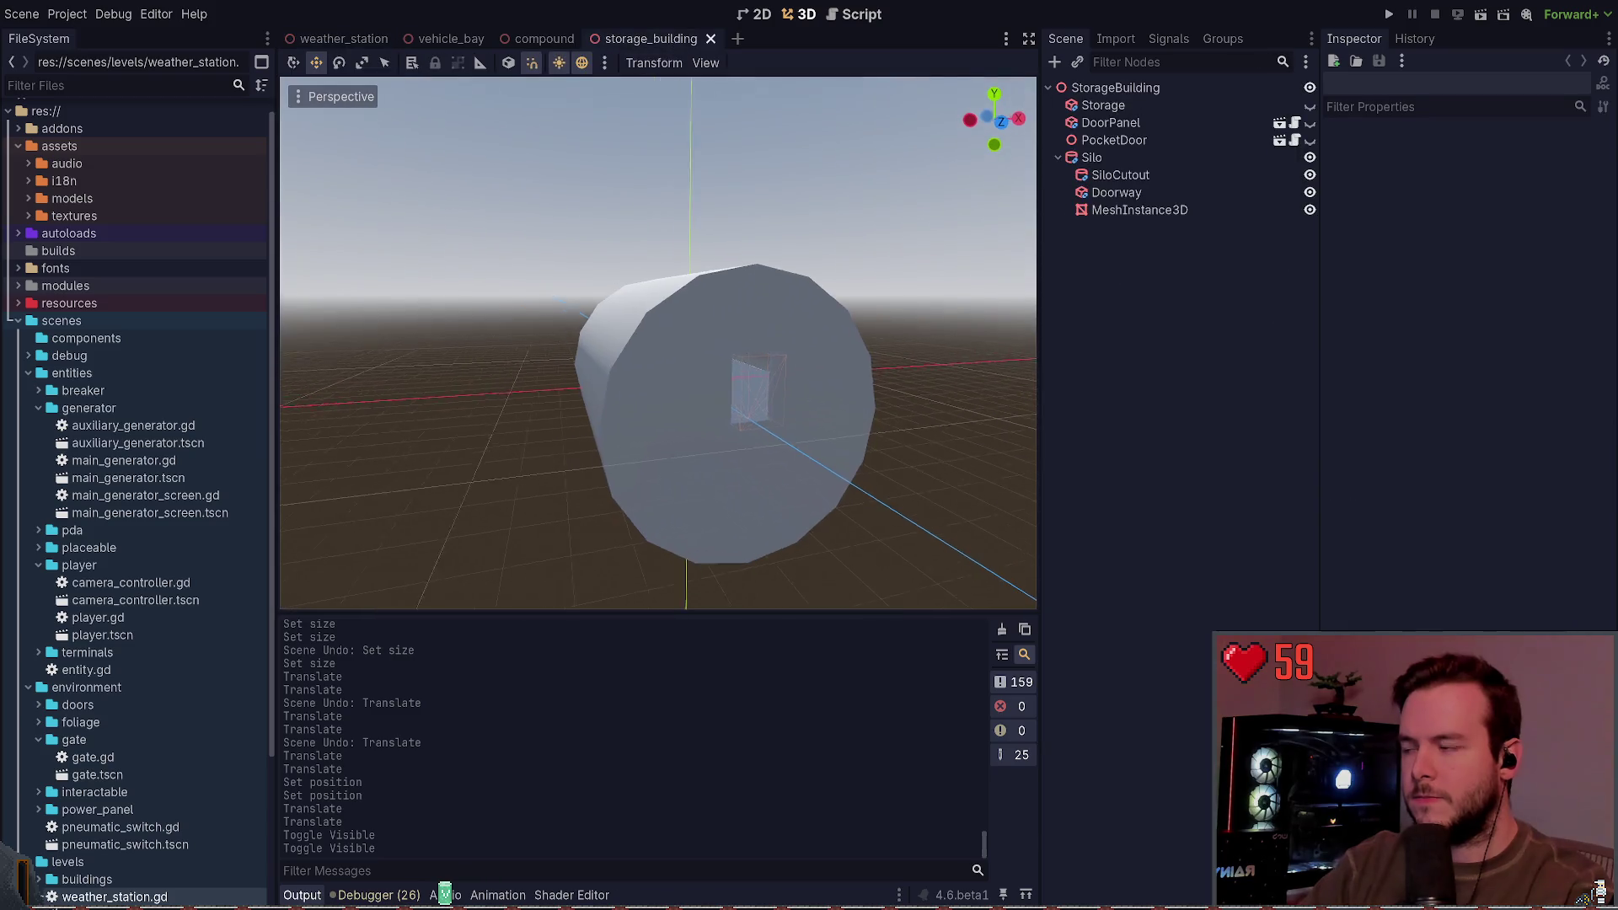
mouse_move(657, 343)
left_mouse_down()
mouse_move(610, 355)
mouse_move(700, 358)
mouse_move(674, 359)
left_mouse_up()
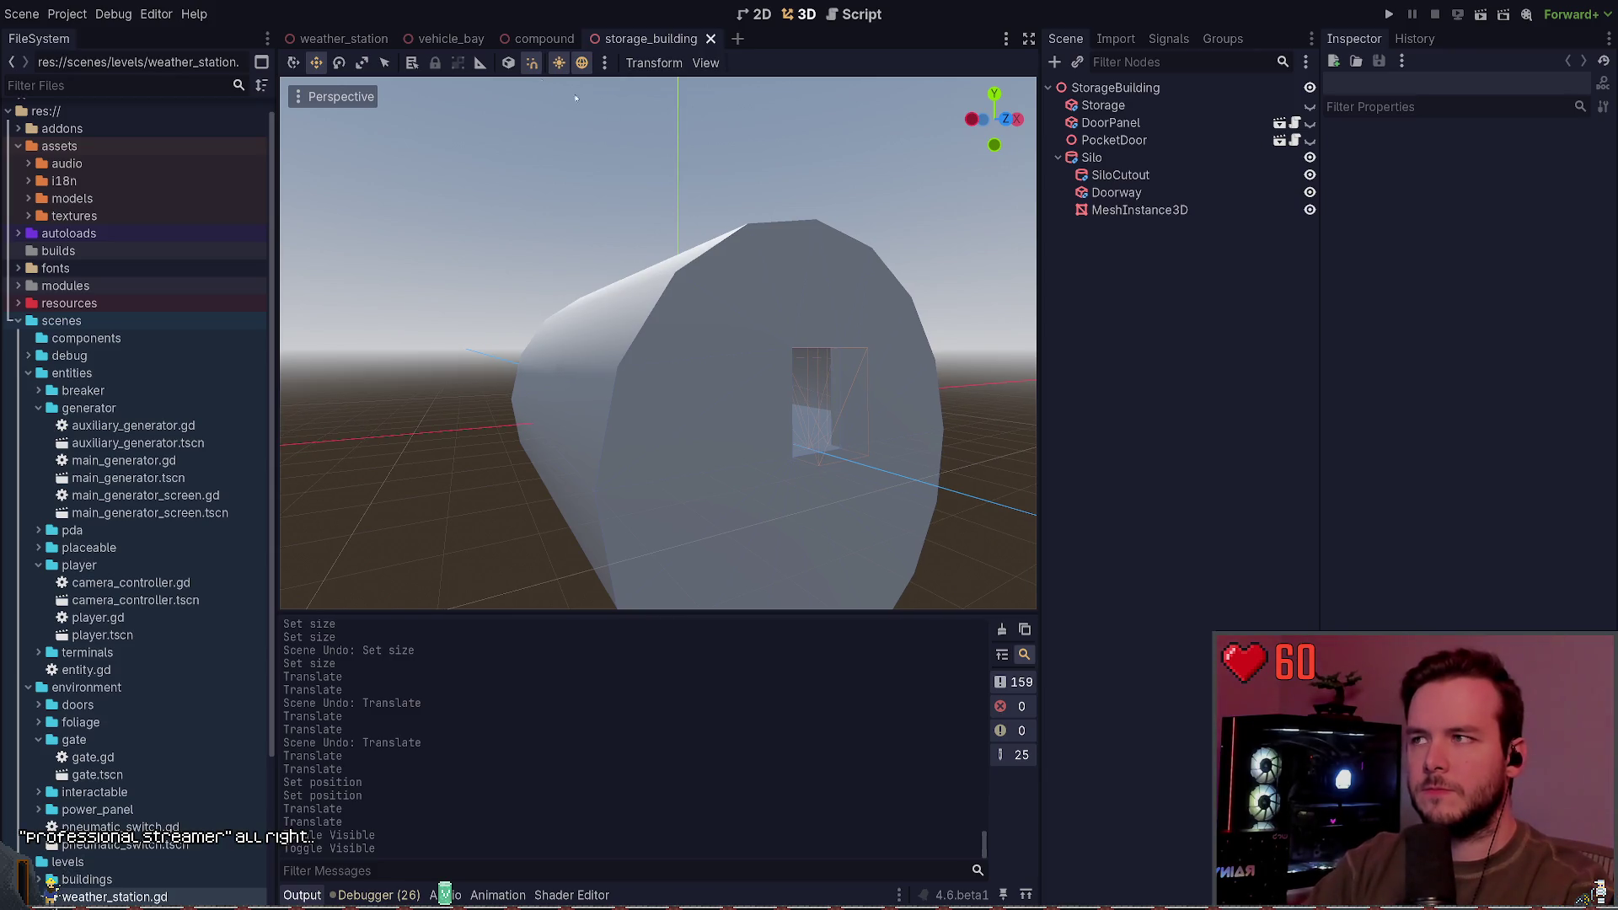
Step: Close vehicle_bay, hide the Silo cylinder in storage_building, and save the scene
left_click(451, 39)
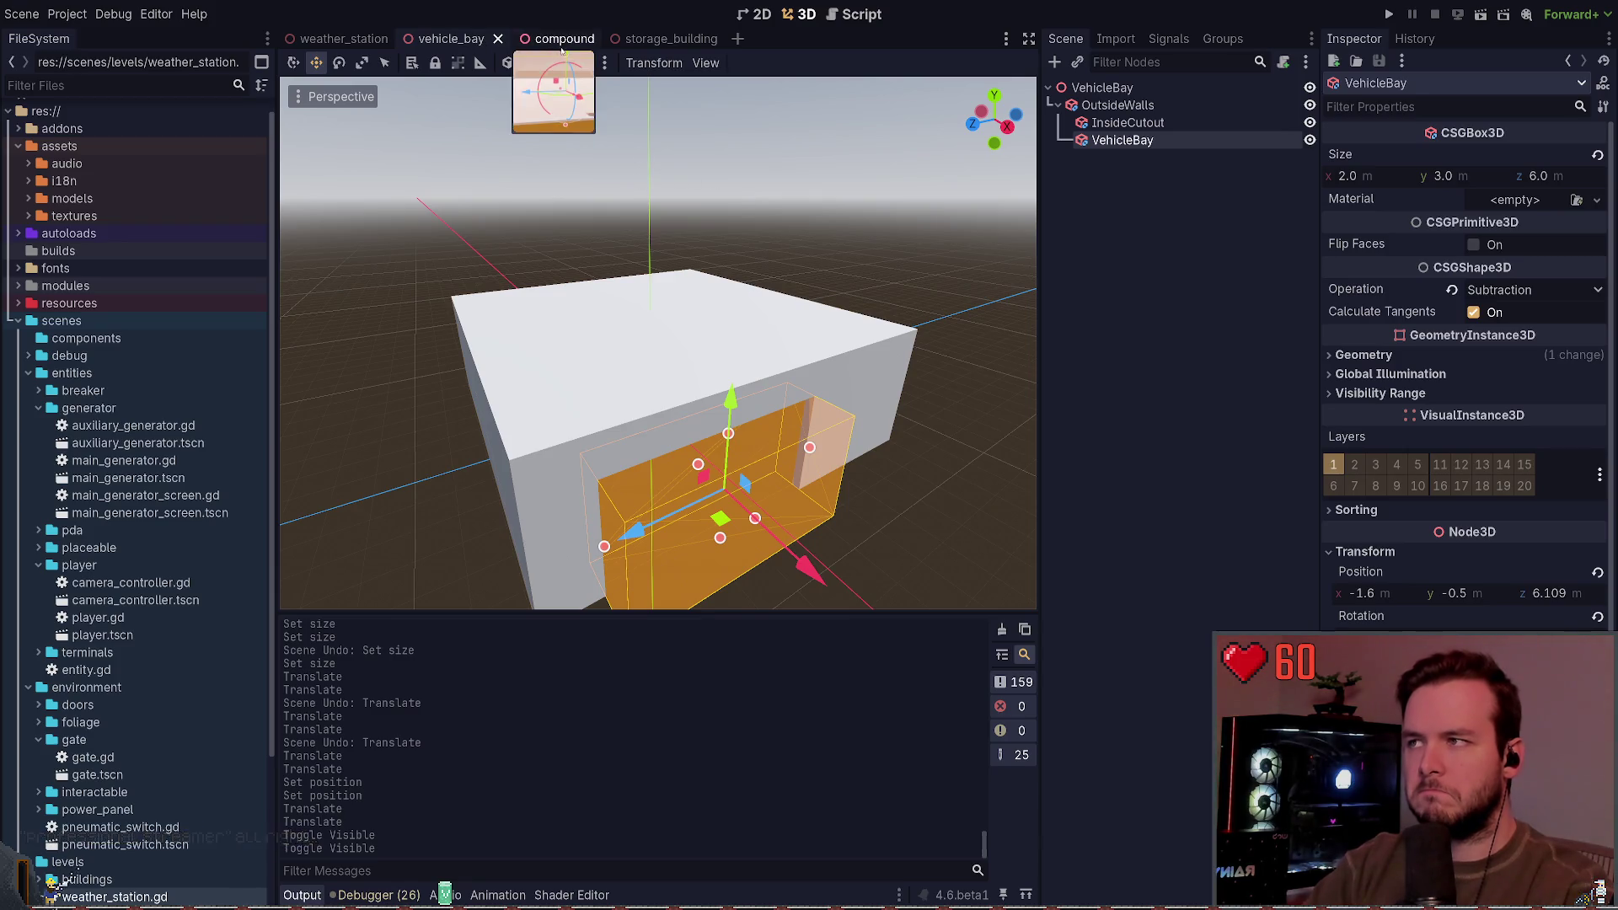
left_click(498, 38)
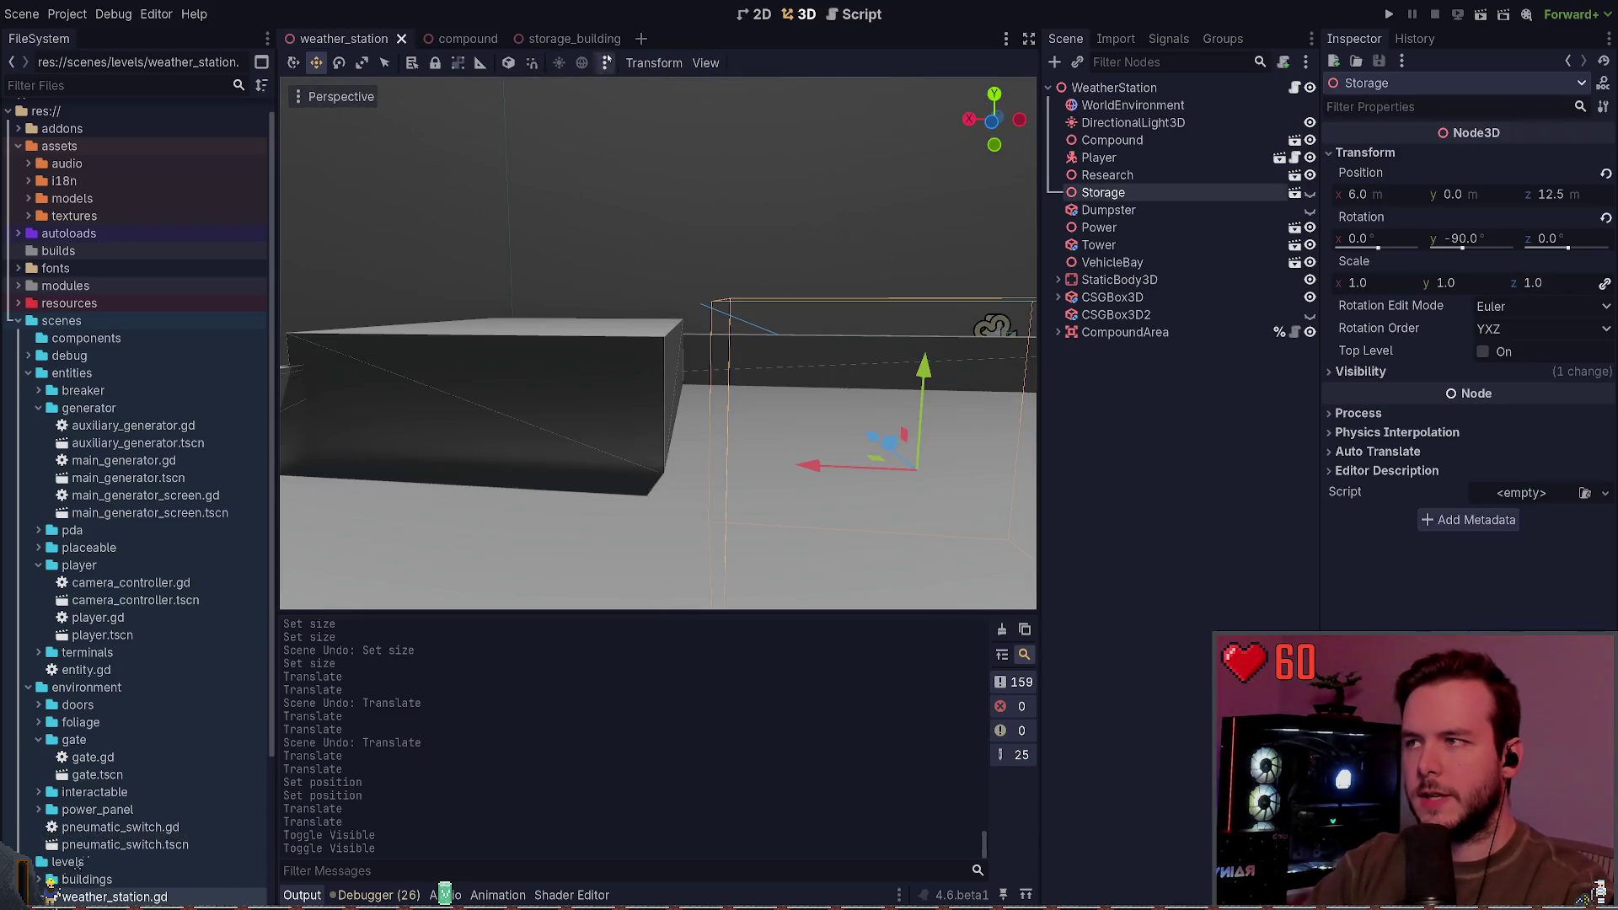
left_click(592, 37)
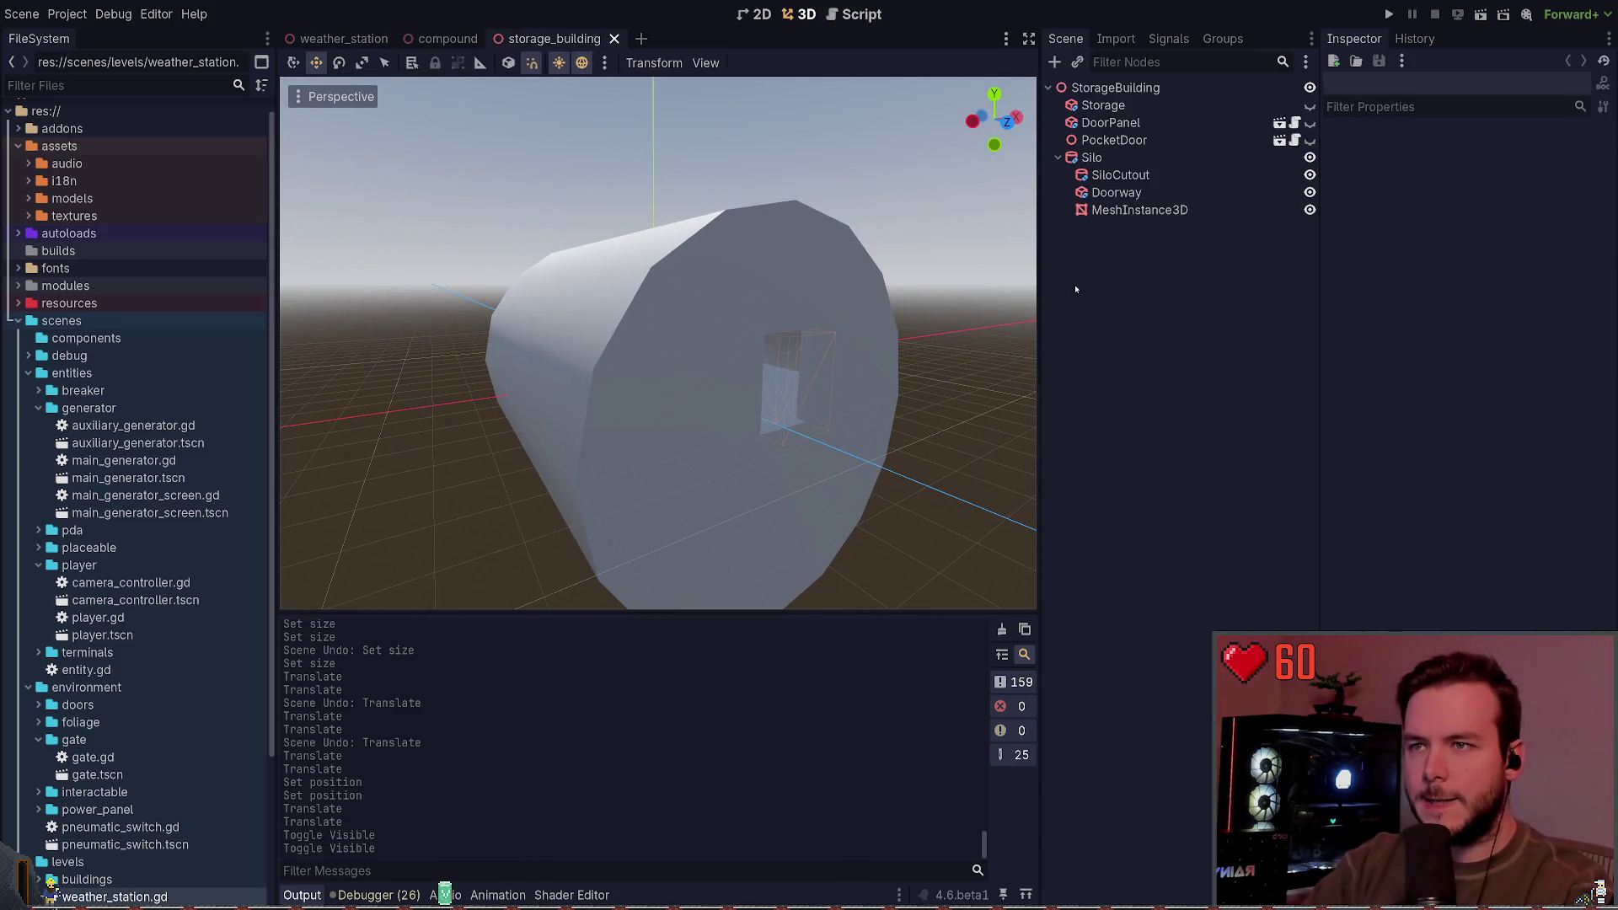
left_click(1095, 158)
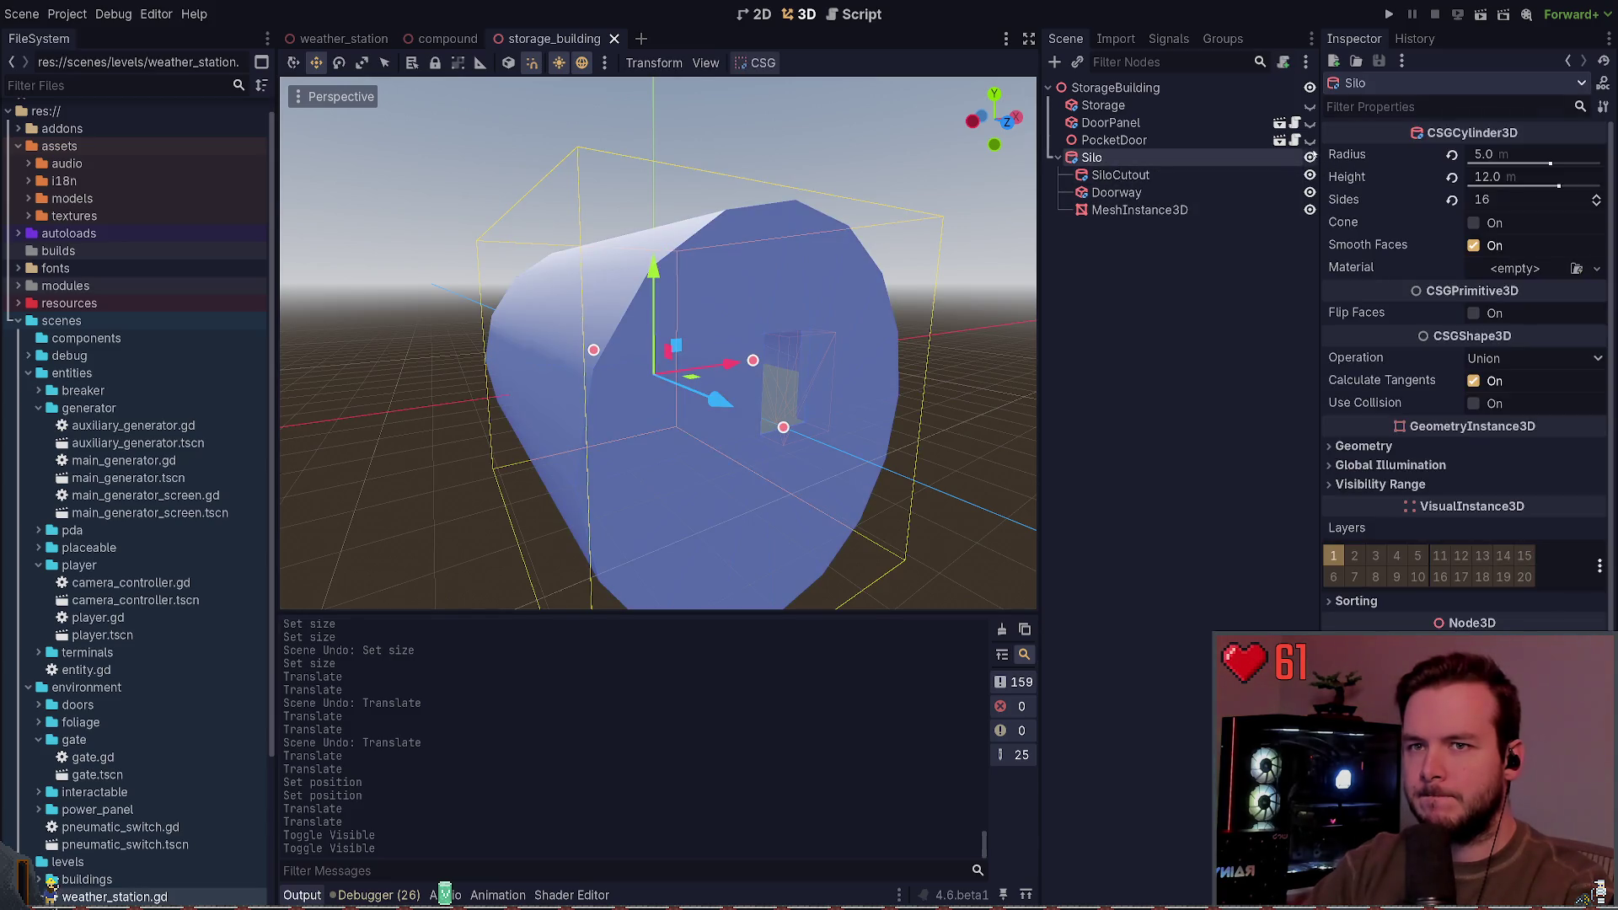
left_click(1309, 157)
left_click(1193, 303)
key("ctrl+s")
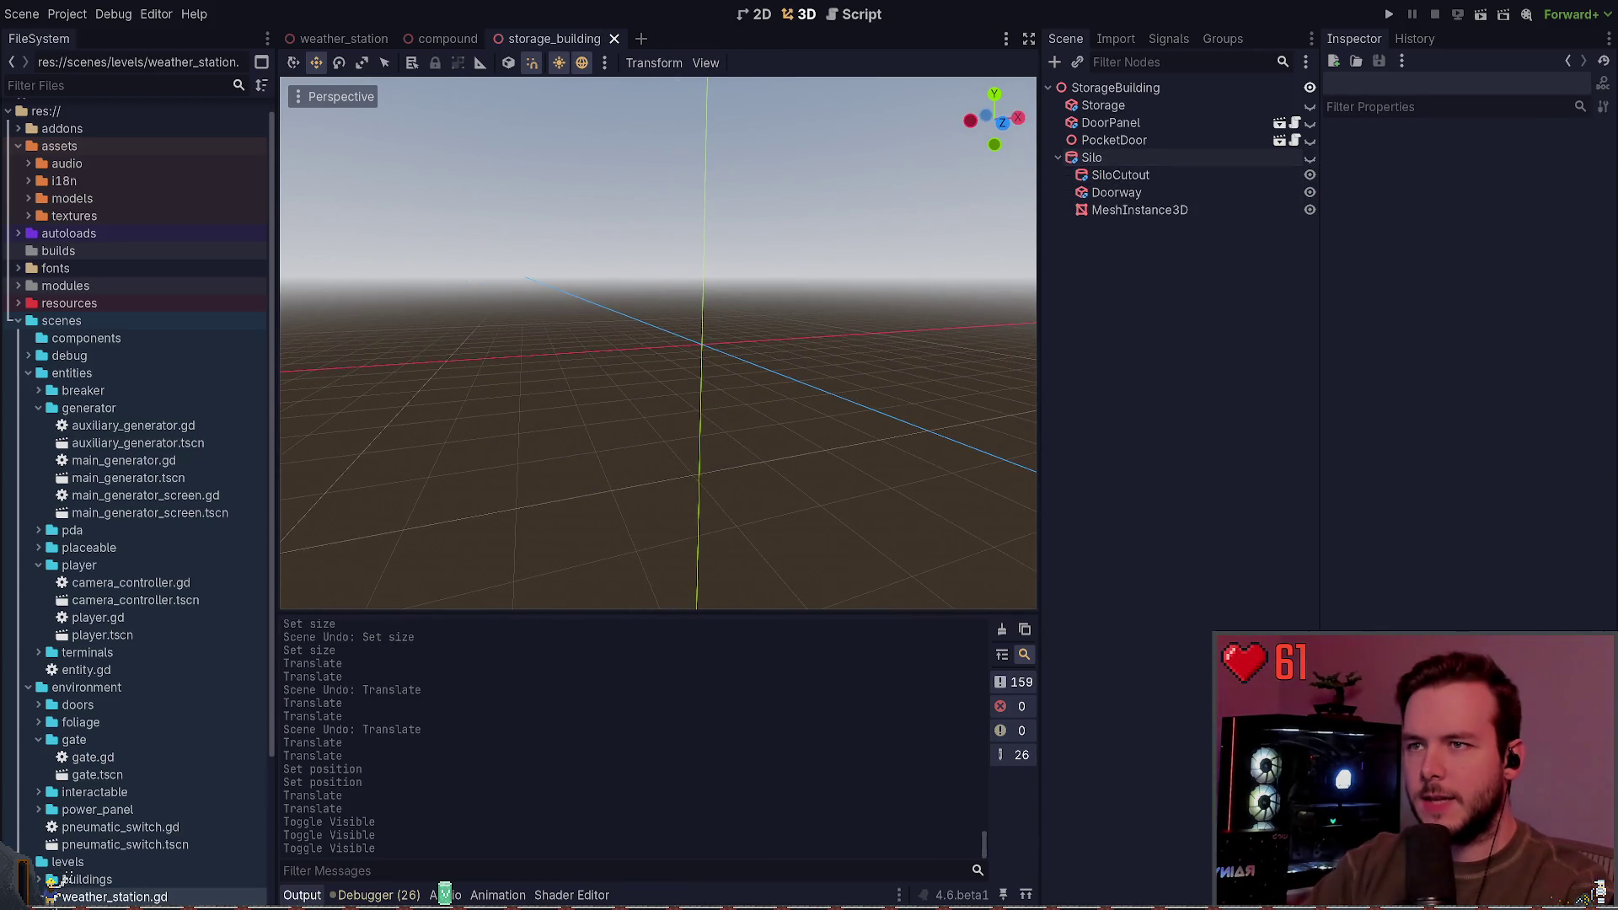
Step: Collapse Silo and open Create New Node filtered to 'csg', viewing the CSGMesh3D type
left_click(1058, 157)
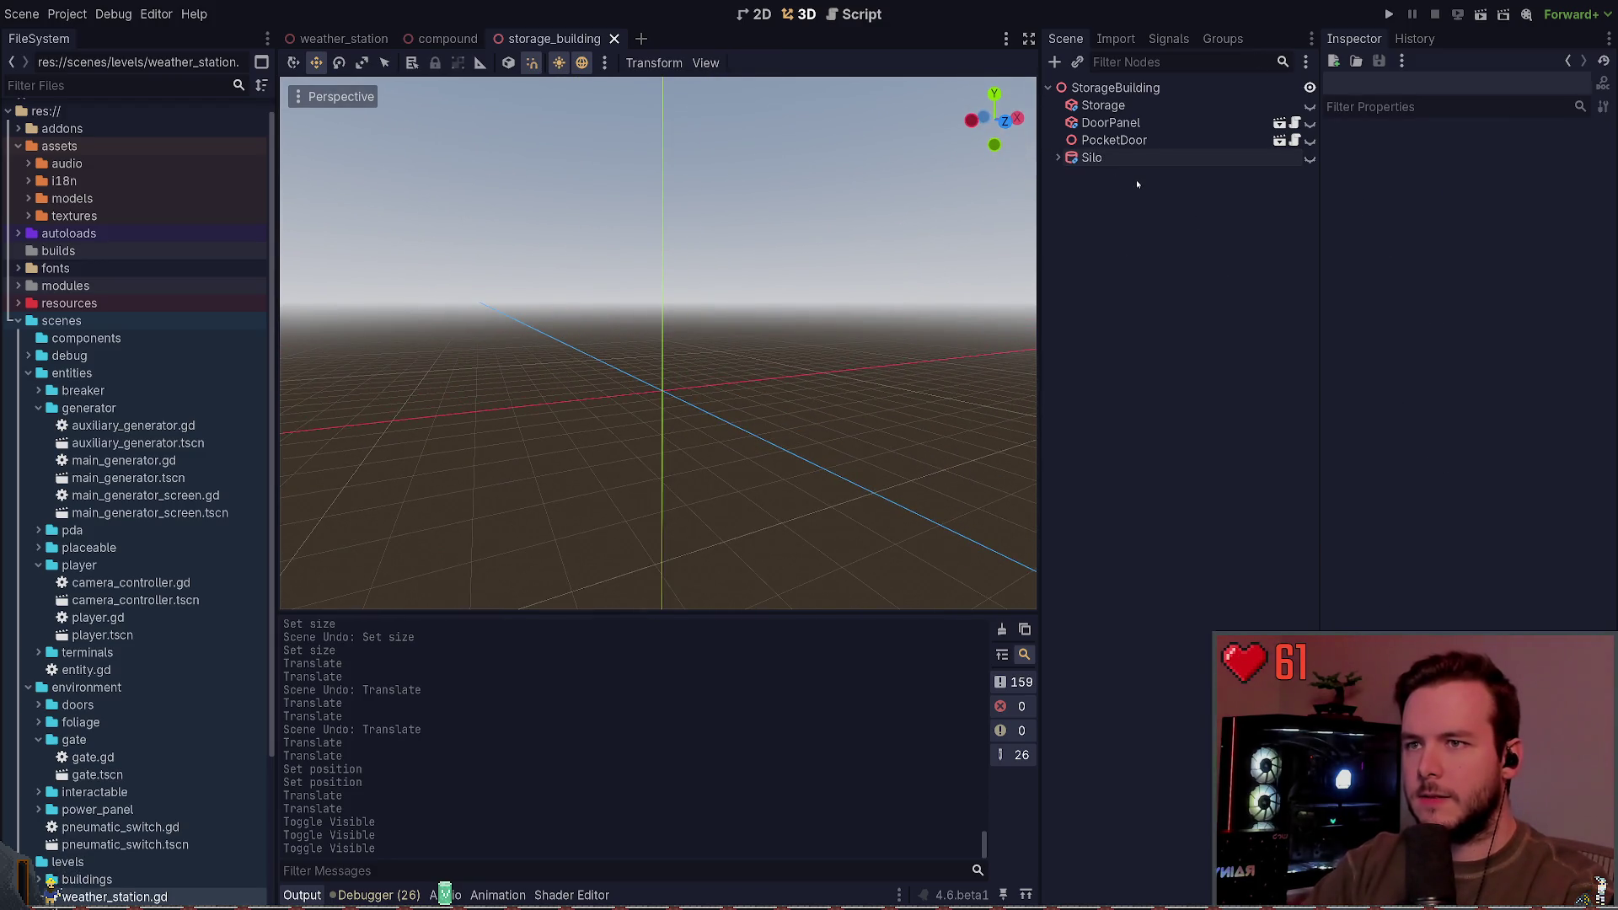
key("ctrl+a")
left_click(457, 265)
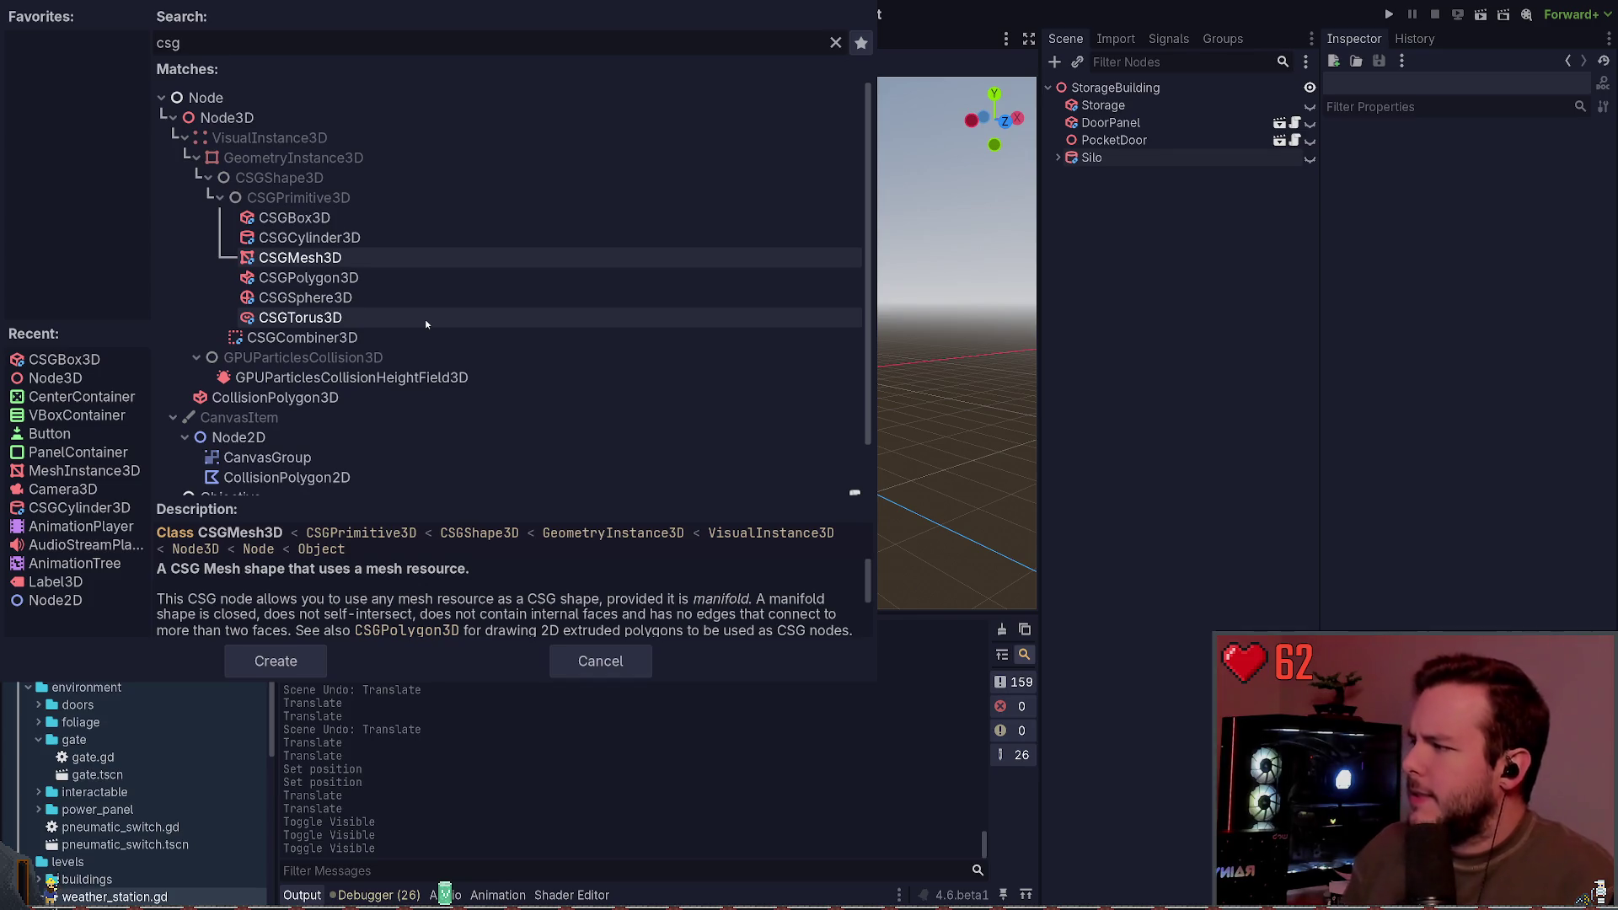
Step: Cancel the node chooser, browse CSGCylinder3D and CSGBox3D, cancel again, then reopen it under Silo
key("Escape")
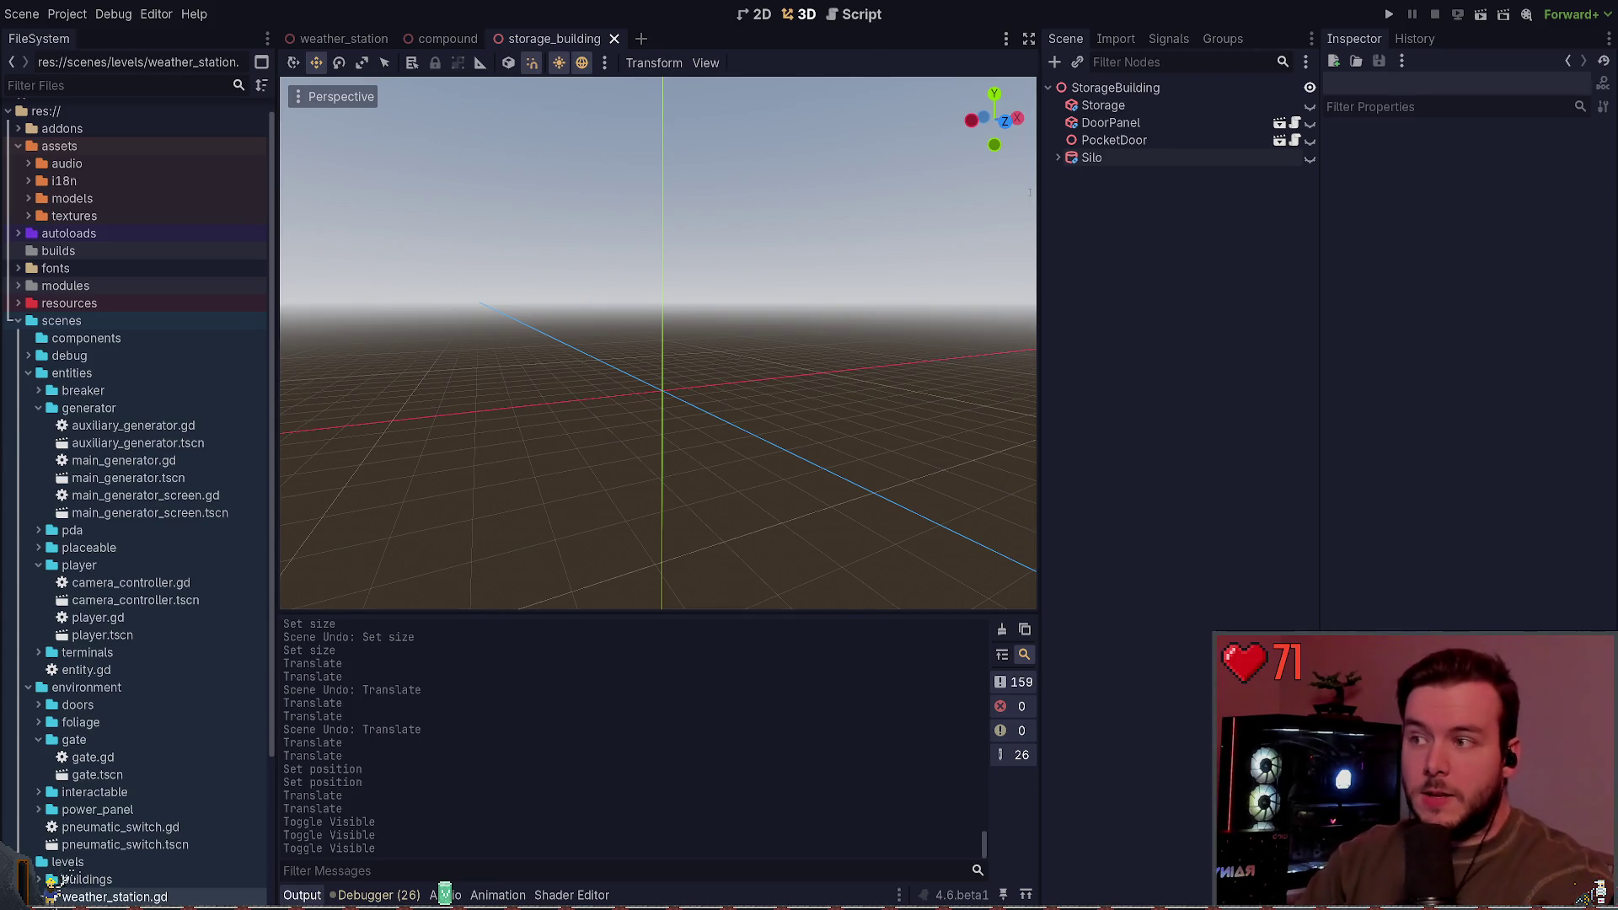
key("ctrl+a")
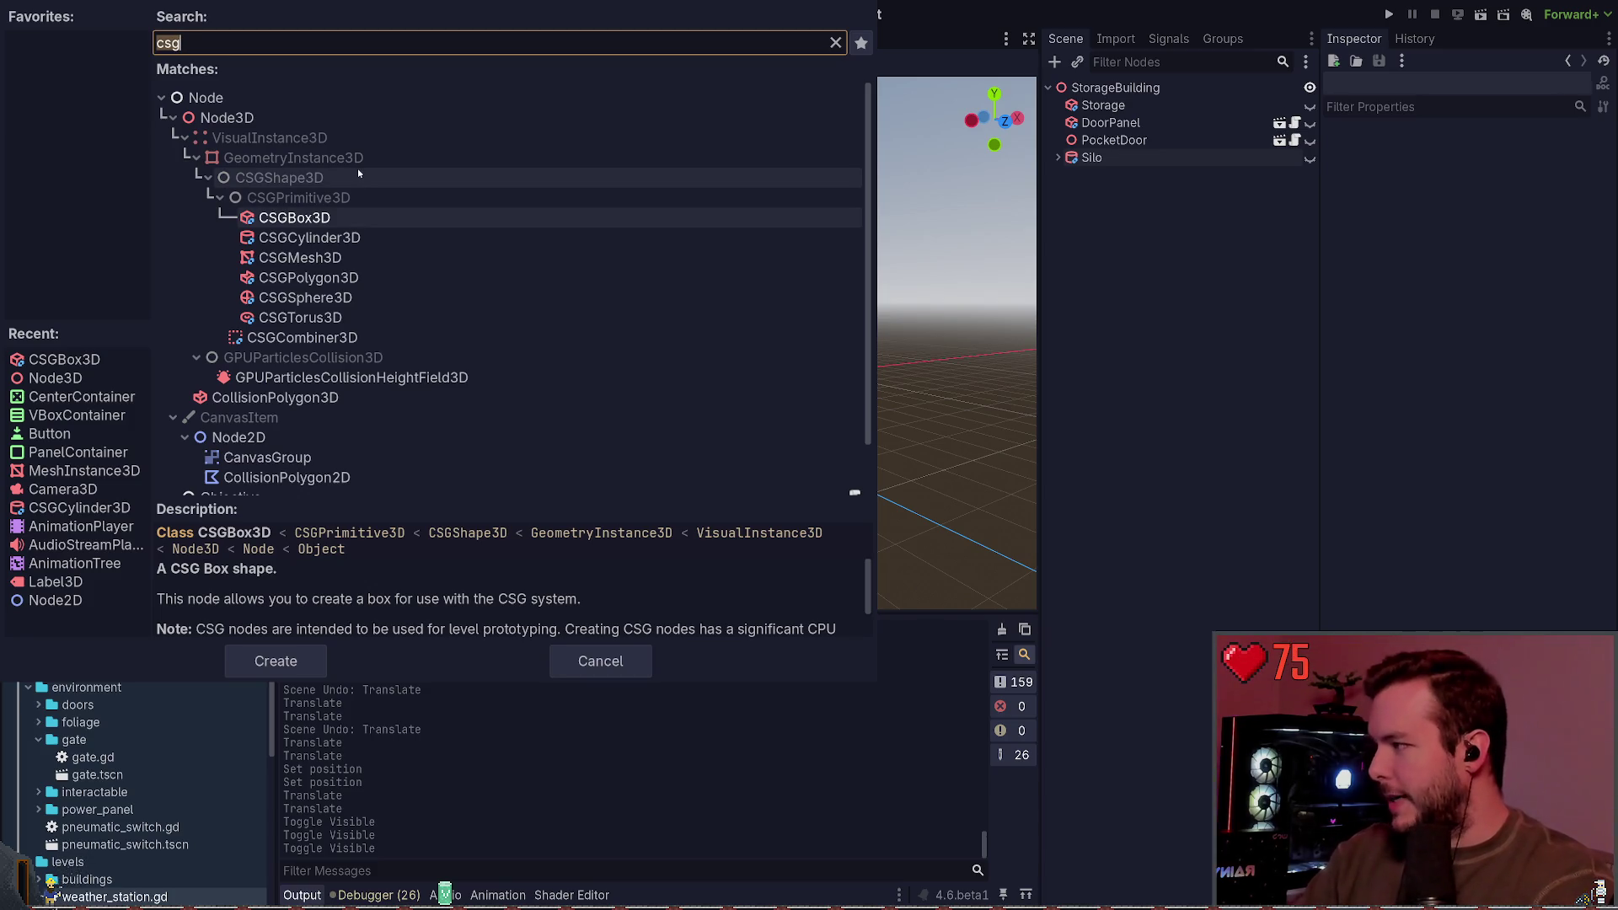
left_click(337, 237)
left_click(332, 221)
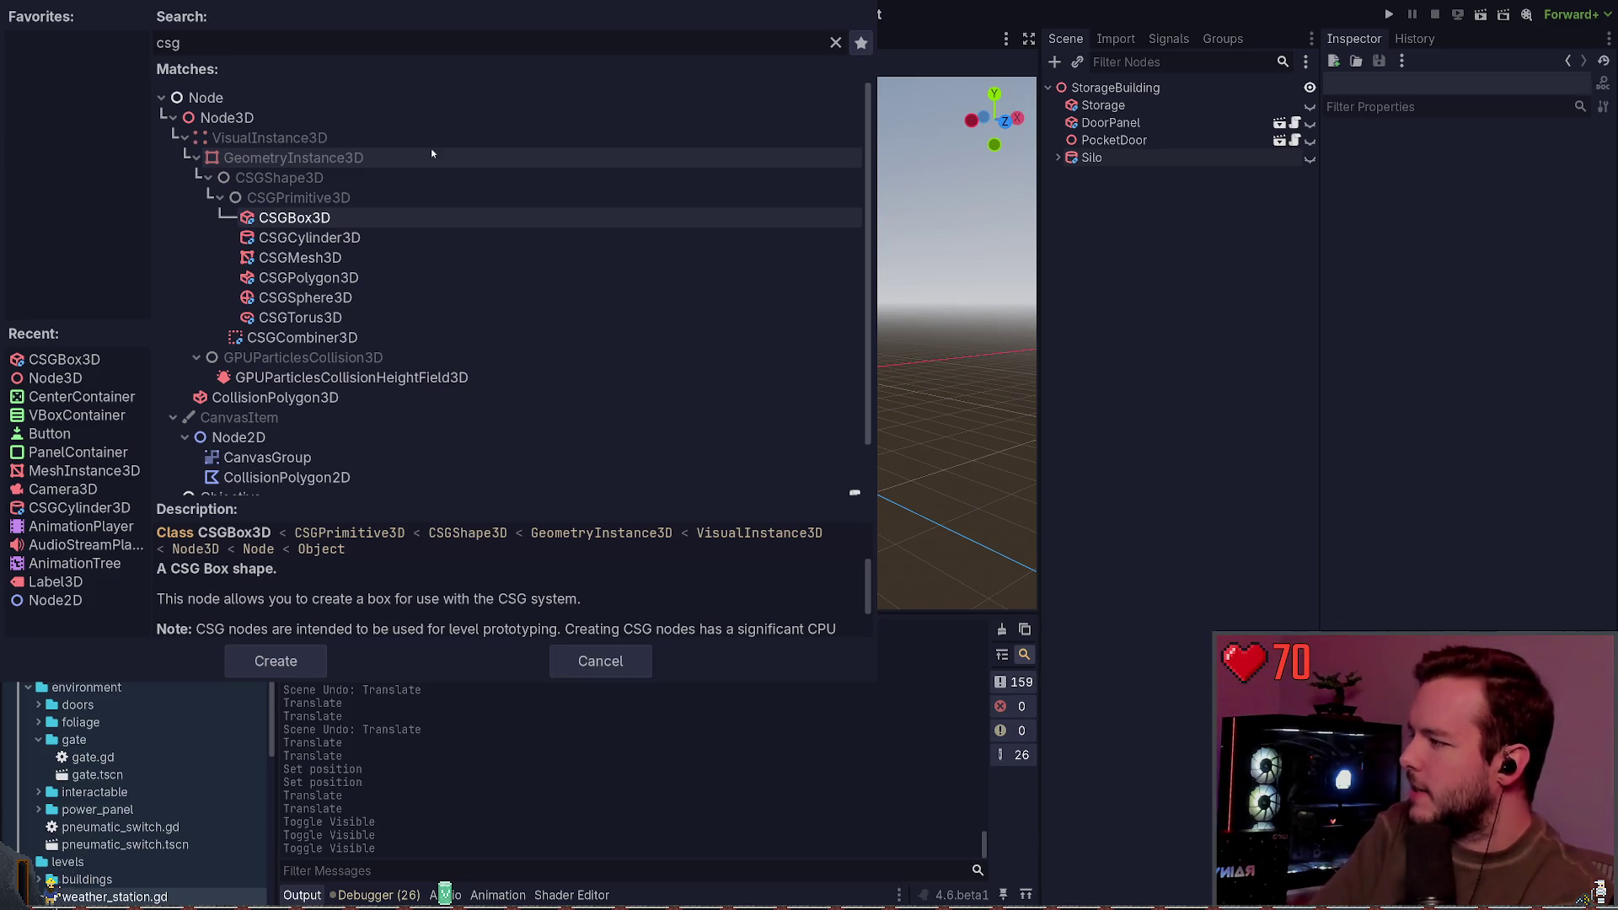
key("Escape")
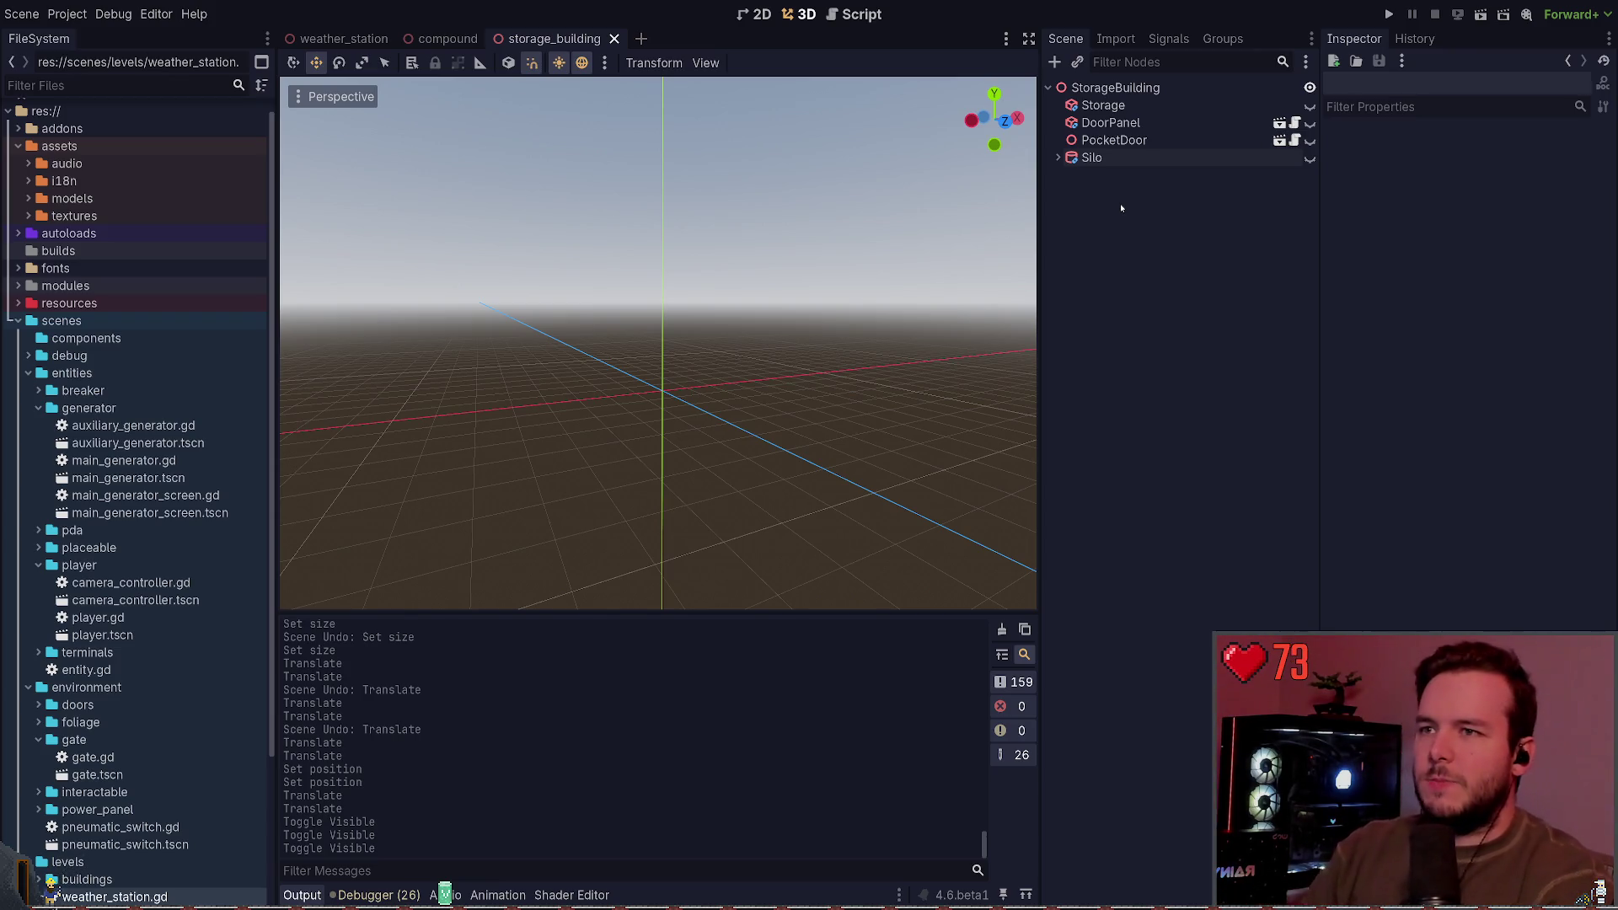
left_click(1096, 160)
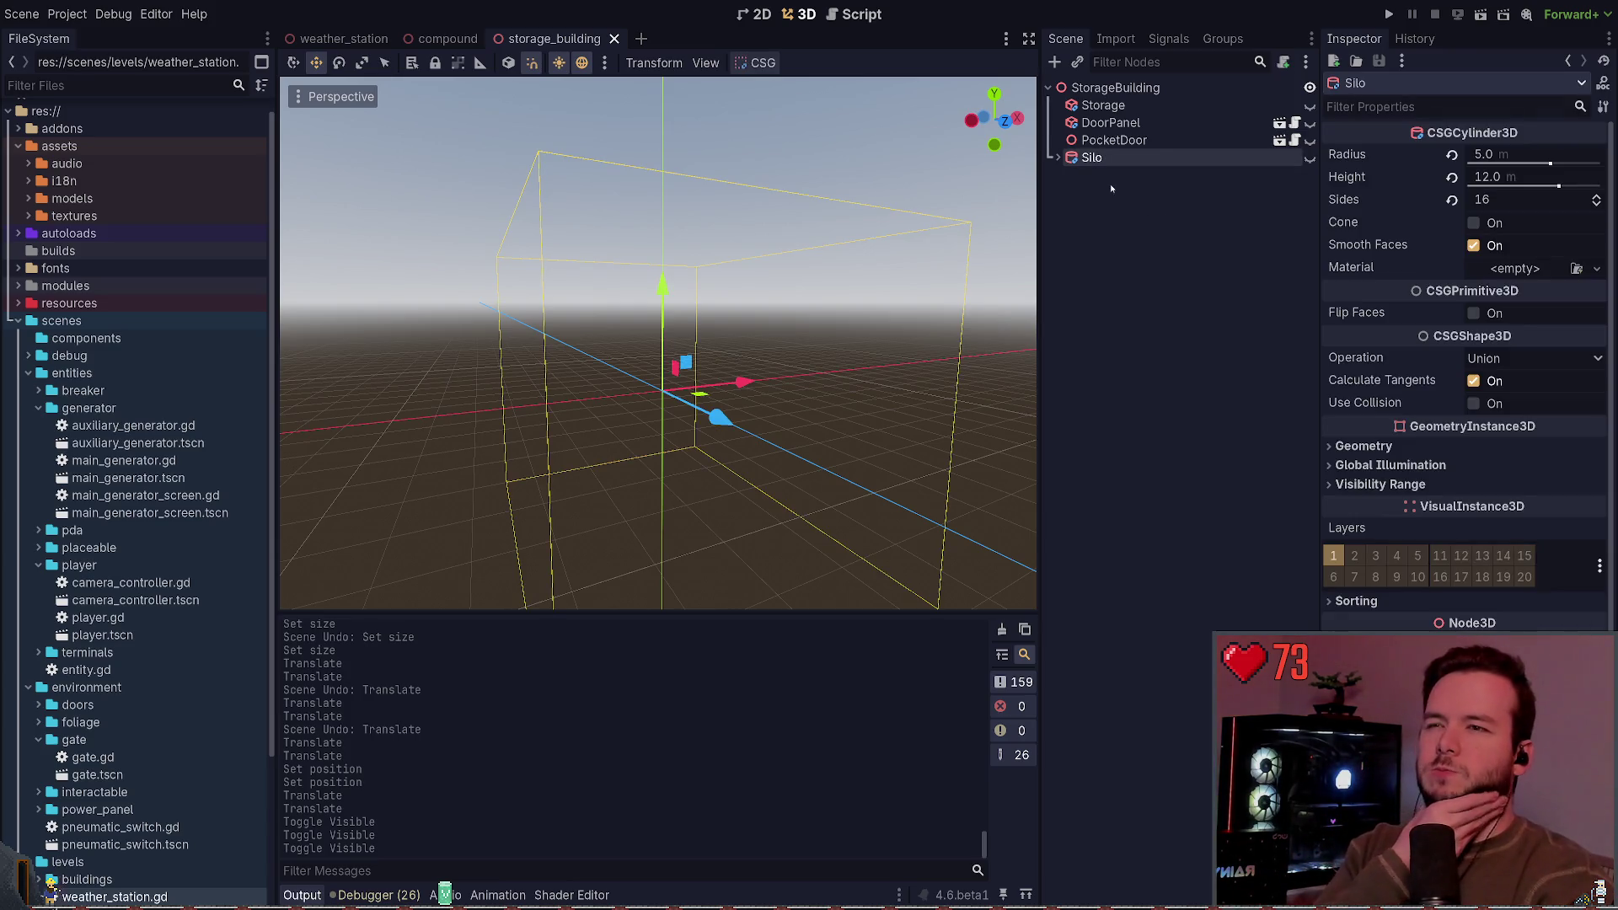
key("ctrl+a")
key("Return")
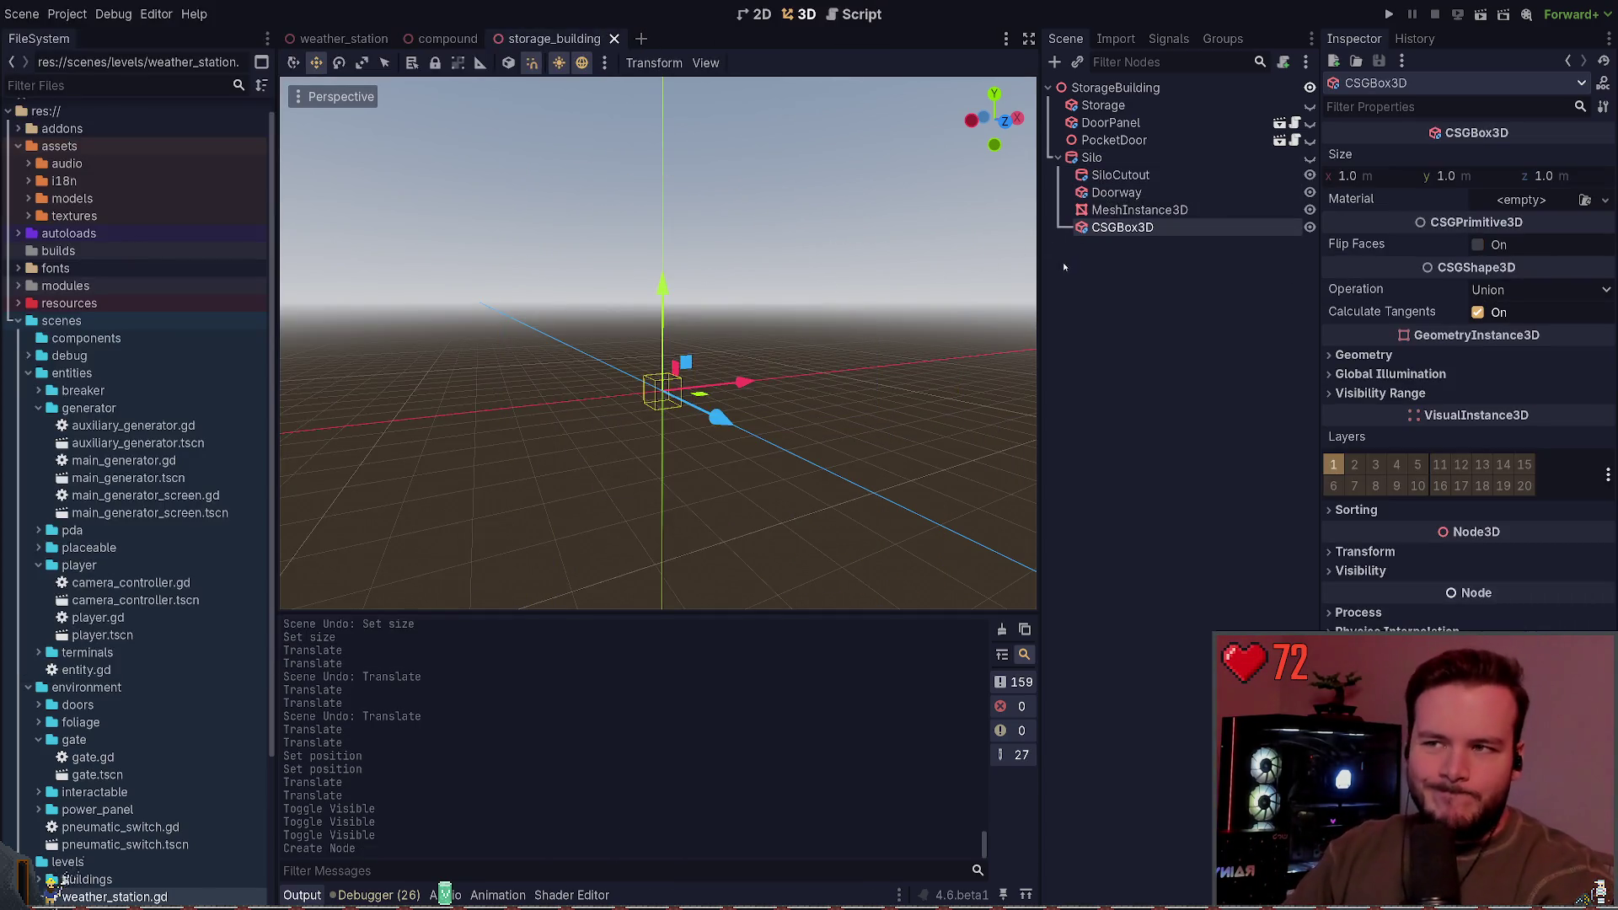
left_click_drag(1121, 228, 1095, 158)
left_click_drag(1093, 155, 1094, 155)
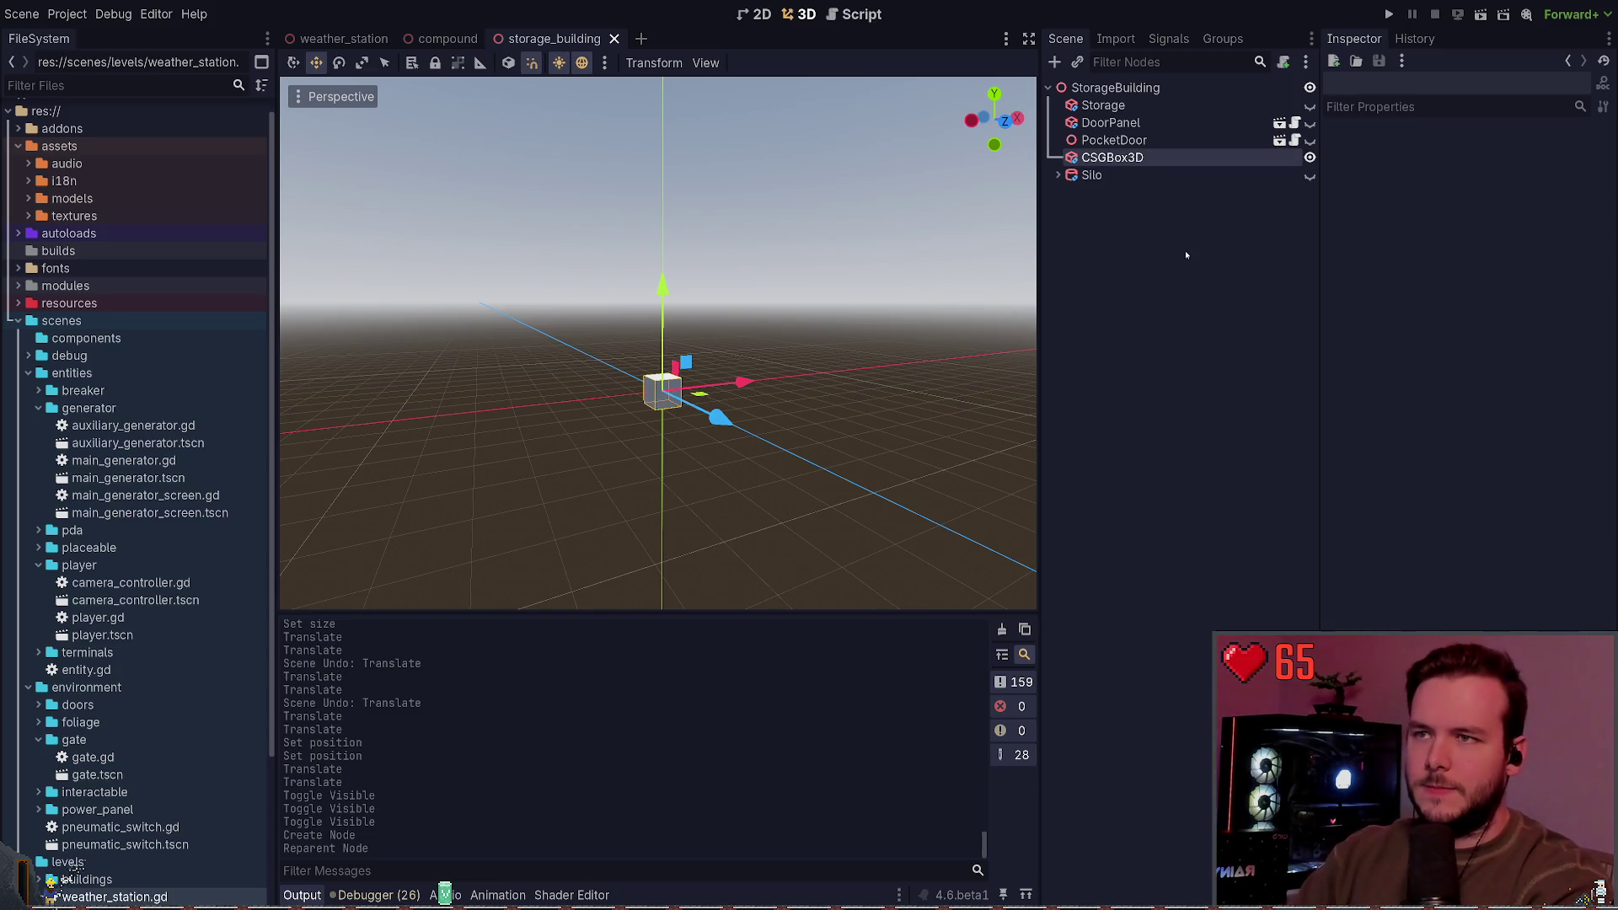
type("OutsideWalls")
key("Return")
key("ctrl+s")
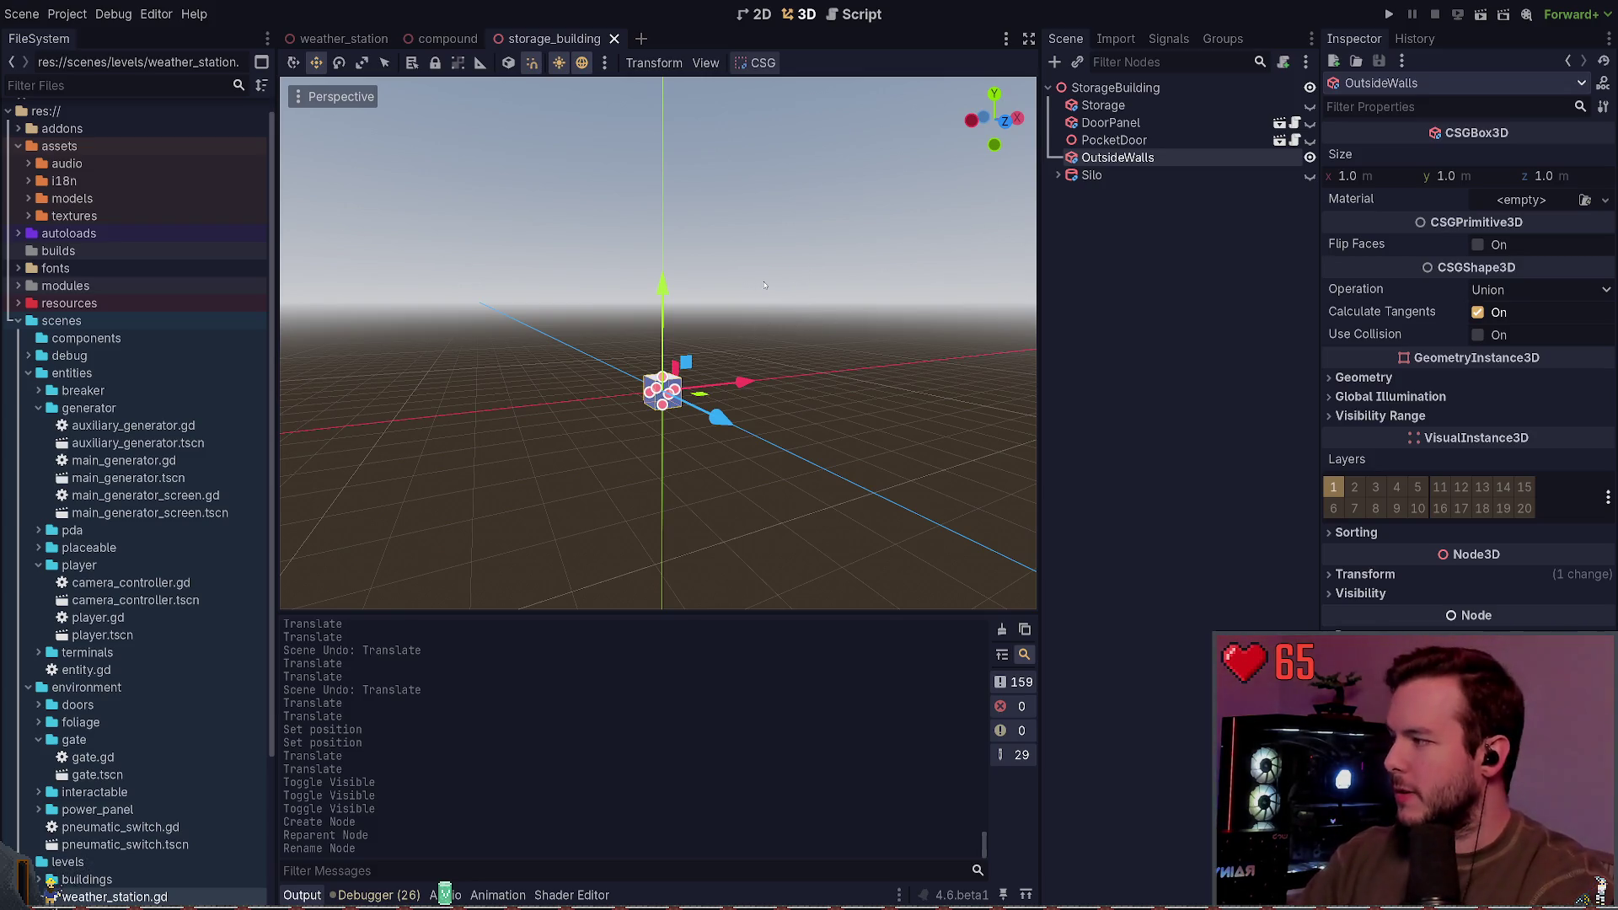
scroll(786, 265, "up", 3)
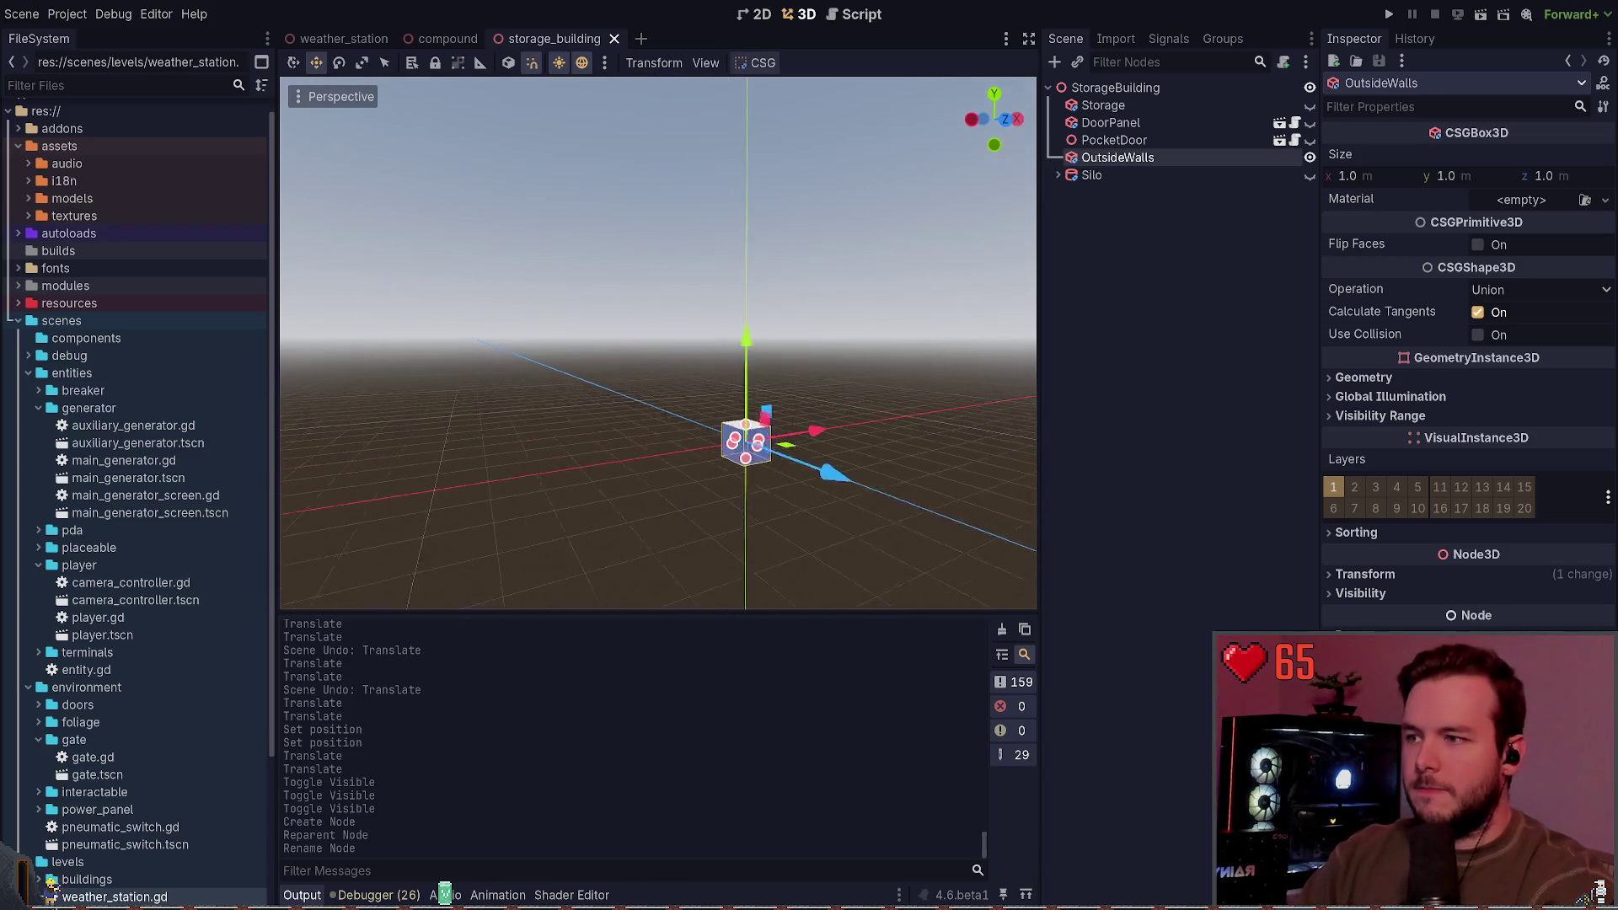
key("a")
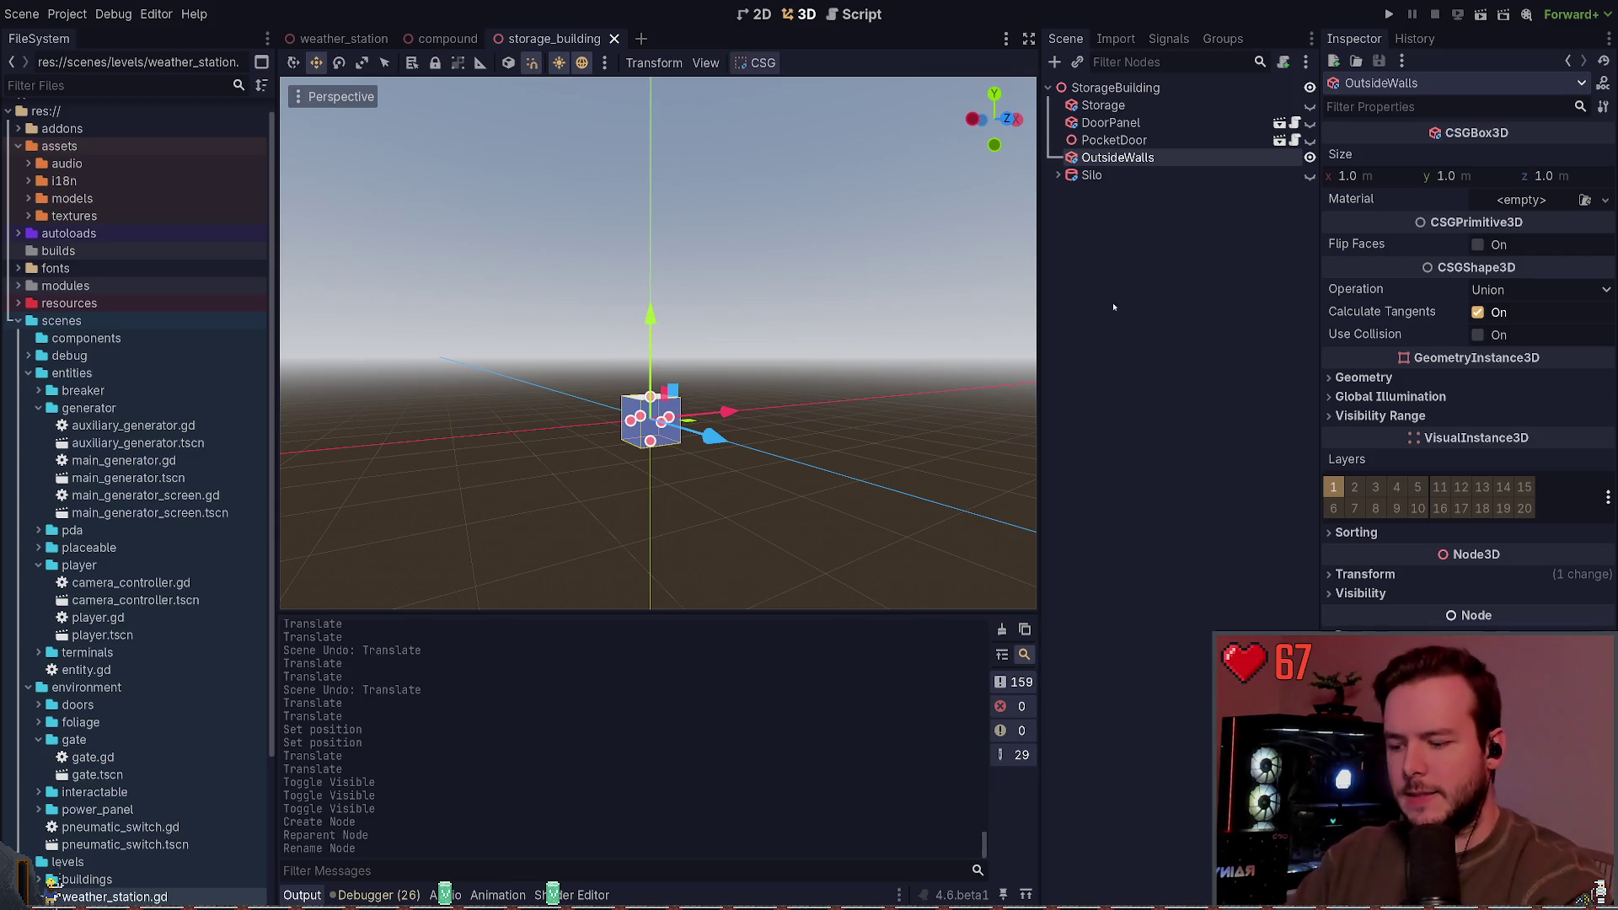
left_click(1142, 246)
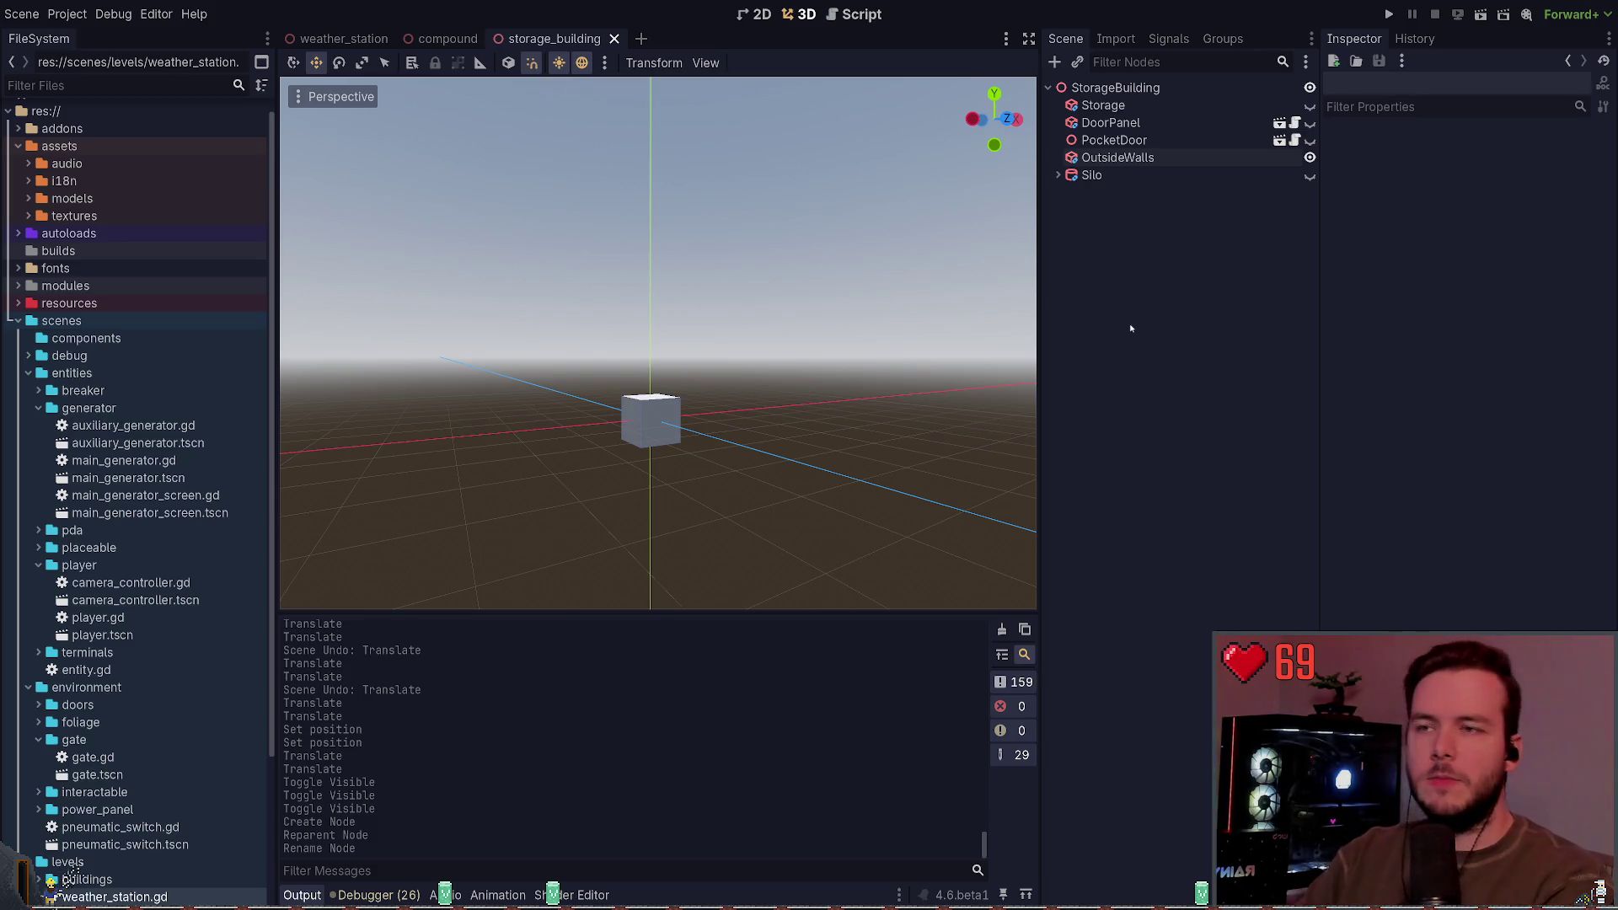
Step: Fly and orbit to a high overview of the weather station around Storage, then deselect Storage
left_click(344, 38)
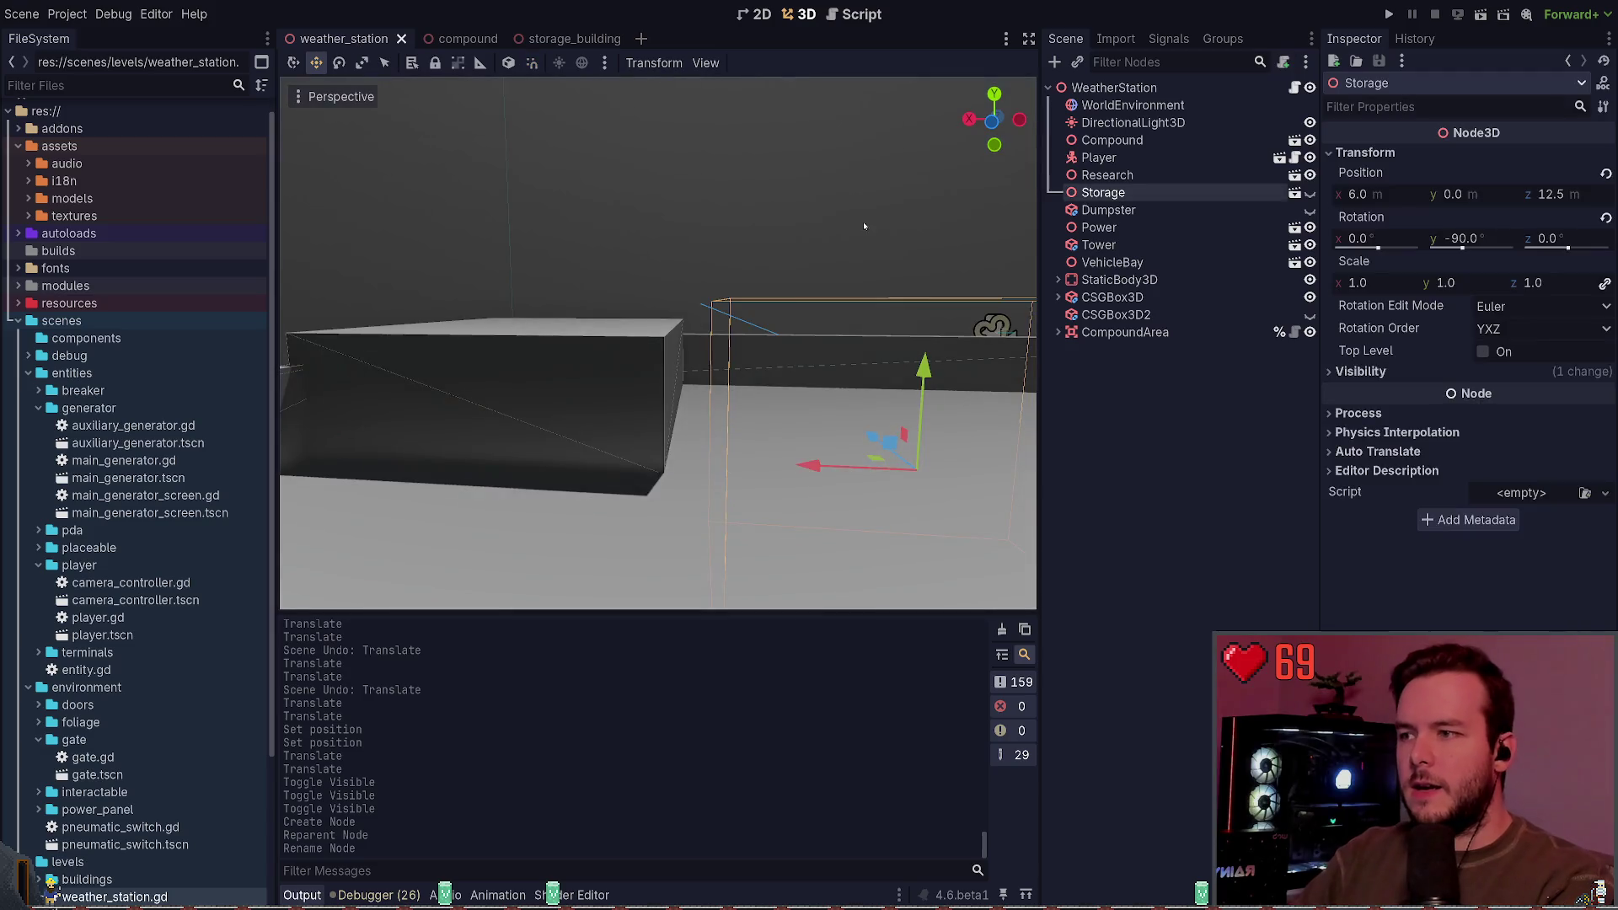
key("s")
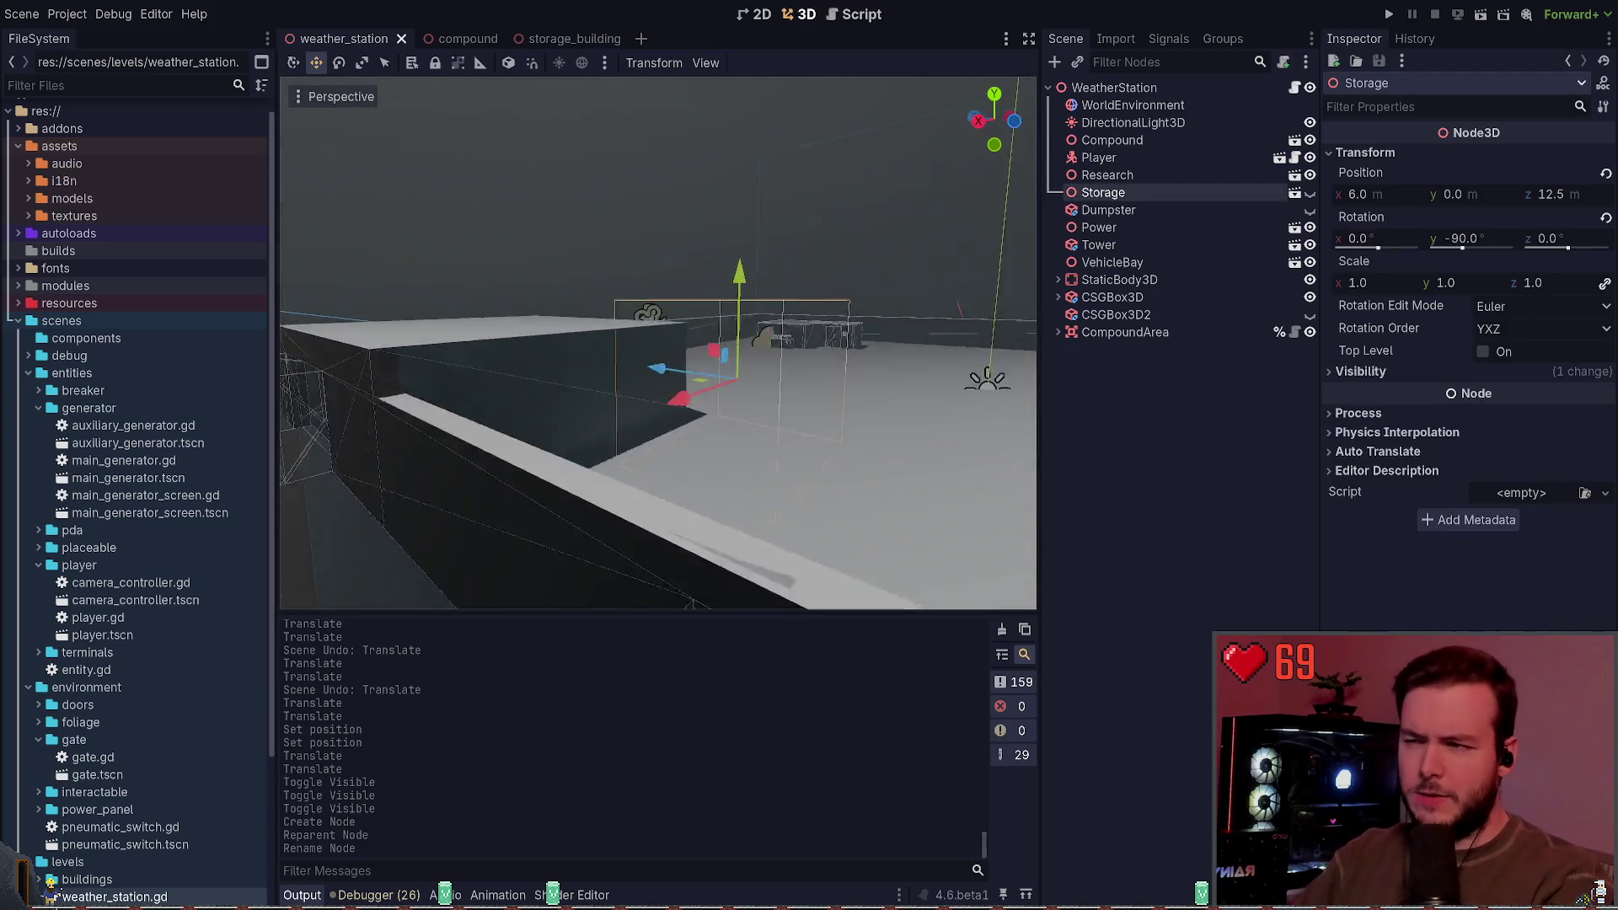
key("w")
key("a")
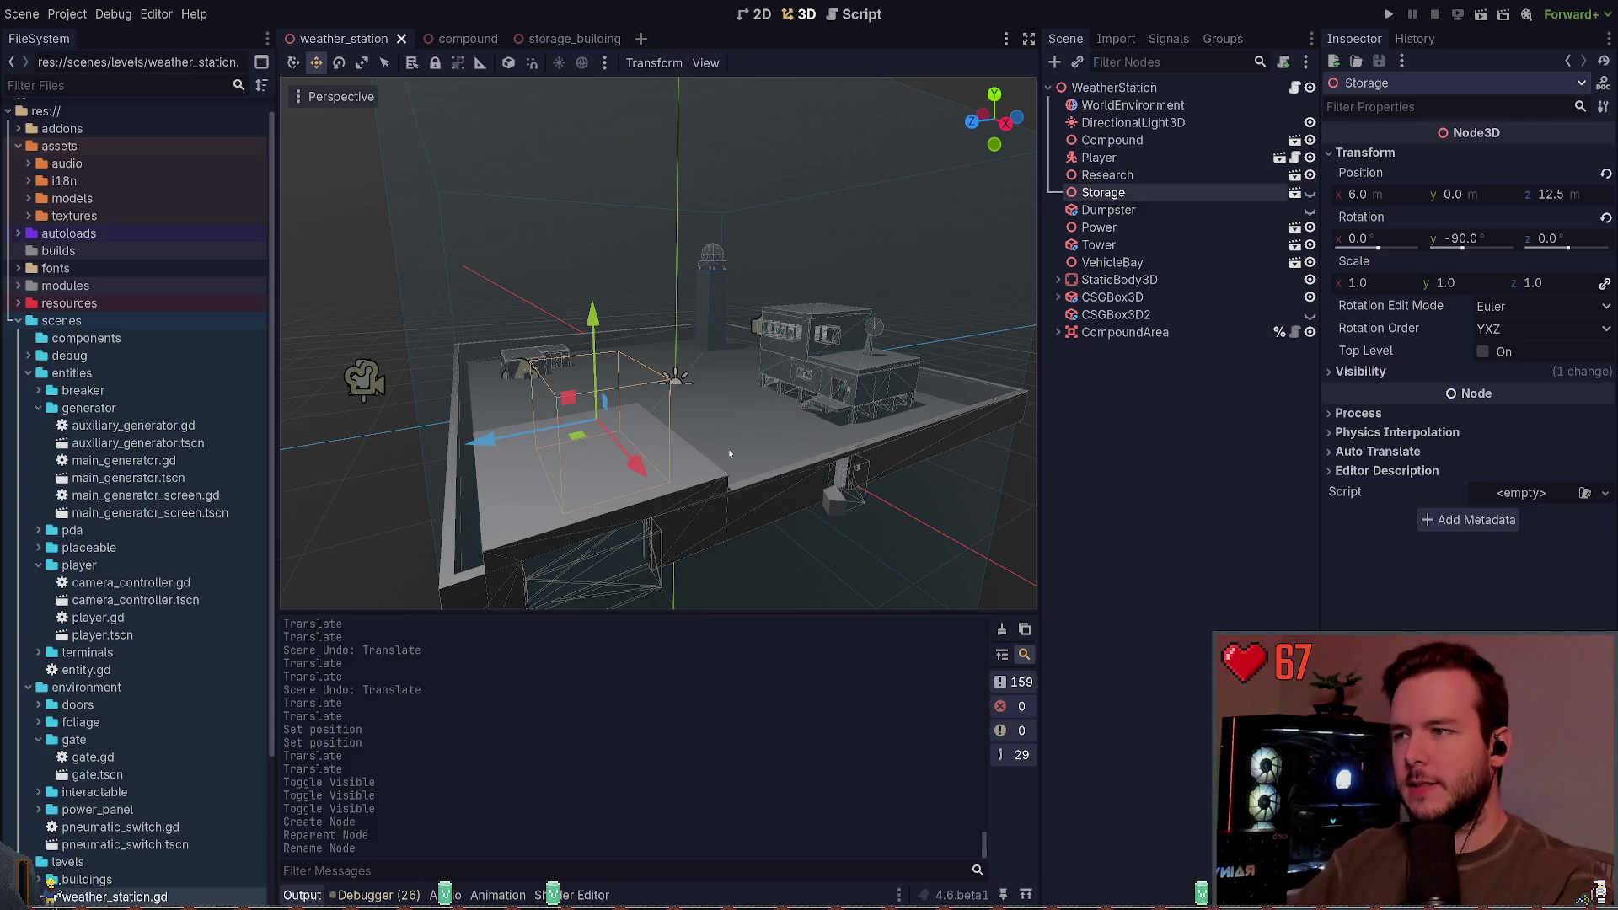
left_click_drag(730, 453, 815, 456)
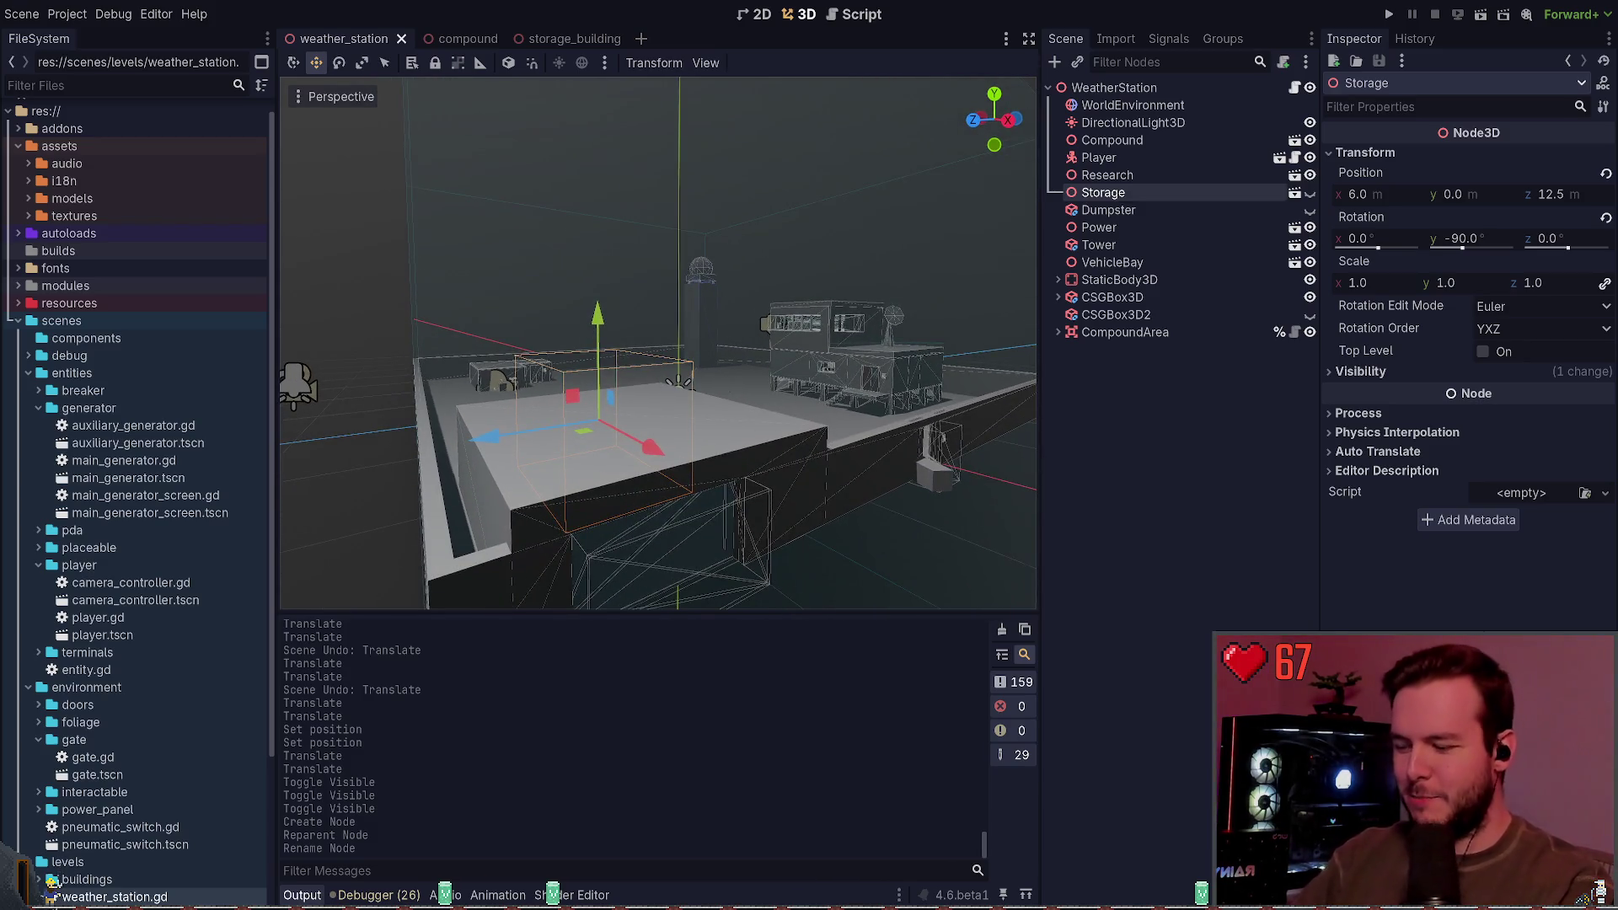
mouse_move(716, 381)
left_mouse_down()
mouse_move(733, 381)
mouse_move(695, 381)
left_mouse_up()
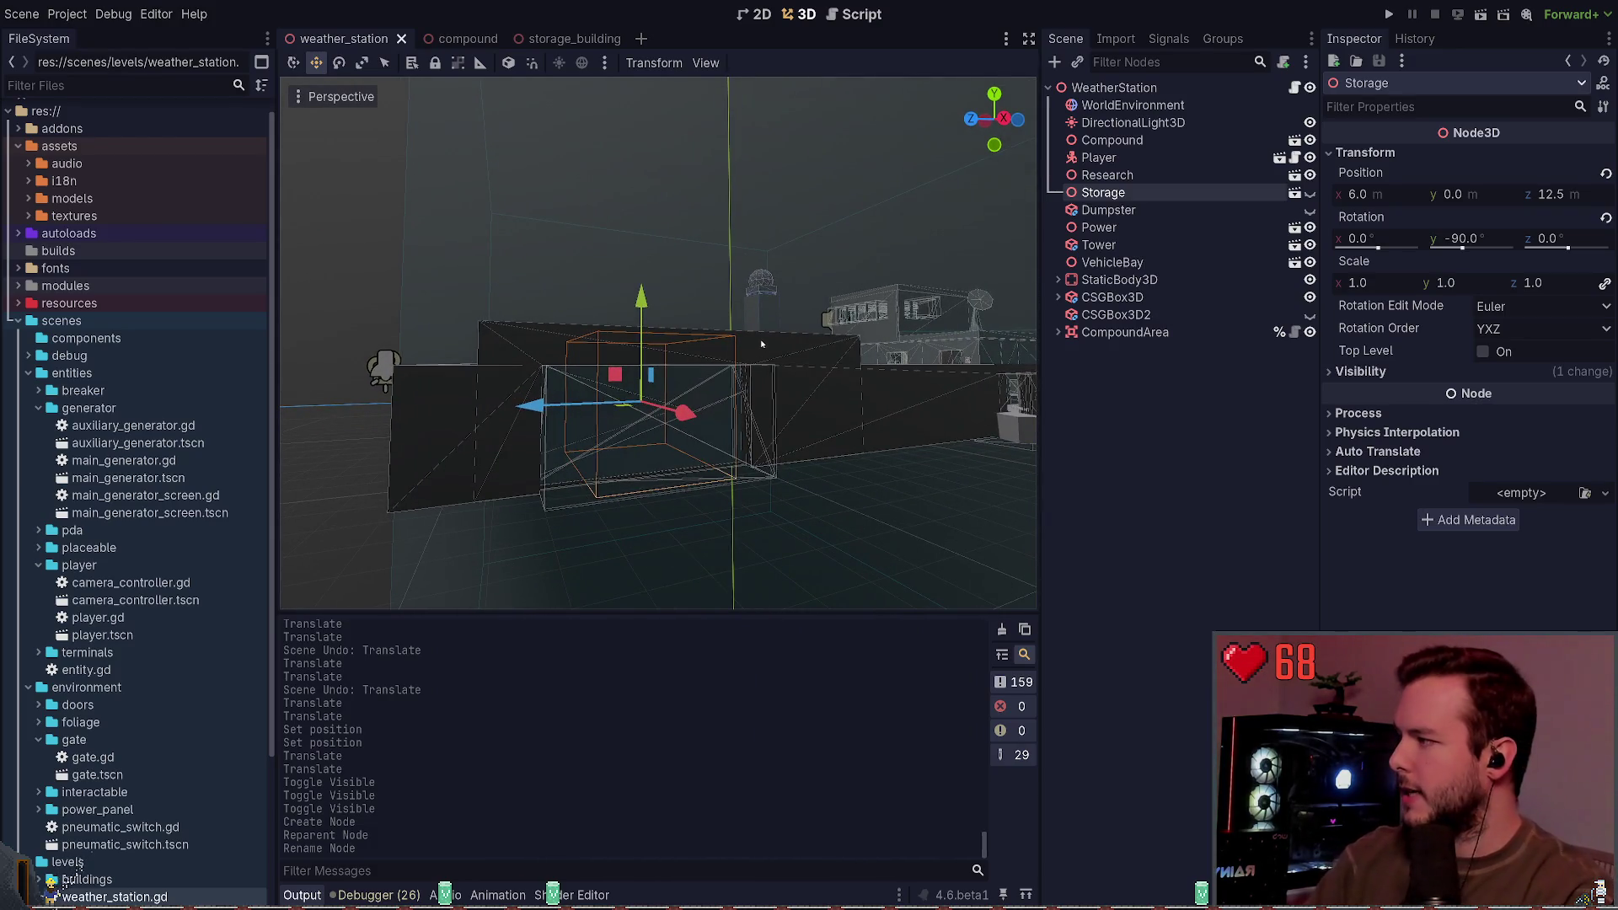
mouse_move(760, 343)
left_mouse_down()
mouse_move(750, 413)
mouse_move(735, 290)
left_mouse_up()
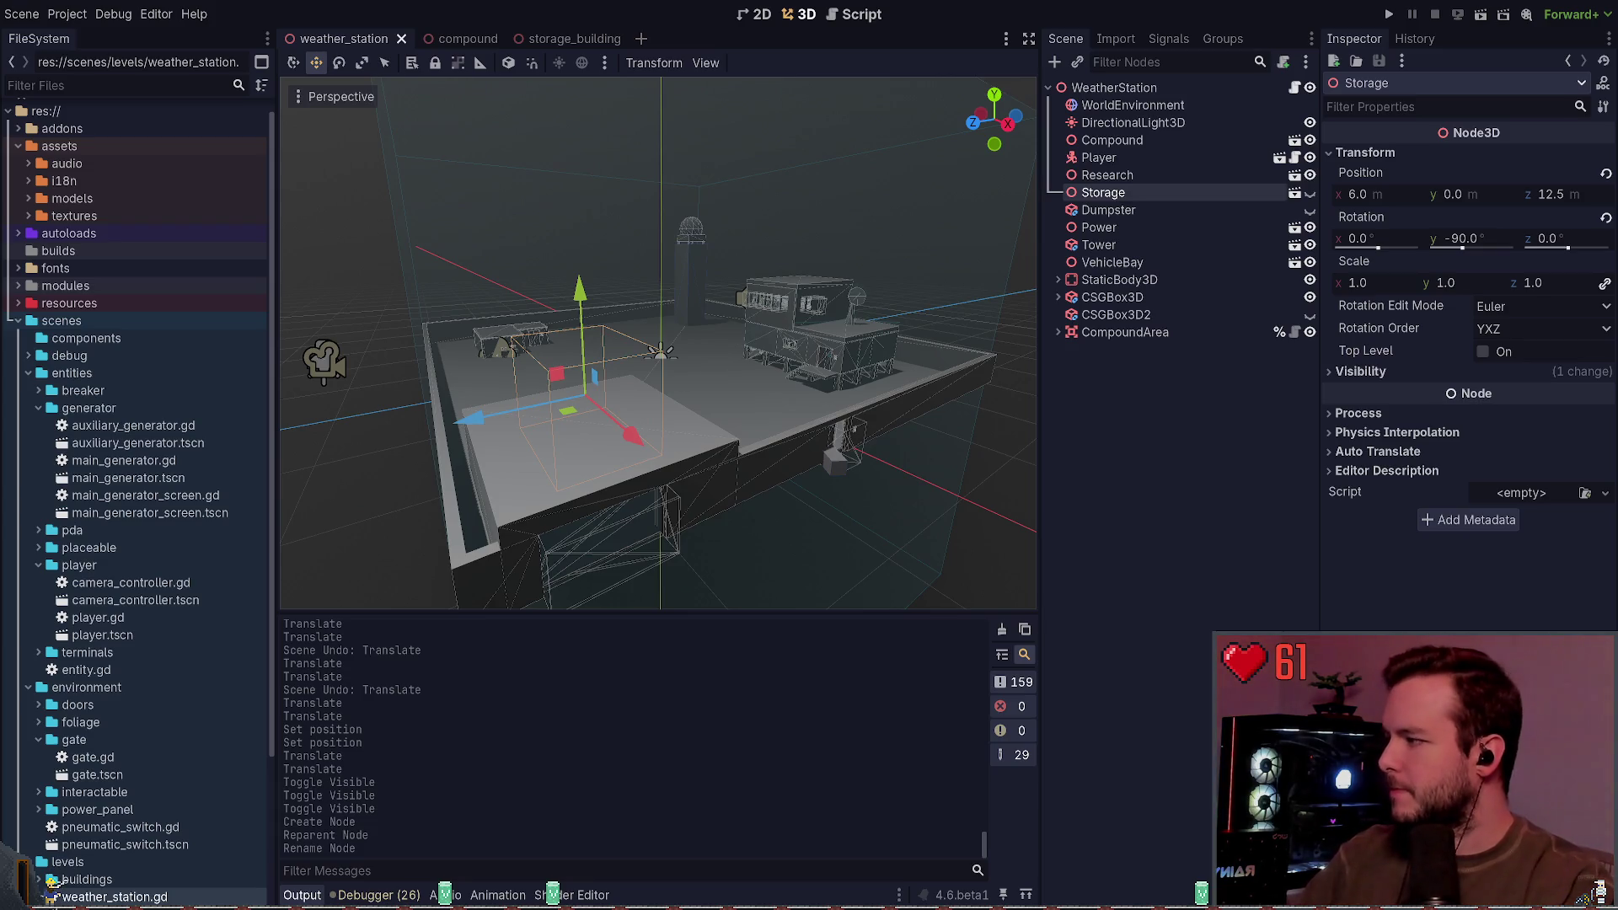
left_click(1069, 392)
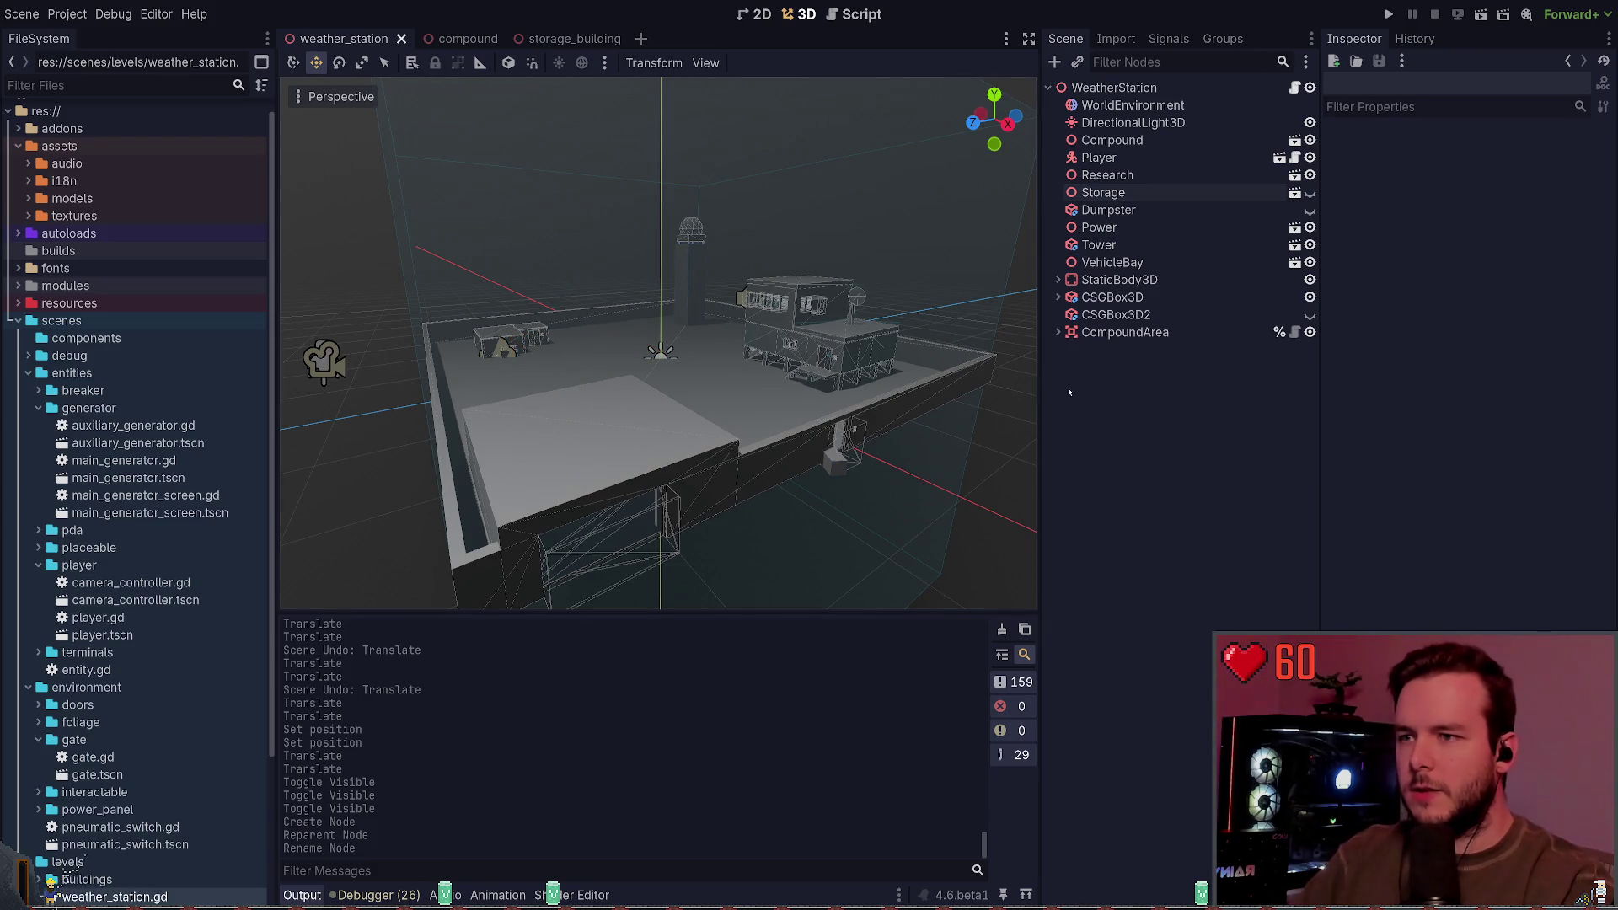
Step: Run the project with F5 and Continue from the main menu into the level
scroll(742, 325, "up", 3)
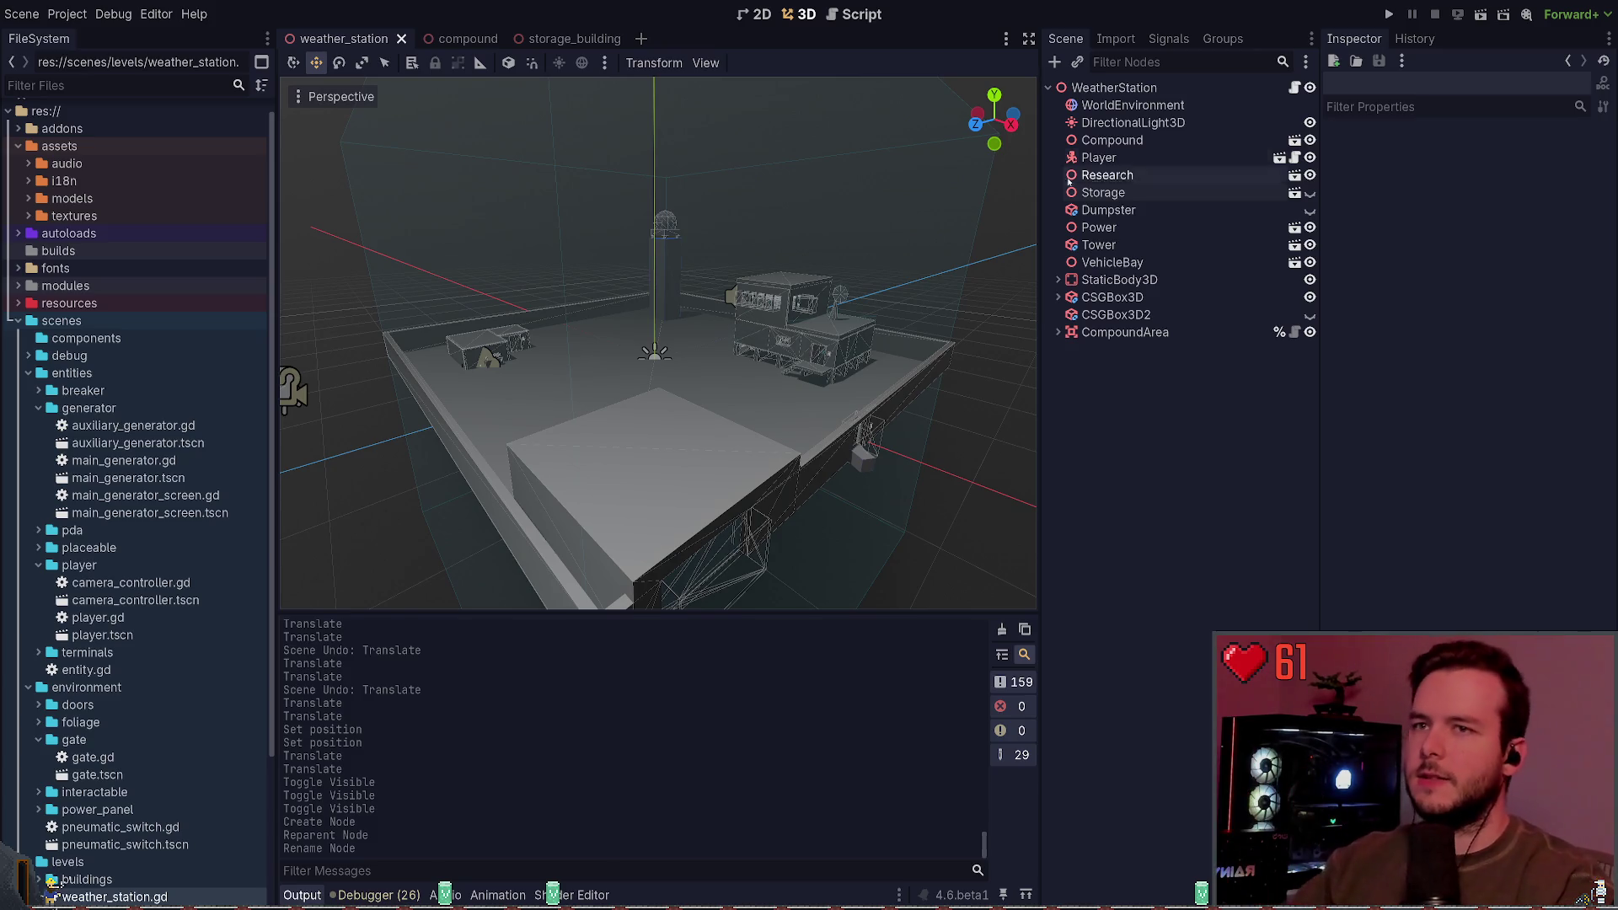
key("F5")
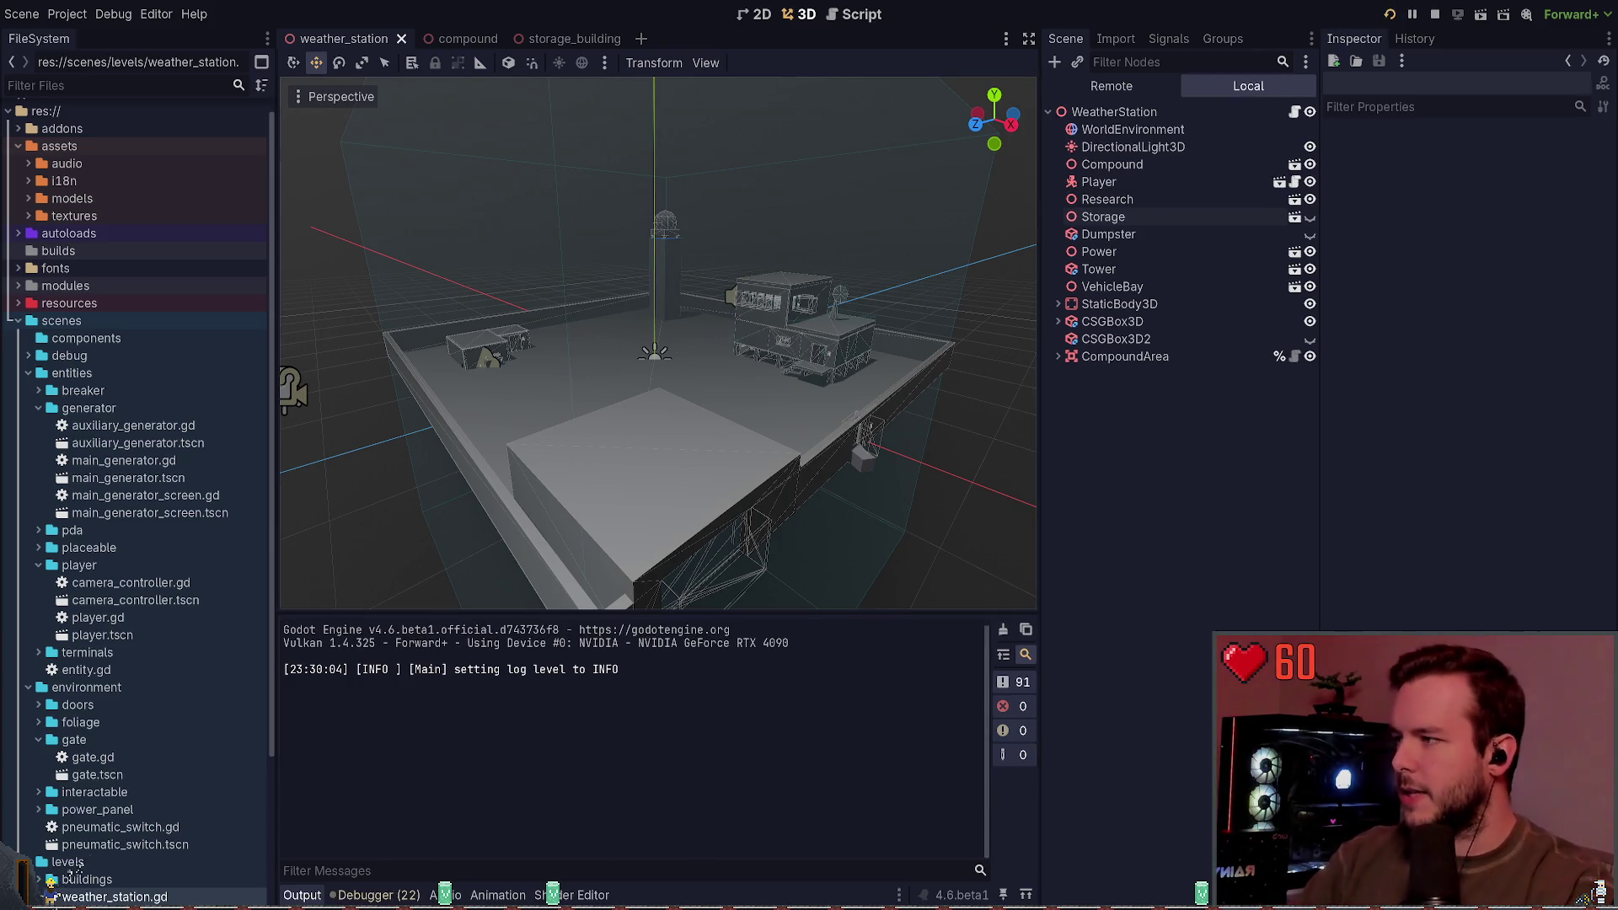
key("Return")
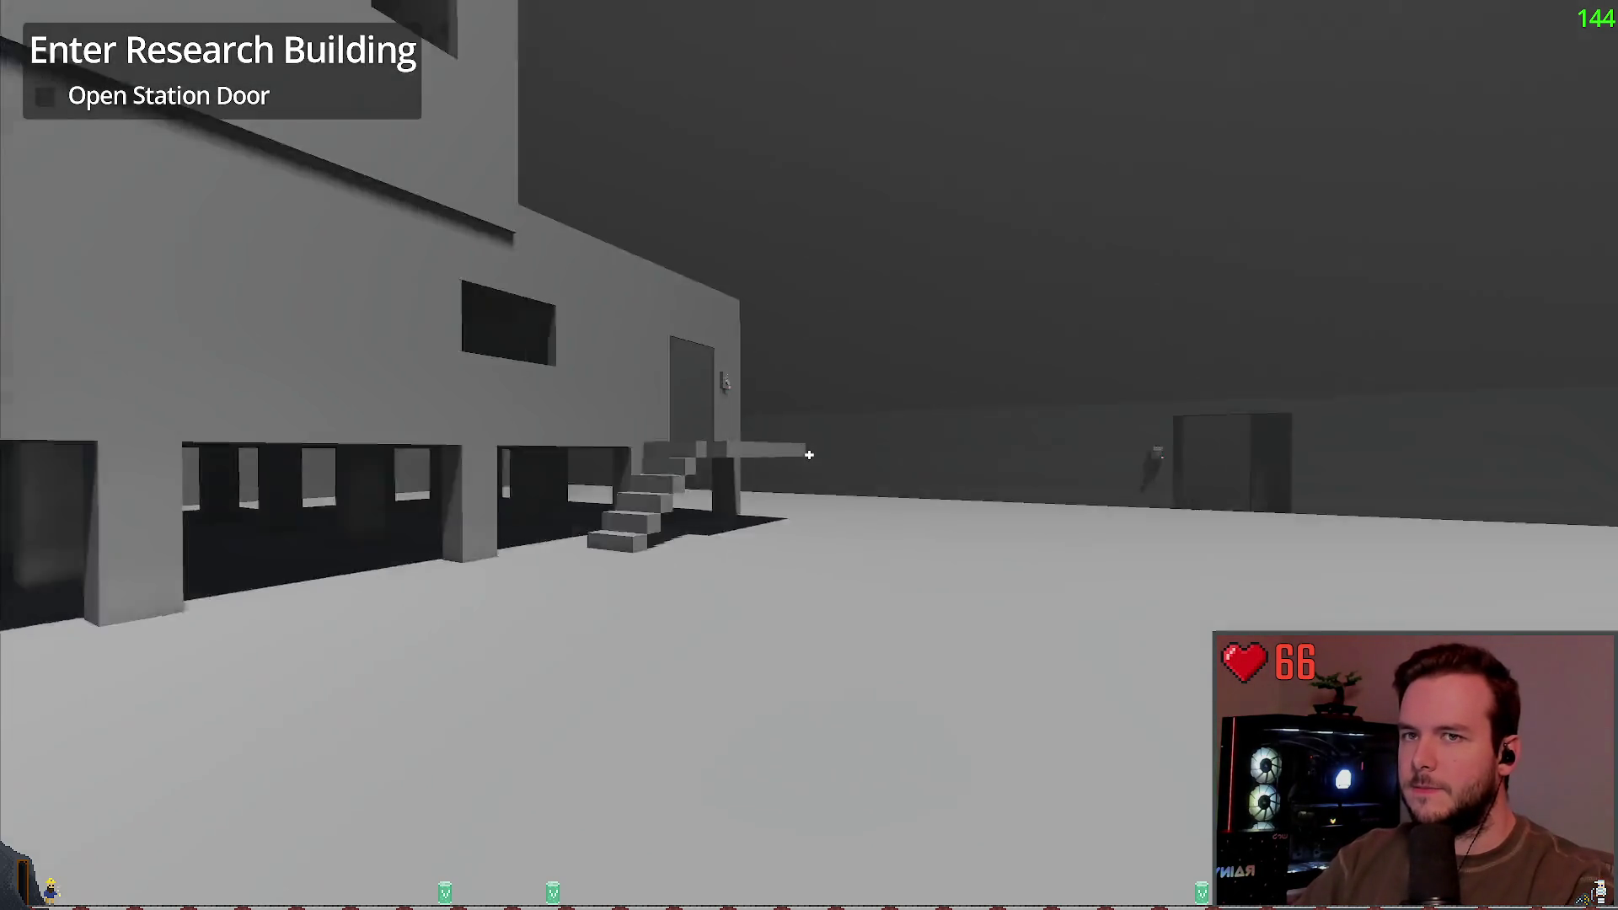
Step: Delete the top save and load the Integrity Check save from the pause menu
key("Escape")
left_click(142, 428)
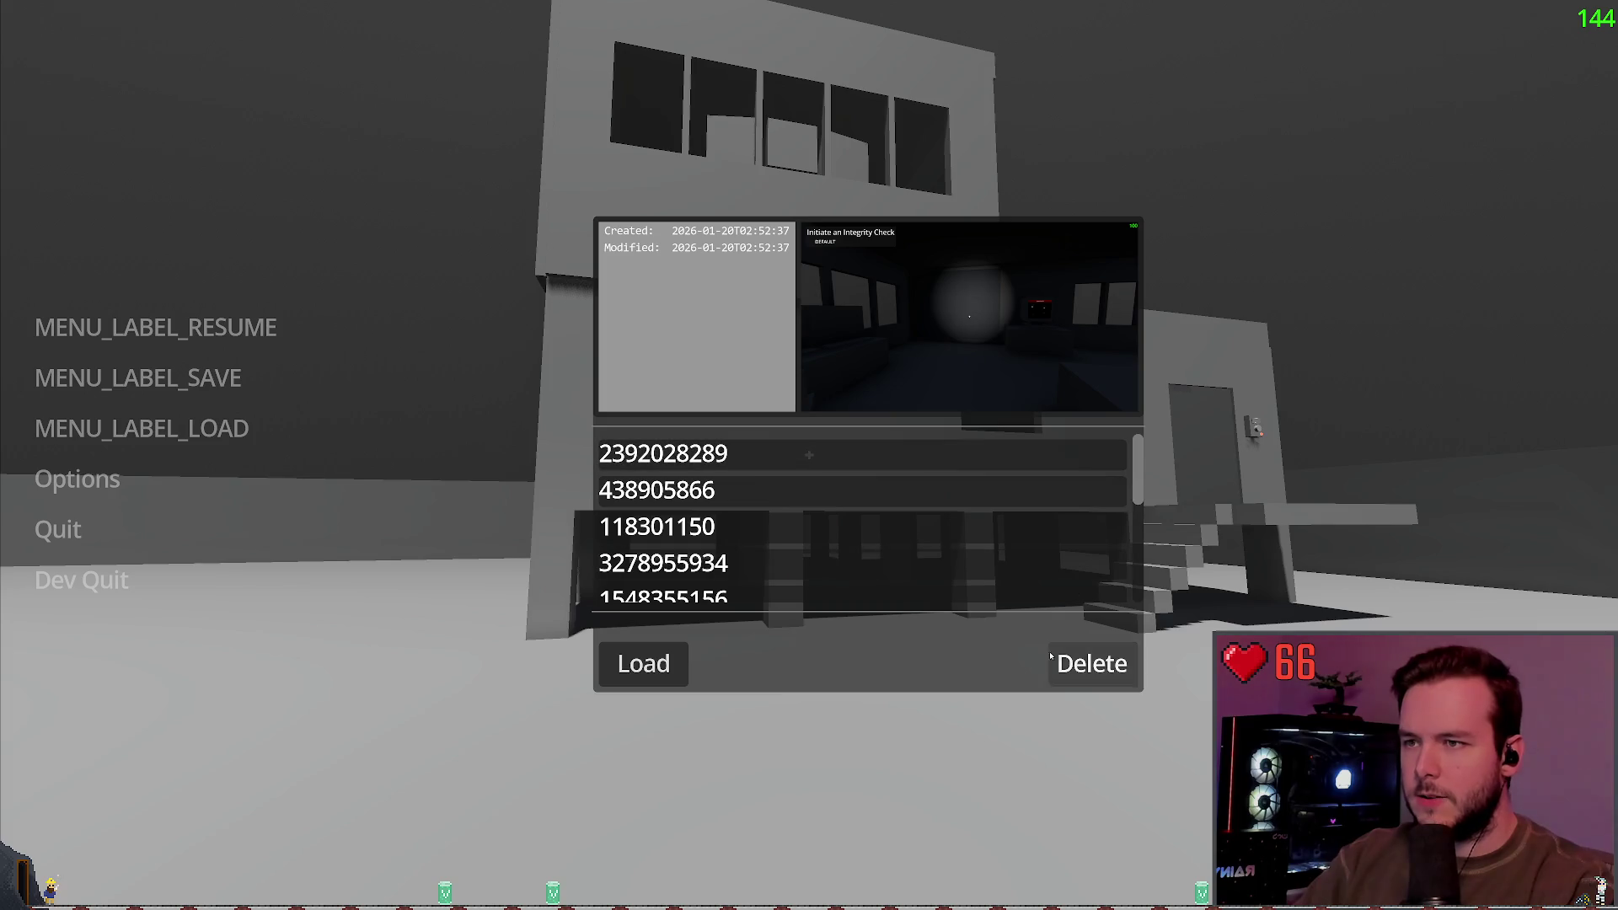
left_click(643, 663)
key("Escape")
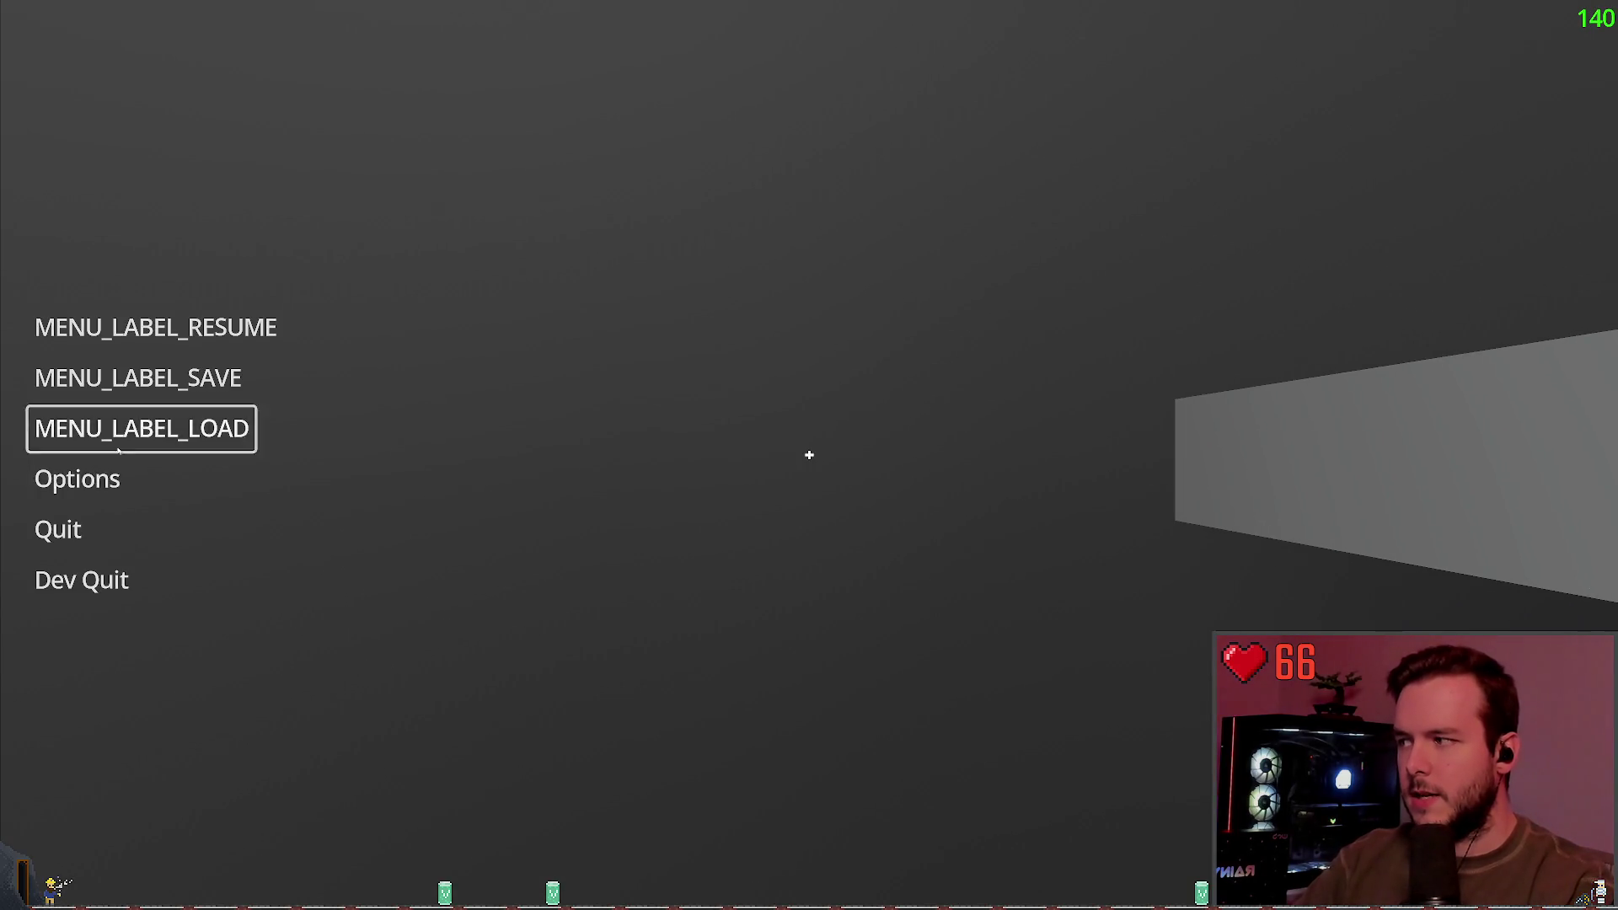
left_click(119, 451)
left_click(1083, 663)
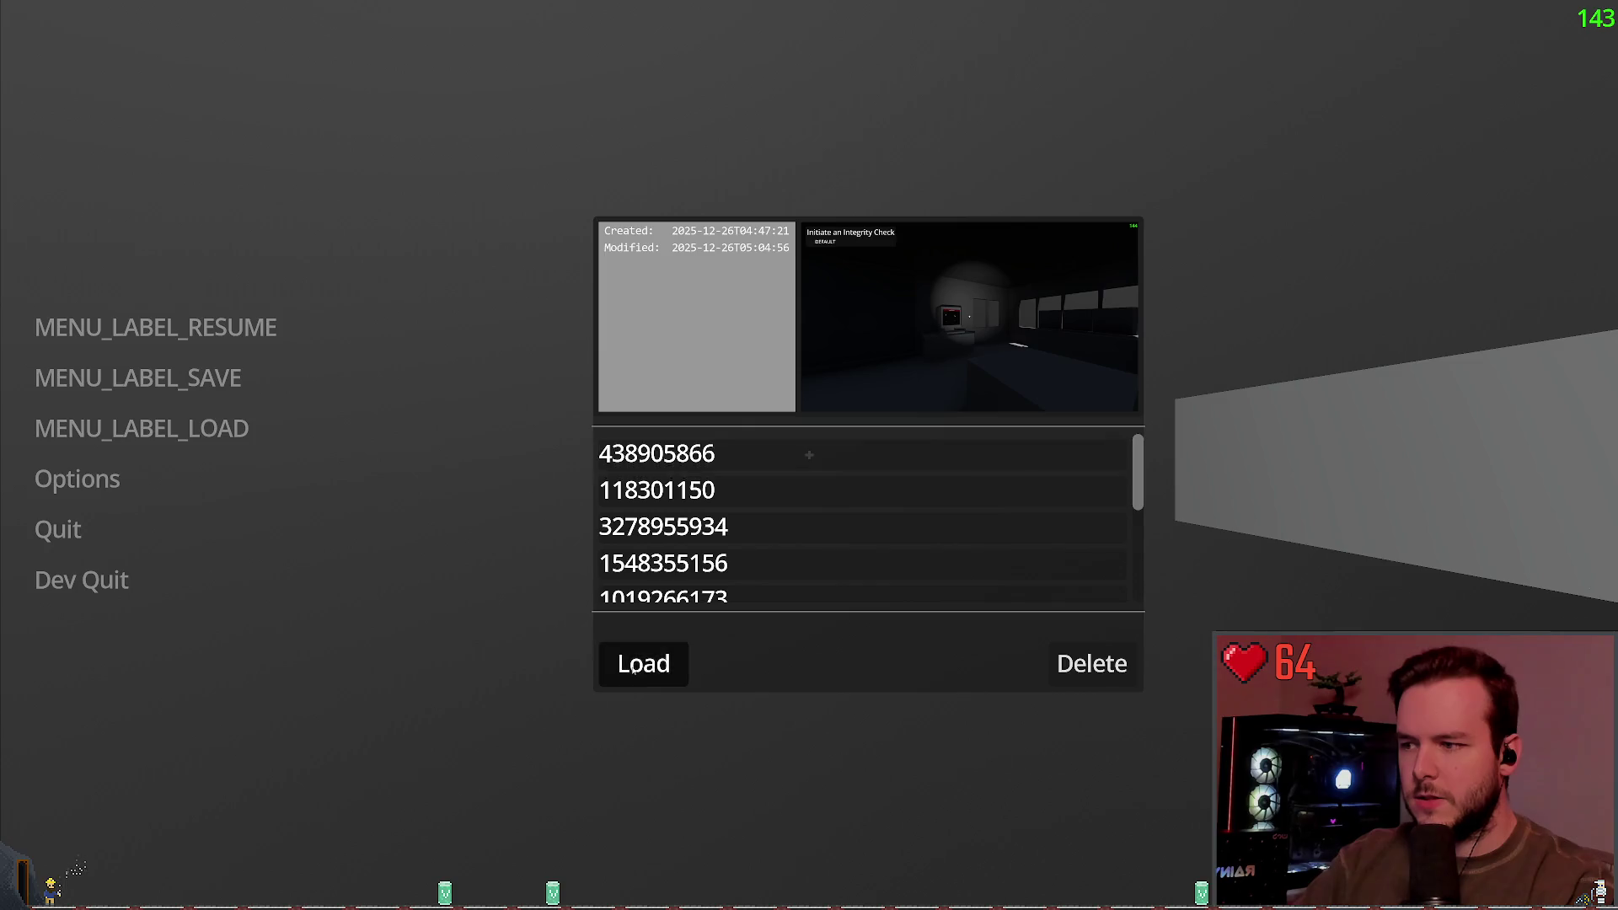
left_click(634, 664)
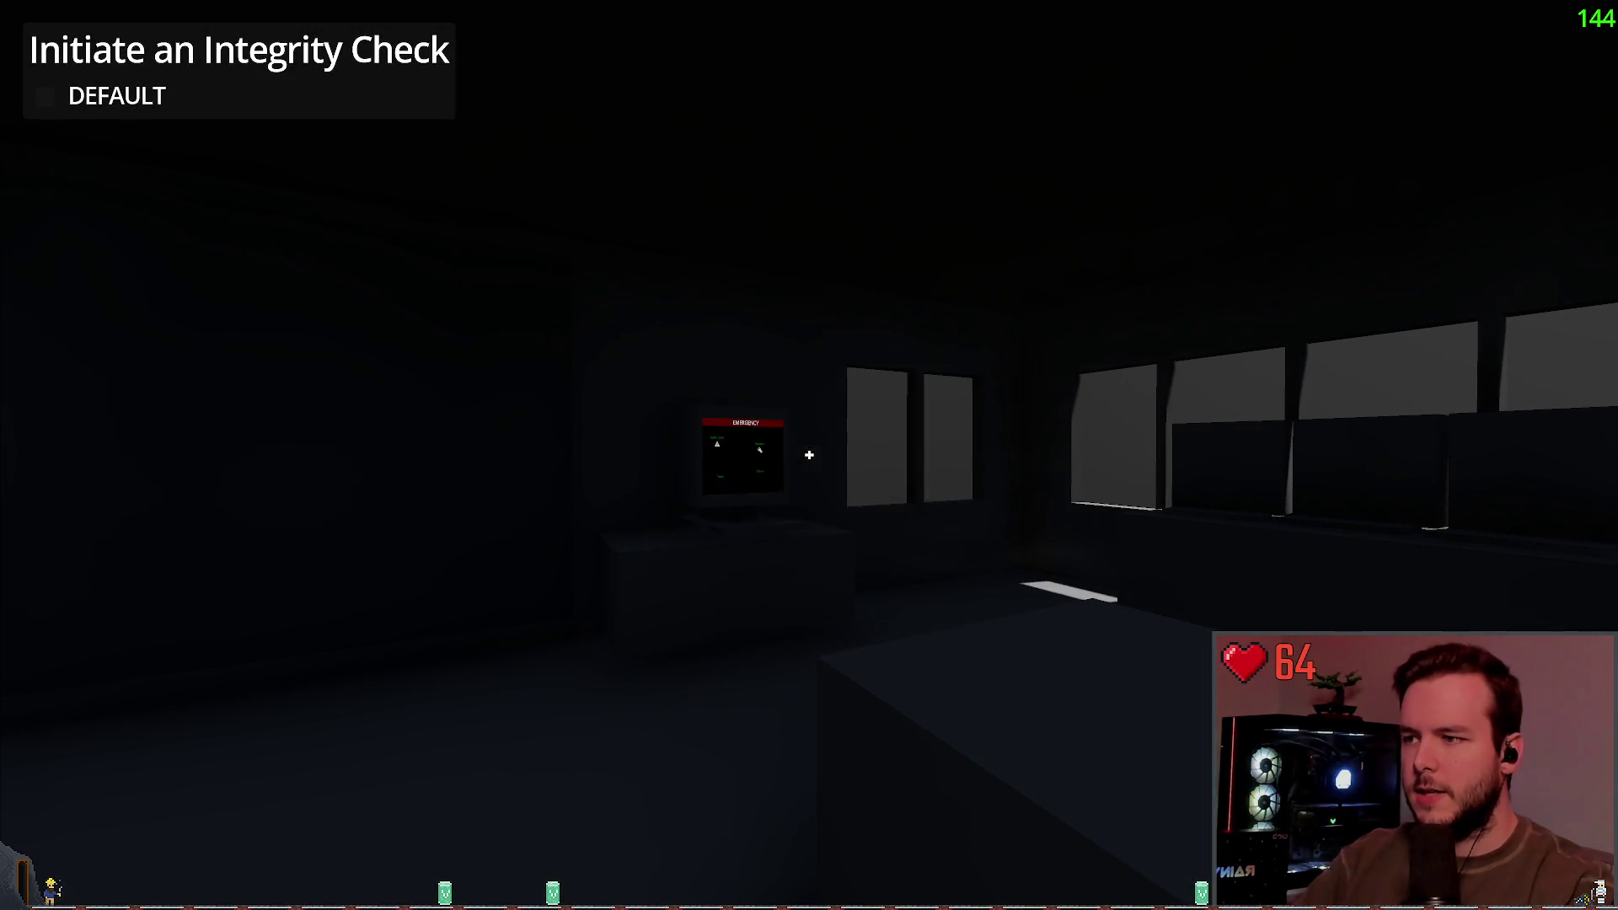
Step: Walk with the flashlight to the dark room's computer monitor, then quit to the editor
key("f")
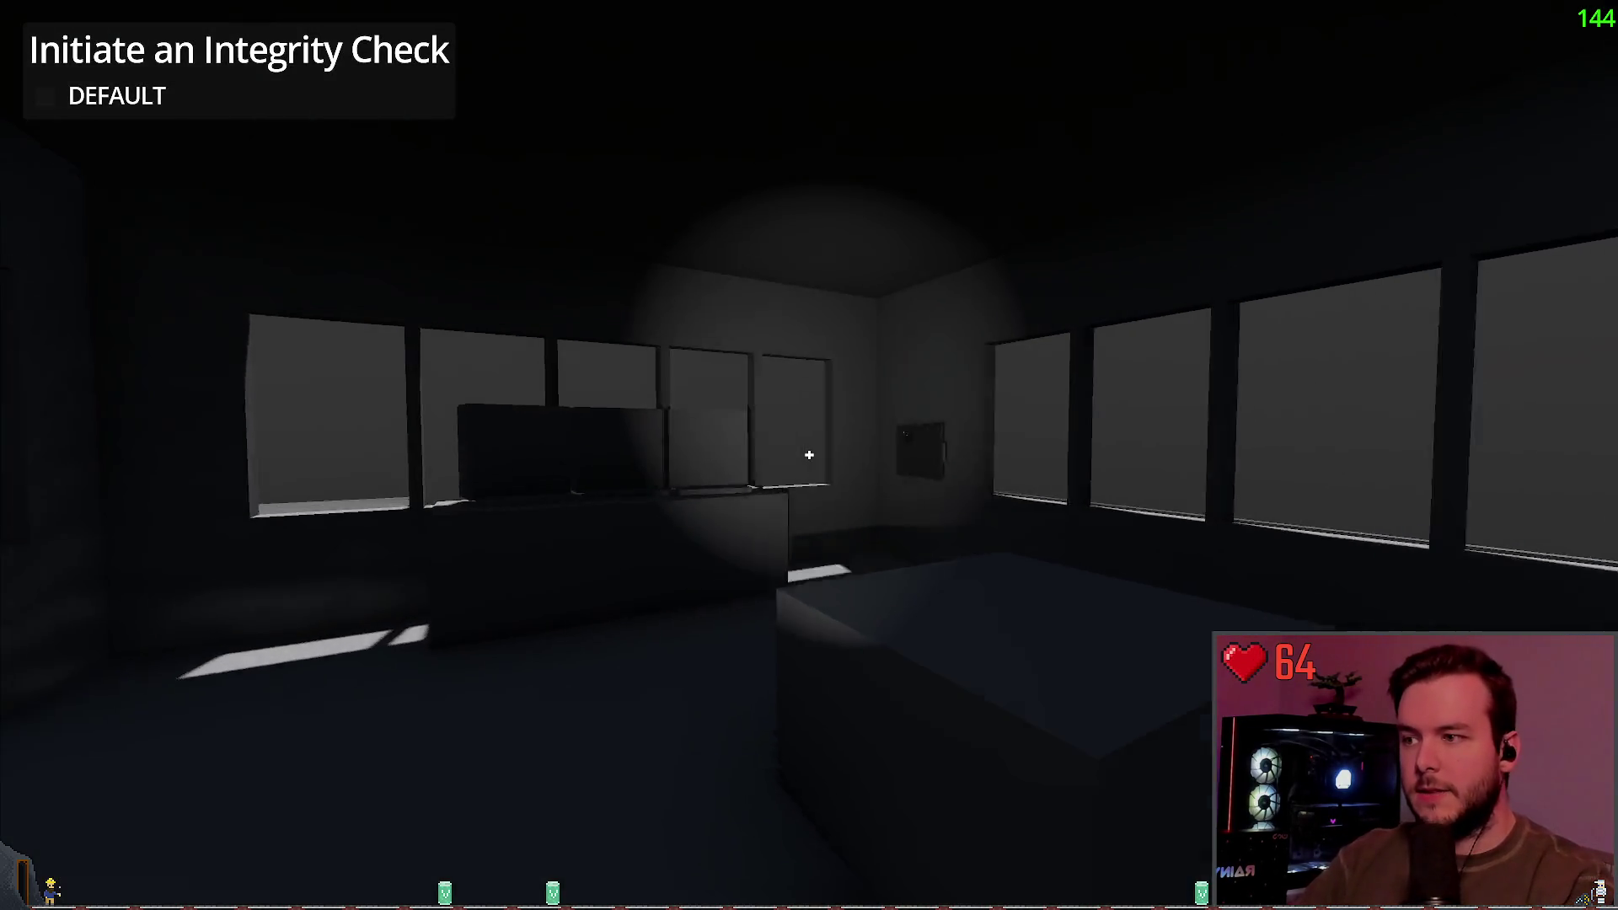
key("w")
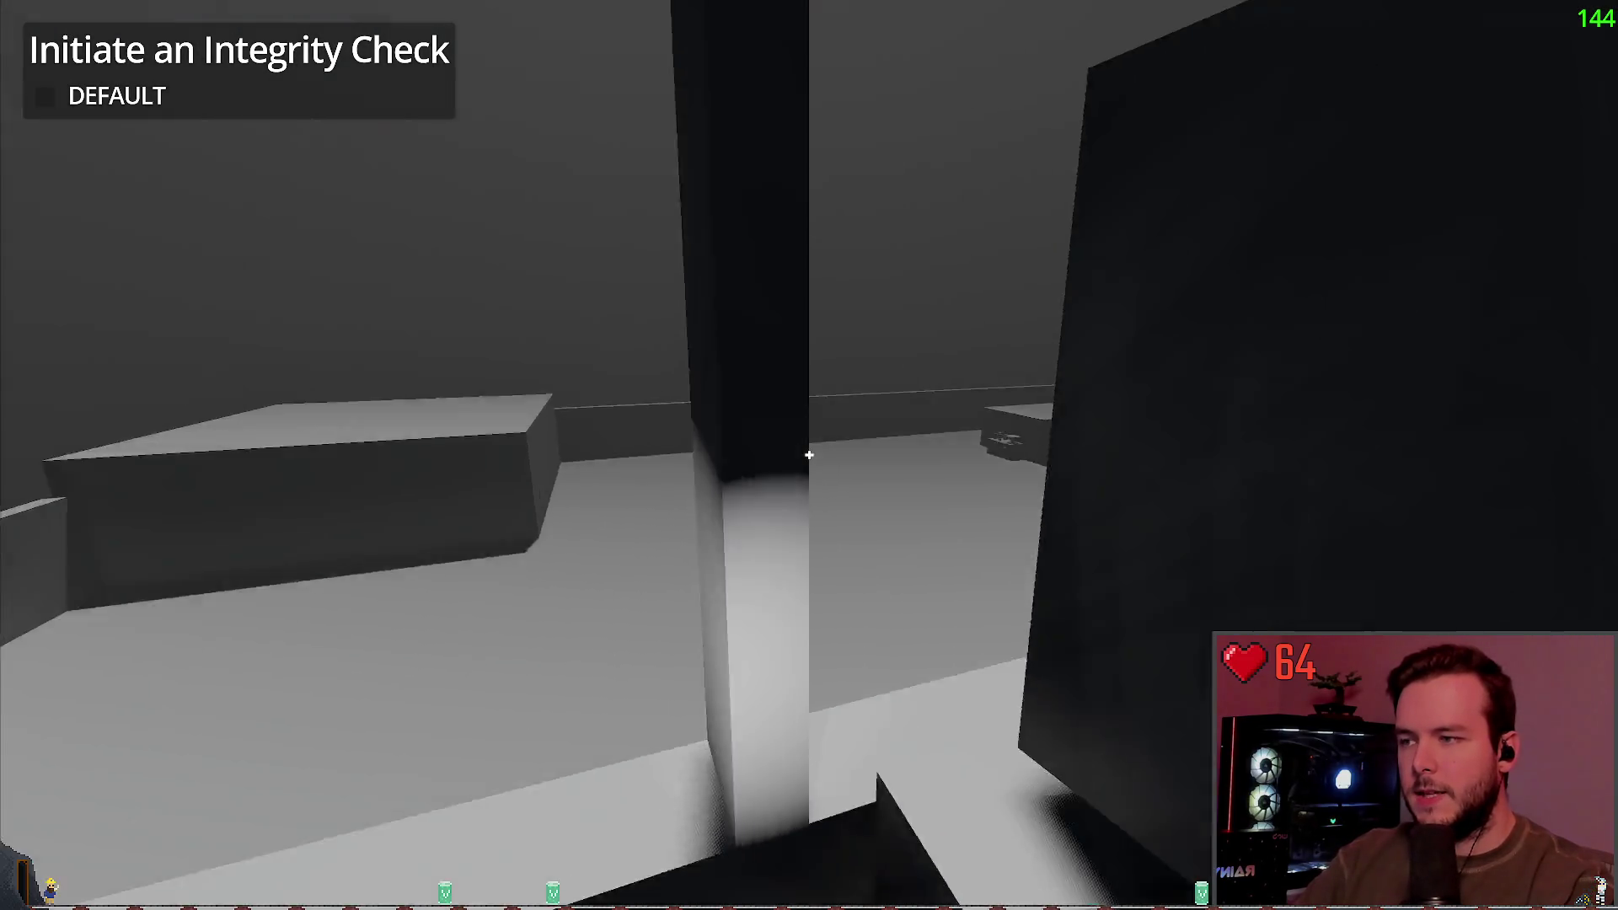
key("w")
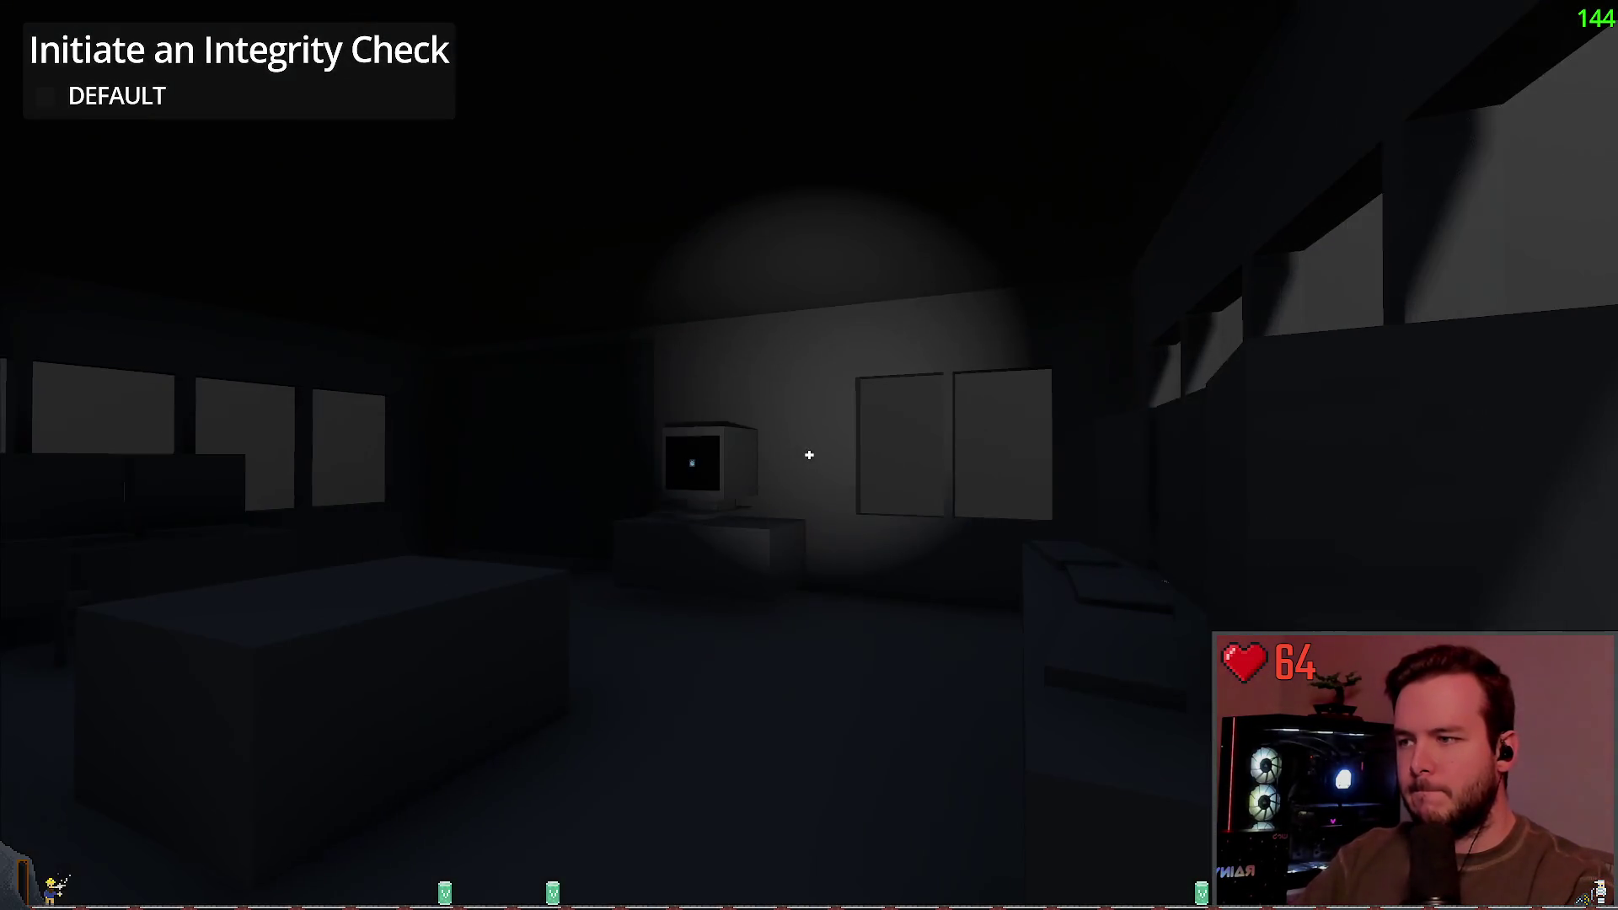
key("w")
key("f")
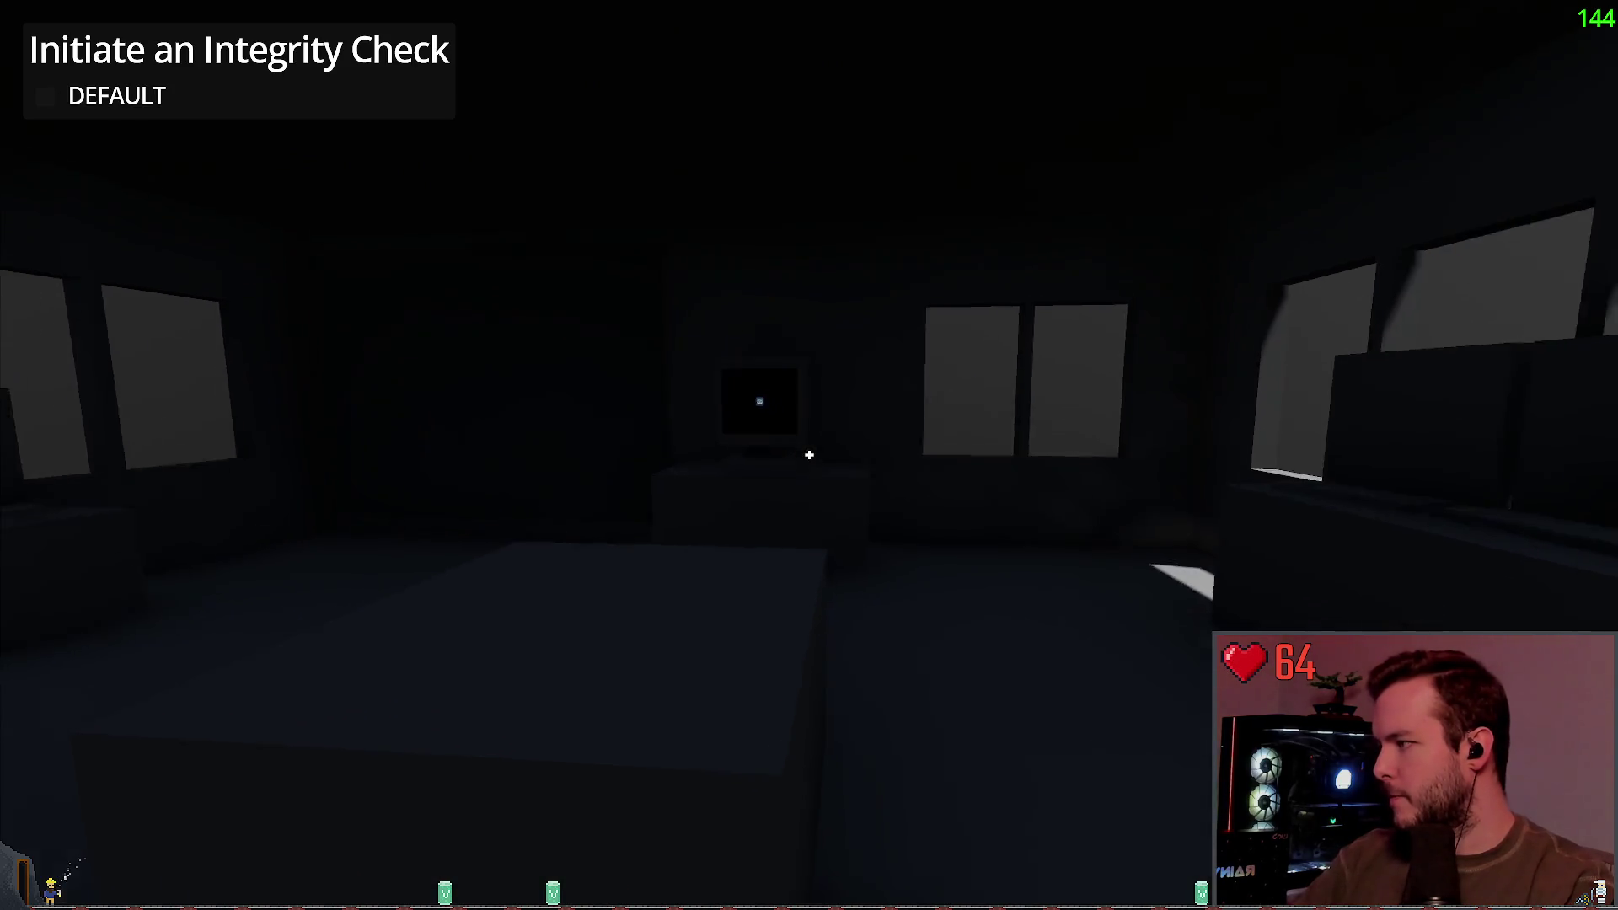
key("w")
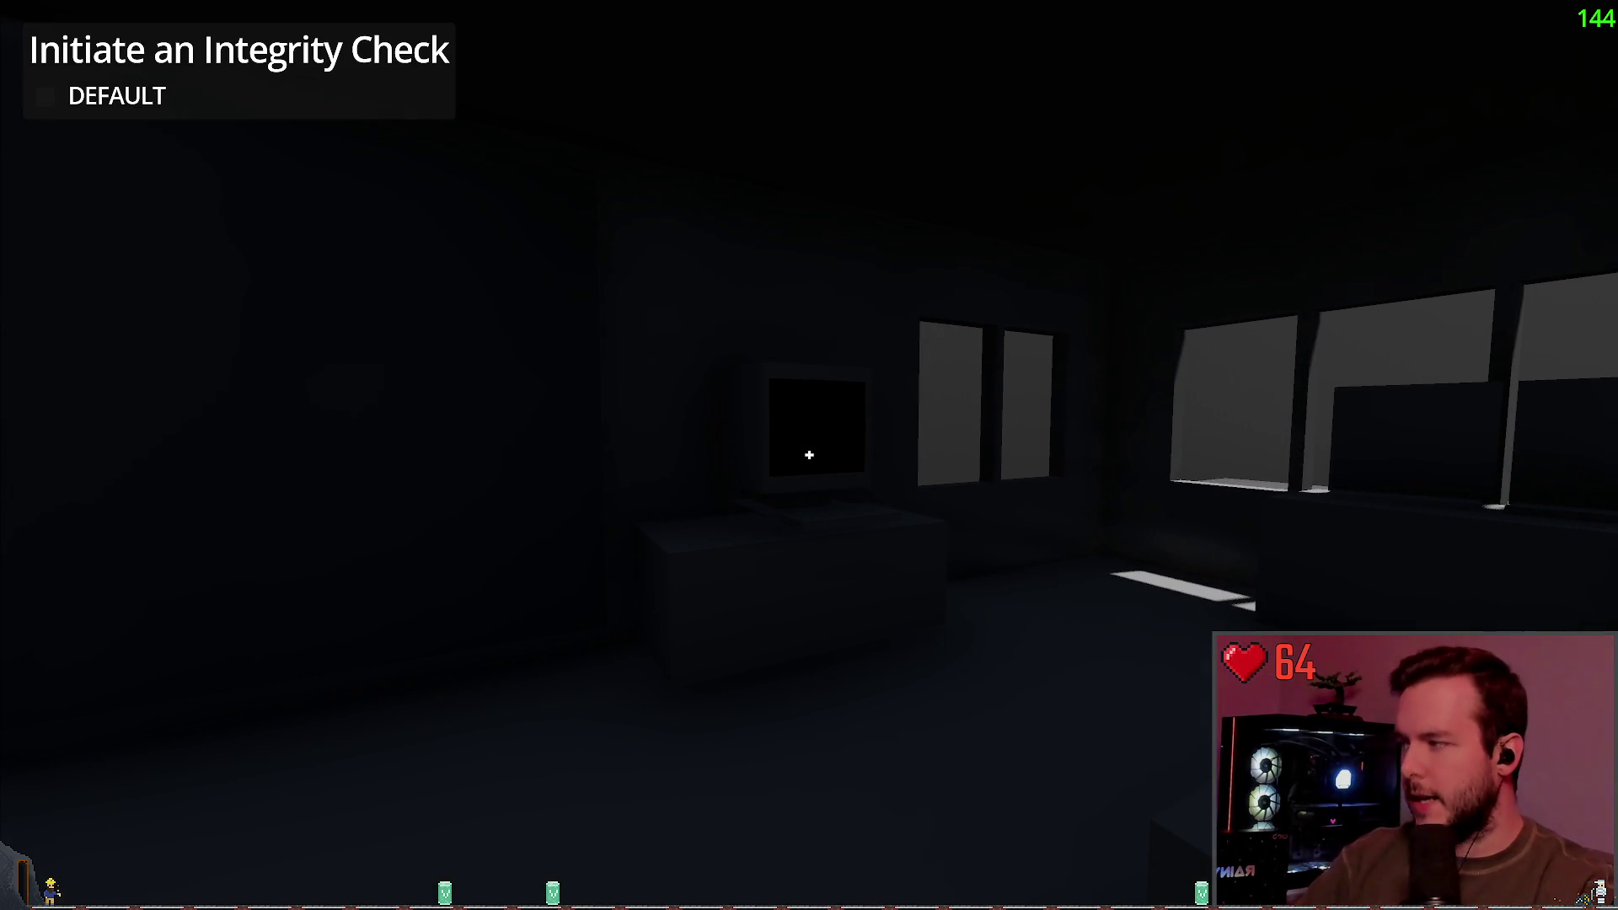
key("Escape")
left_click(79, 578)
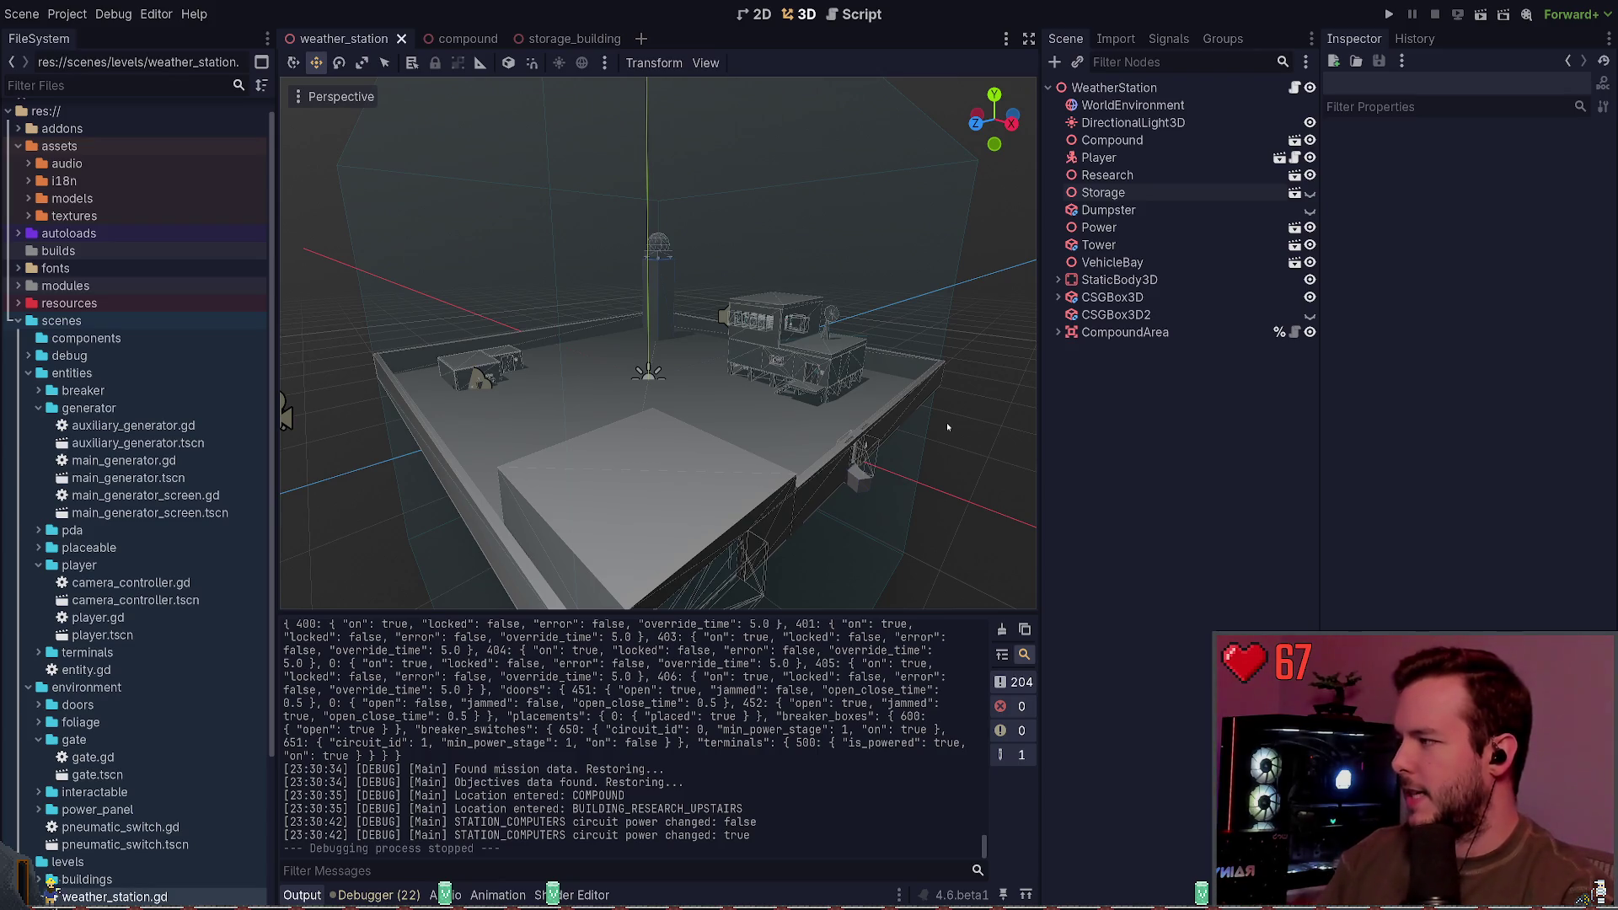
Step: Fly the viewport camera through the gate, then up and back to see the whole compound
scroll(947, 423, "up", 2)
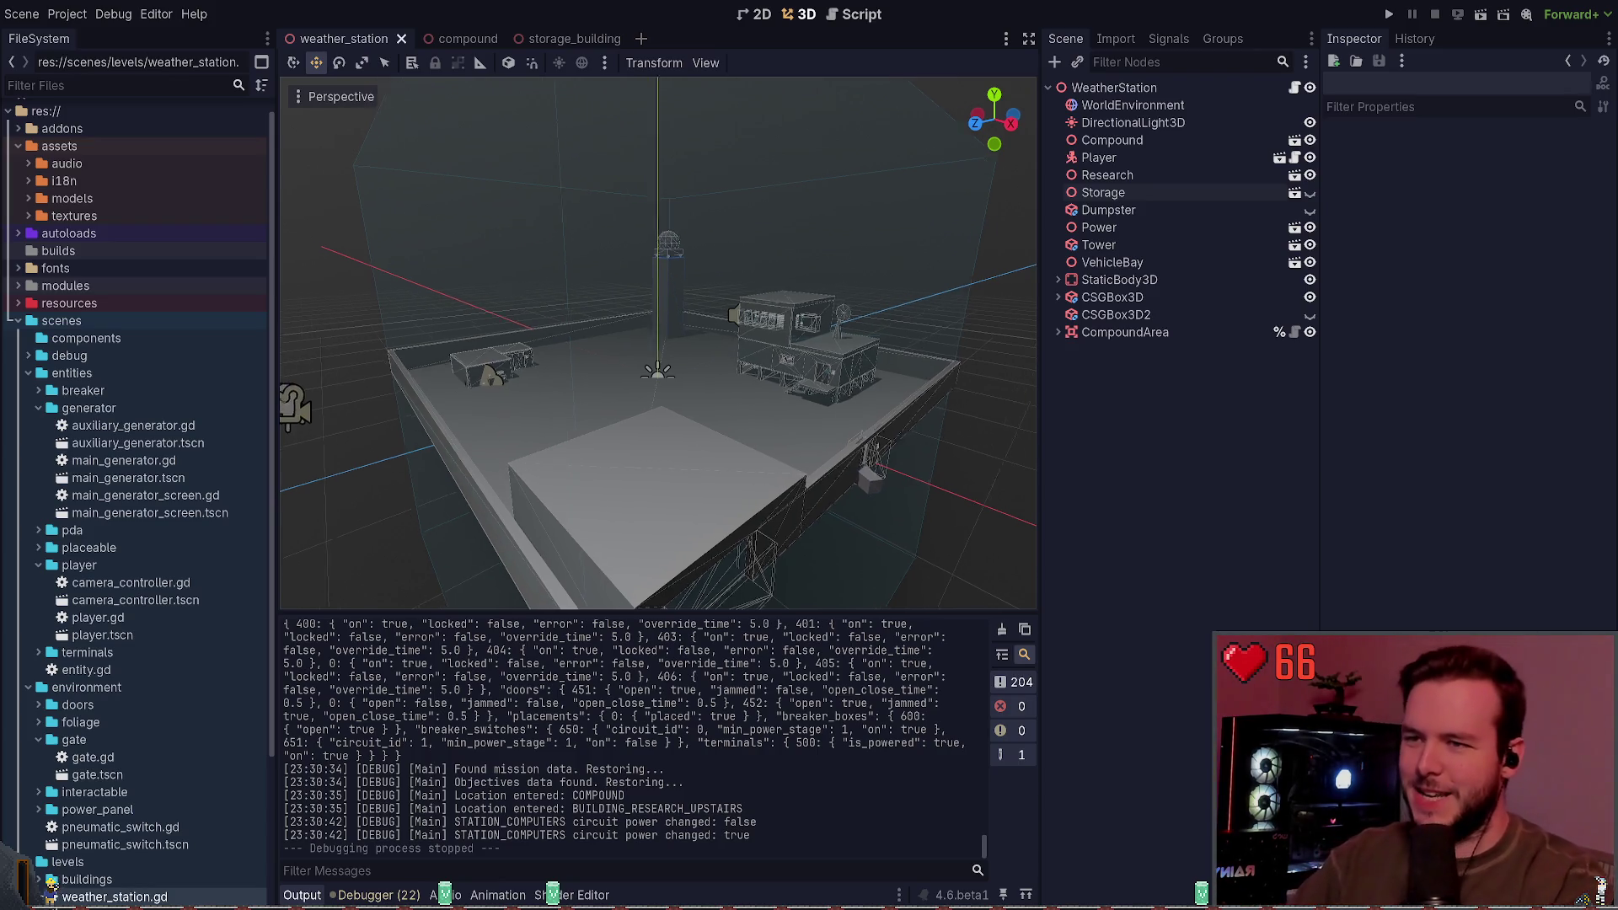
key("w")
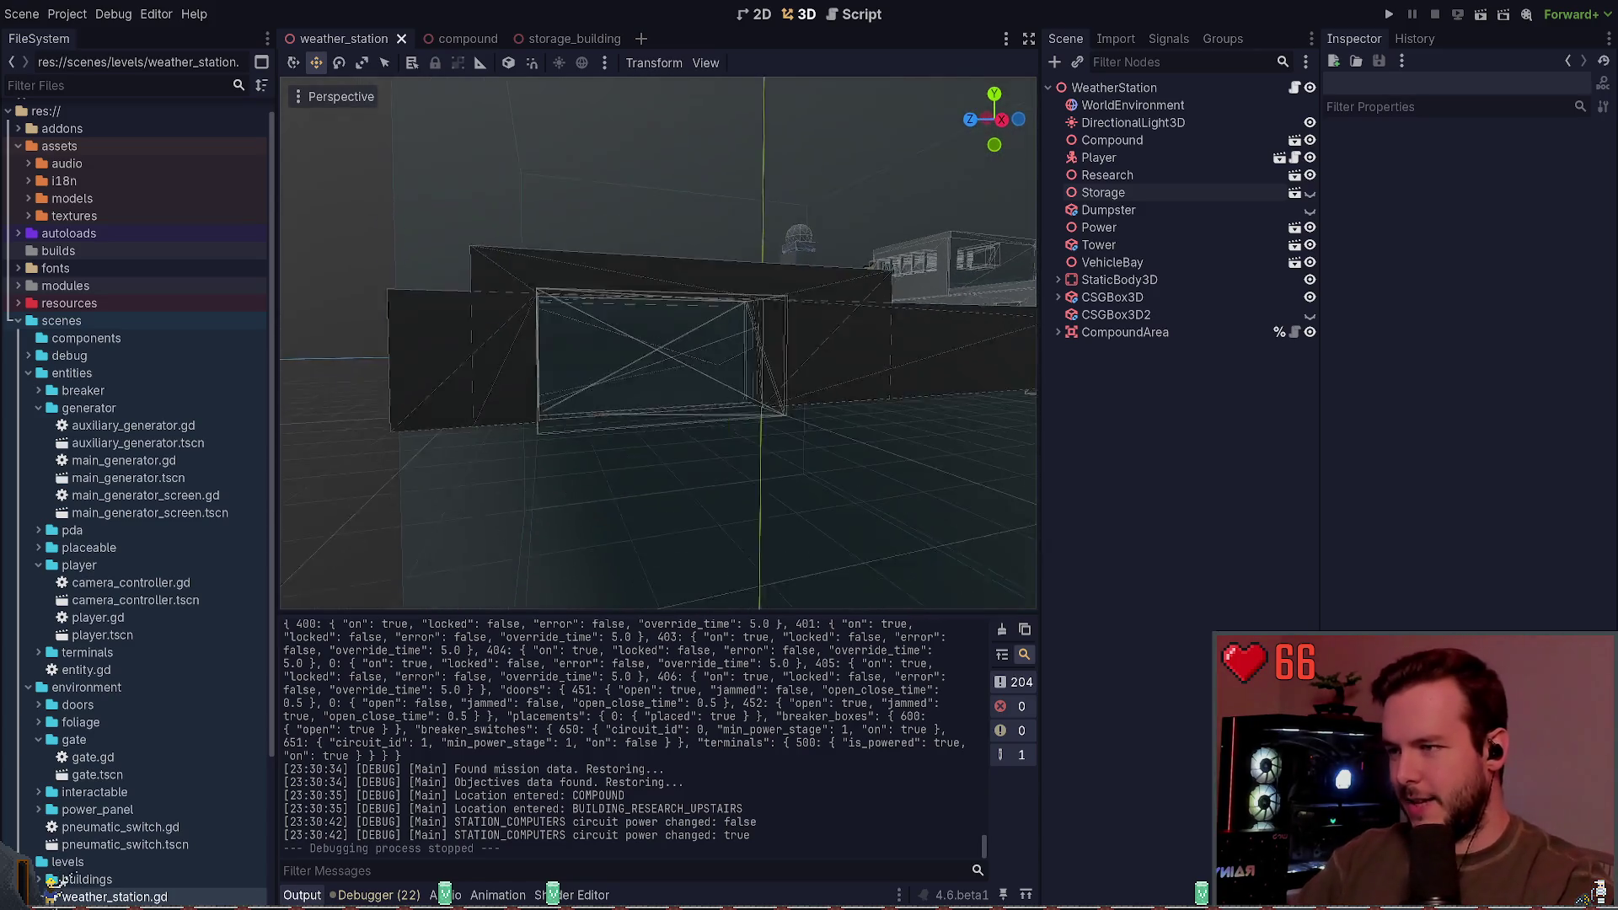
key("w")
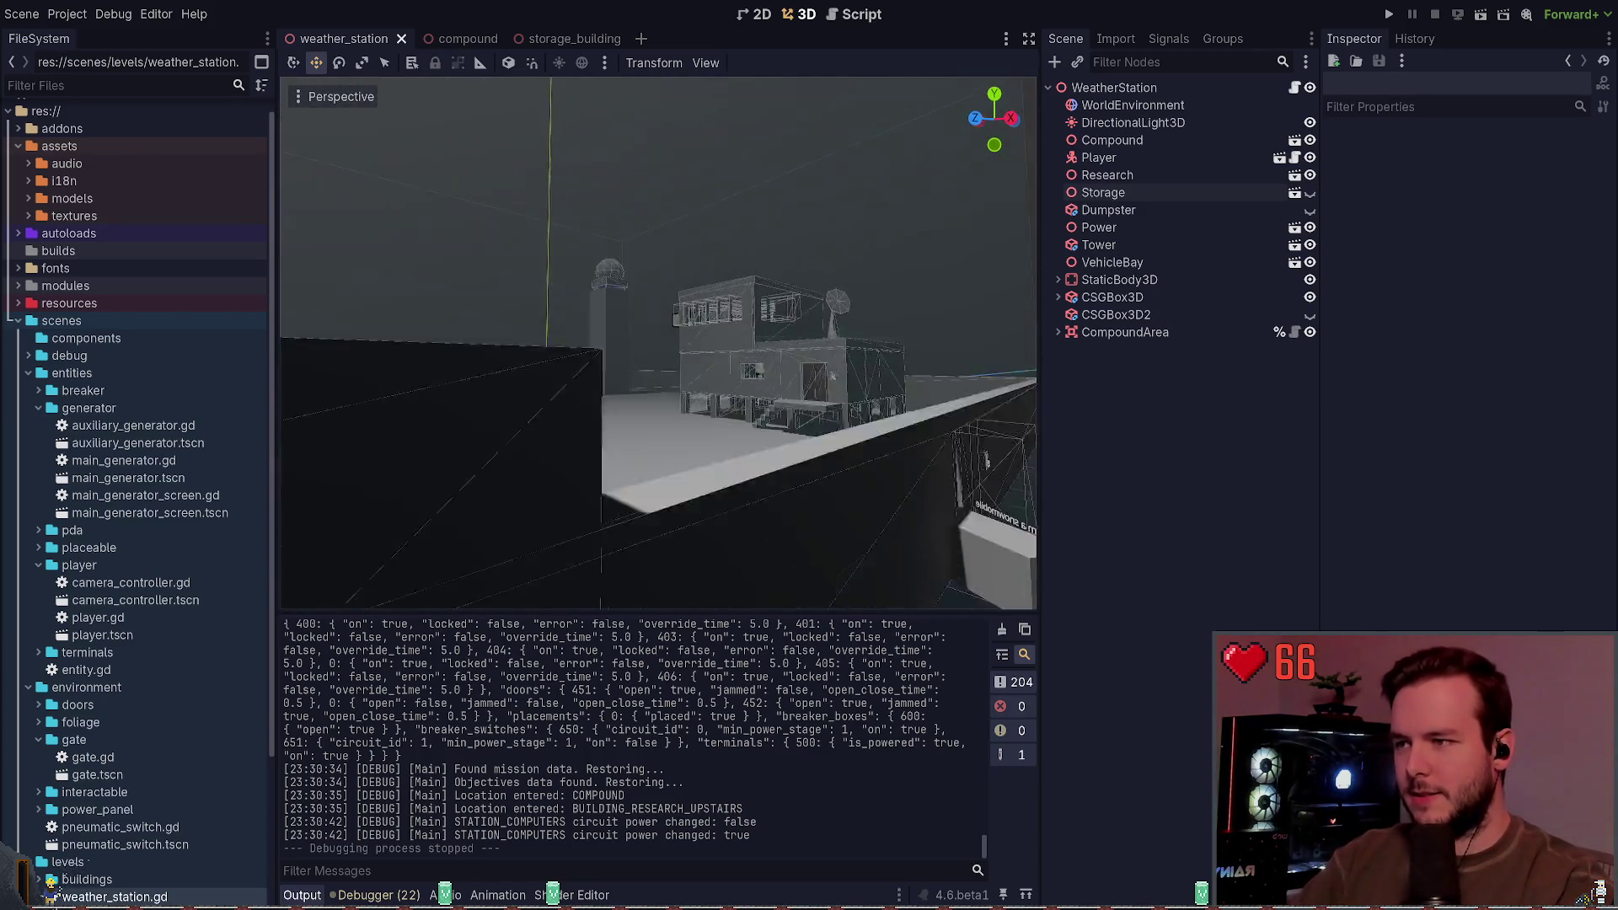
key("s")
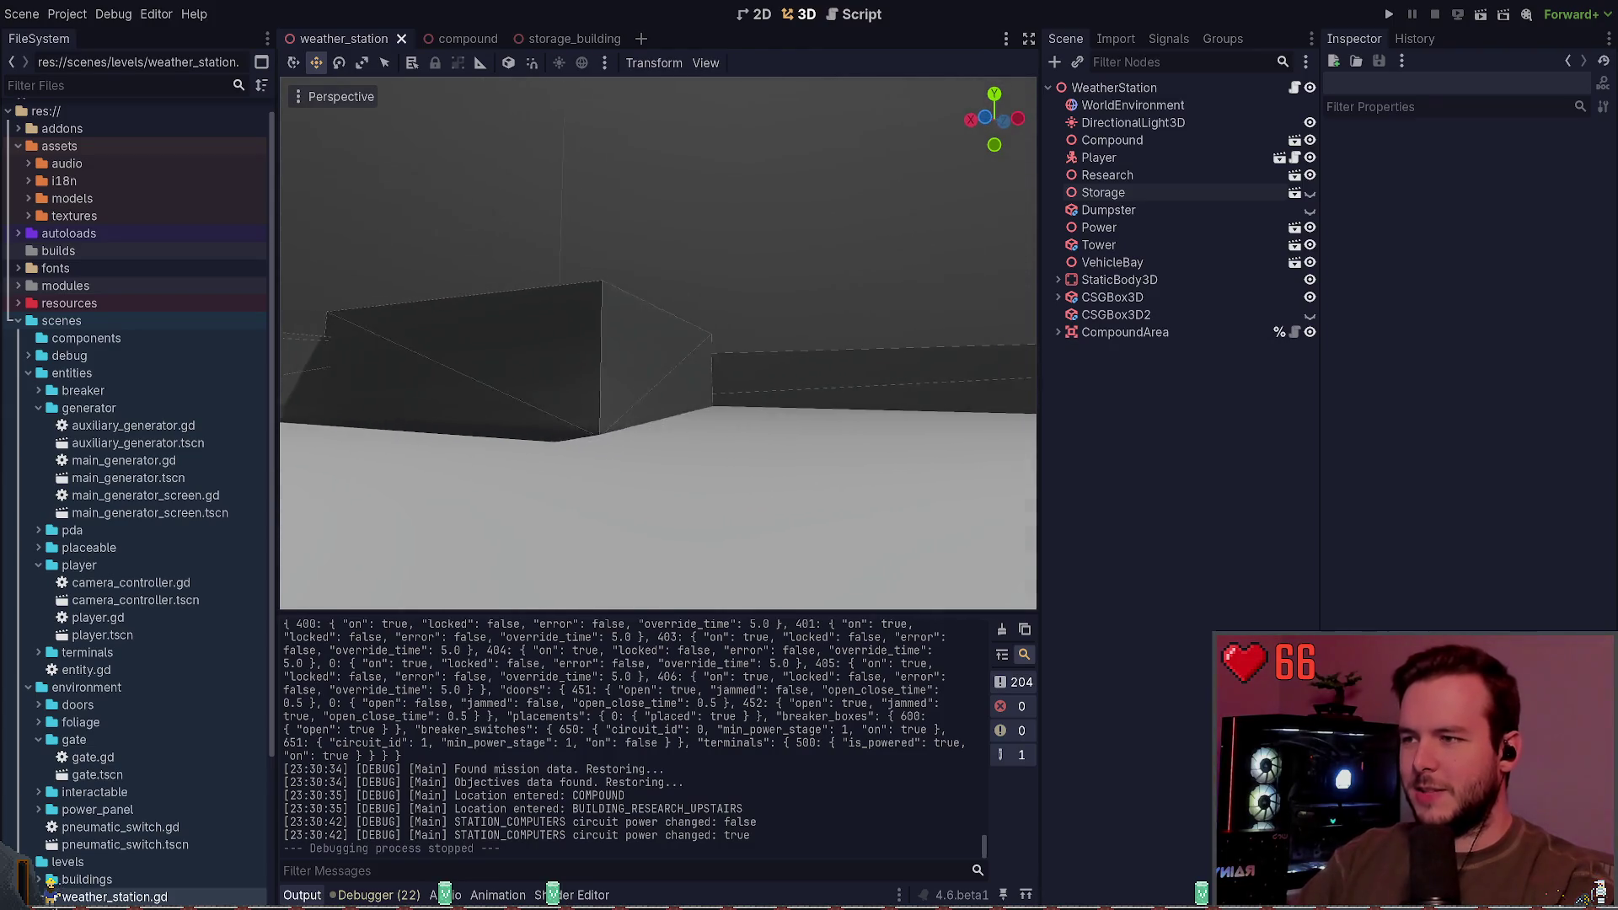
key("w")
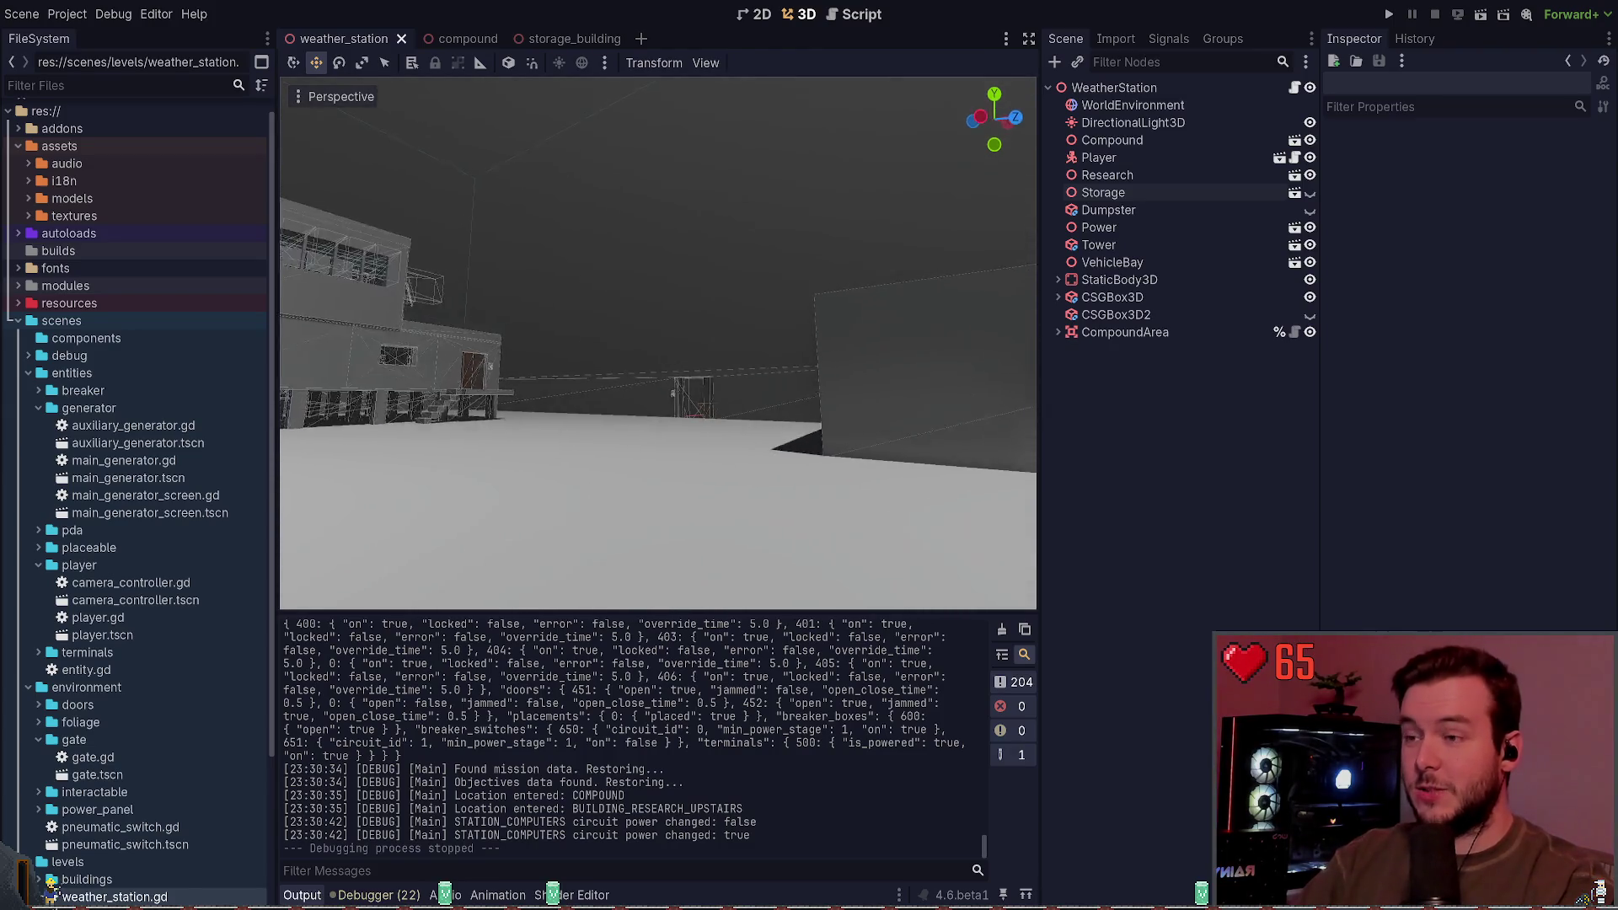
key("s")
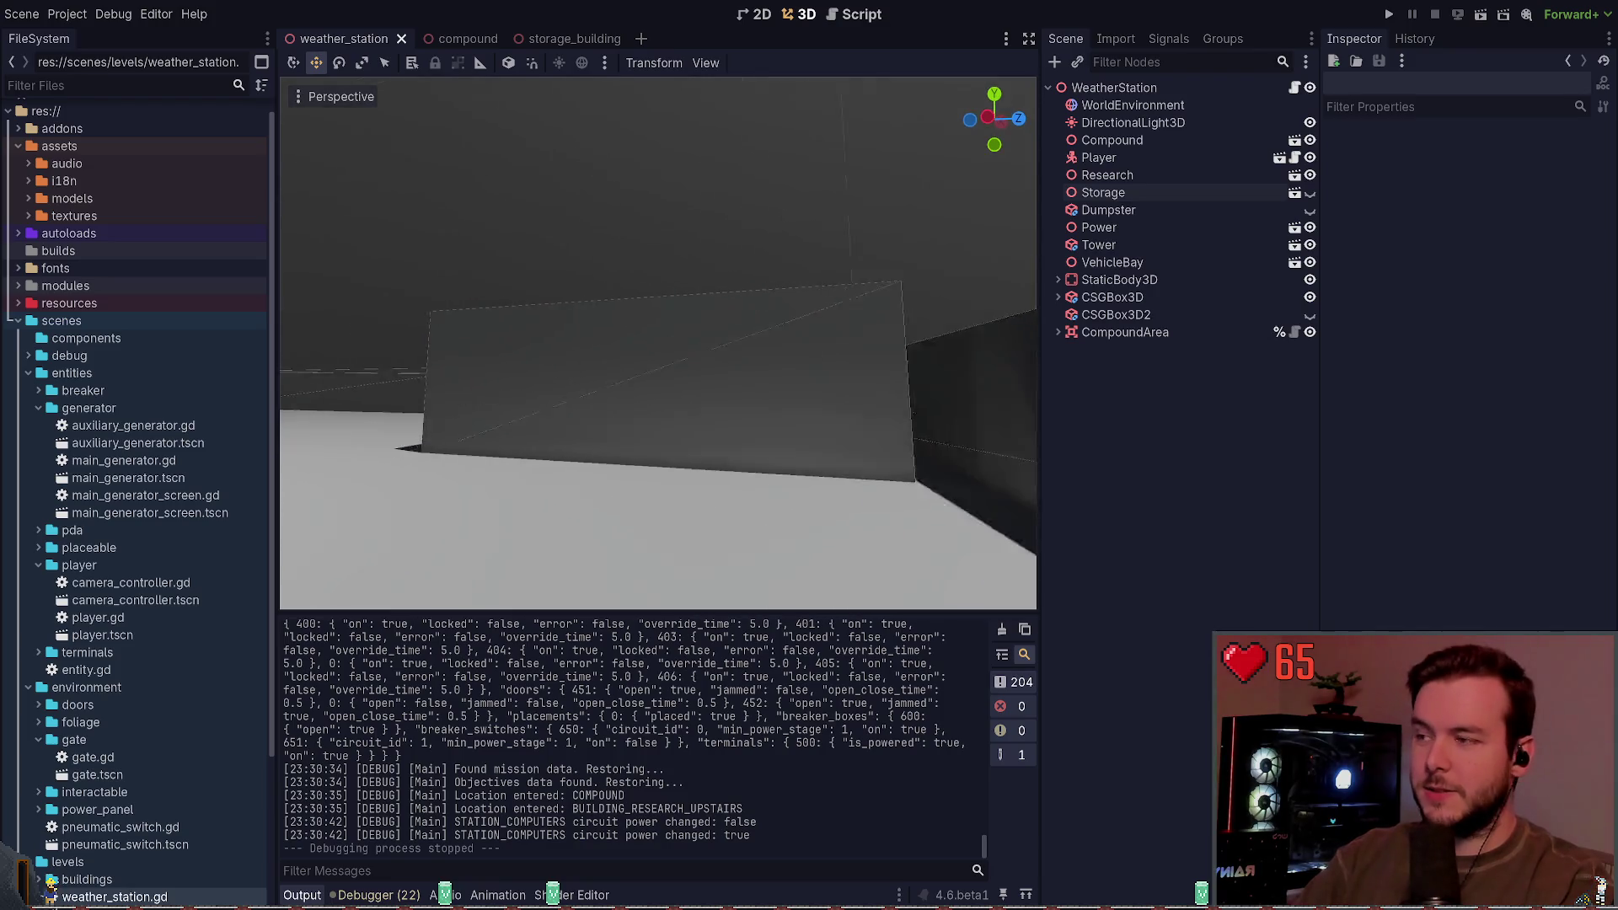
key("e")
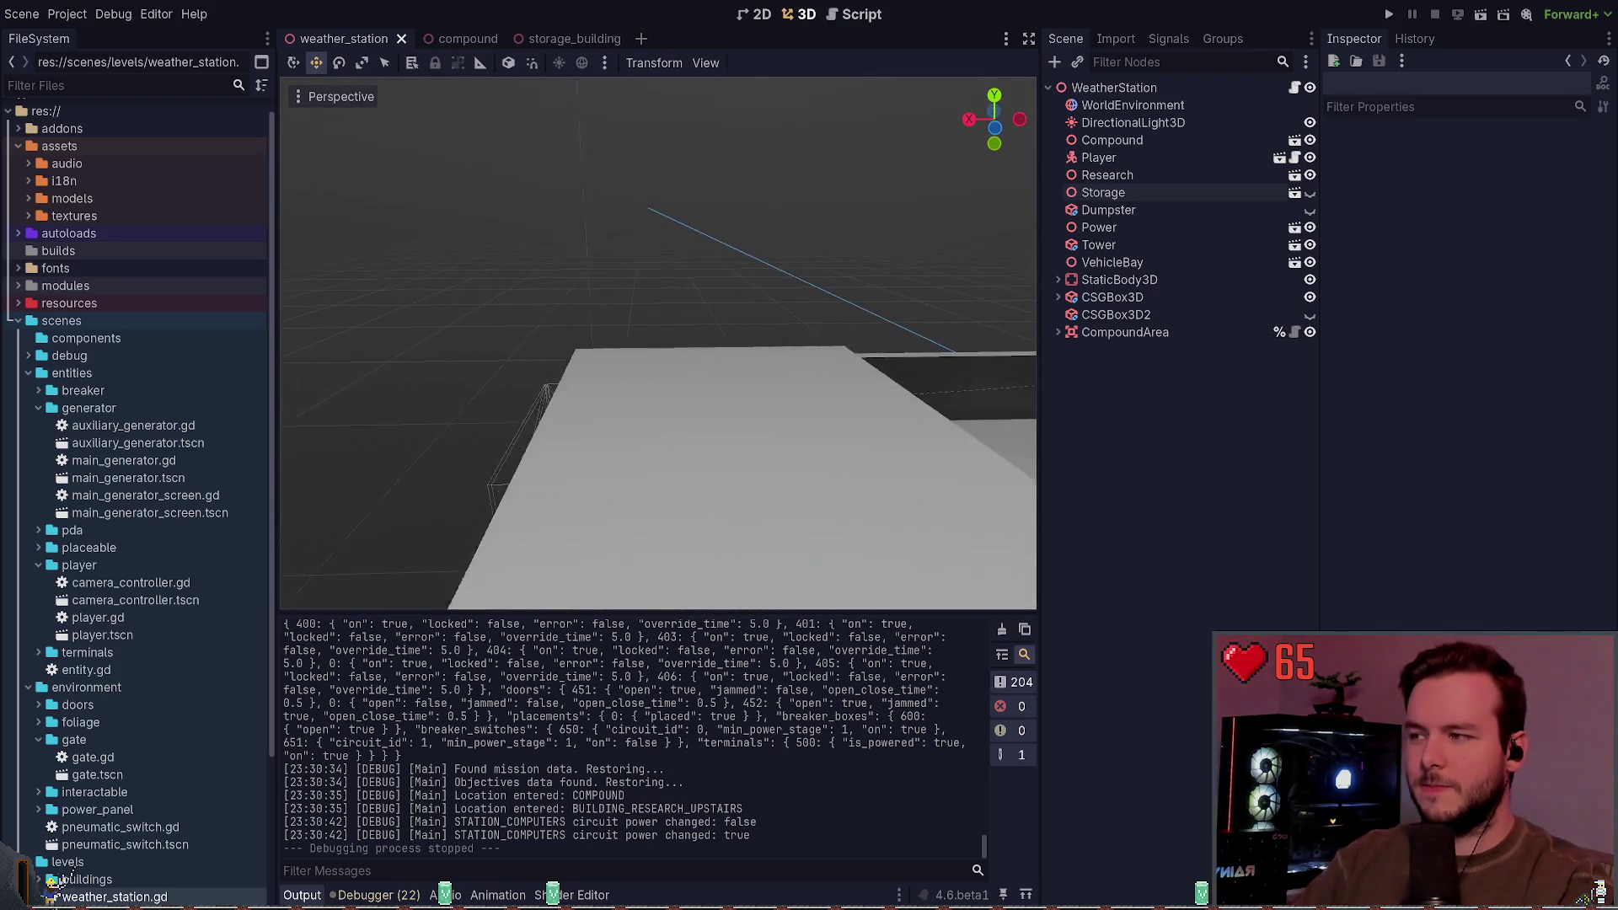
key("s")
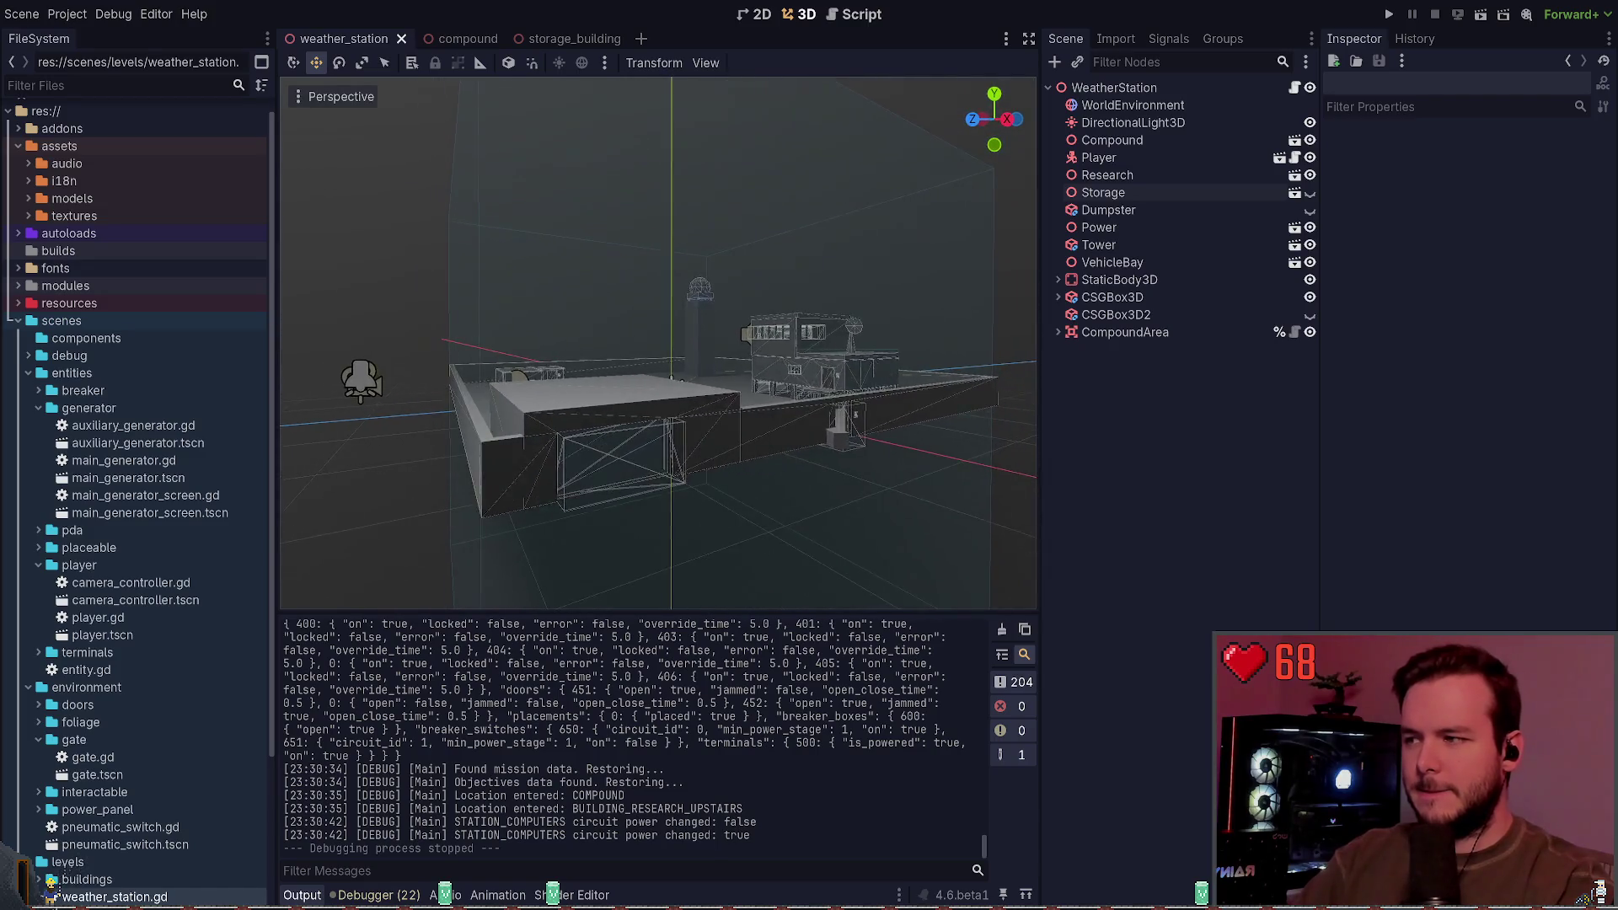
Step: Move VehicleBay along z to 19.05 in the weather station and save
left_click(790, 381)
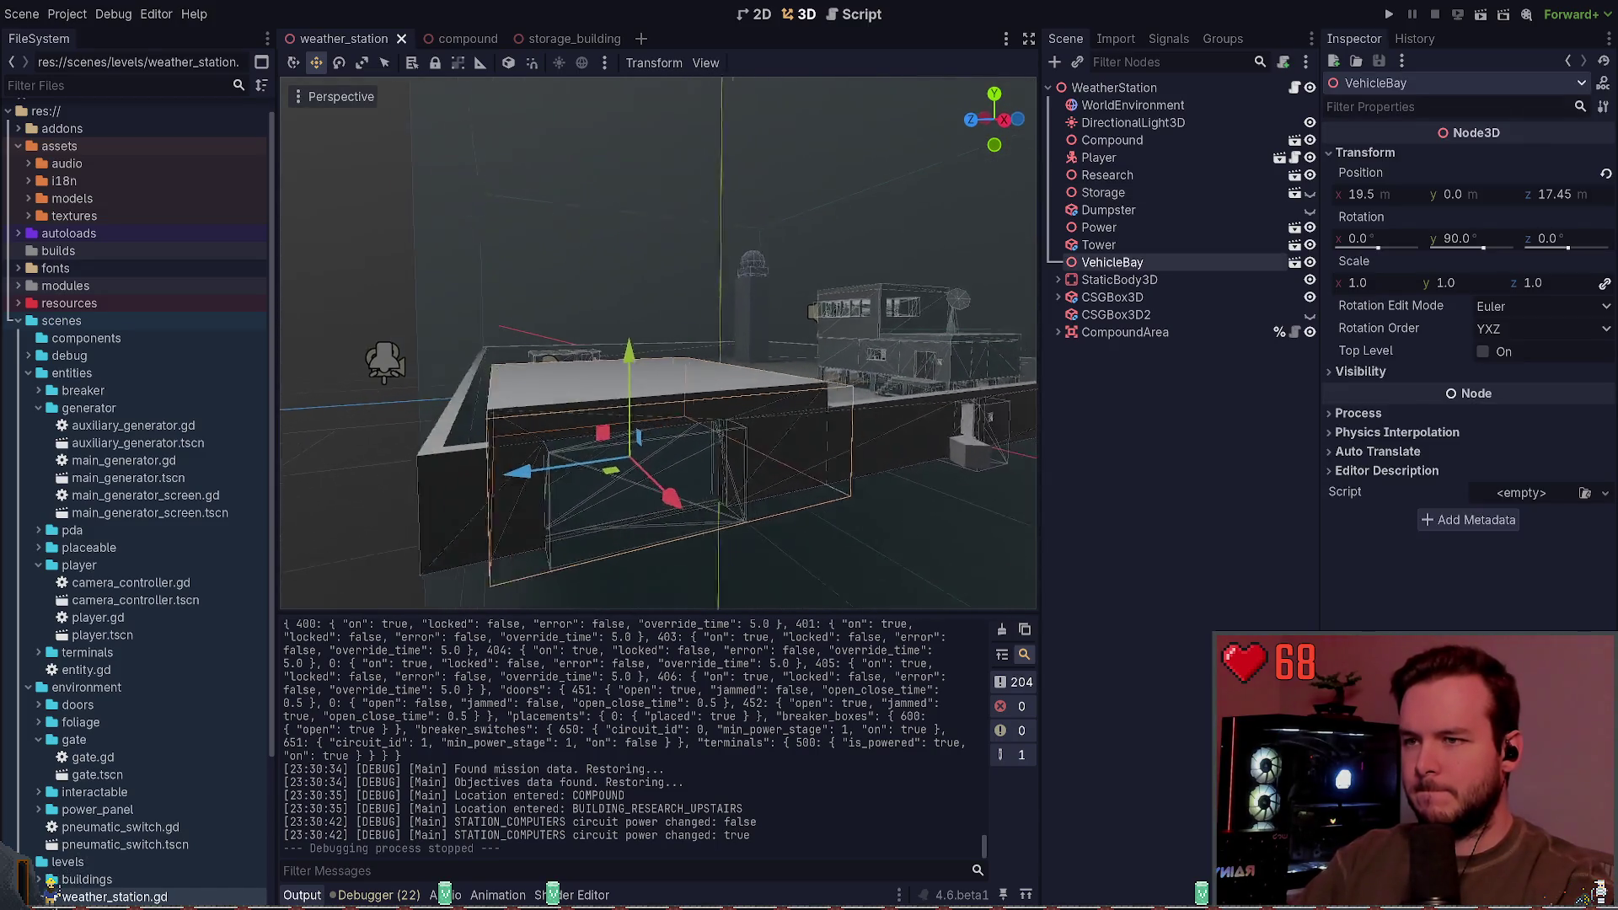
key("w")
key("a")
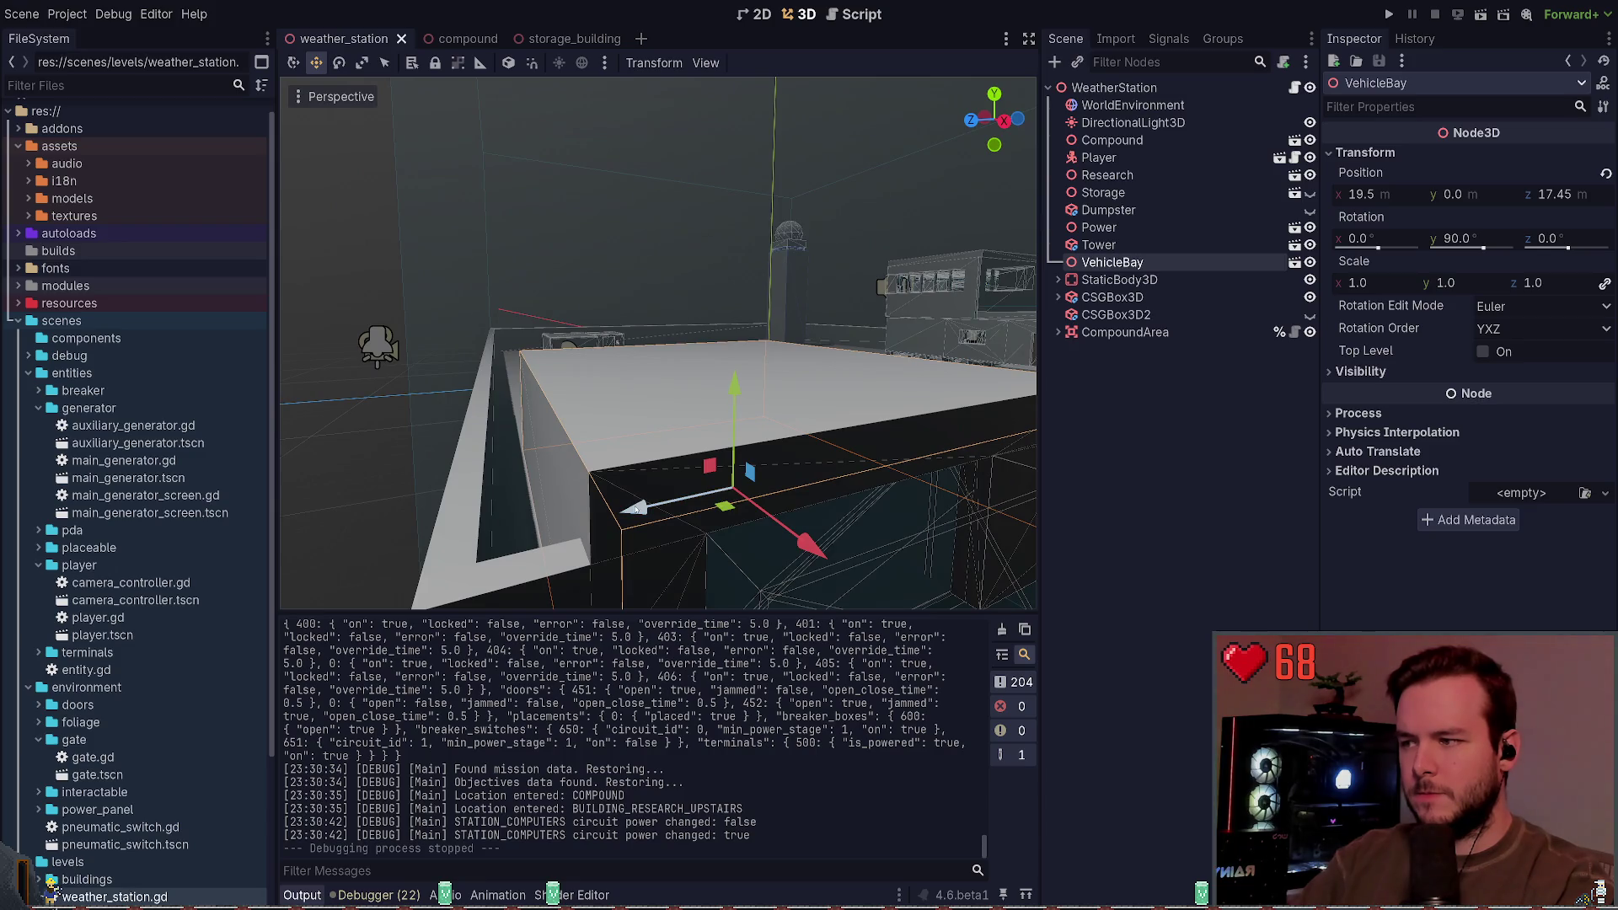
left_click_drag(636, 508, 605, 517)
key("d")
left_click_drag(592, 492, 590, 501)
key("ctrl+s")
Step: Deselect VehicleBay and fly the view in to inspect the bay's box
scroll(589, 500, "down", 5)
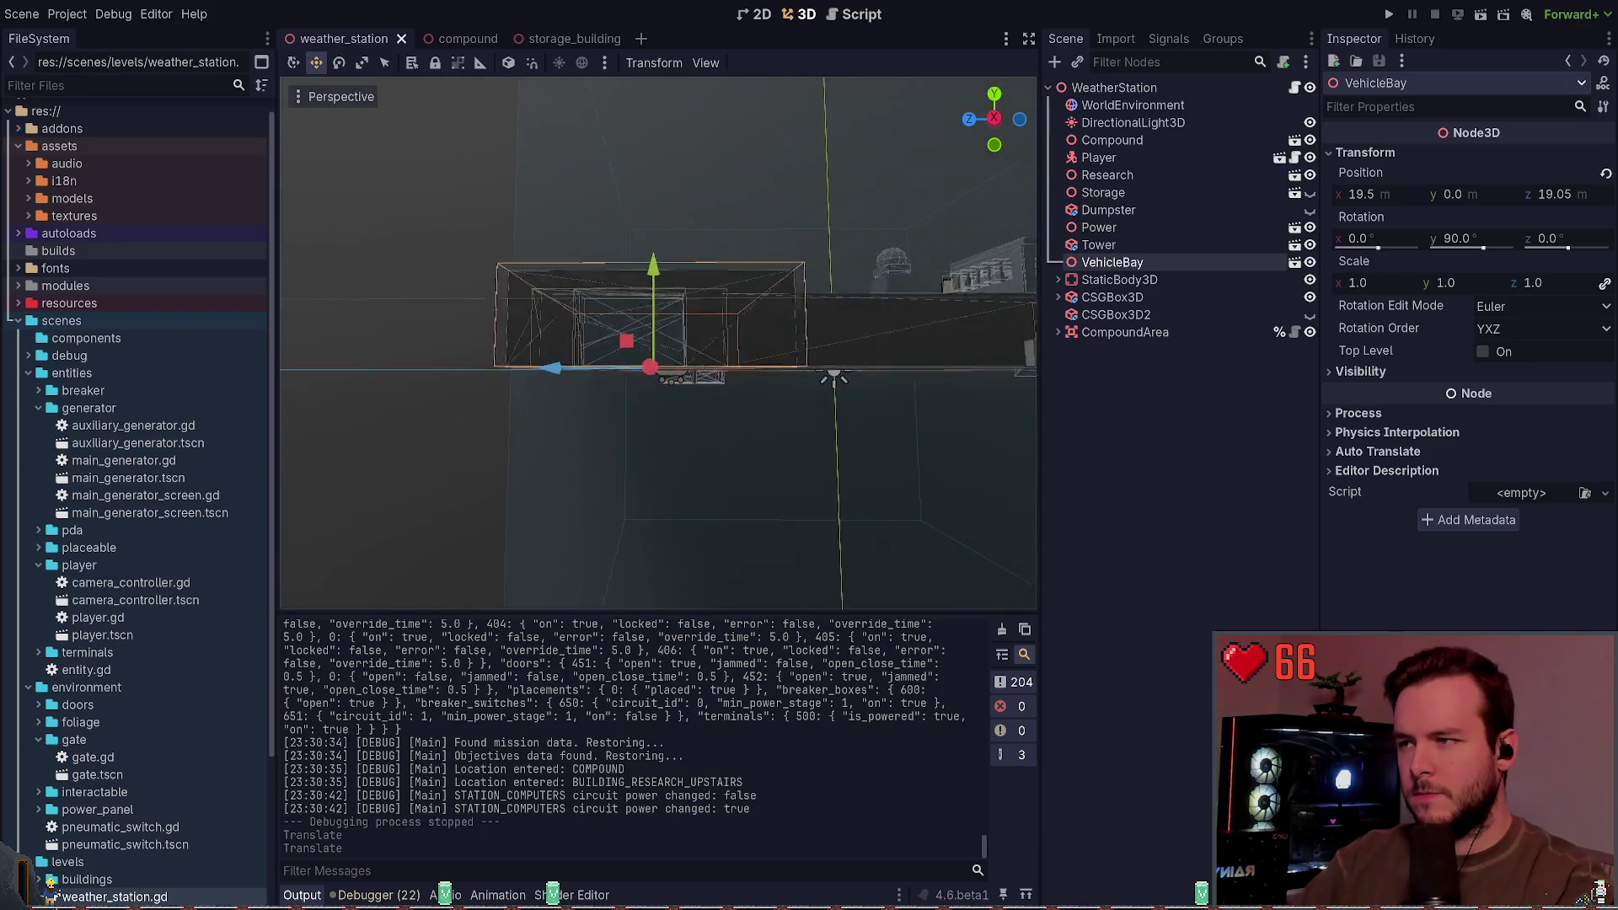
left_click(776, 263)
key("w")
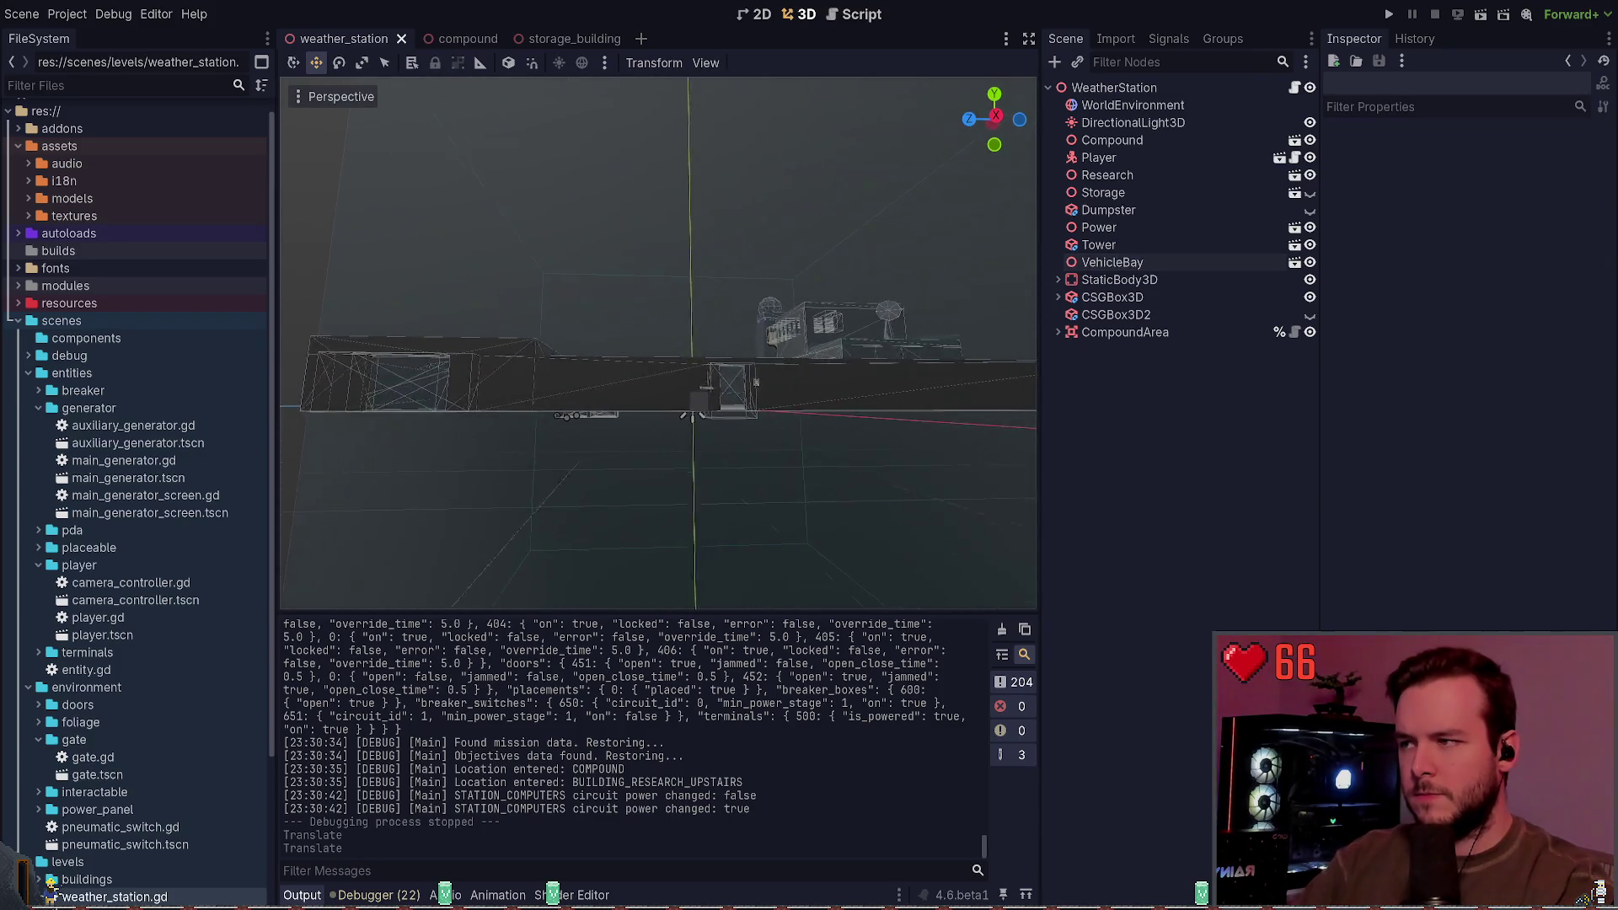
key("w")
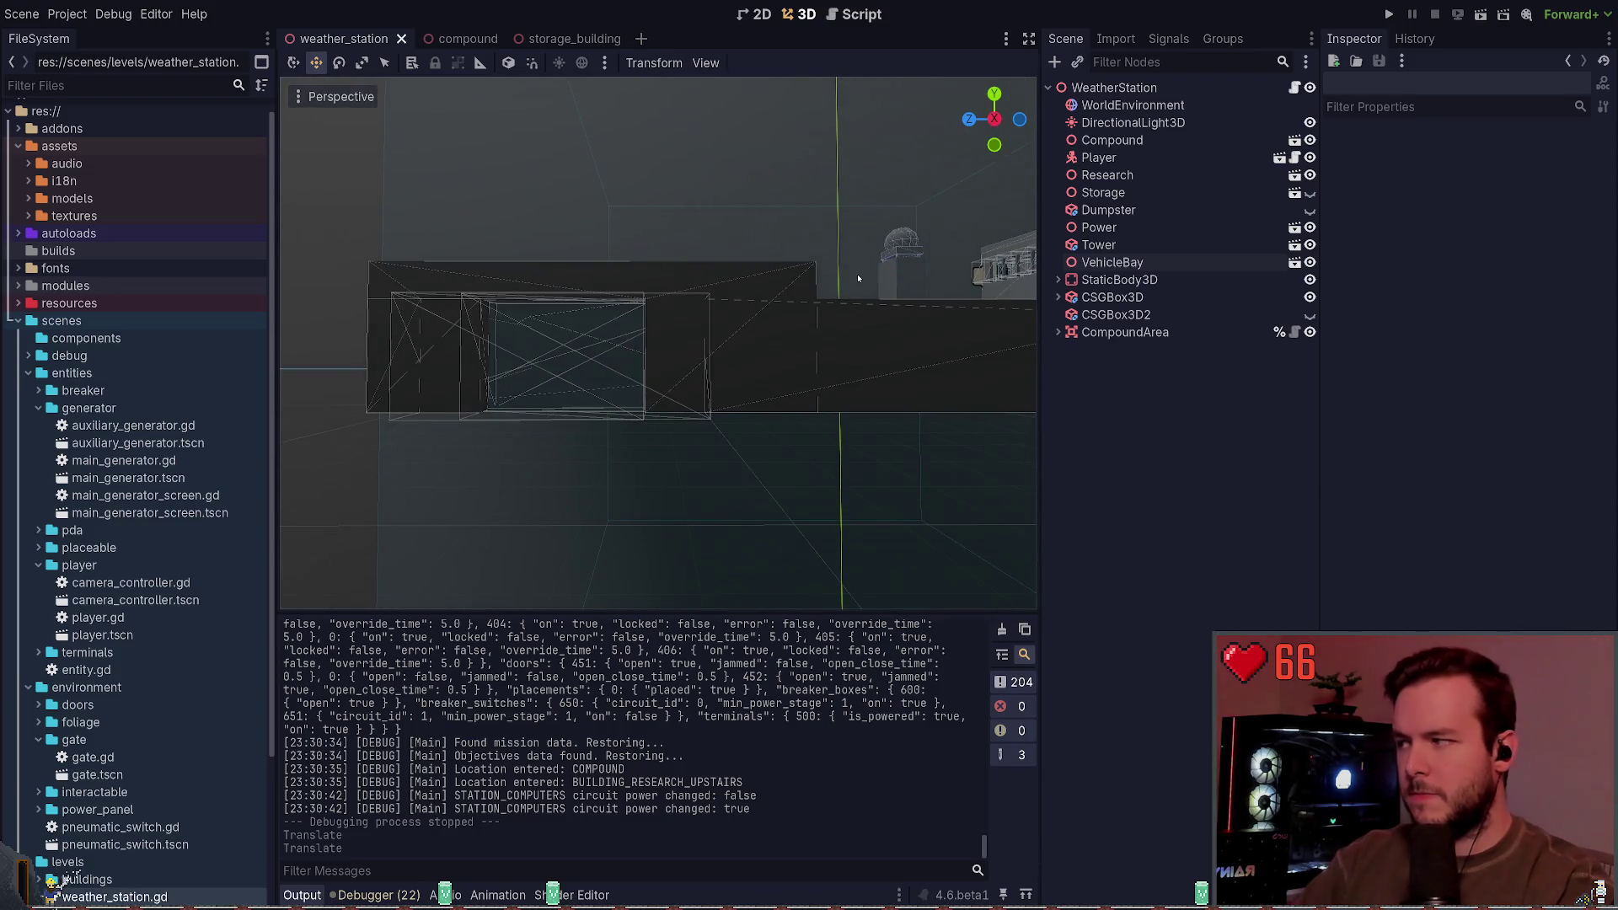
key("w")
key("w")
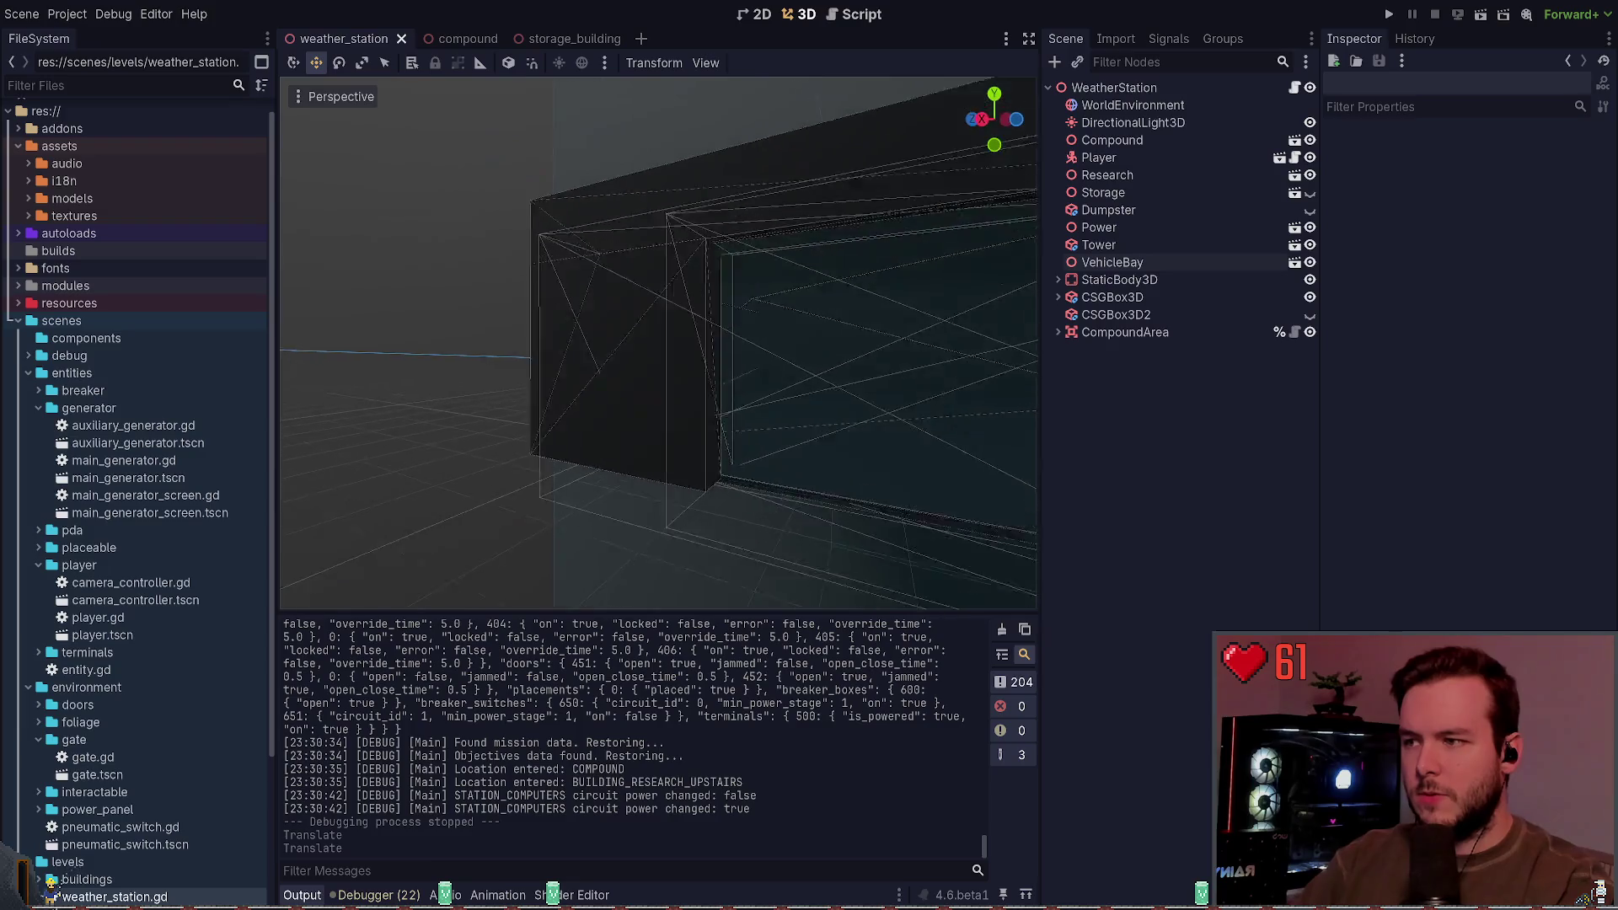
key("s")
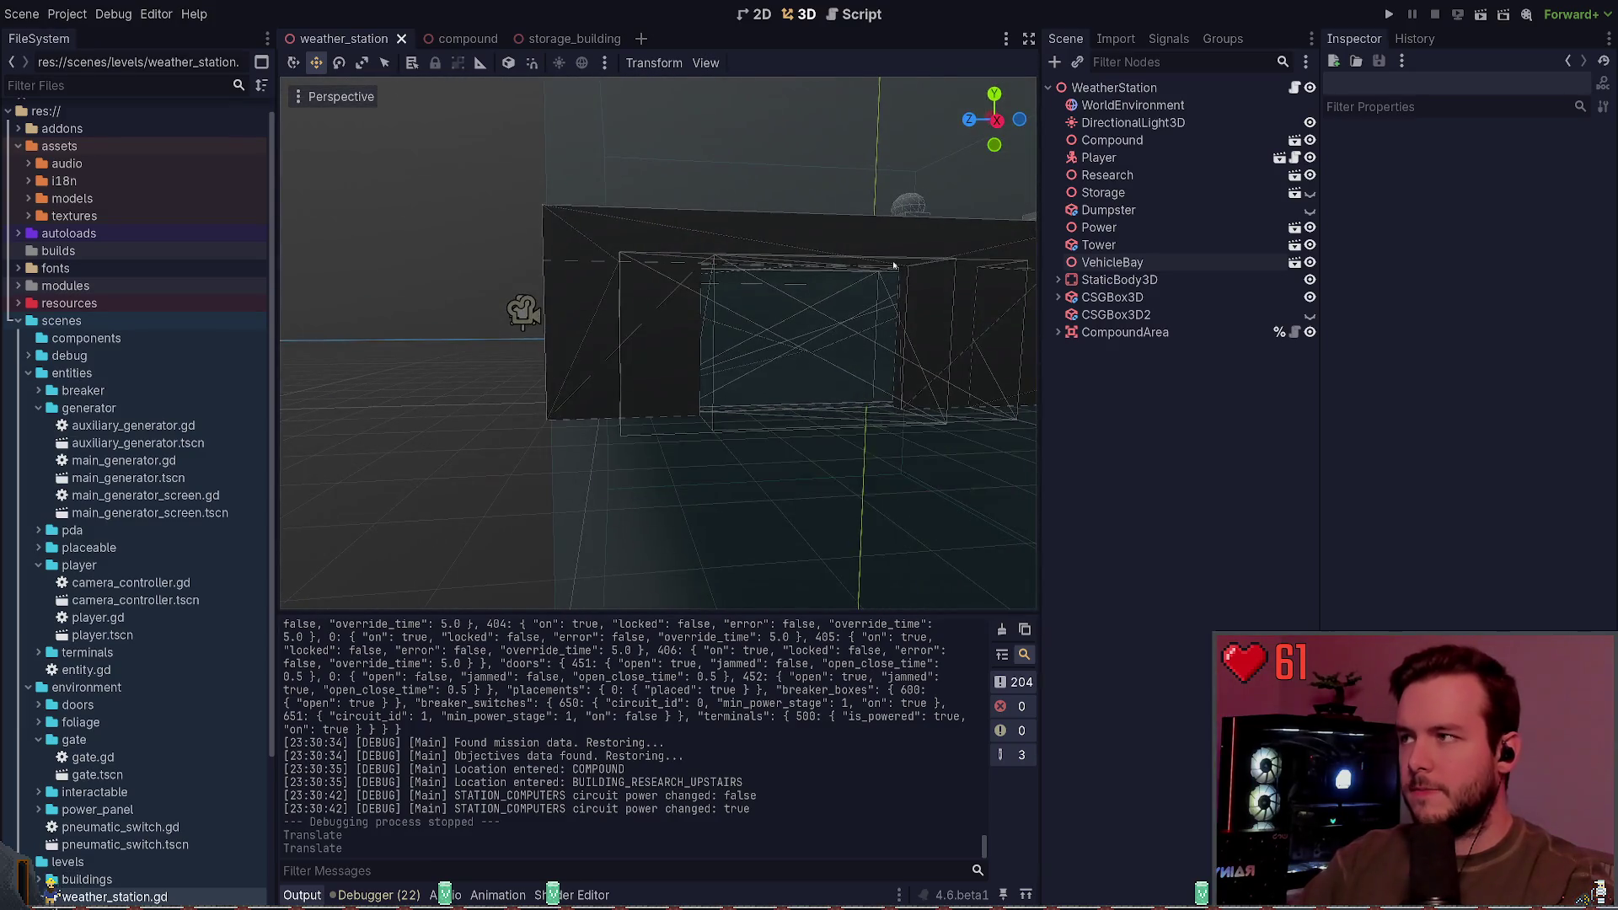
Step: Slide the compound's VehicleBay opening to about x -20.7, undo a nudge, and save
left_click(455, 39)
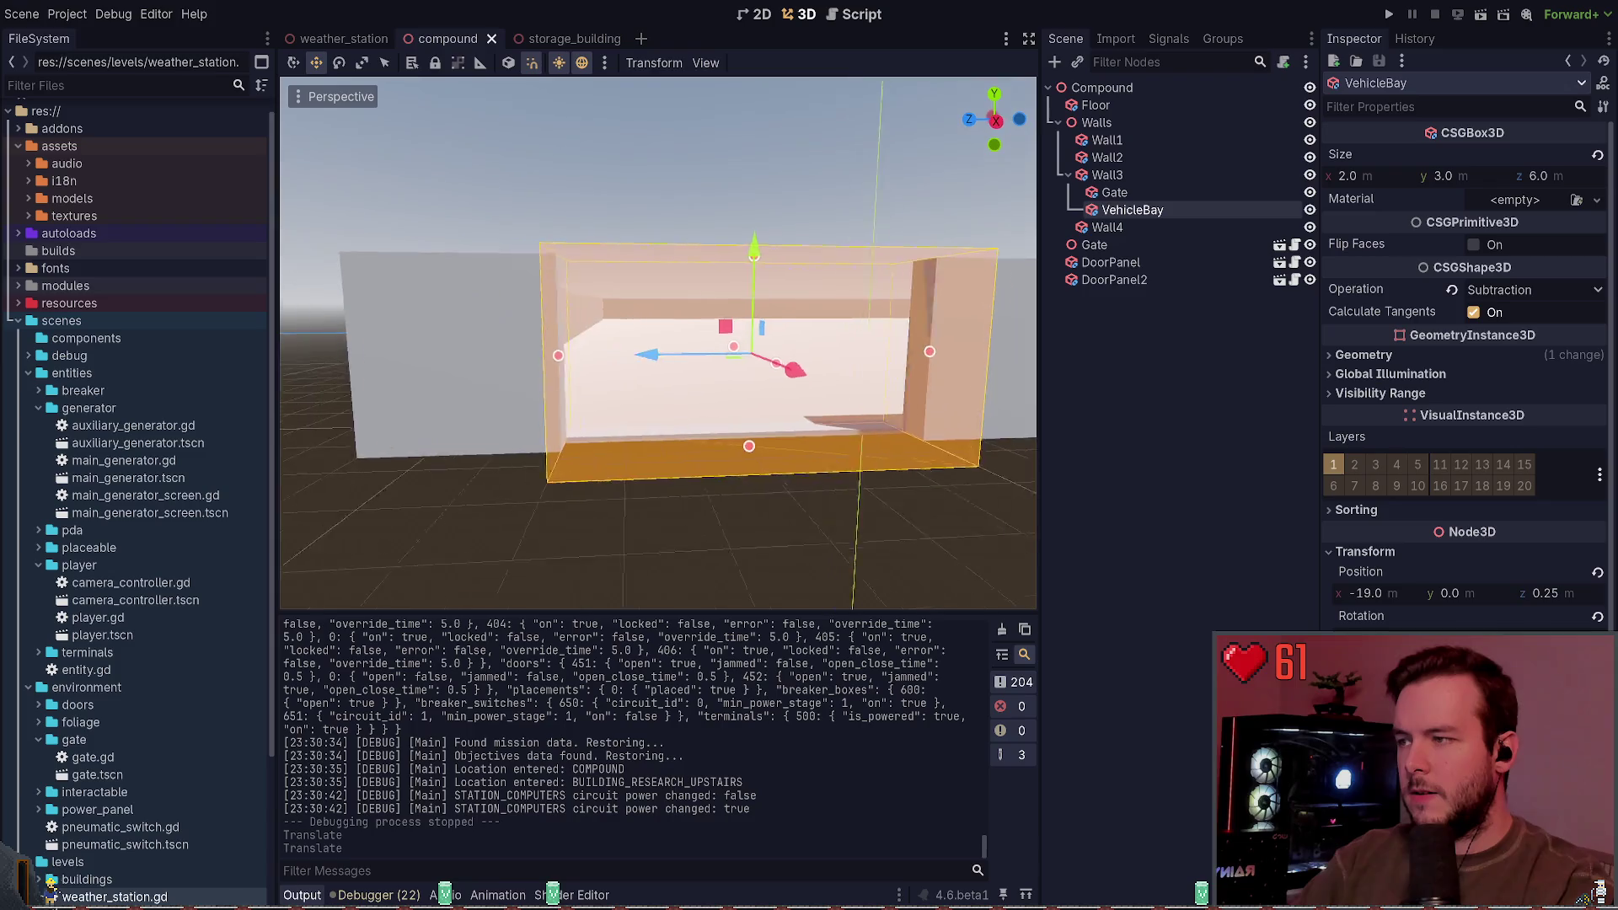
left_click_drag(590, 344, 675, 386)
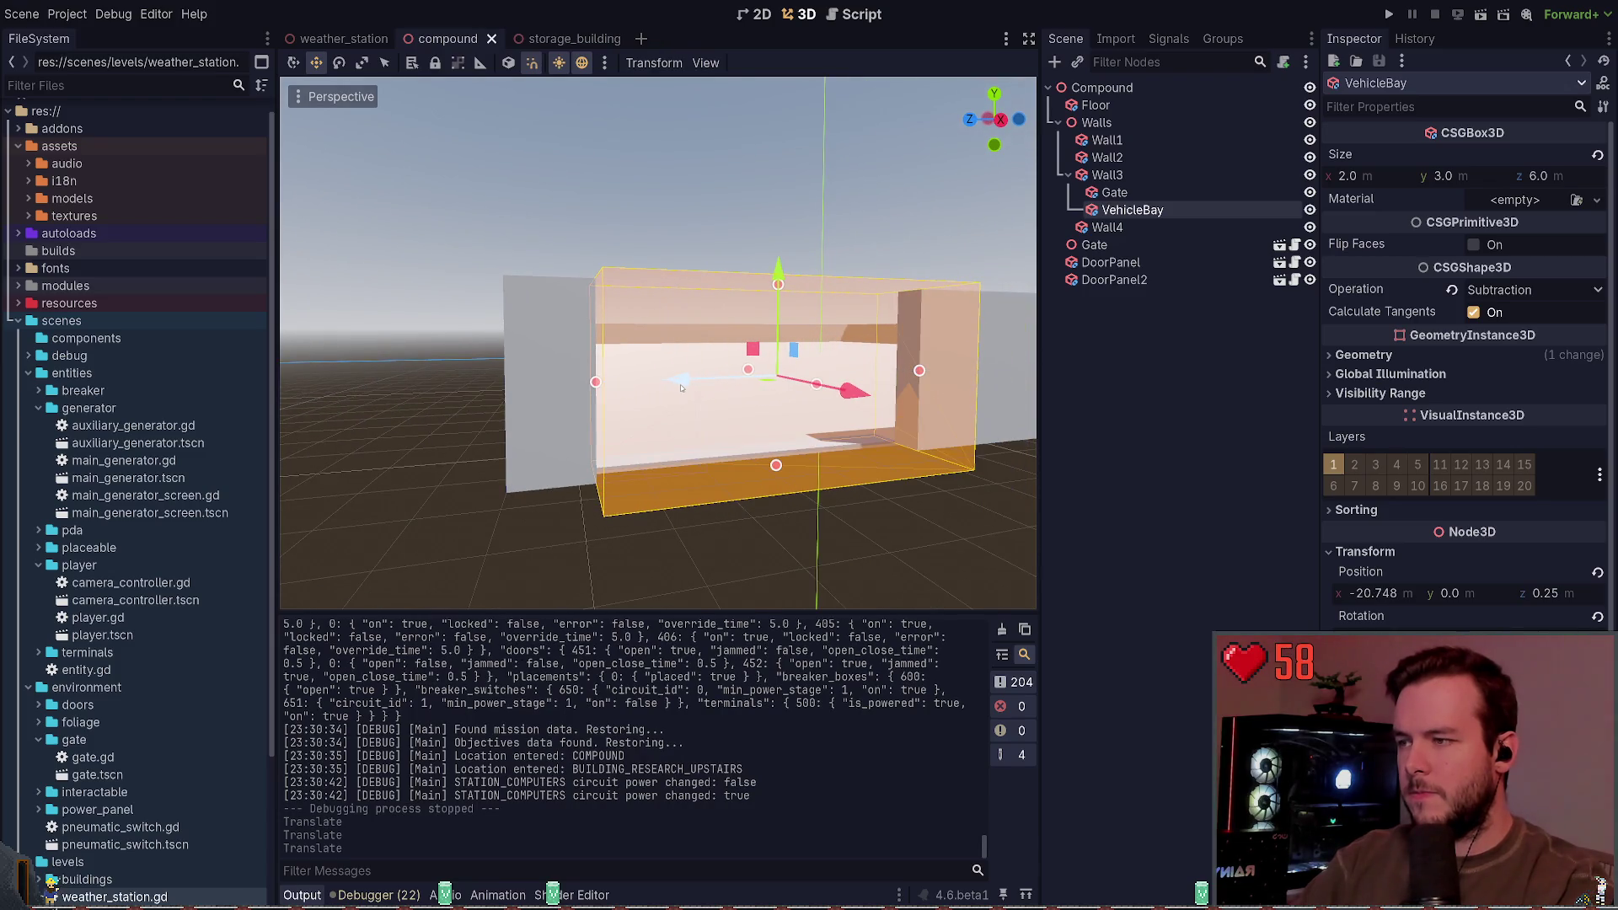
left_click(368, 40)
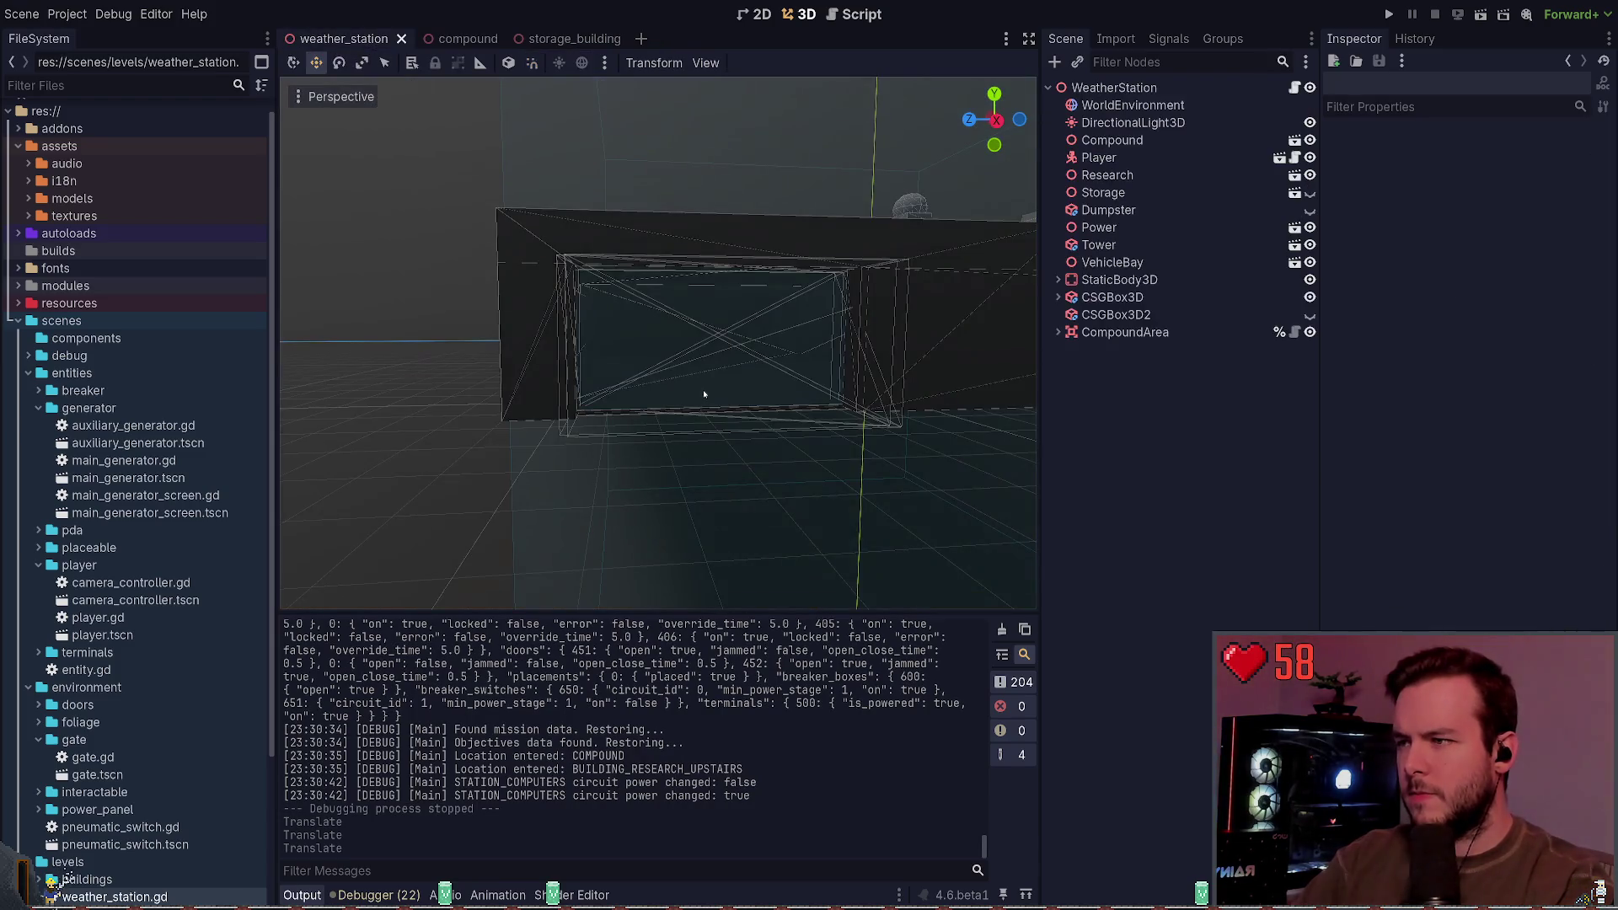
key("w")
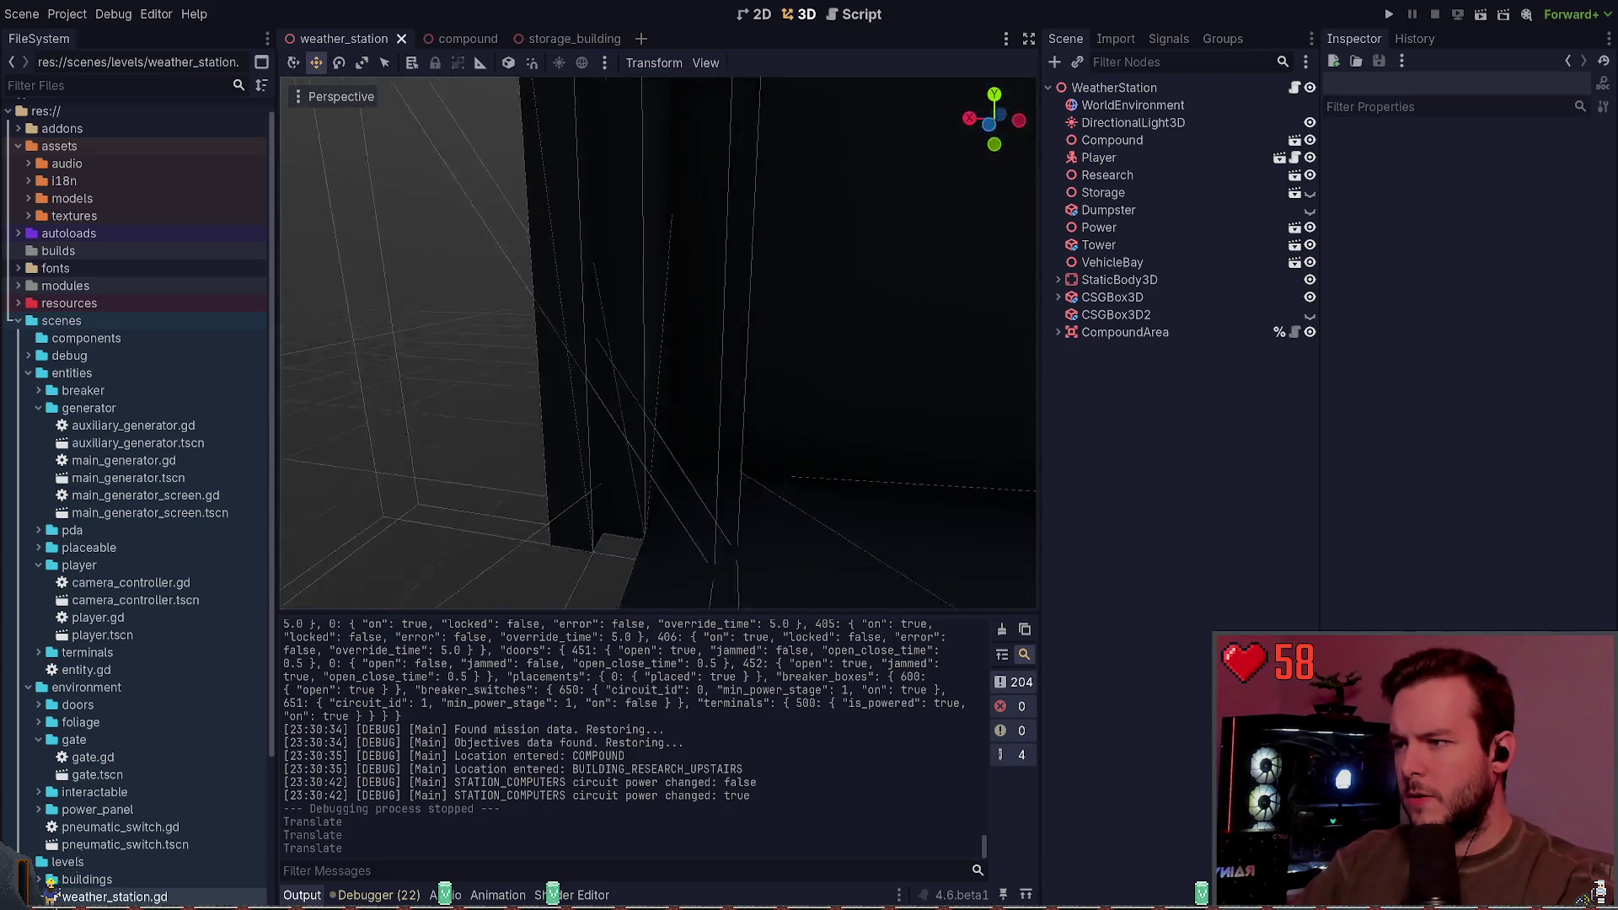
key("w")
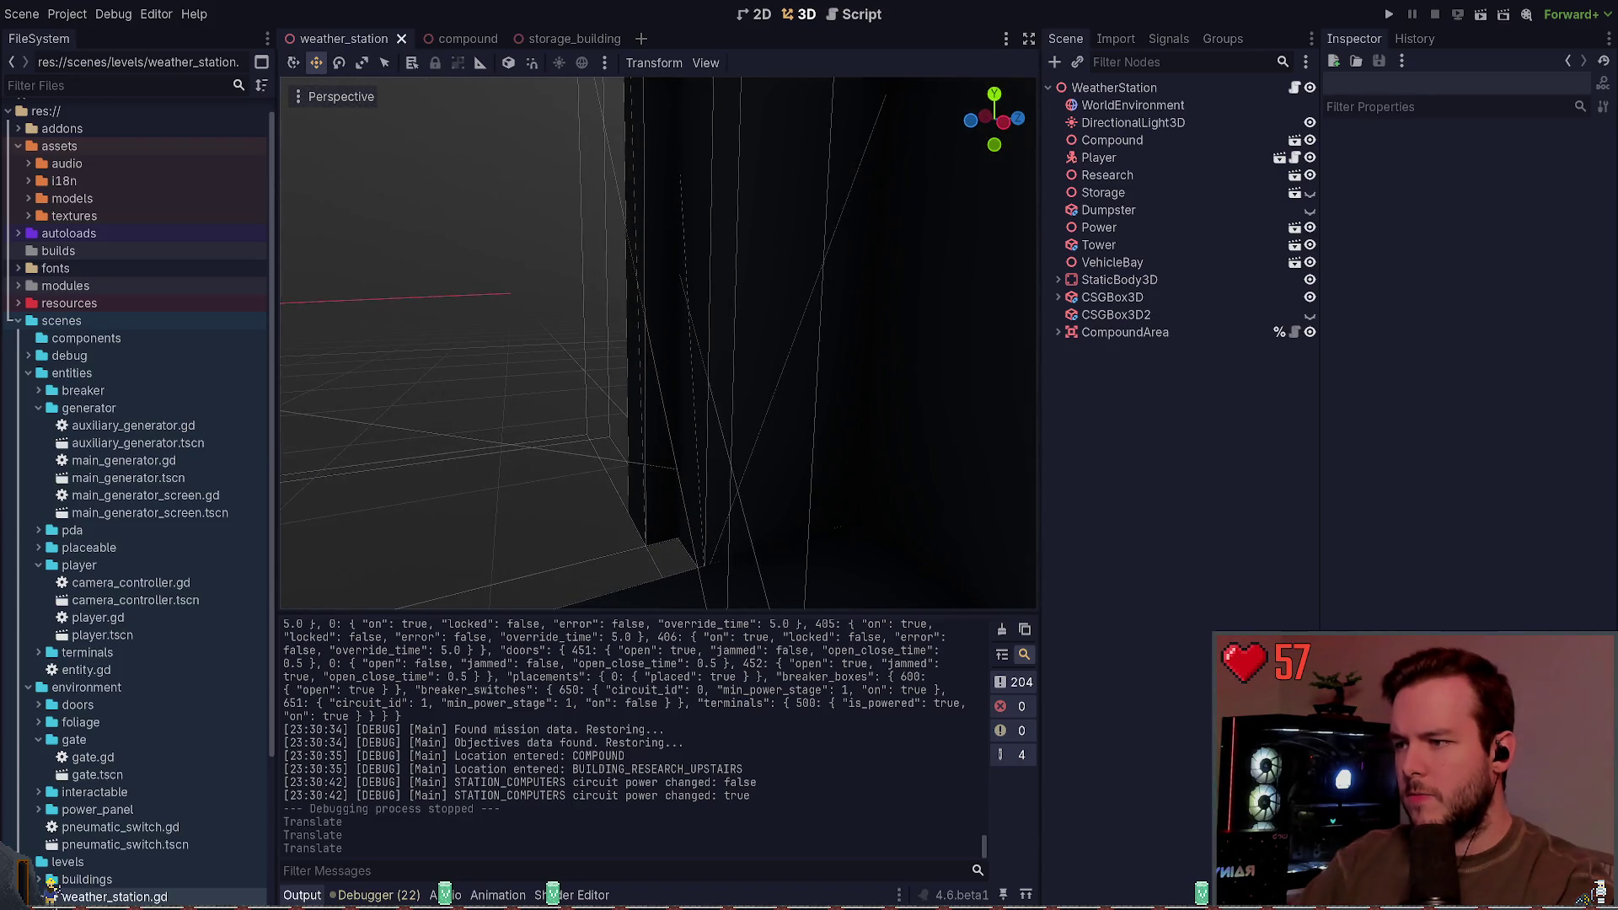
key("ctrl+Tab")
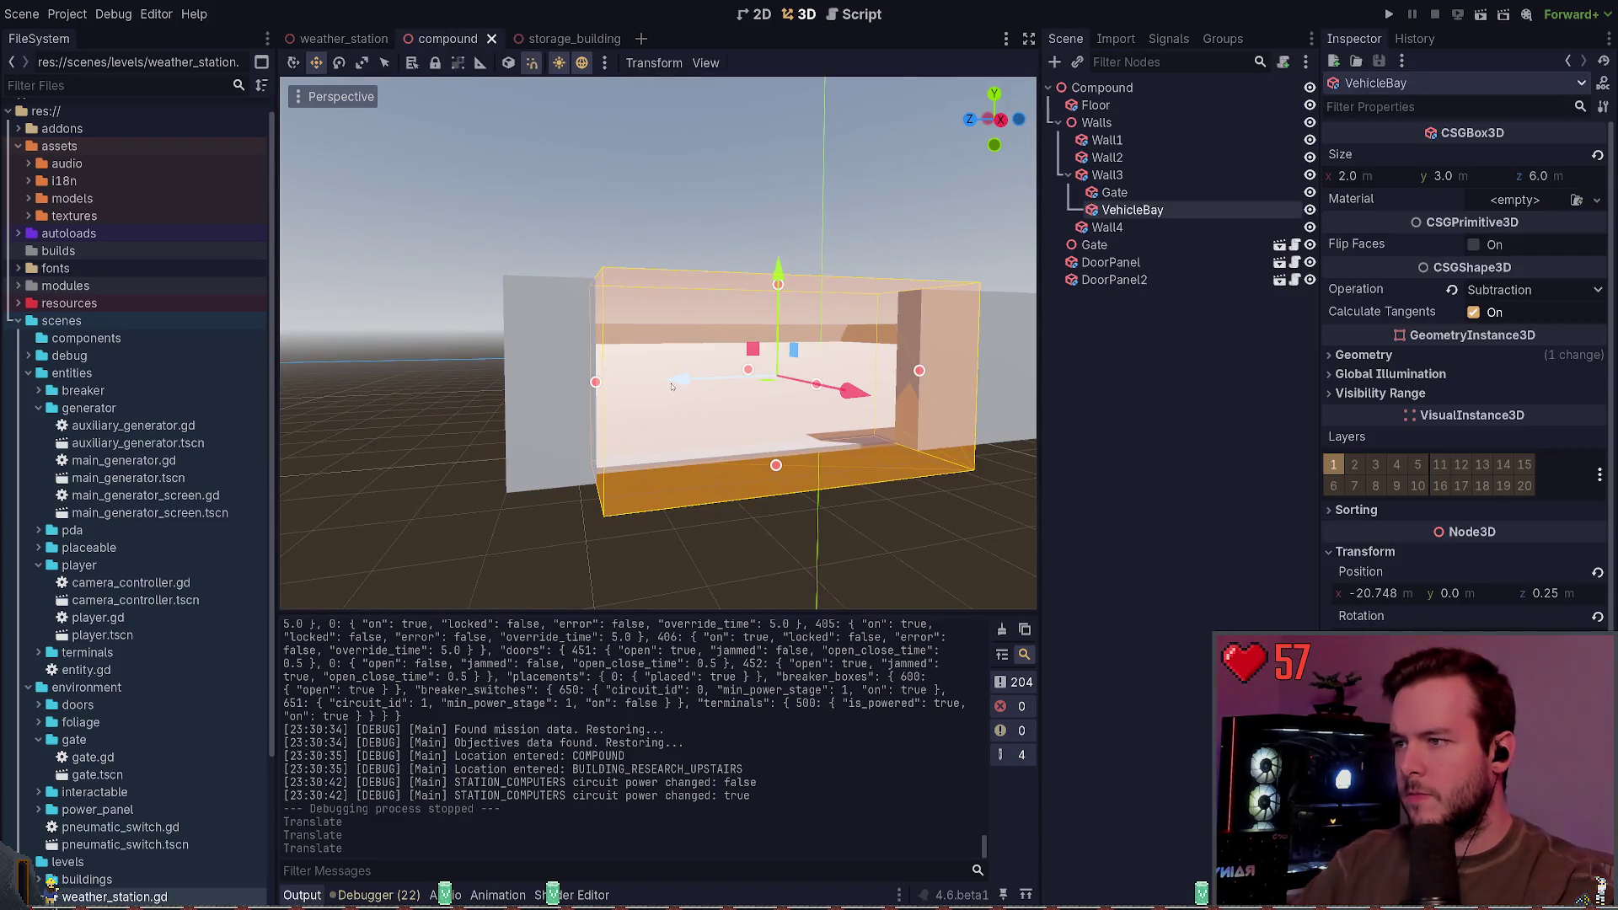
mouse_move(674, 380)
left_mouse_down()
mouse_move(663, 387)
mouse_move(676, 386)
left_mouse_up()
key("ctrl+z")
key("ctrl+s")
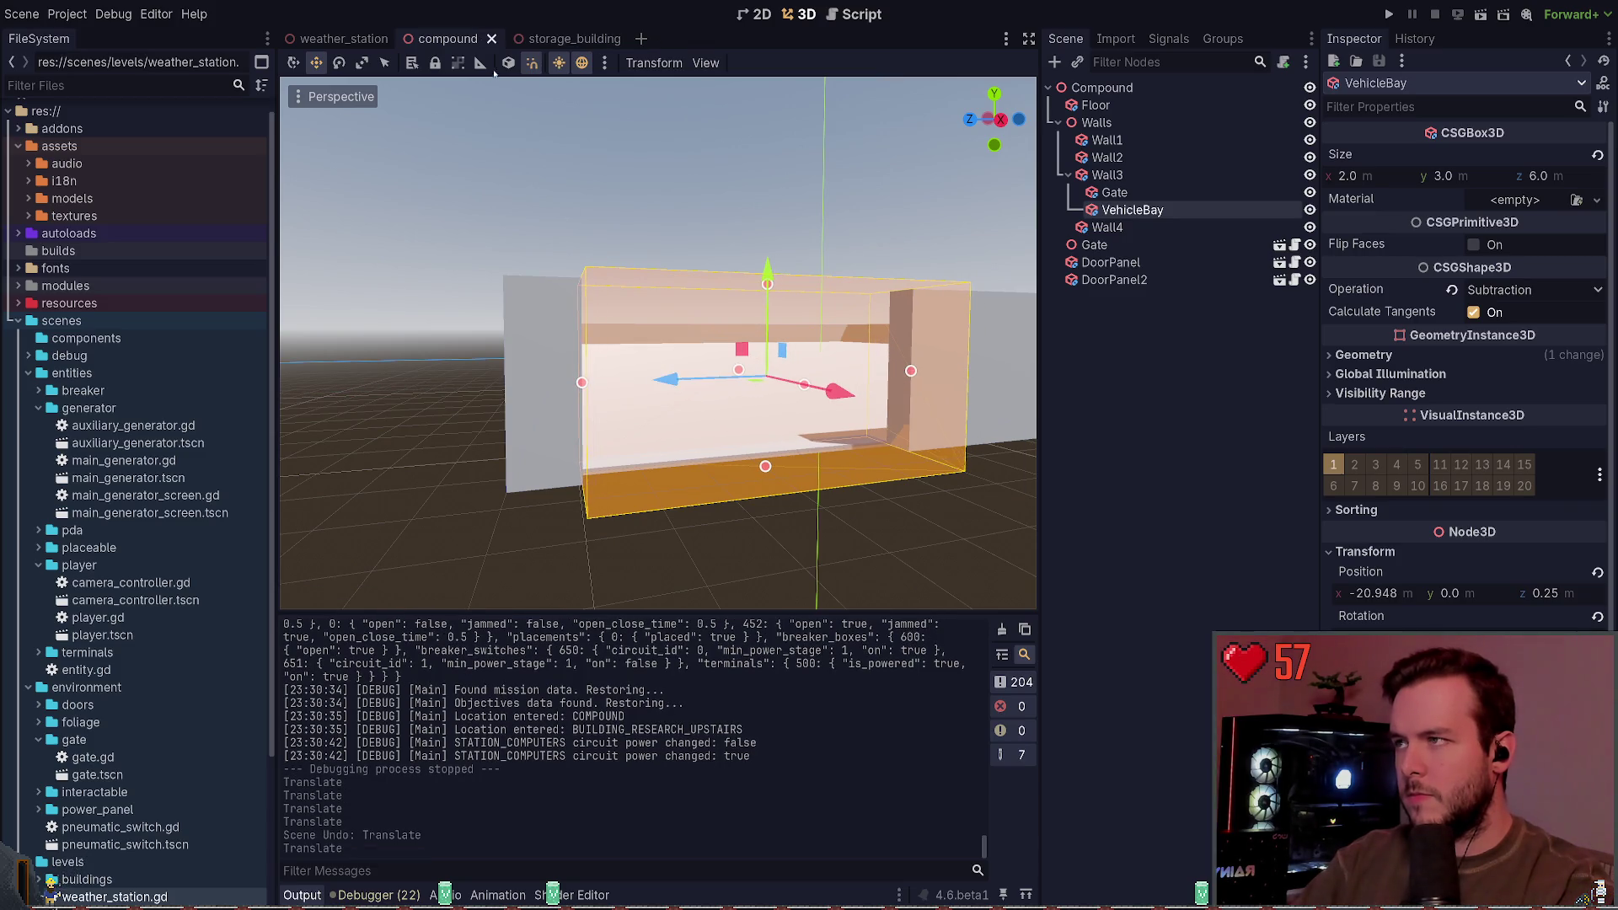
Step: Fine-tune the VehicleBay opening toward x -20.548, save the compound, and nudge it again
key("ctrl+Tab")
left_click(372, 42)
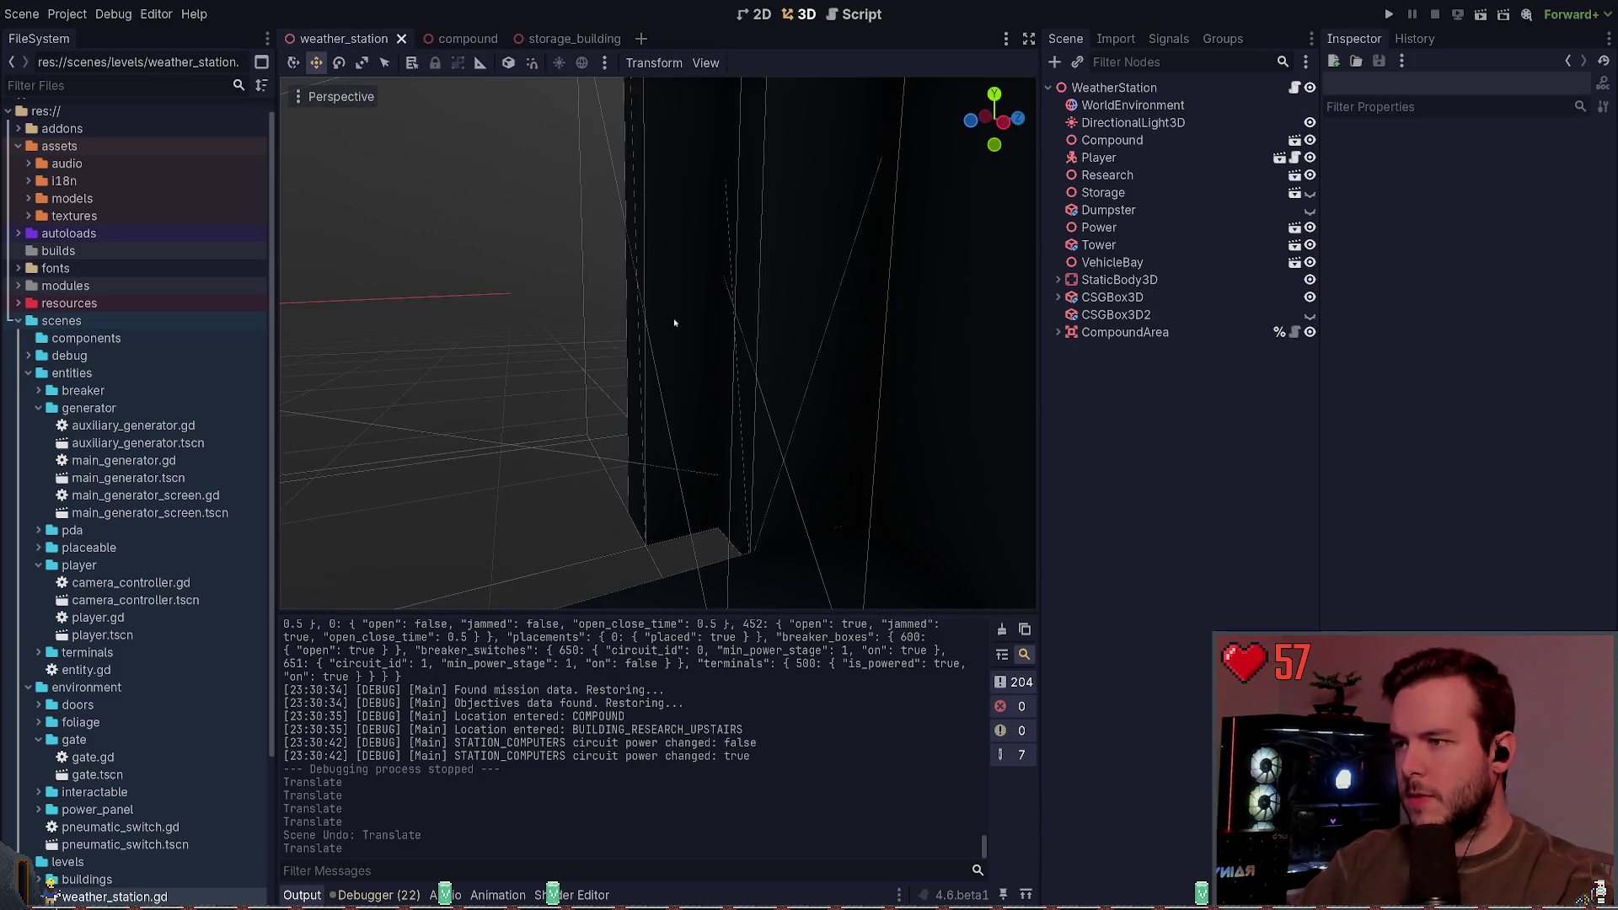
key("ctrl+Tab")
left_click_drag(676, 381, 669, 384)
key("ctrl+s")
key("ctrl+shift+Tab")
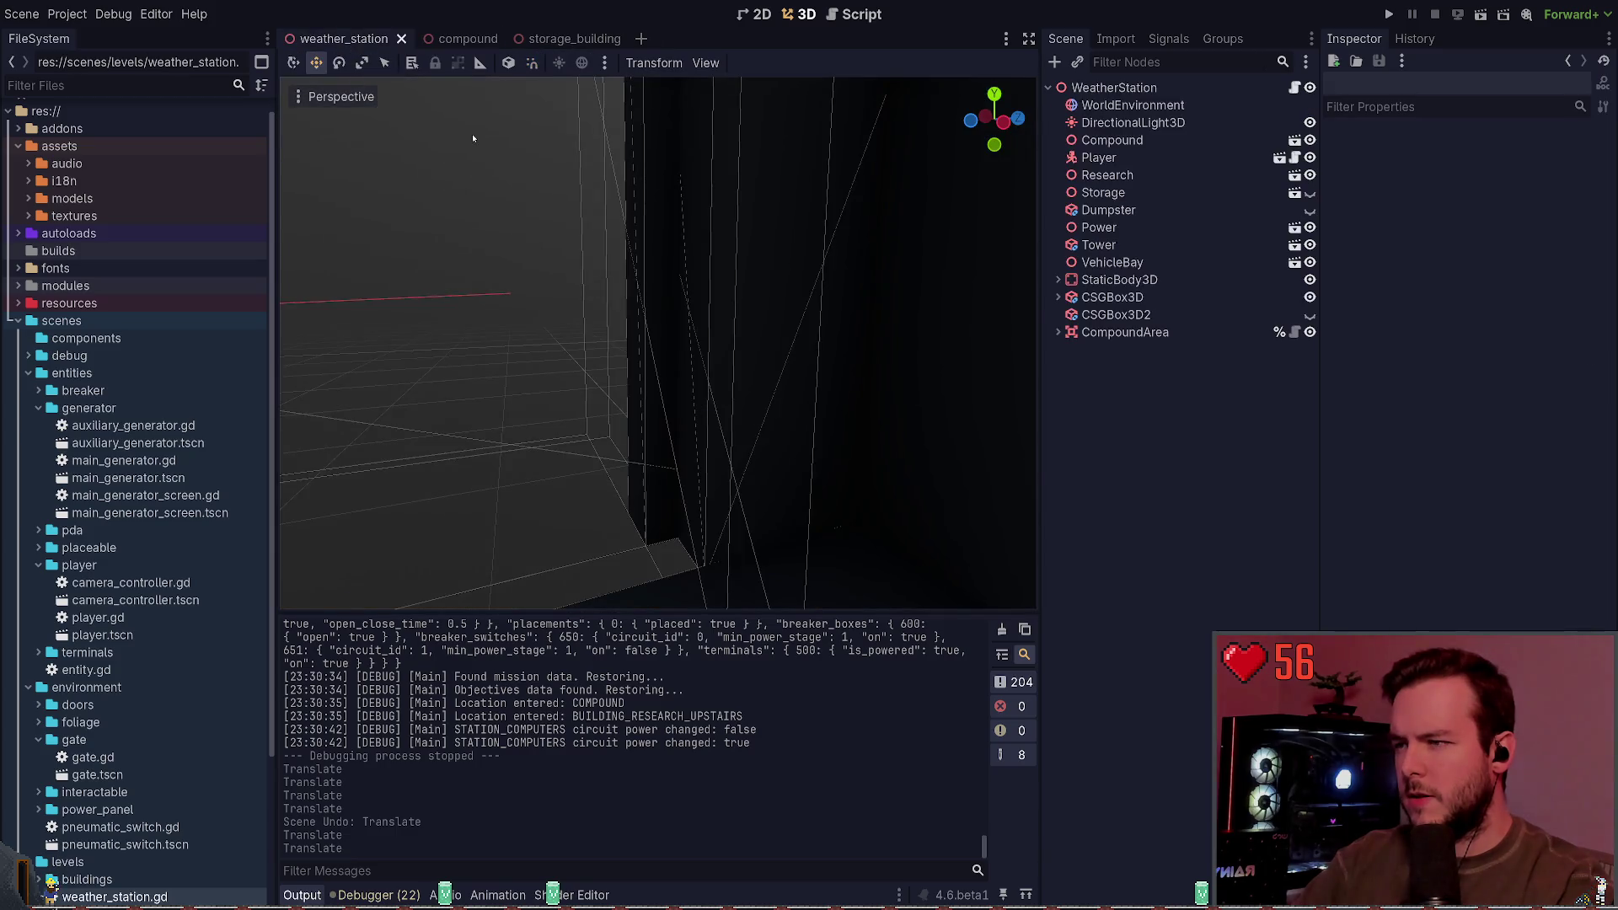
left_click(461, 39)
left_click_drag(864, 390, 877, 390)
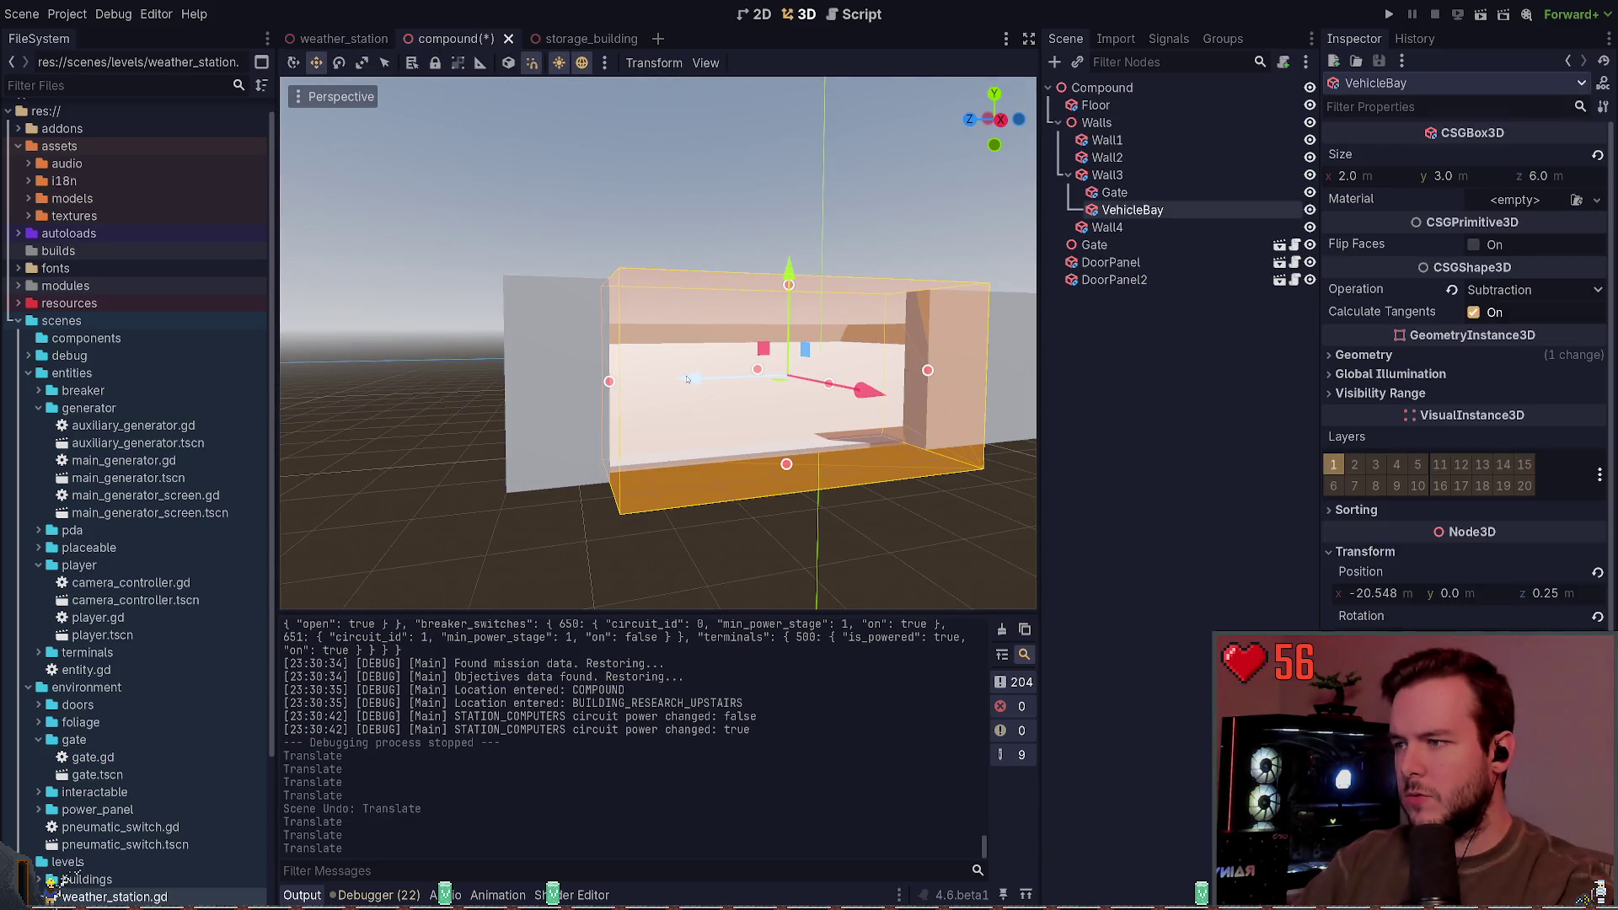
left_click(349, 40)
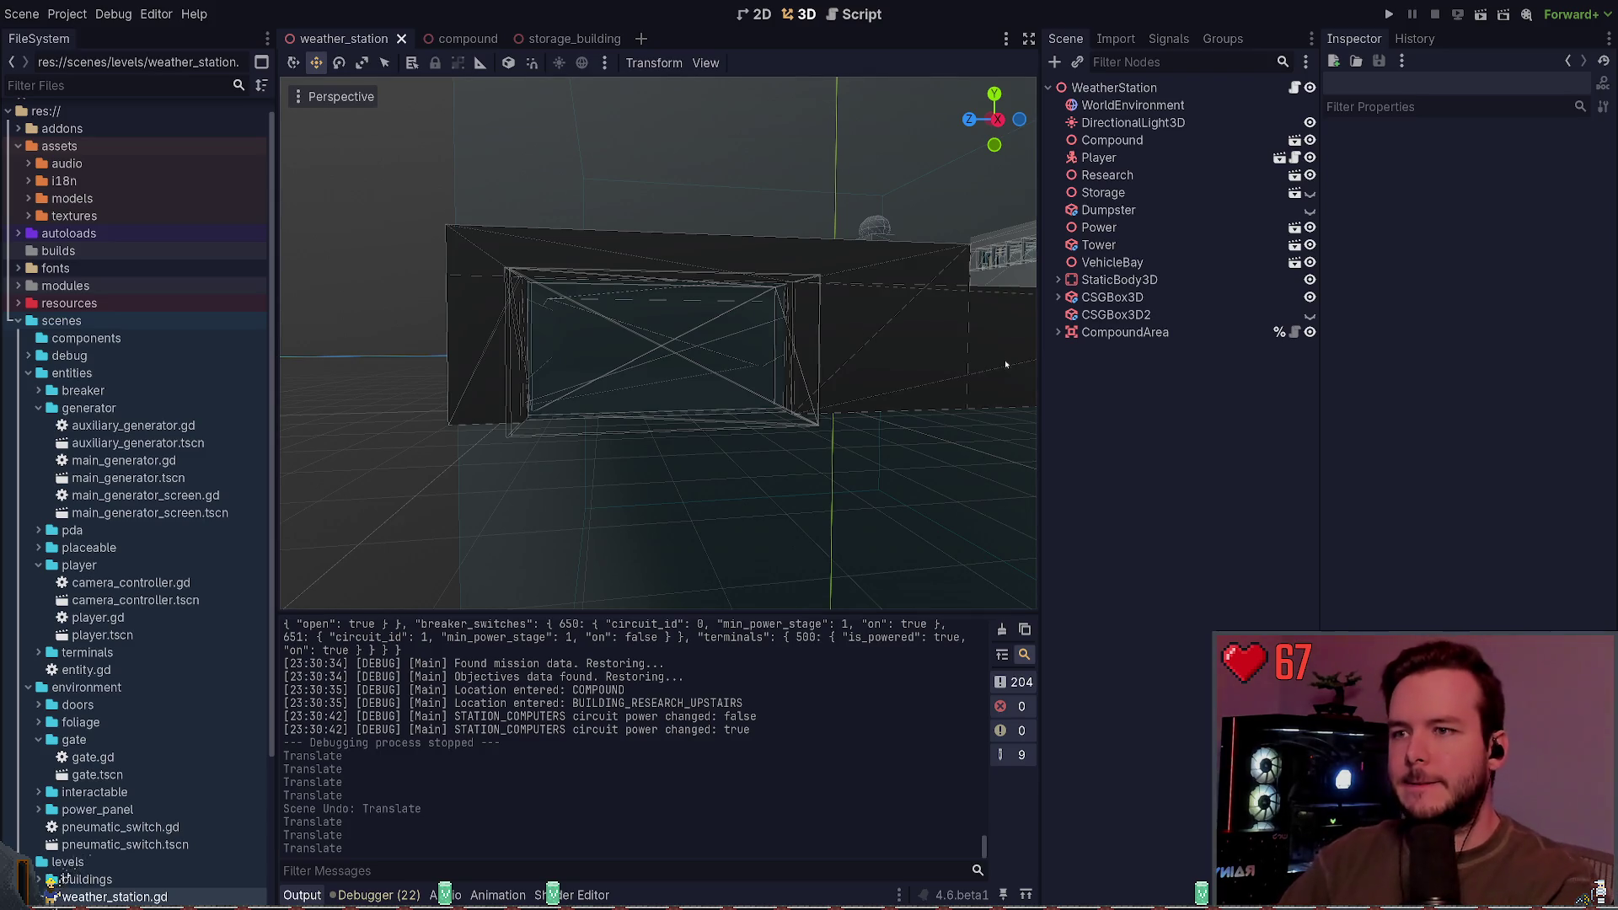
Step: Open the compound scene to view Wall3's VehicleBay subtraction box at x -20.548
double_click(826, 249)
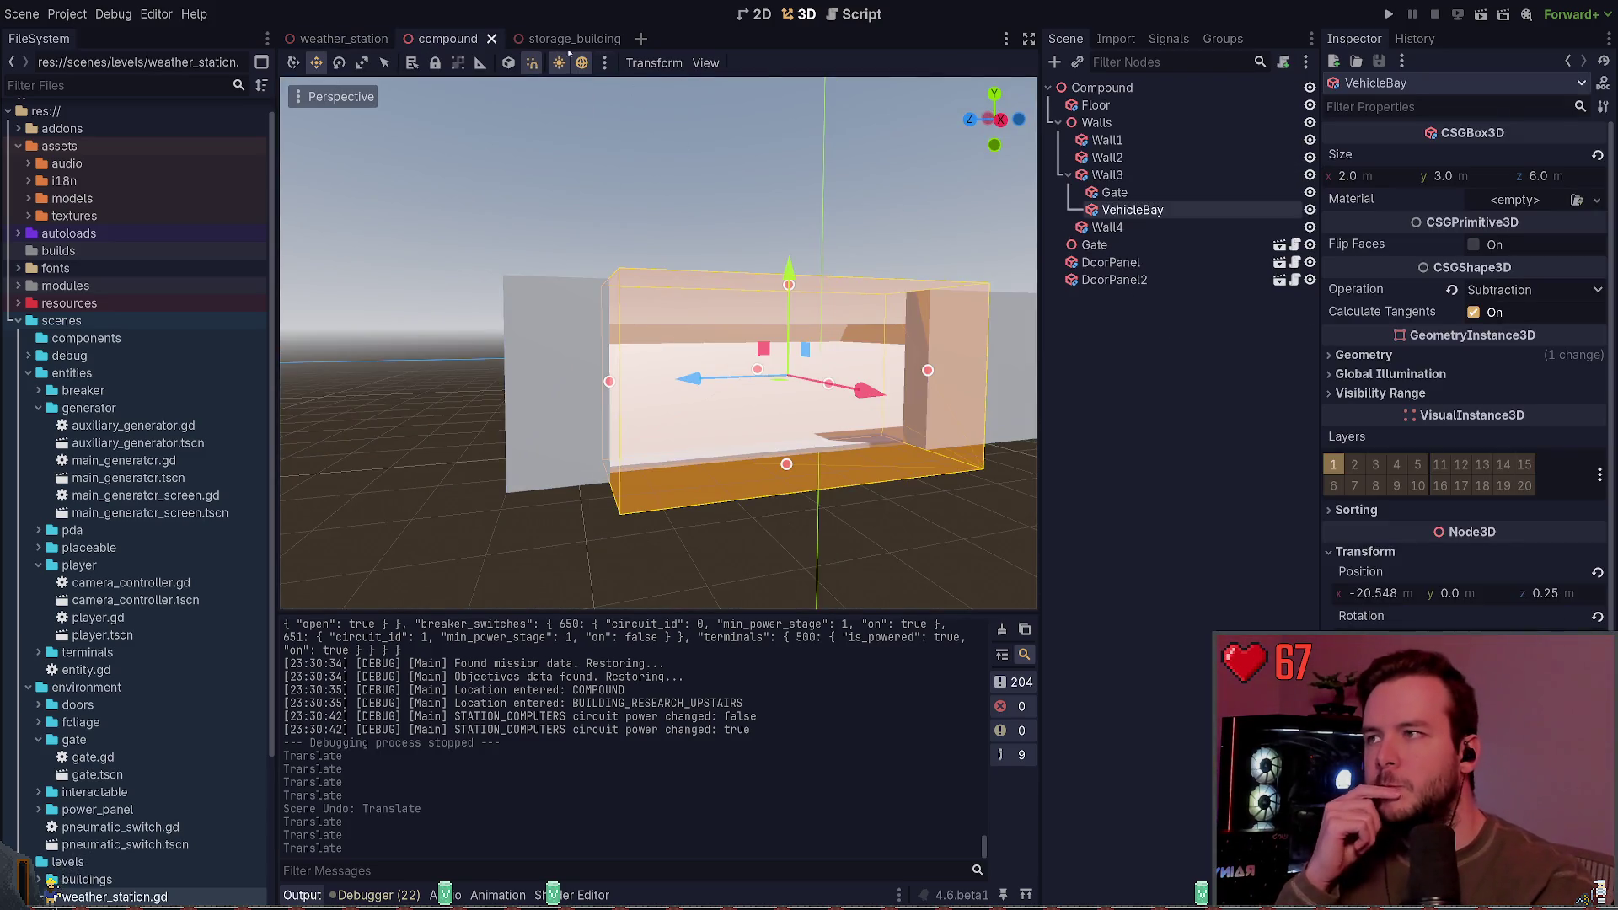
Step: Switch to the storage_building scene showing the OutsideWalls cube and hidden Silo
mouse_move(528, 43)
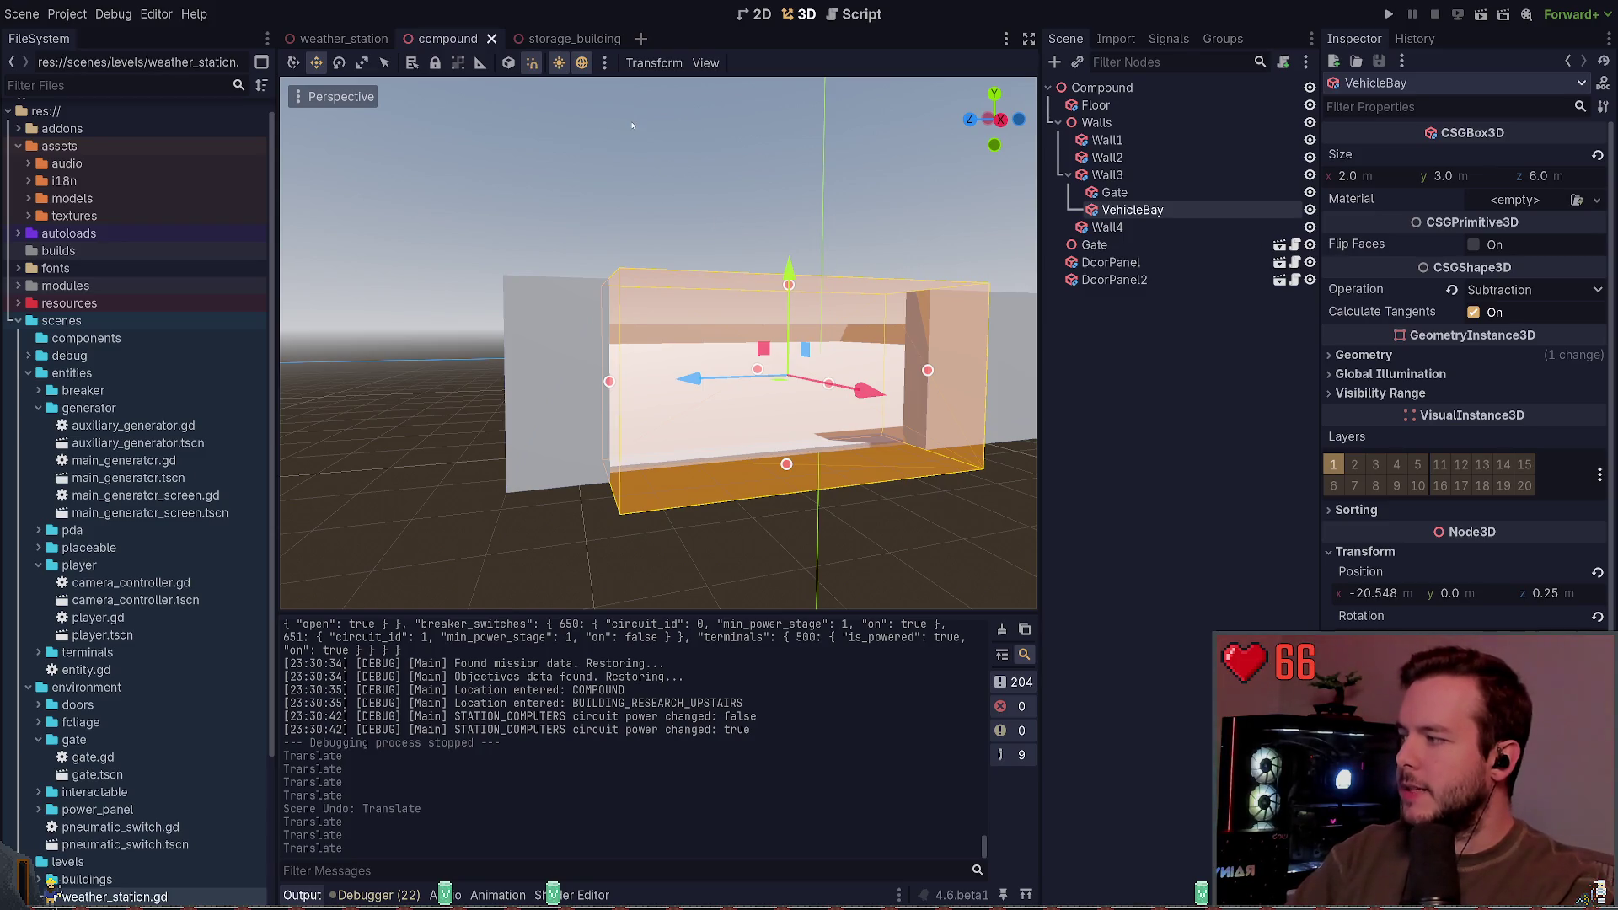
left_click(572, 39)
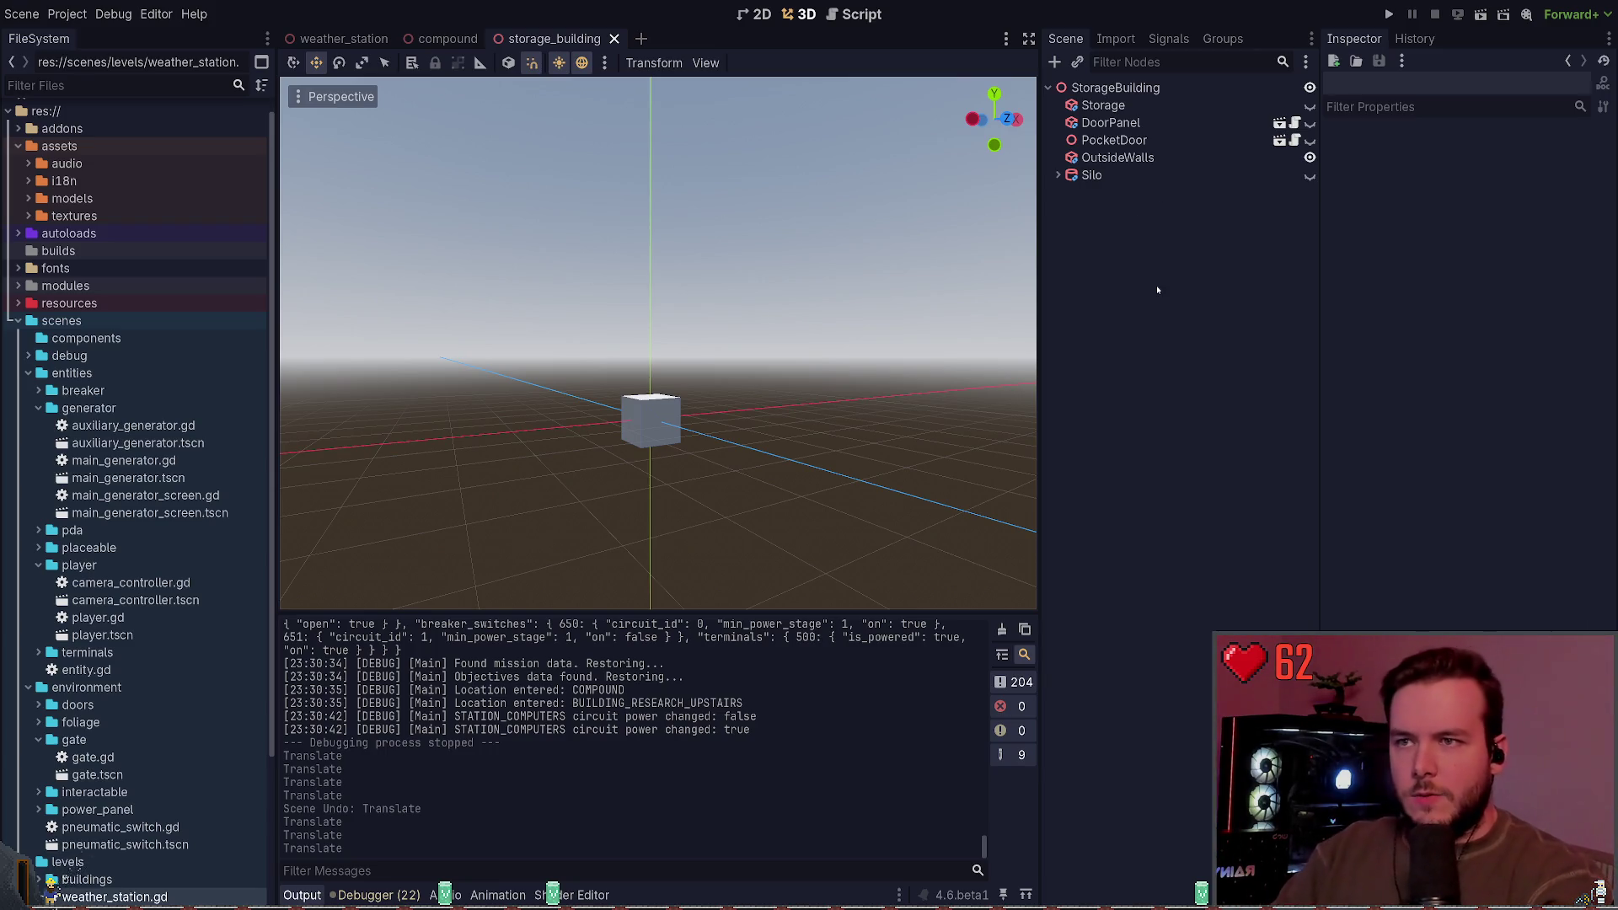
Step: Compare the Storage, Silo and OutsideWalls boxes, making Storage visible to check its dimensions
left_click(1163, 158)
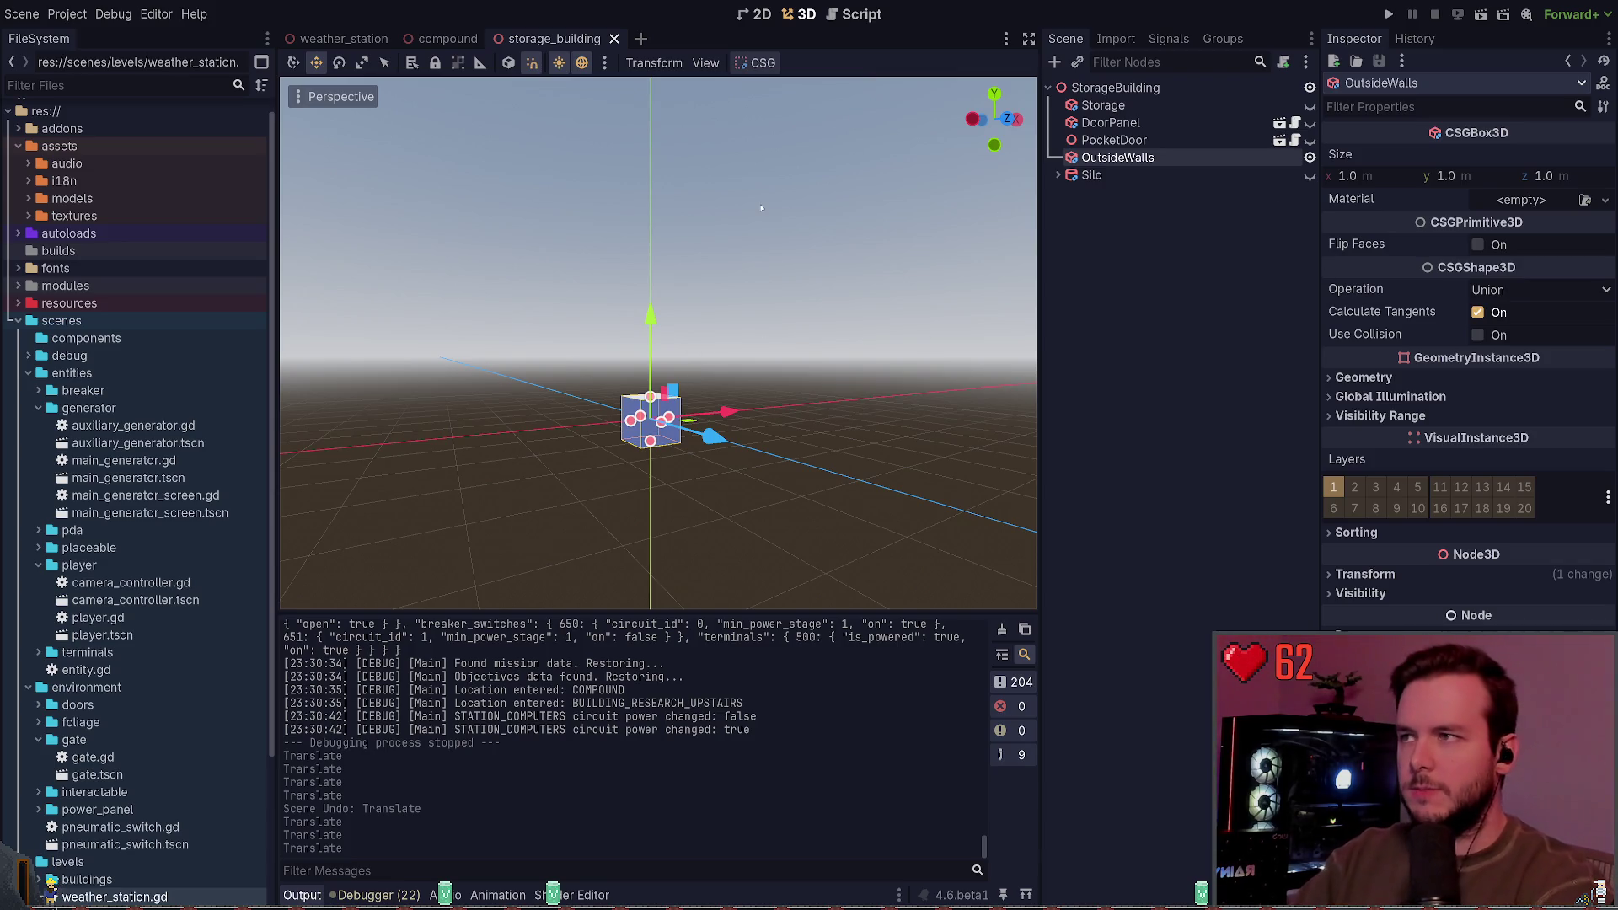
left_click(1180, 111)
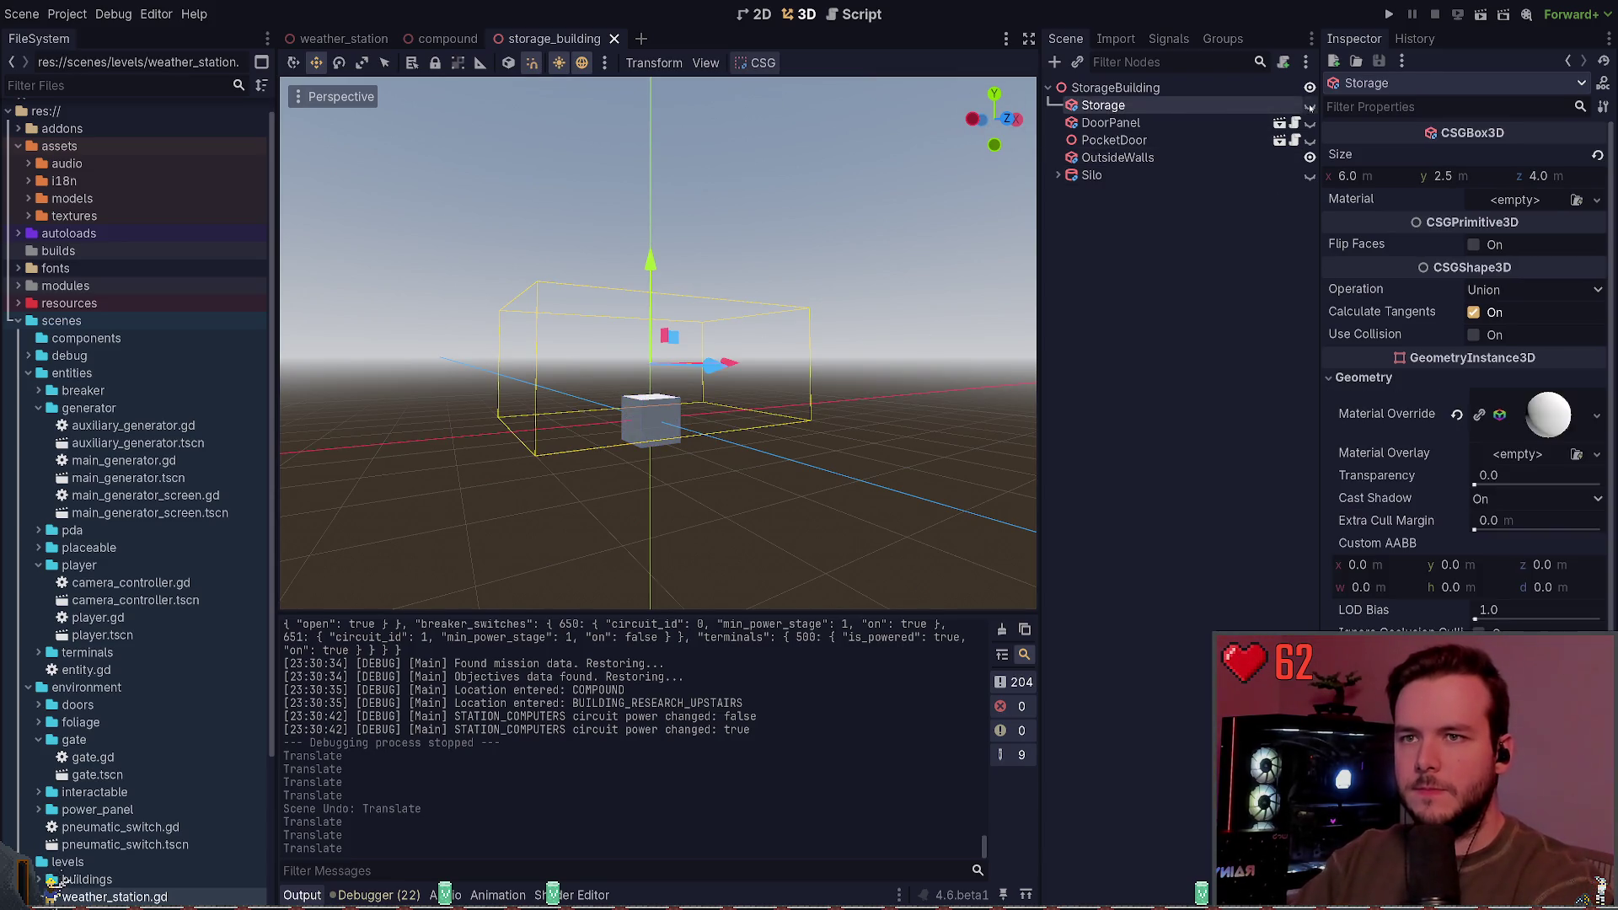
left_click(1310, 106)
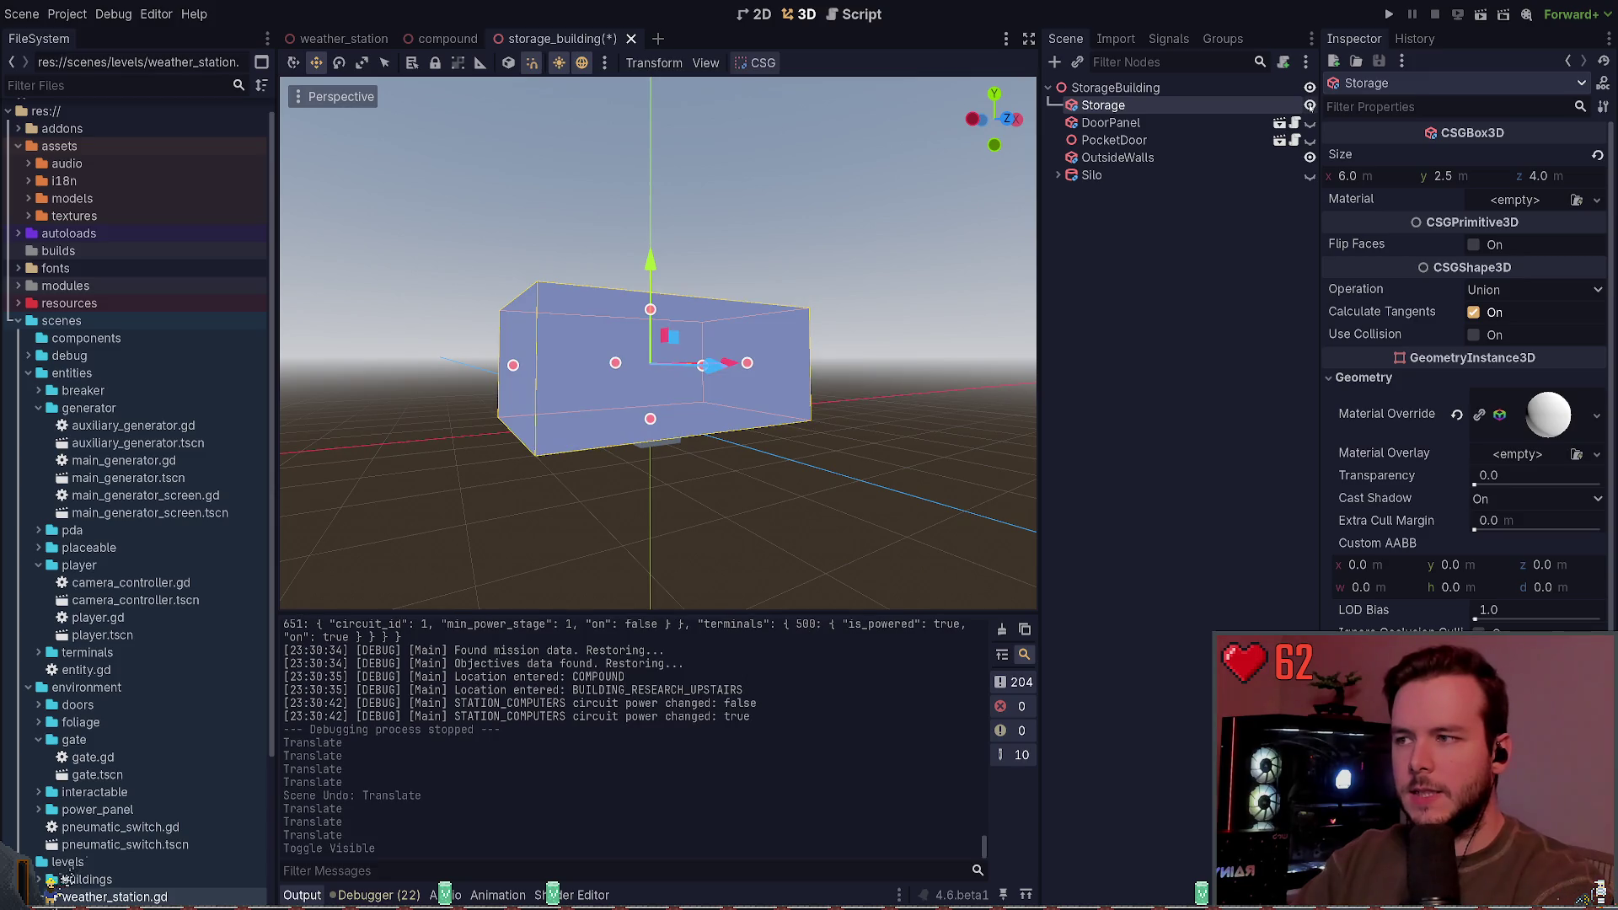
left_click(1179, 175)
left_click(1117, 158)
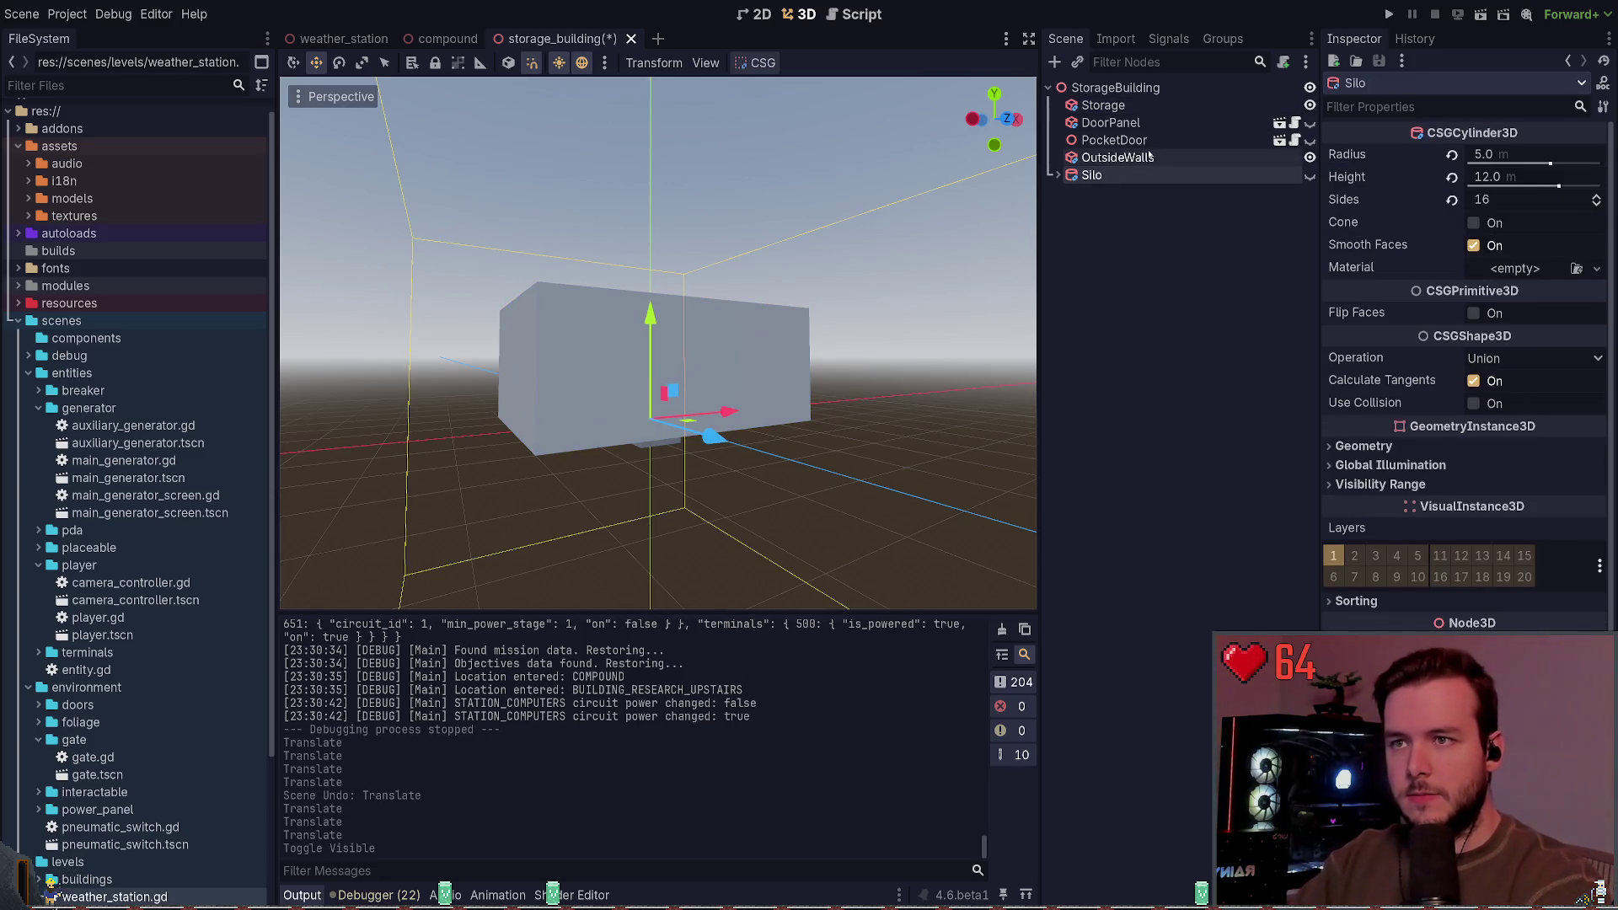
left_click(1141, 104)
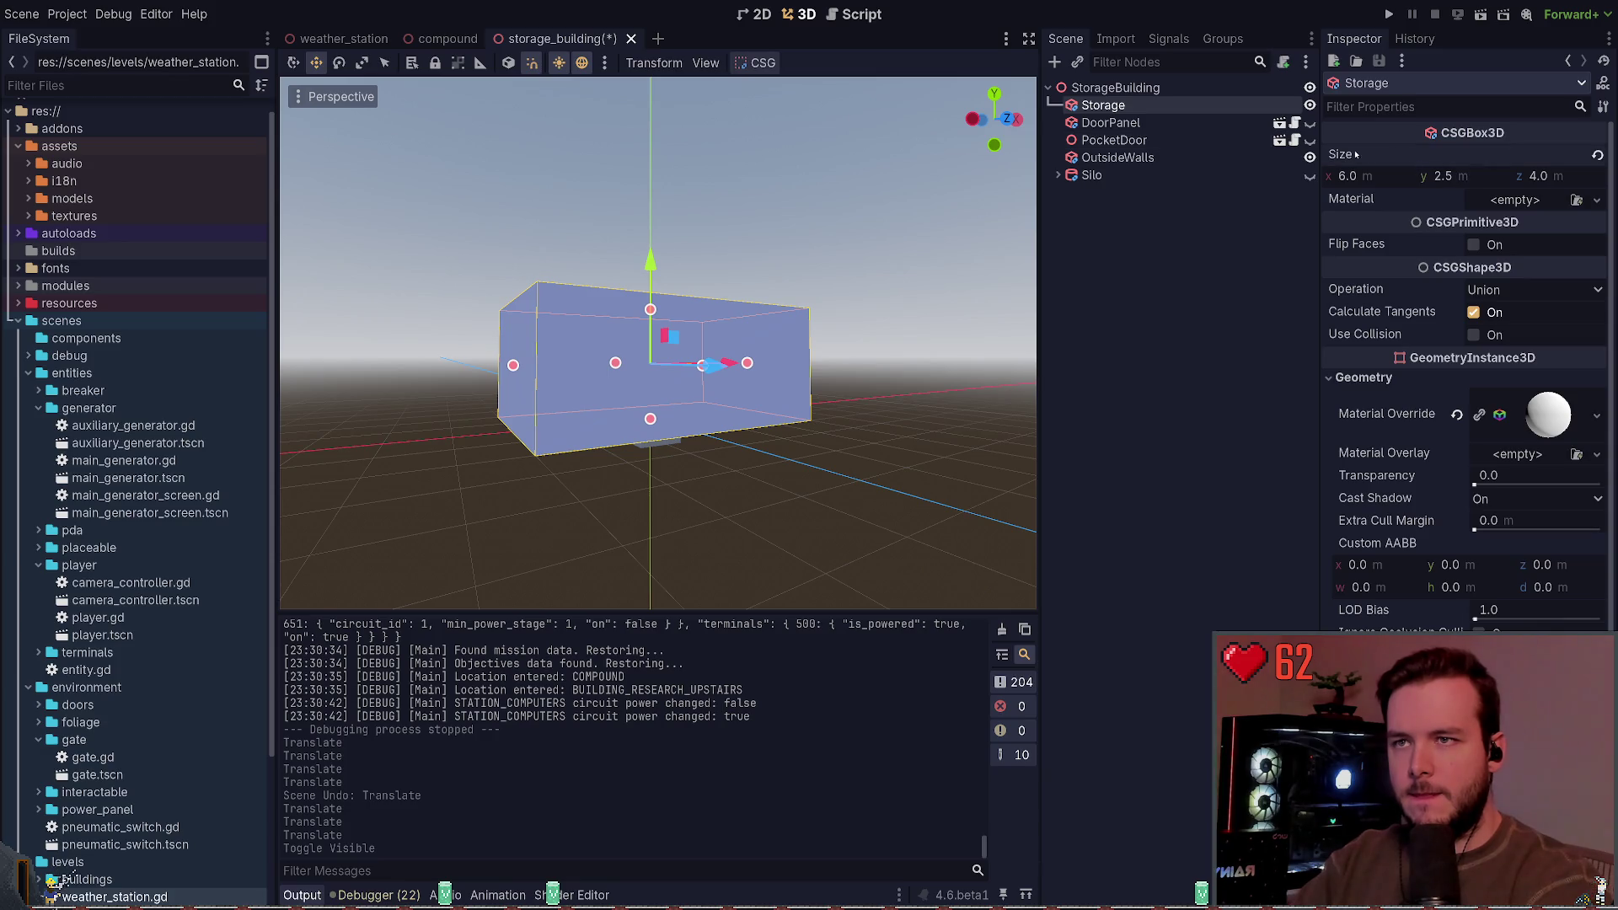
Step: Resize the OutsideWalls box to match Storage's 6 × 2.5 × 4 size
left_click(1145, 162)
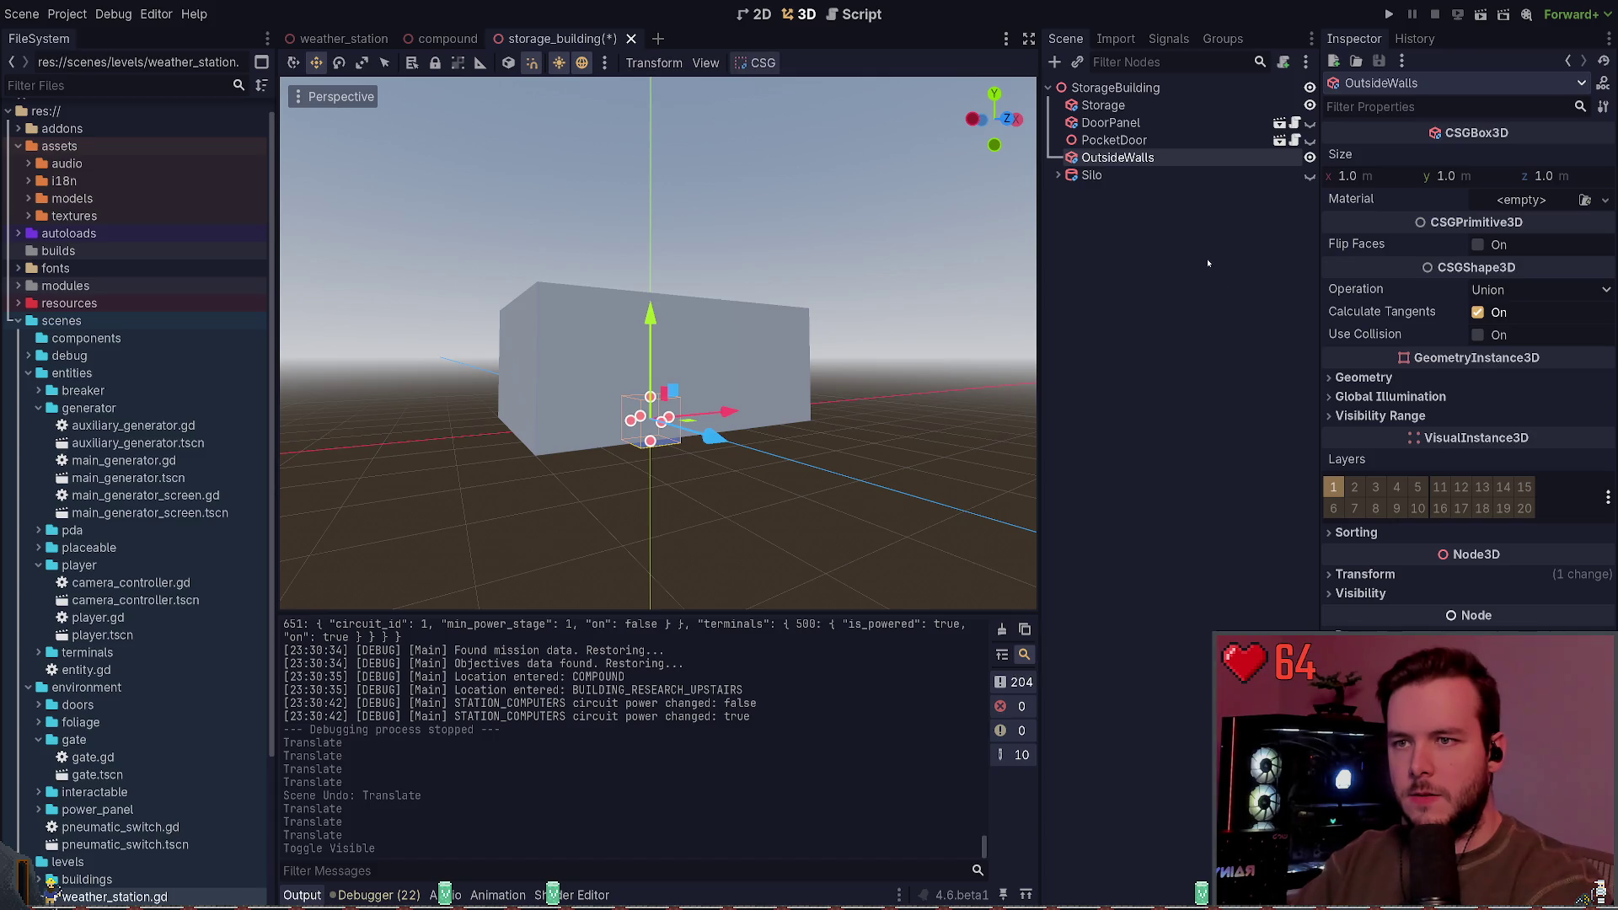
key("ctrl+v")
key("ctrl+z")
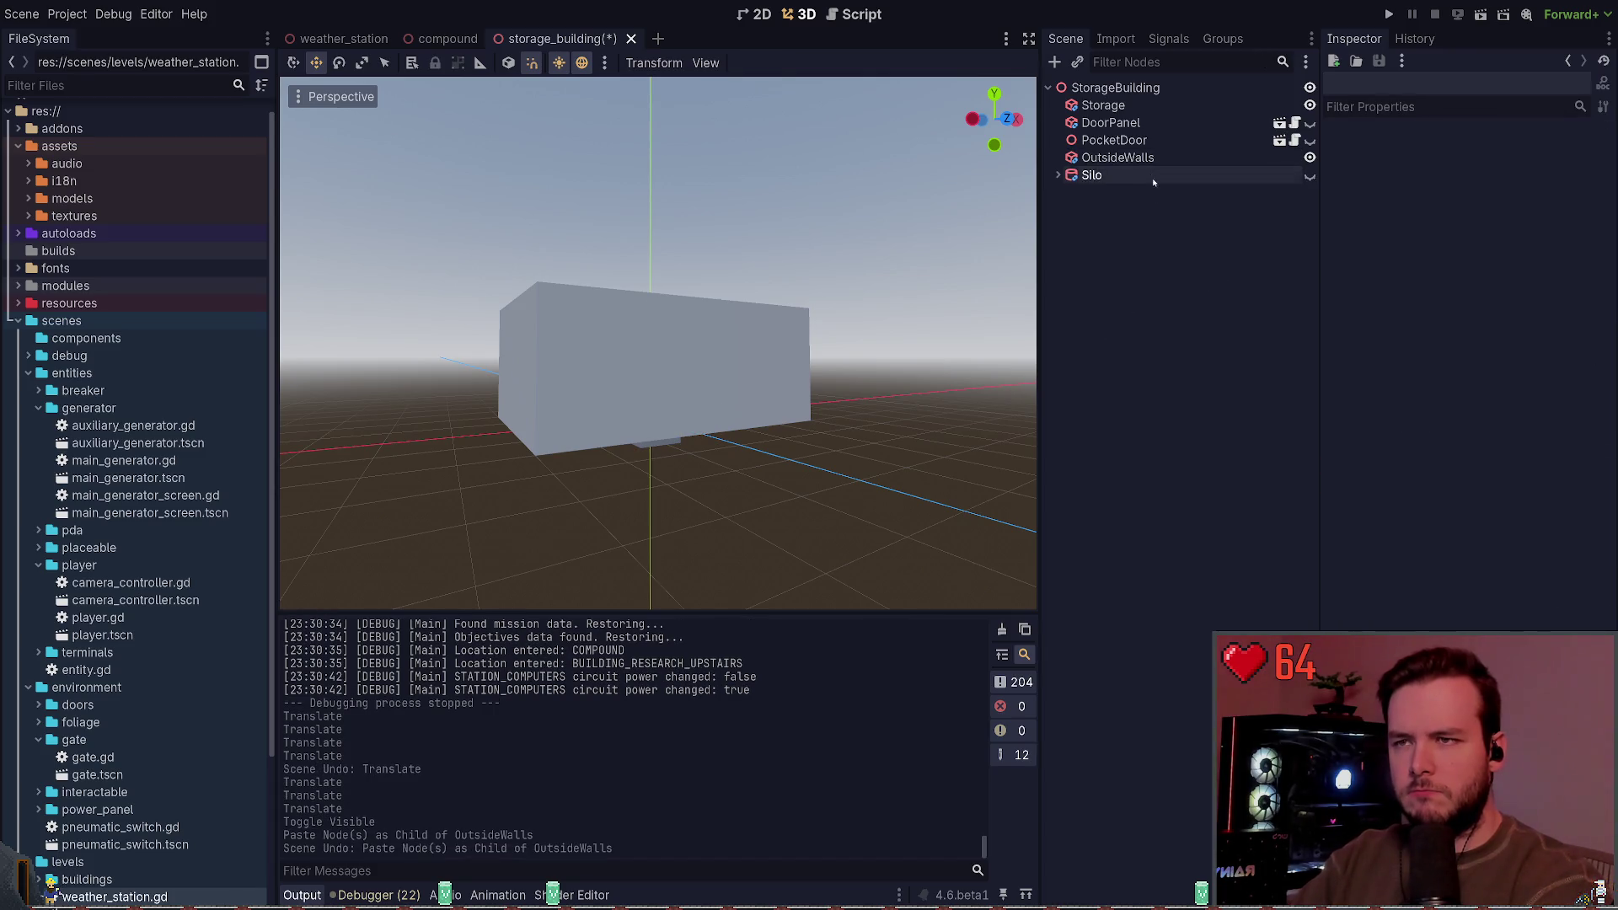
left_click_drag(1446, 176, 1483, 175)
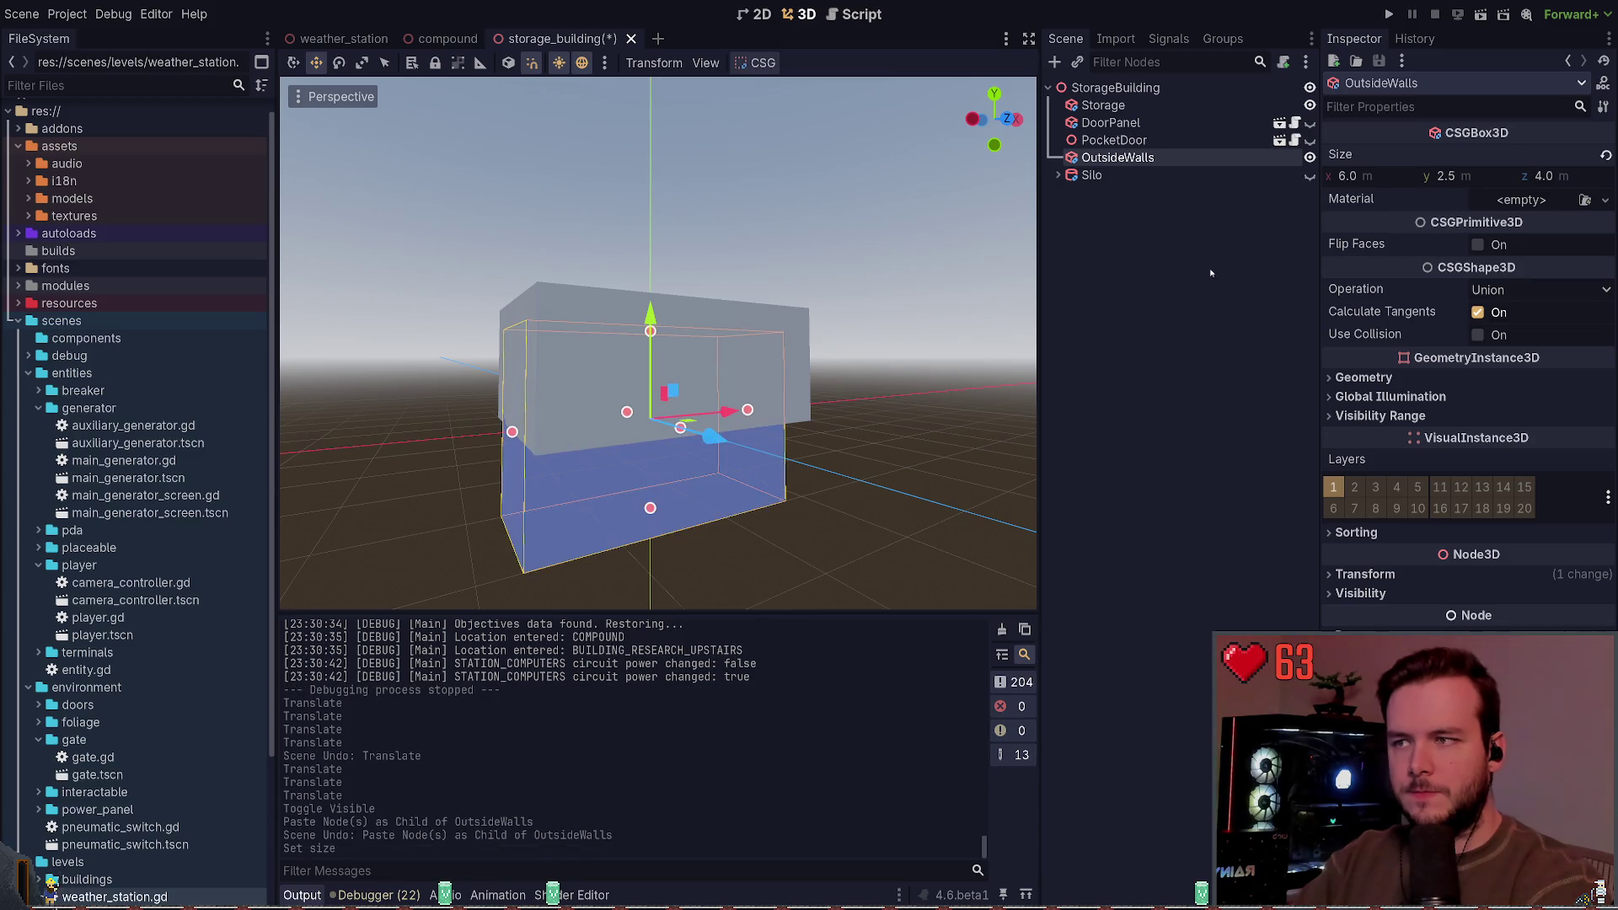
Step: Compare OutsideWalls against the old Storage box, then delete the Storage box
left_click(1171, 284)
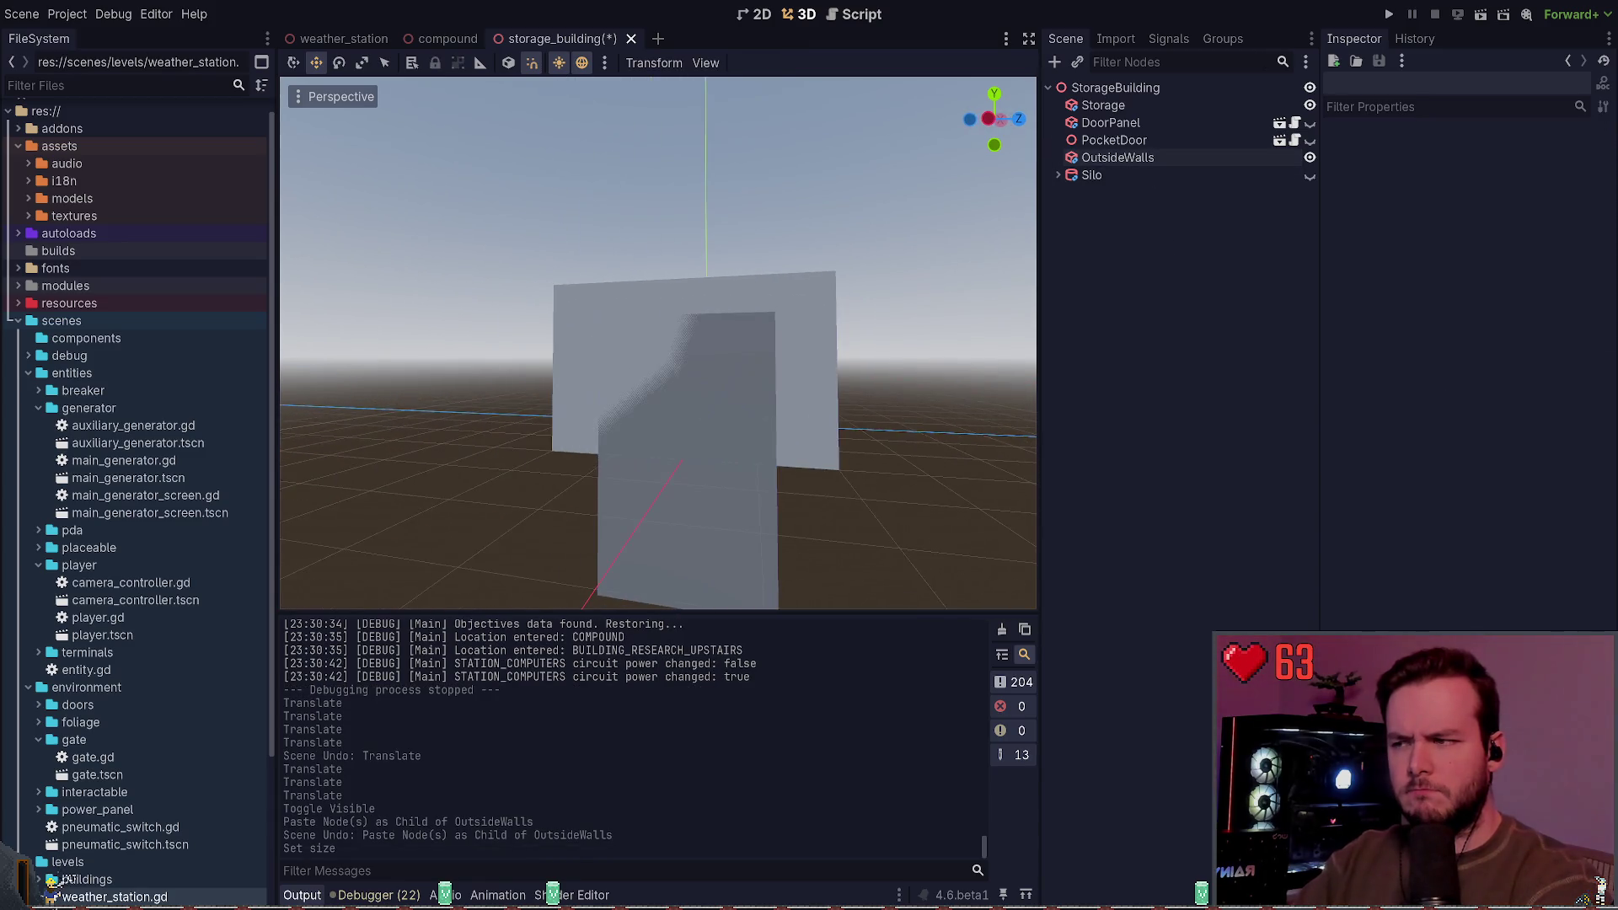
left_click(1115, 87)
left_click(1103, 104)
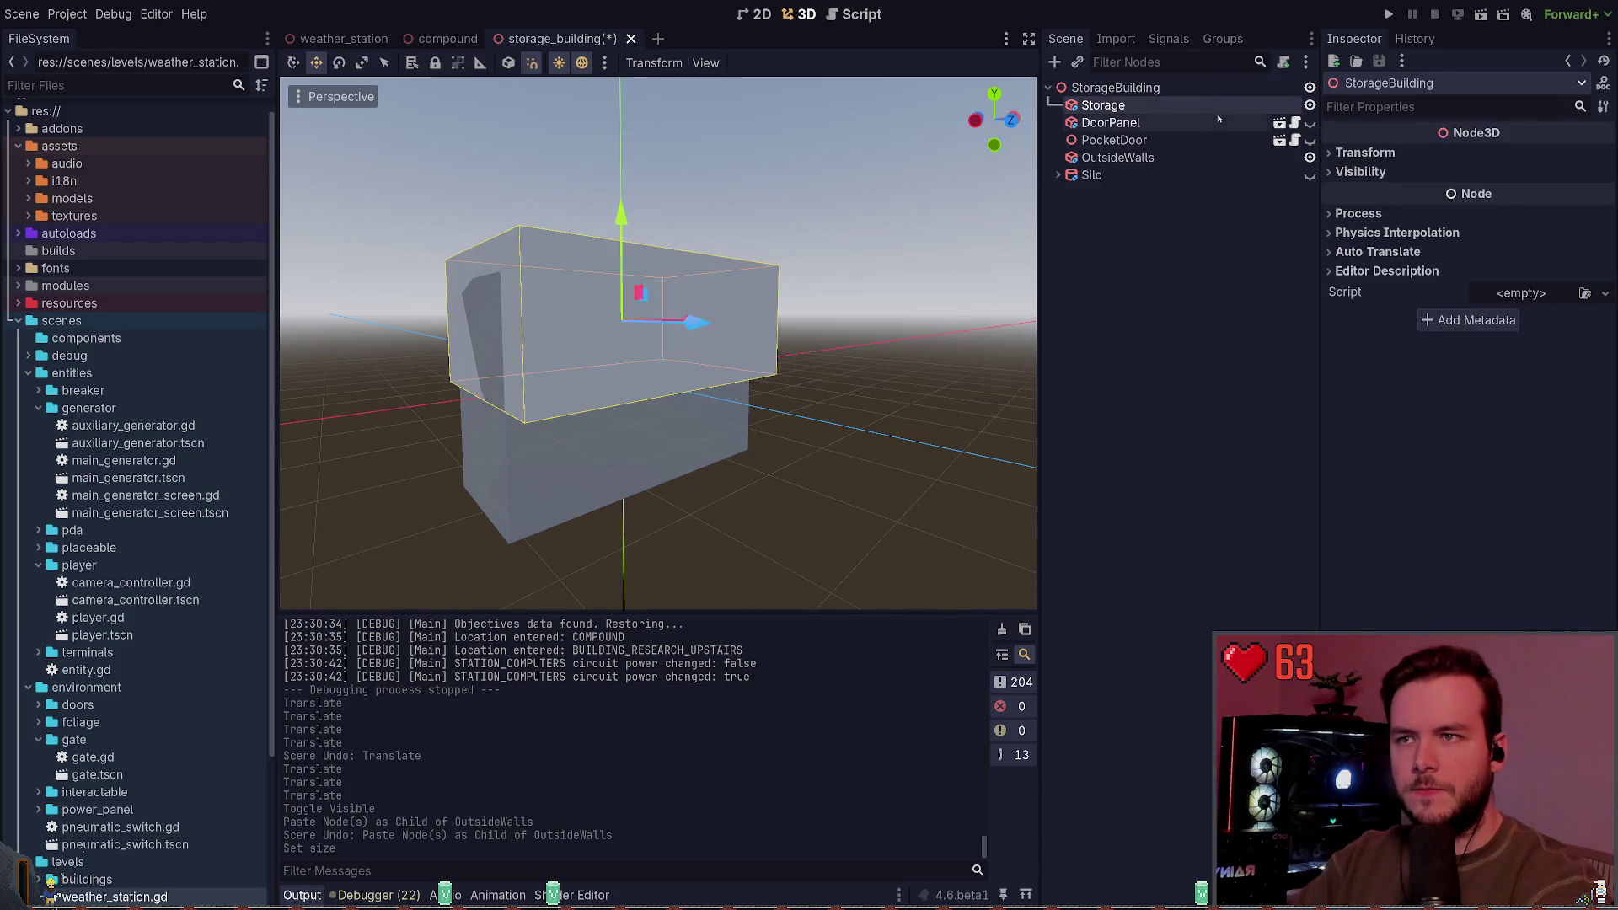
left_click(1118, 158)
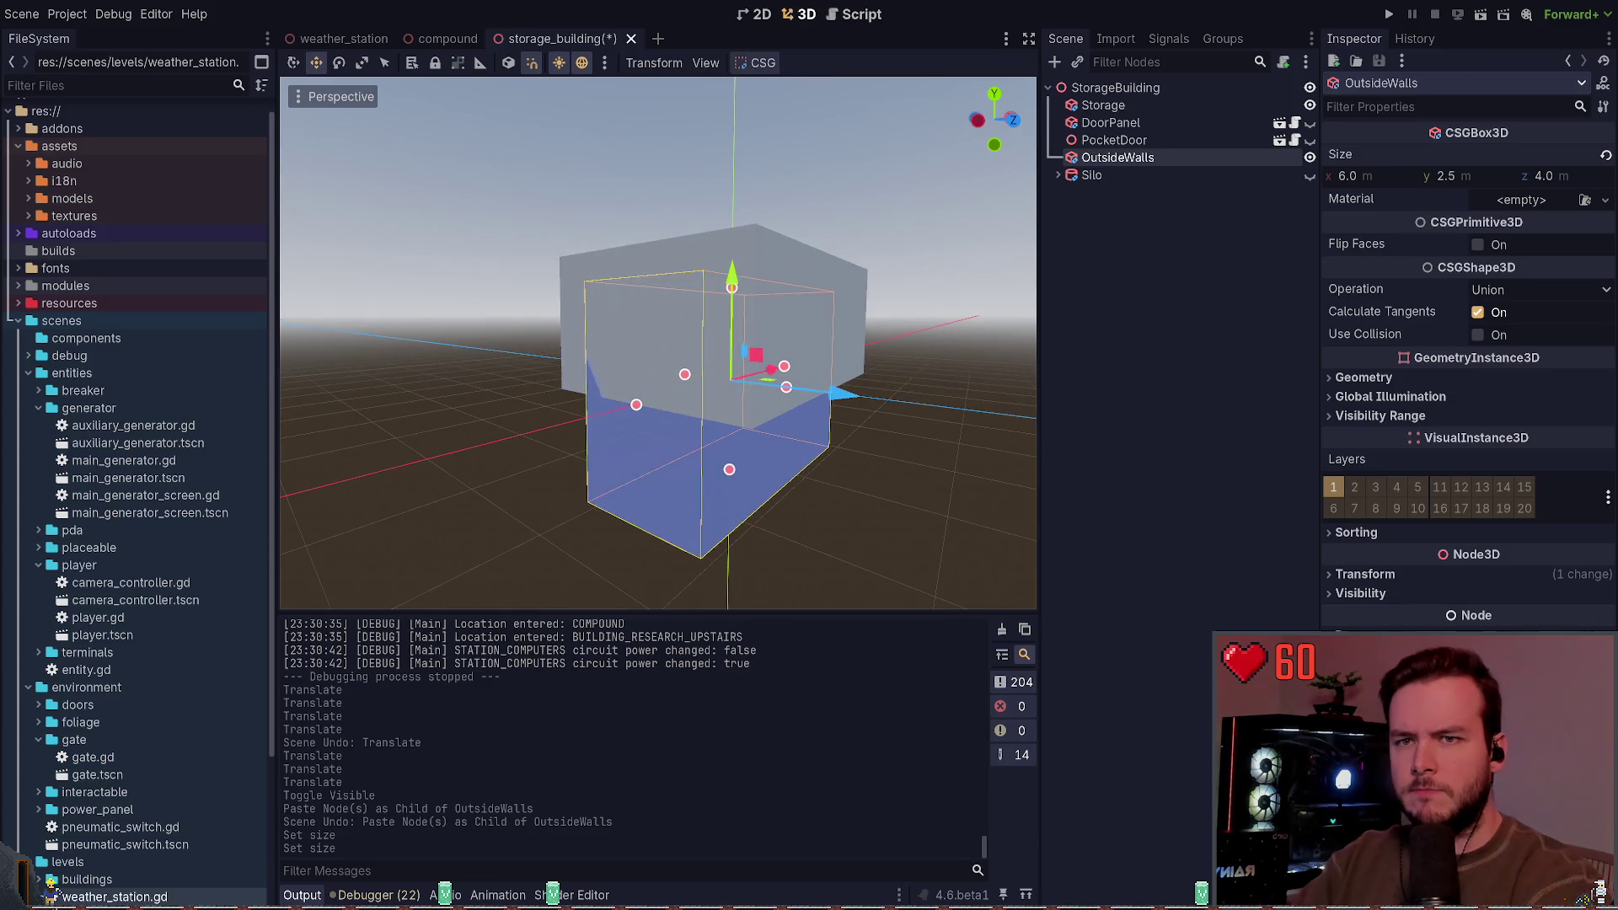
left_click(1145, 105)
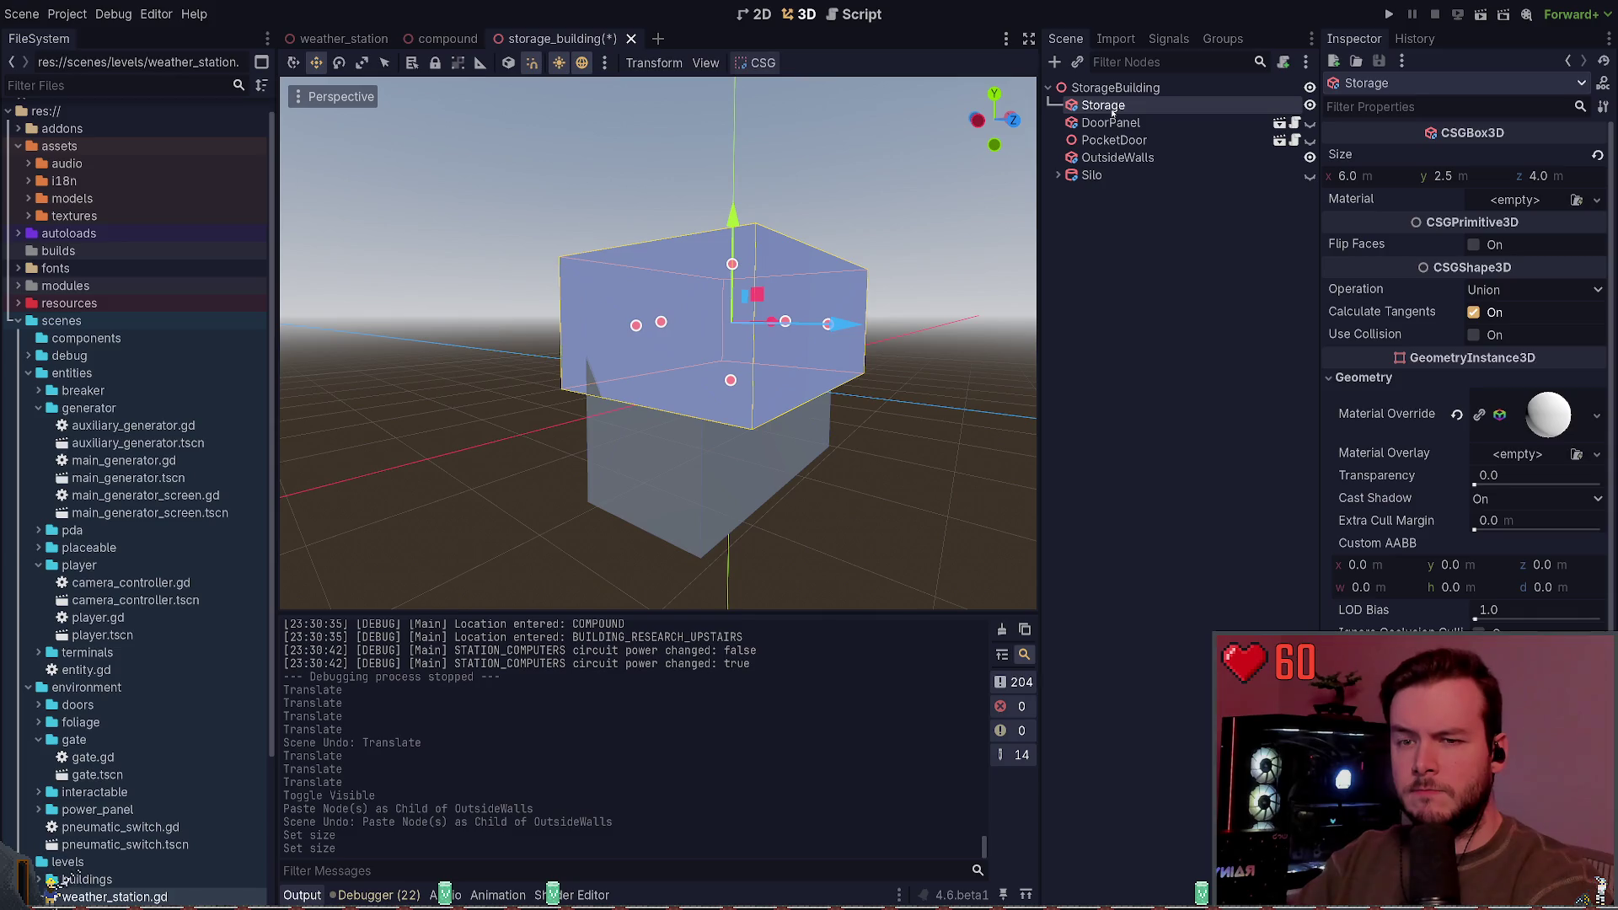
key("Delete")
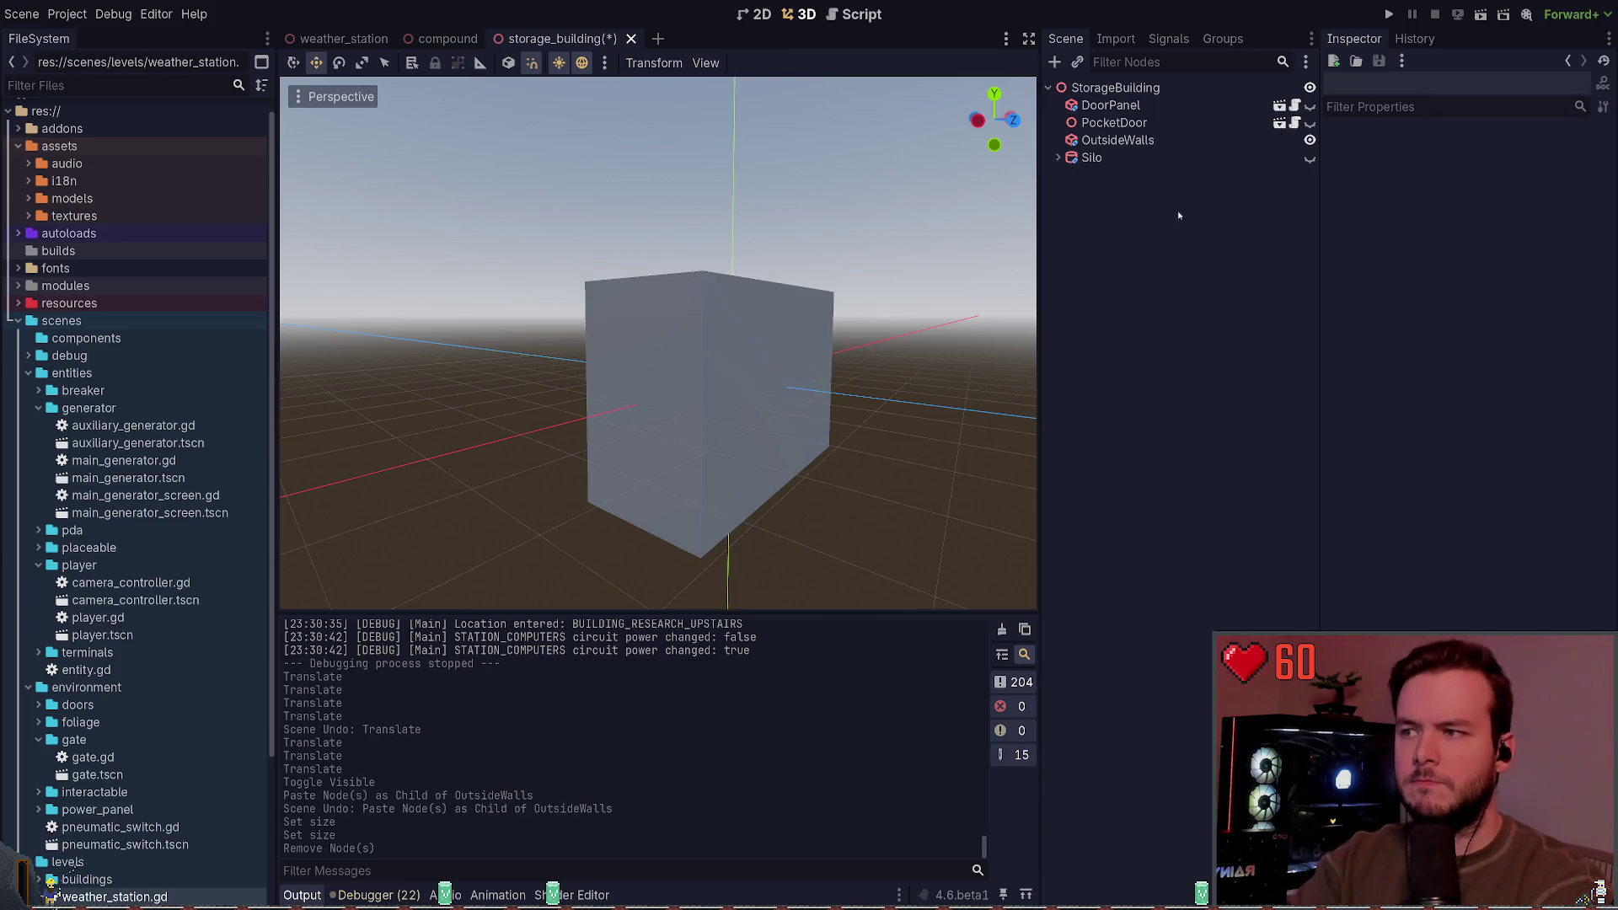
left_click(1150, 140)
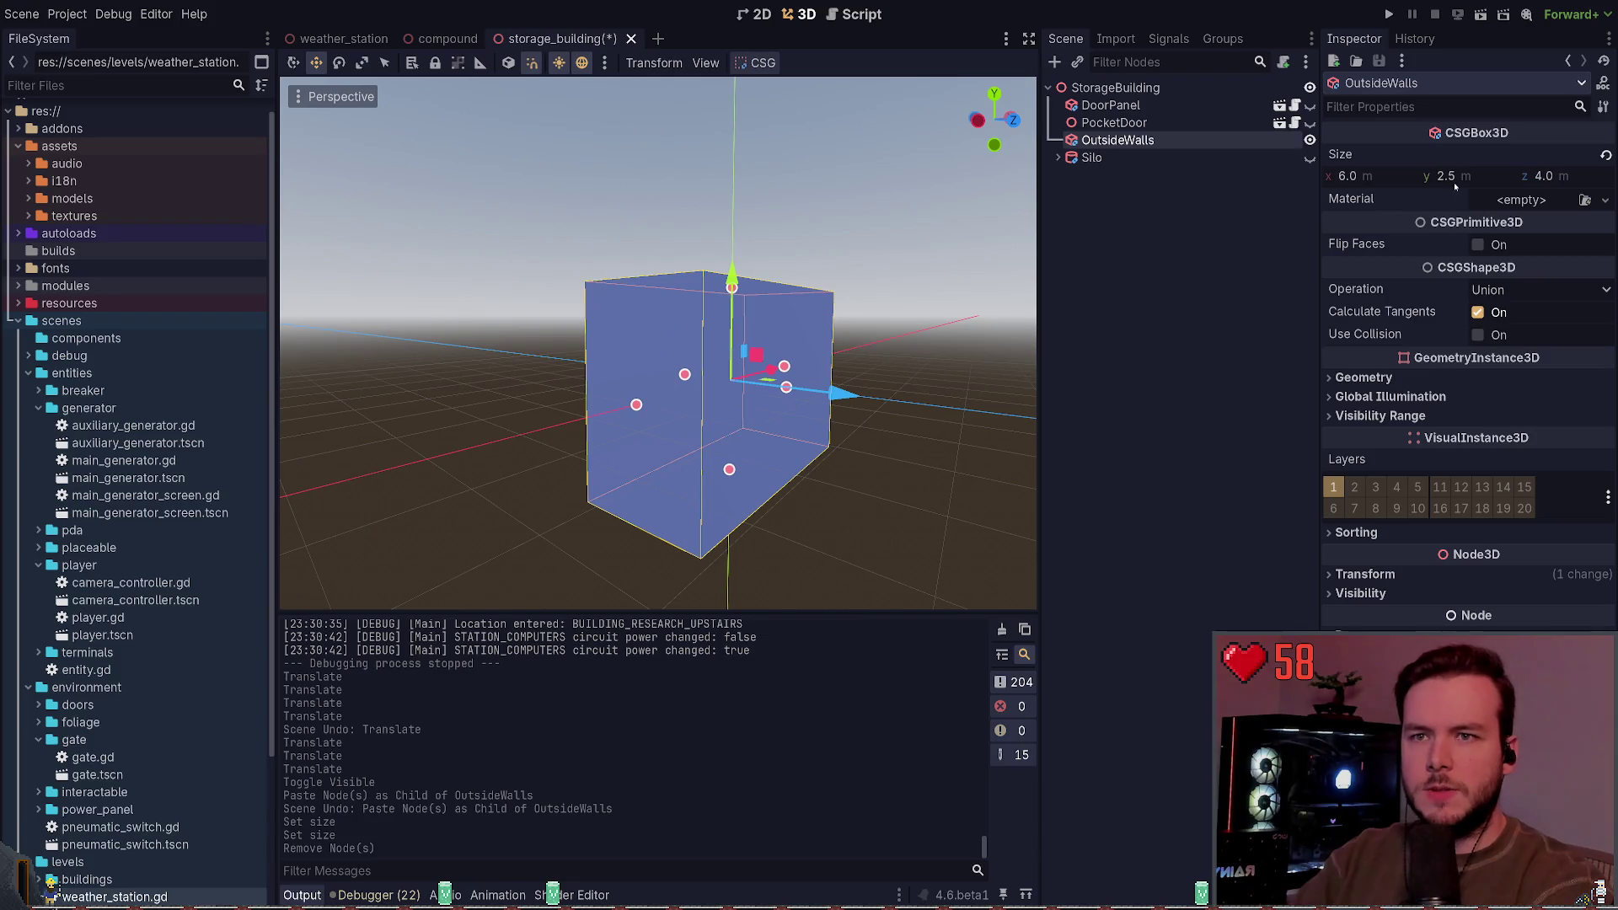
left_click(1474, 177)
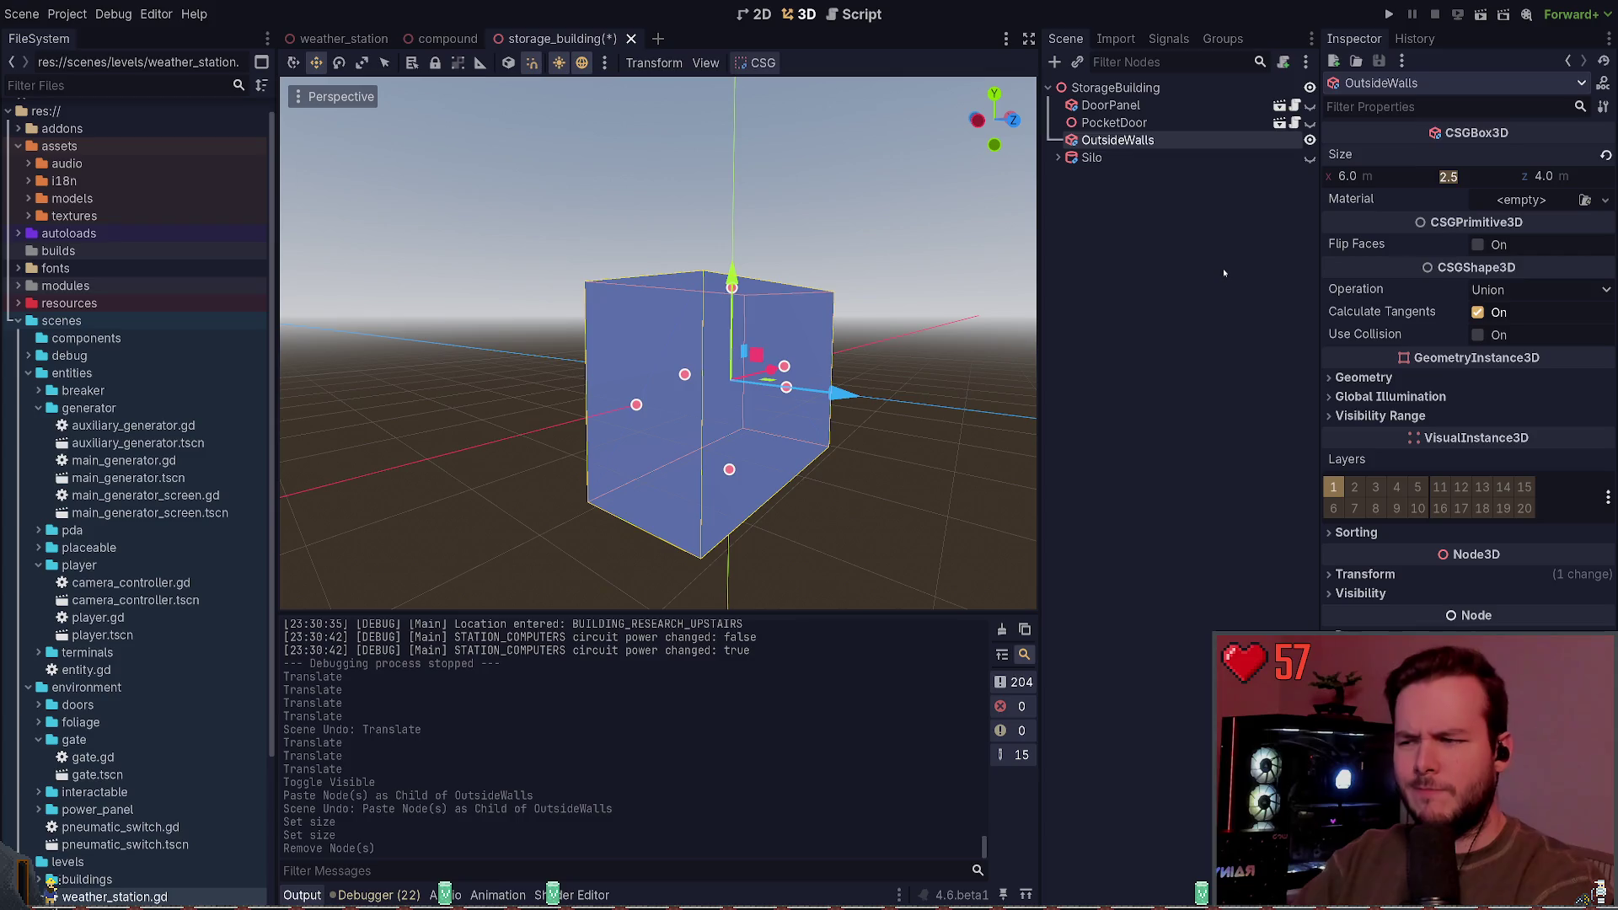
key("Return")
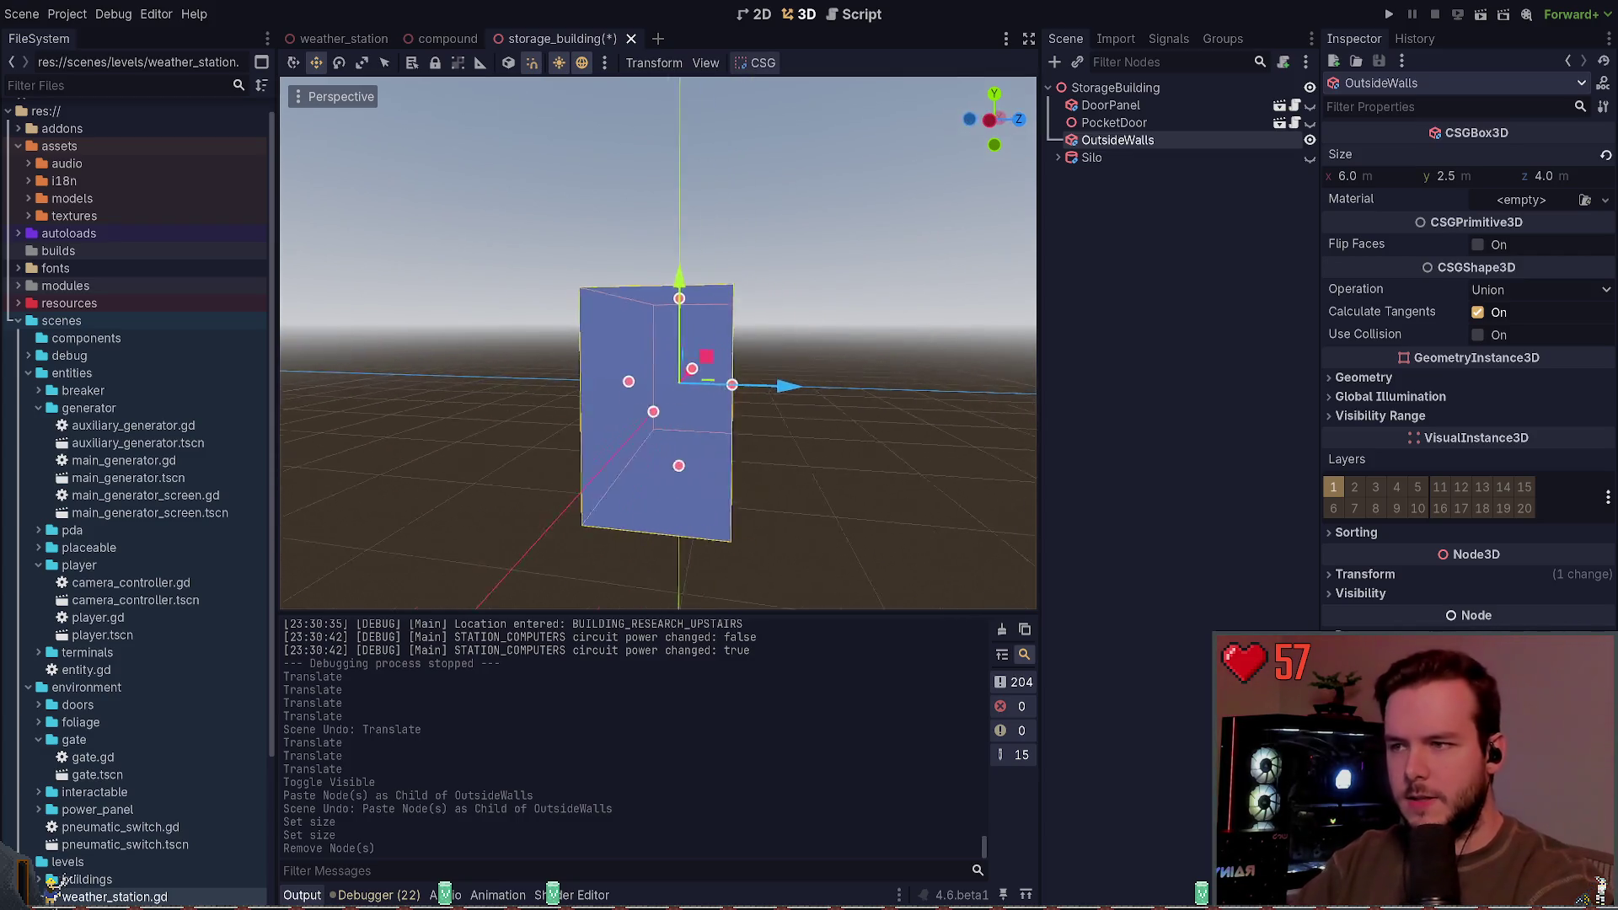
left_click(1430, 574)
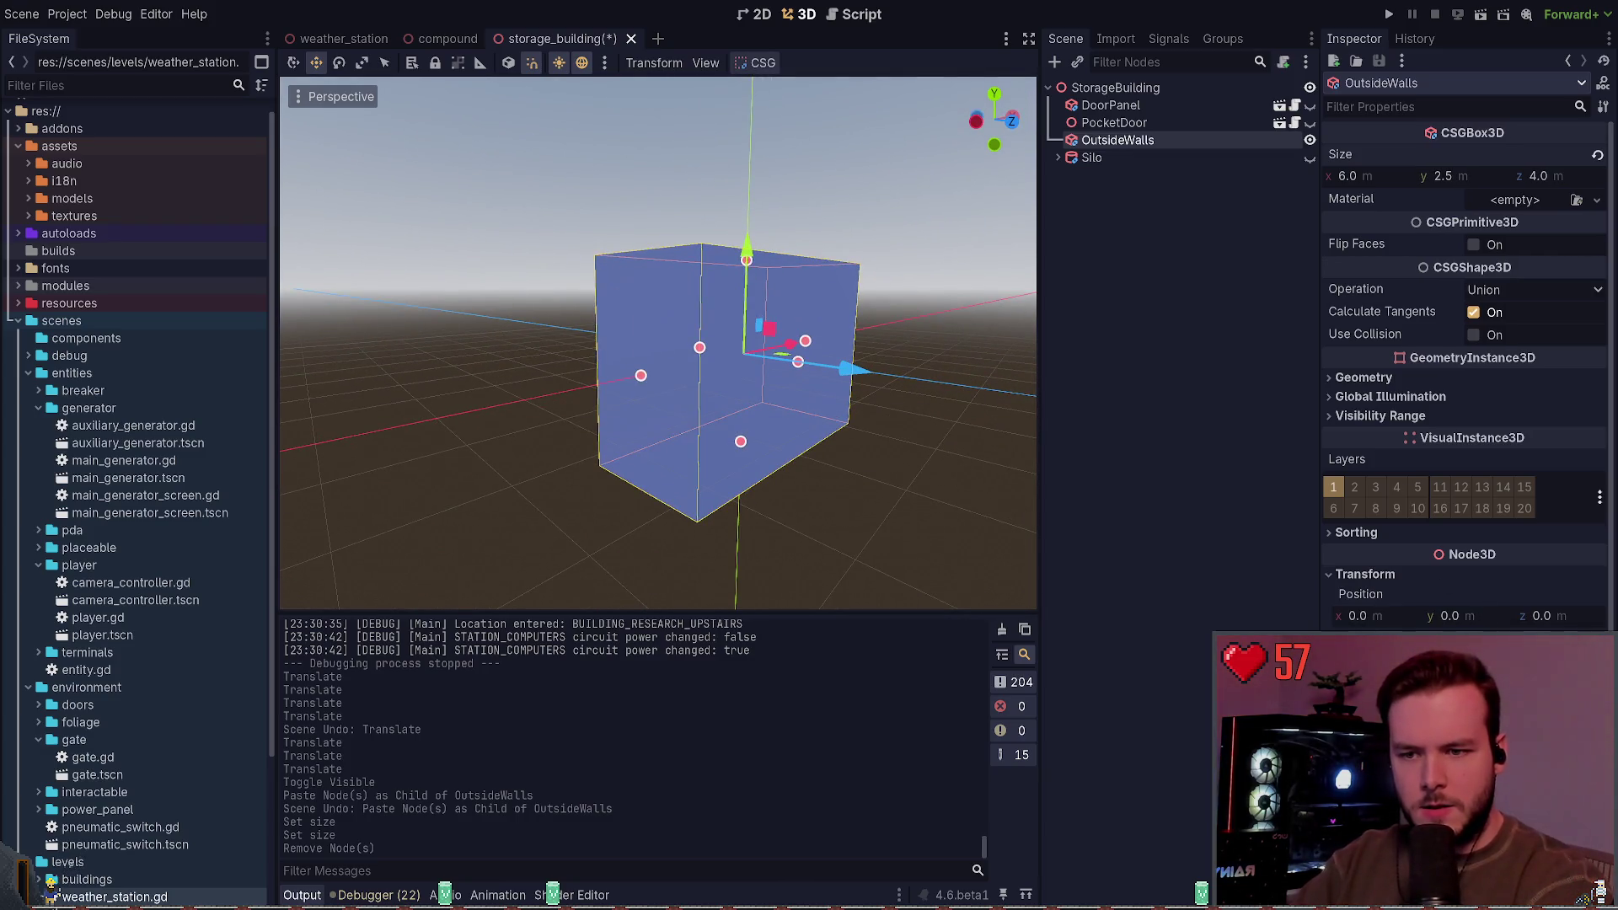
key("Return")
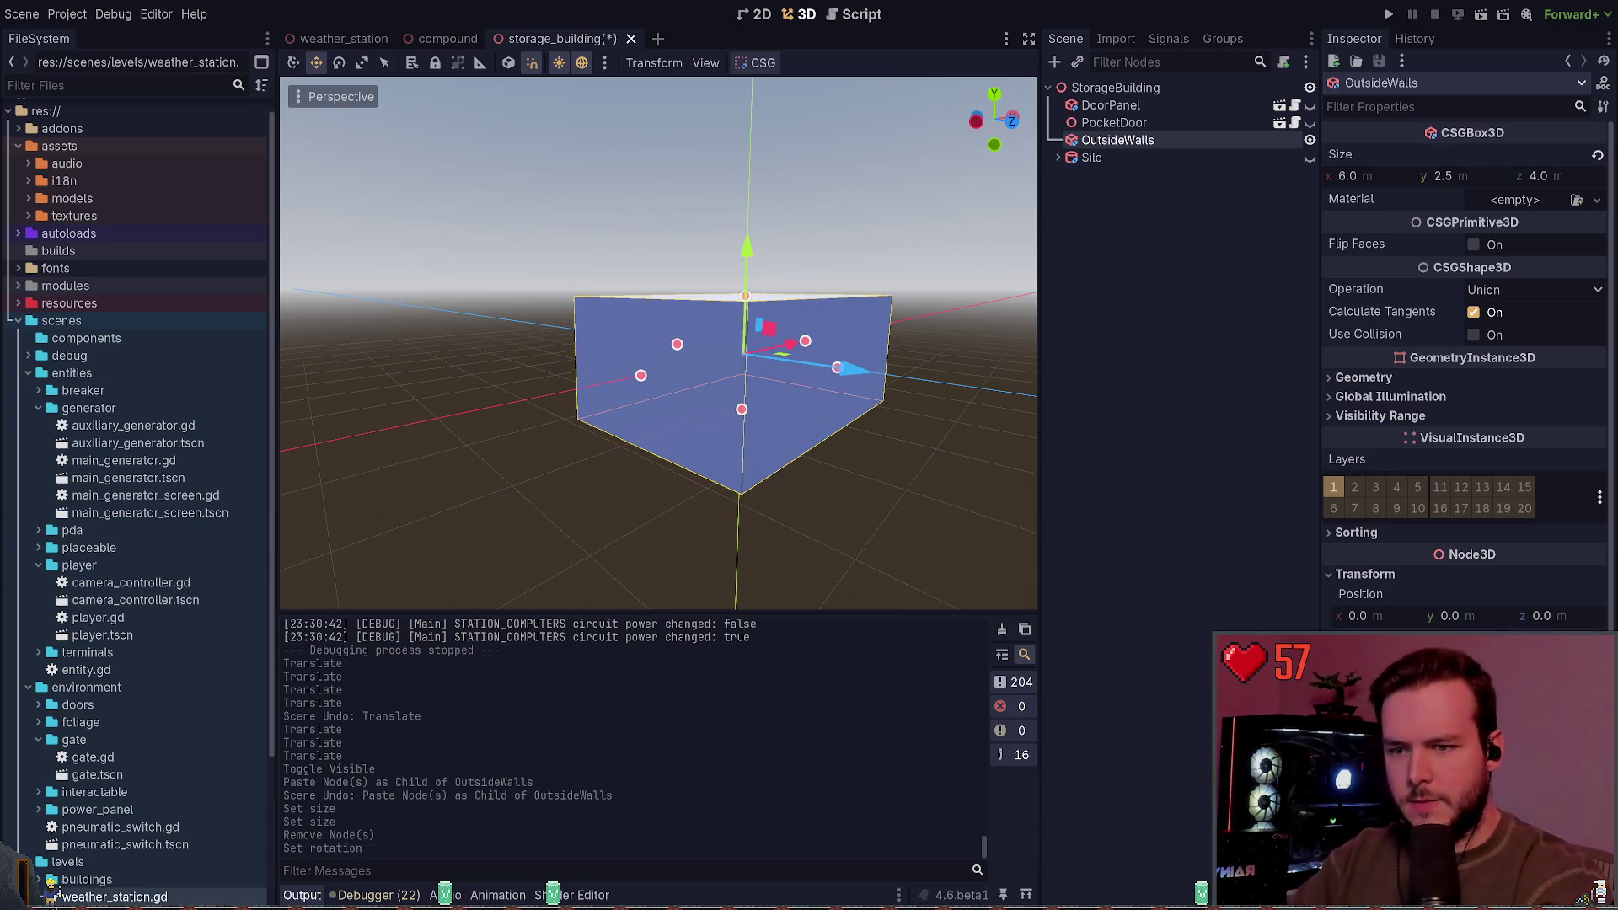
key("ctrl+s")
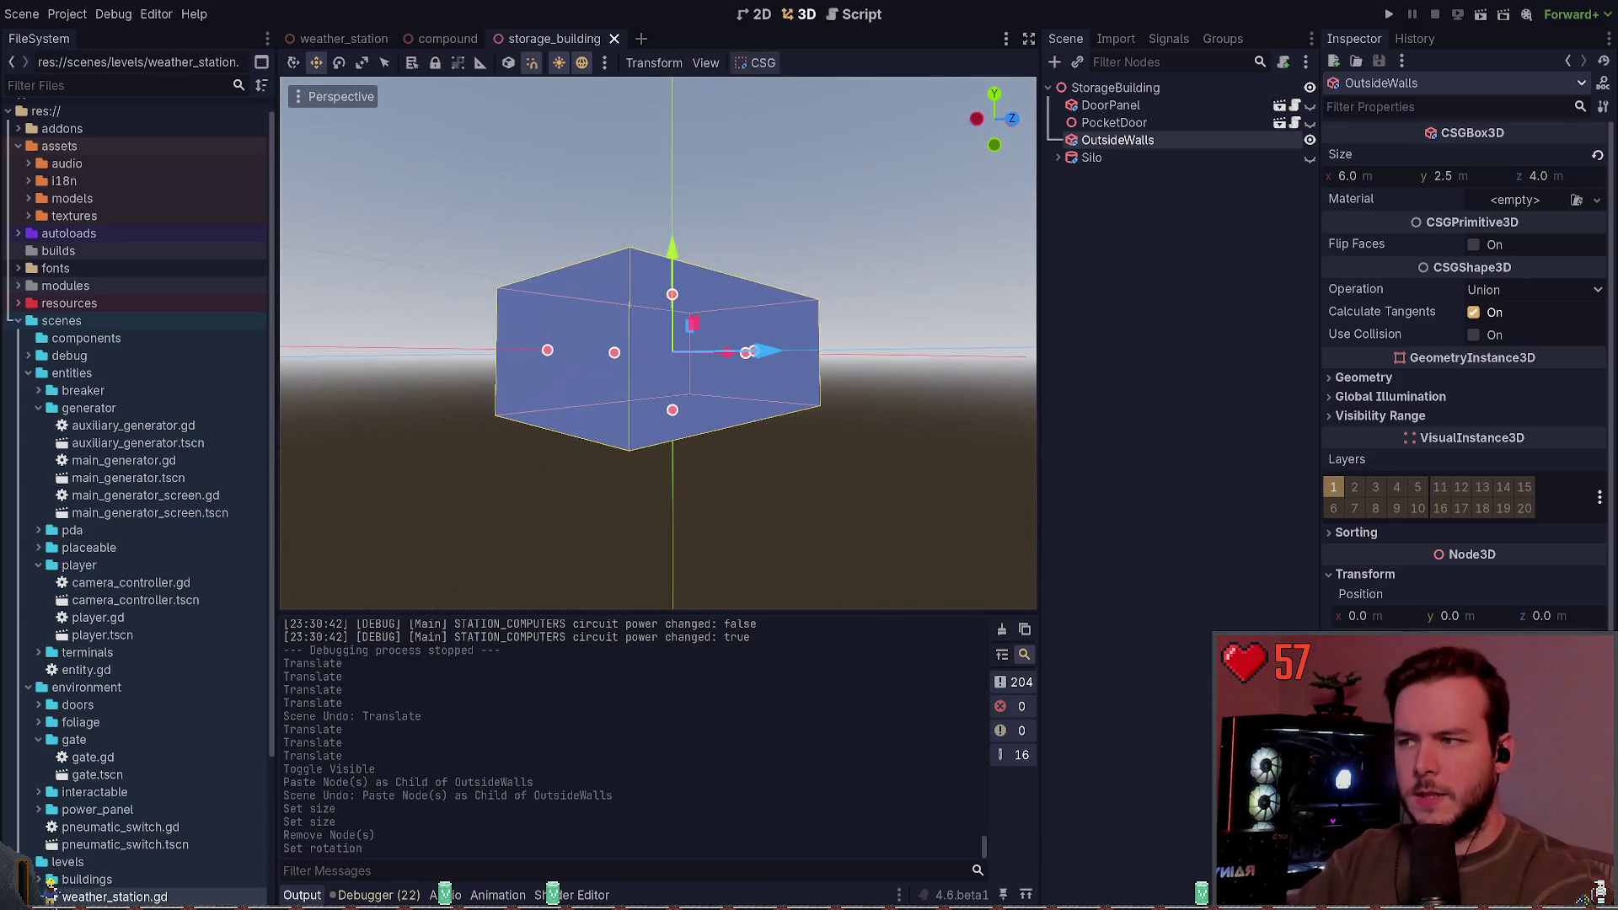
mouse_move(671, 253)
left_mouse_down()
mouse_move(671, 309)
mouse_move(687, 278)
mouse_move(675, 234)
mouse_move(675, 267)
left_mouse_up()
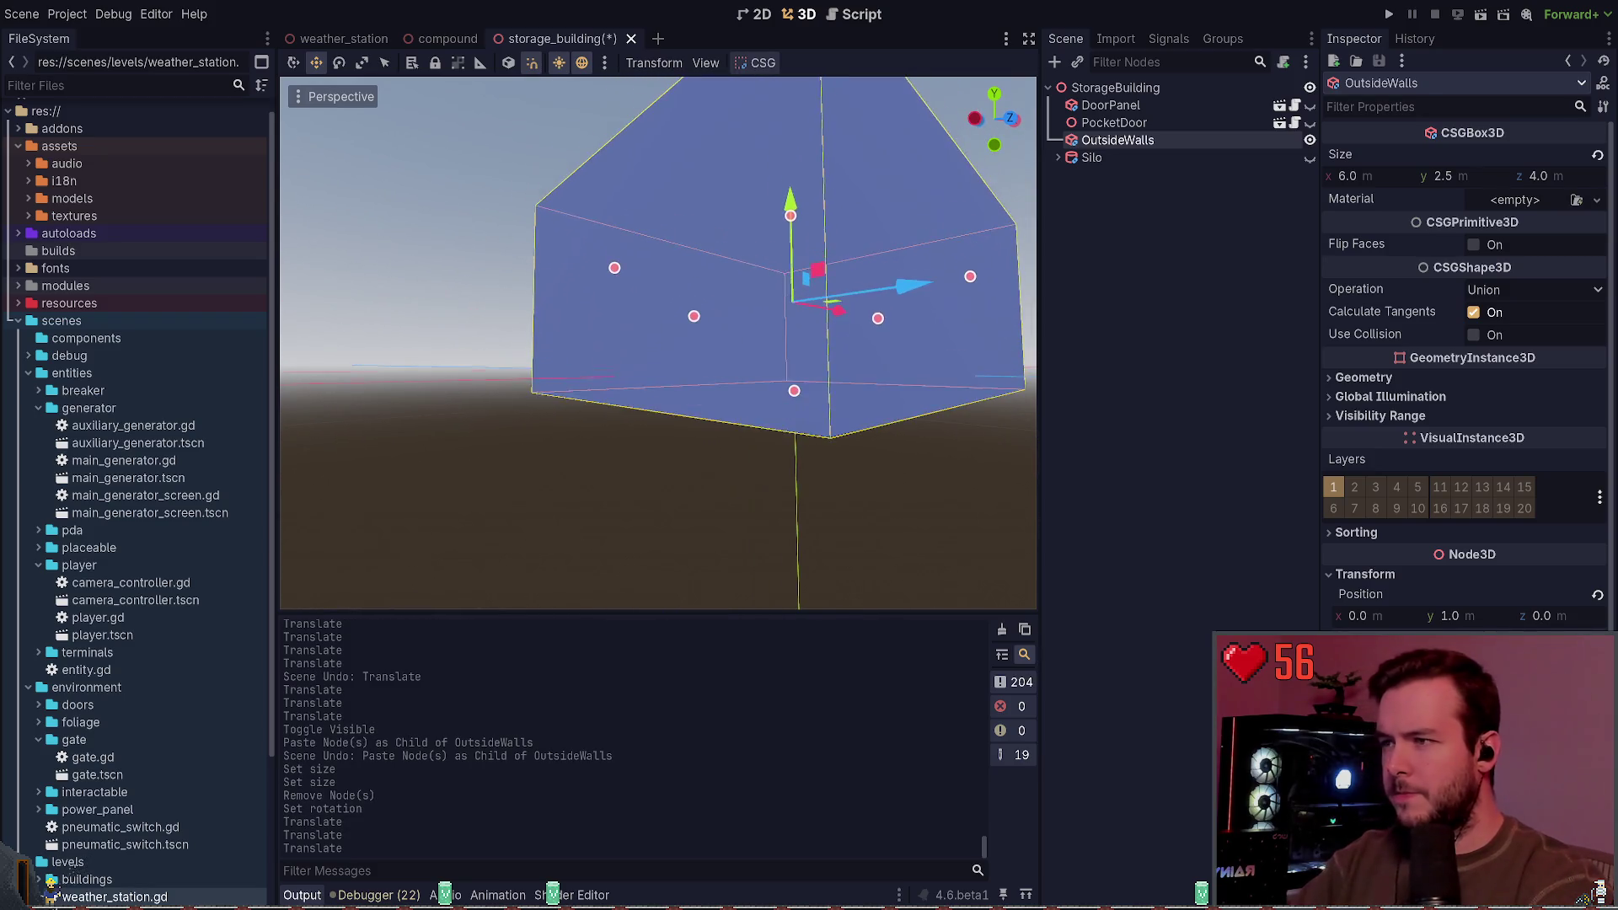
key("ctrl+s")
key("s")
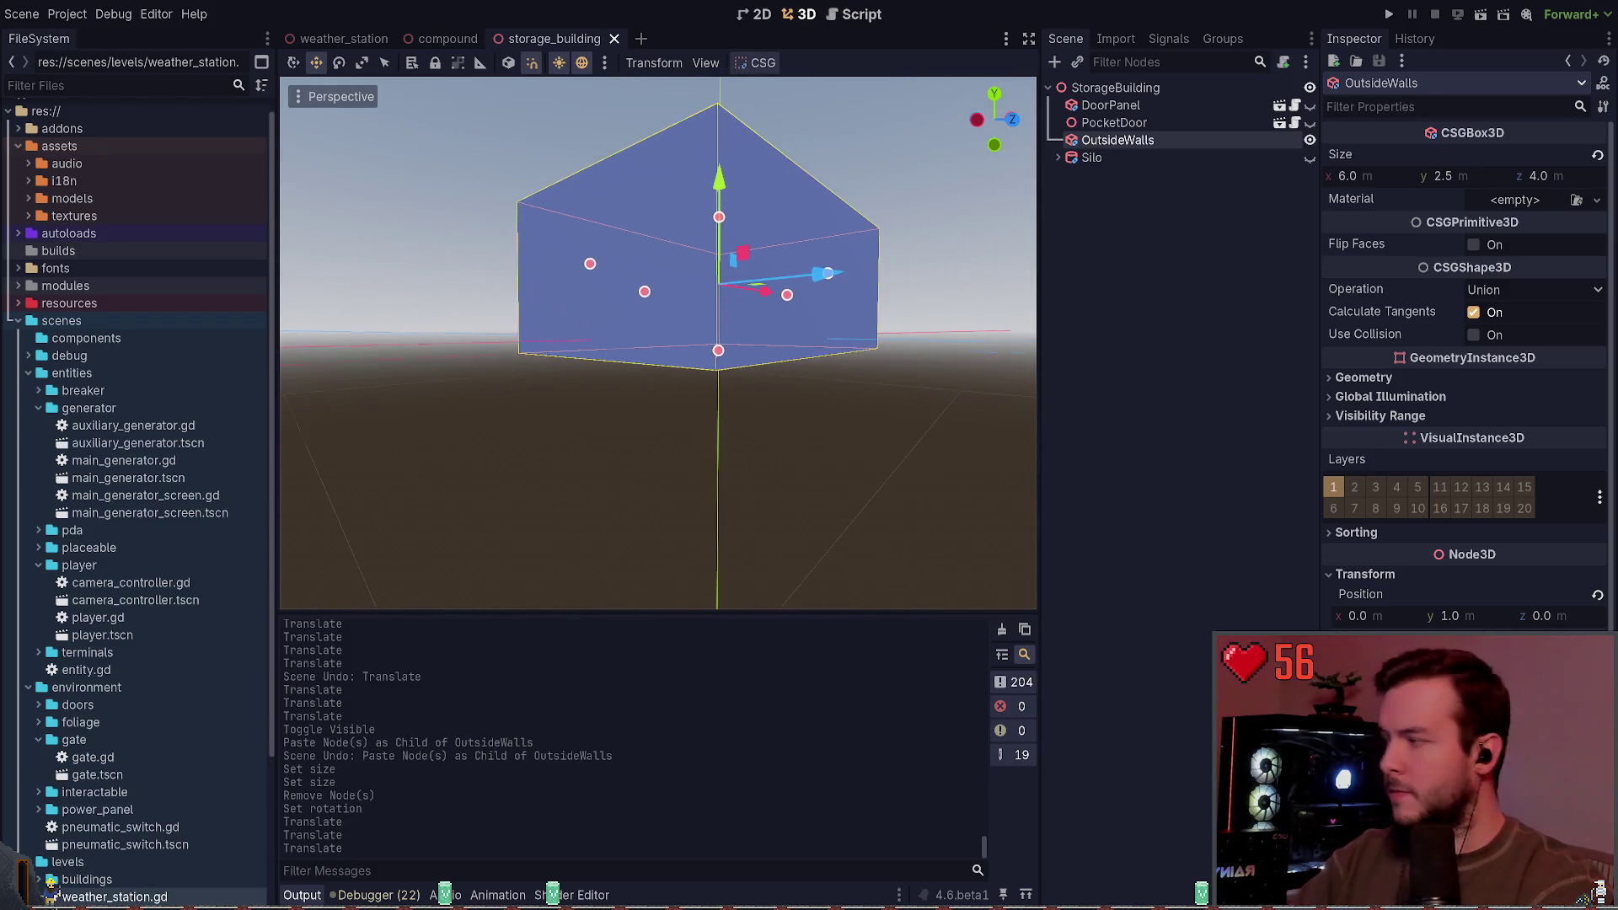
key("w")
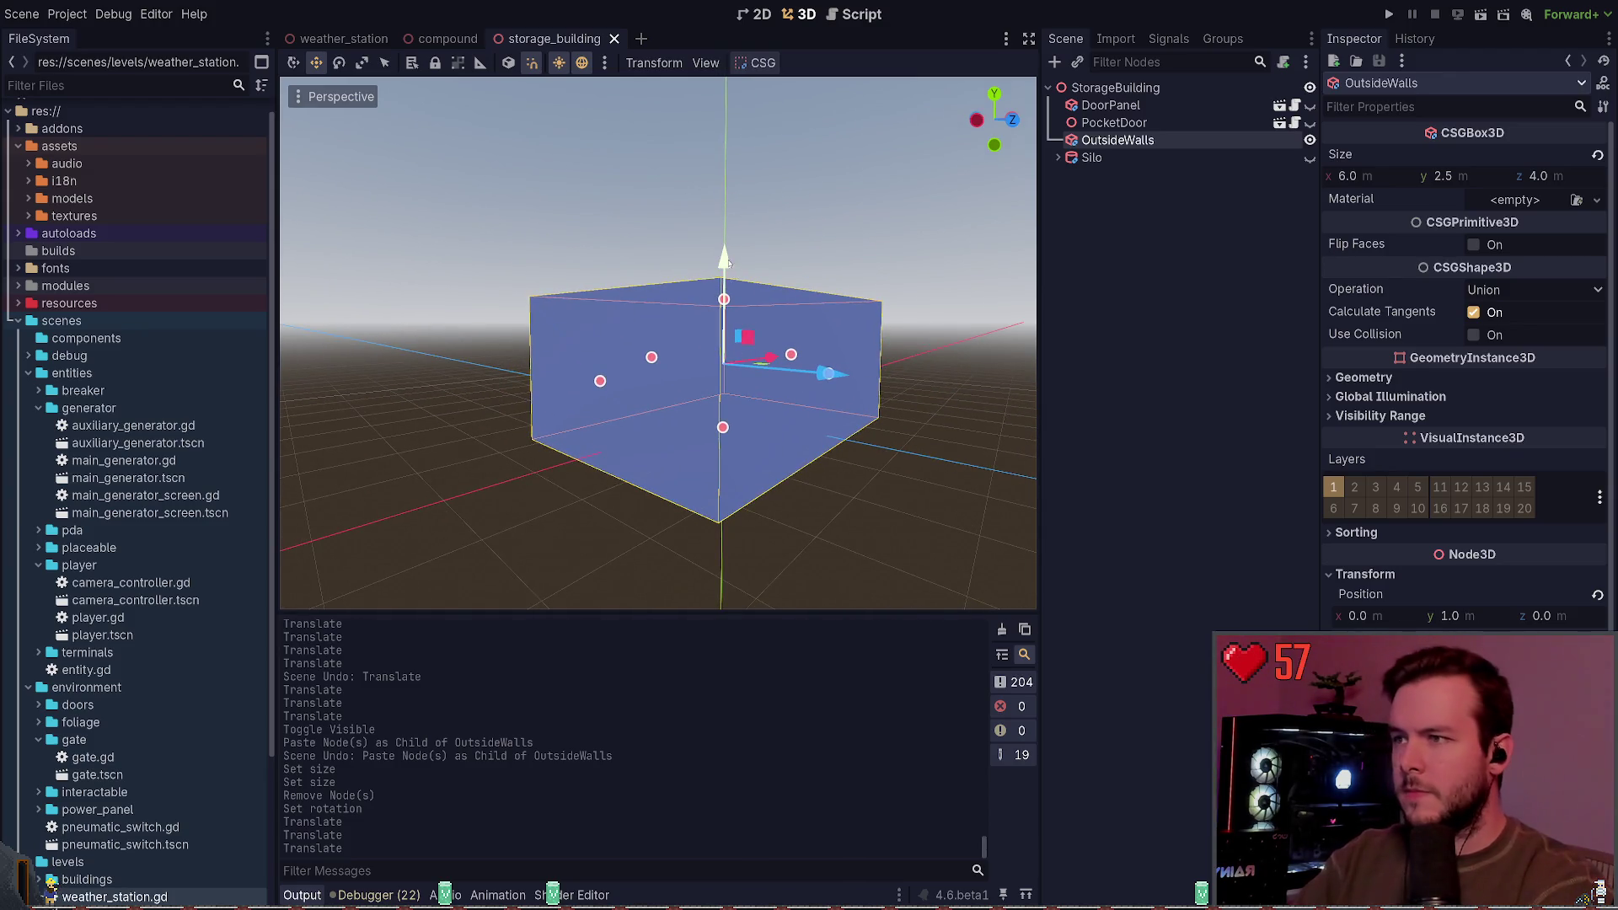
mouse_move(720, 328)
left_mouse_down()
mouse_move(741, 288)
mouse_move(765, 284)
left_mouse_up()
key("ctrl+s")
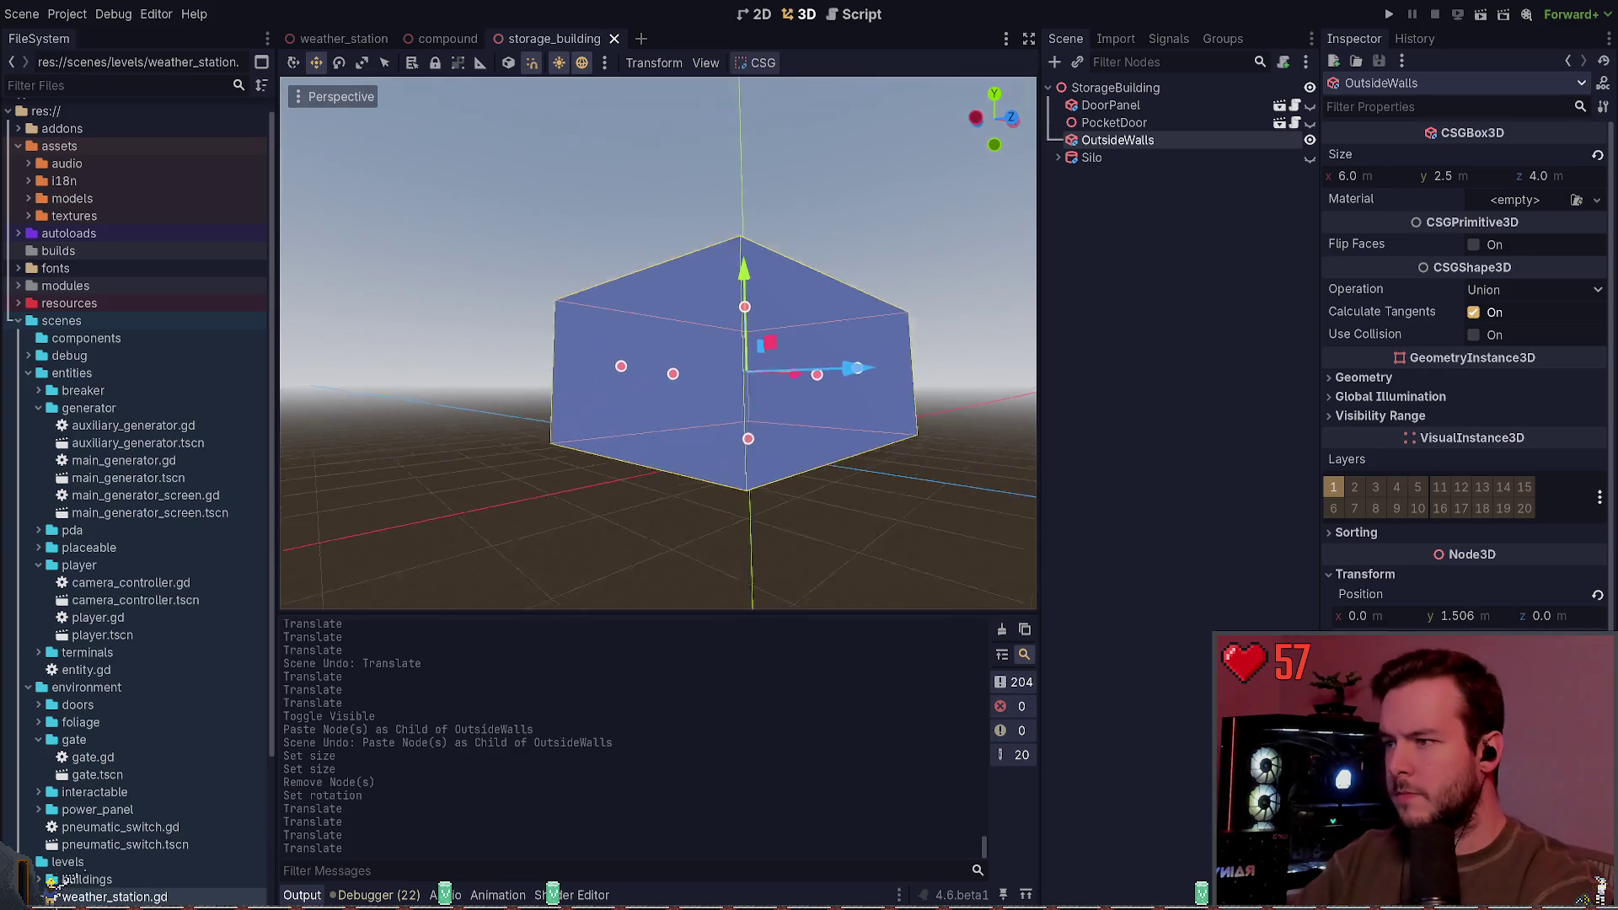
key("q")
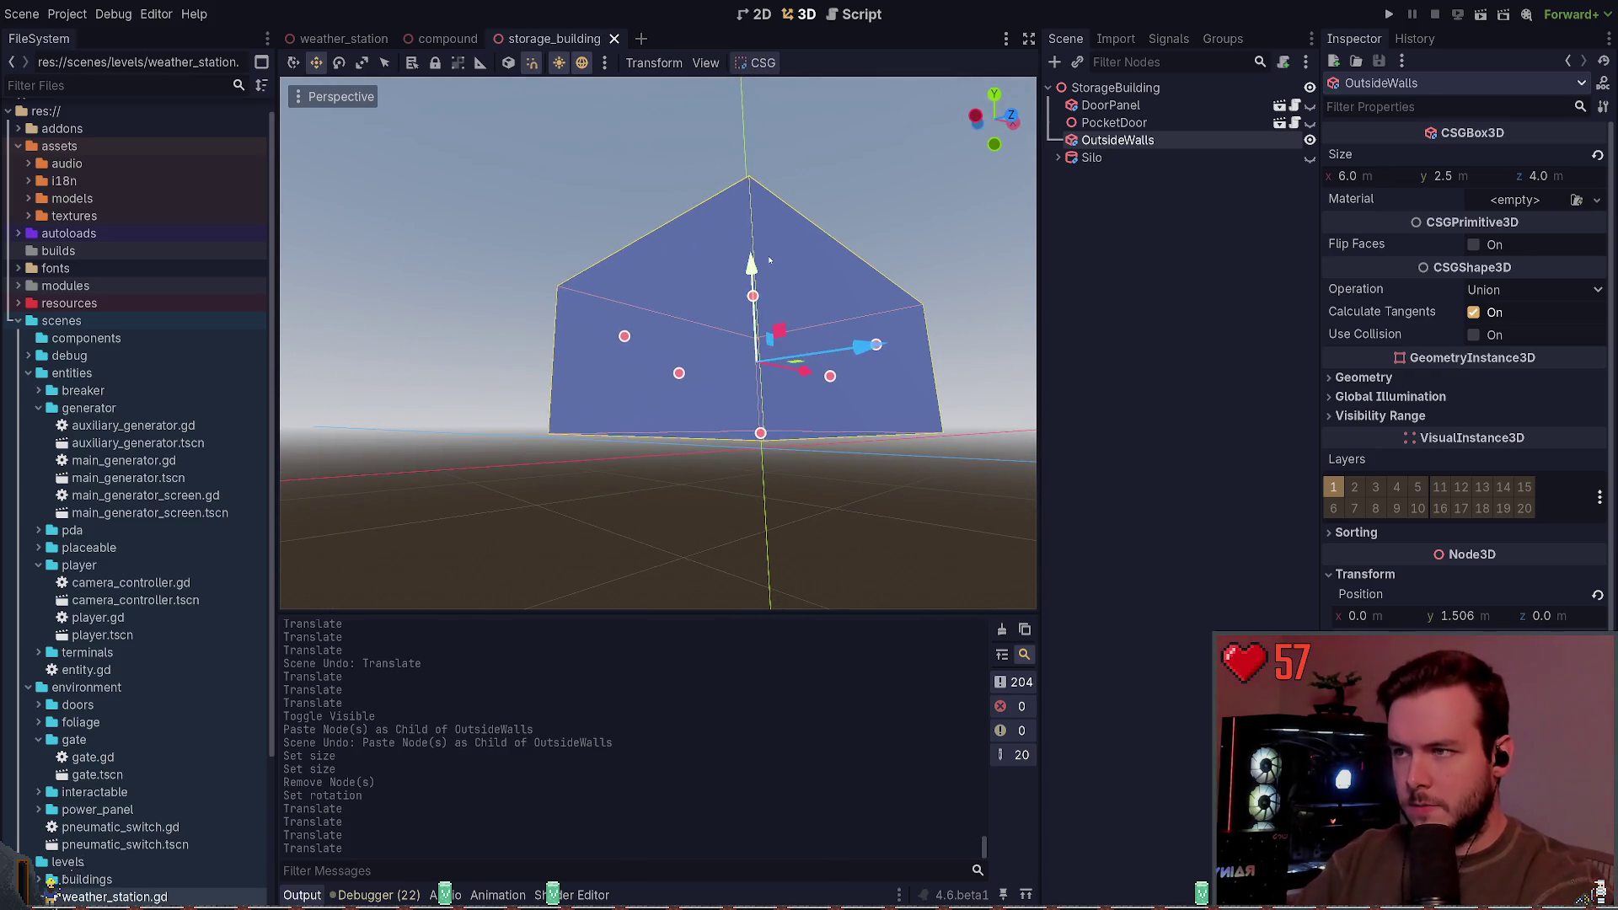
left_click_drag(770, 261, 767, 264)
scroll(766, 265, "up", 5)
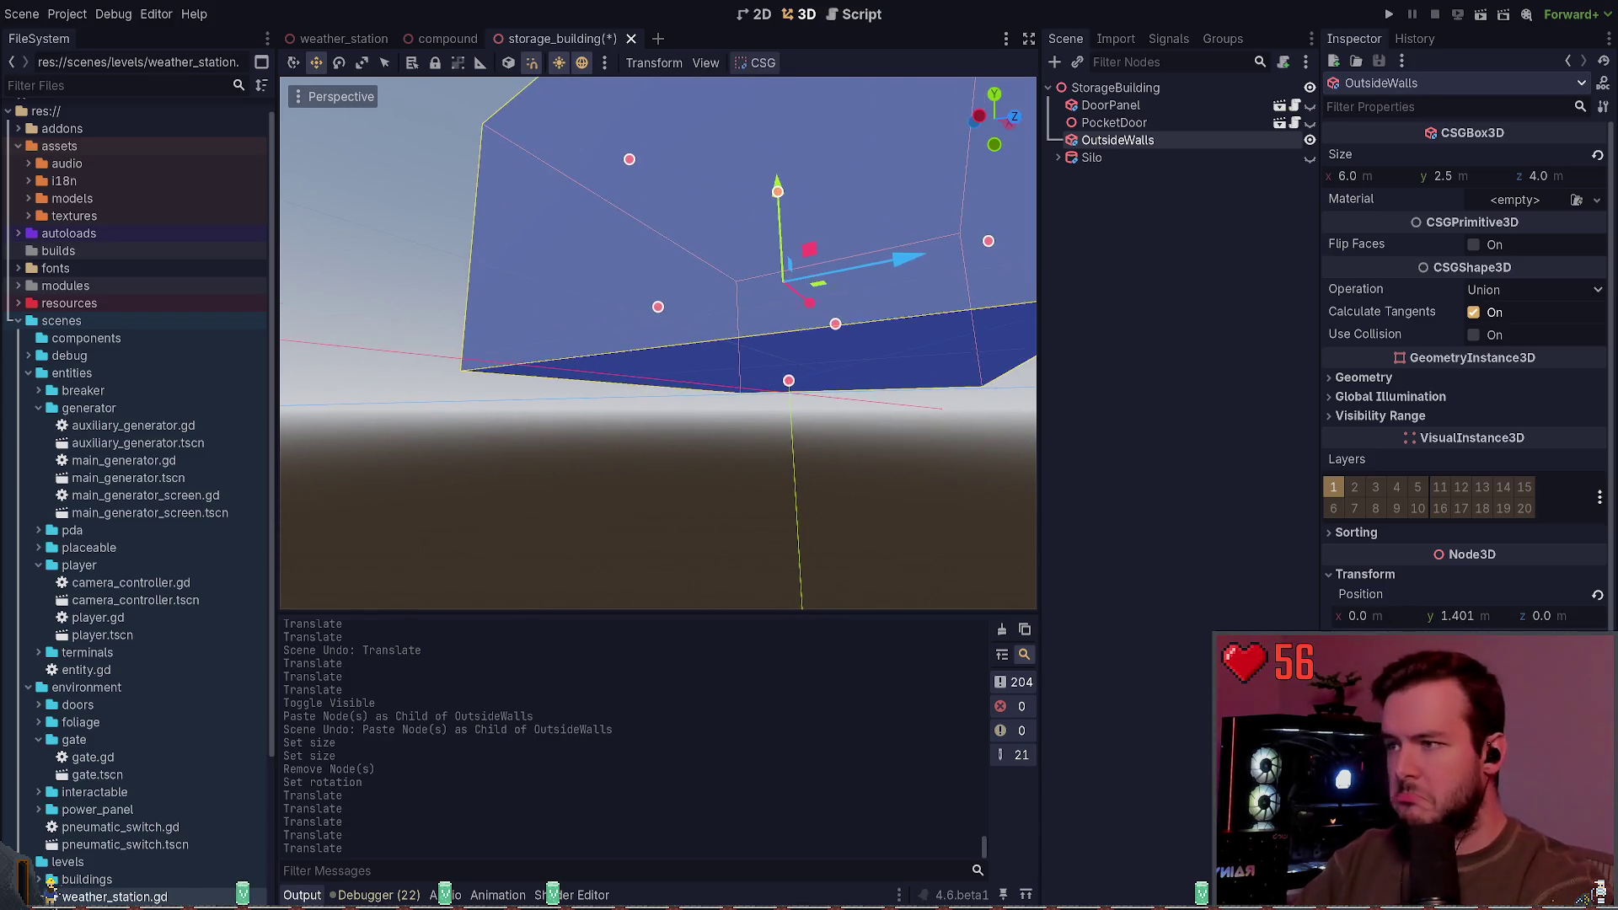
key("ctrl+s")
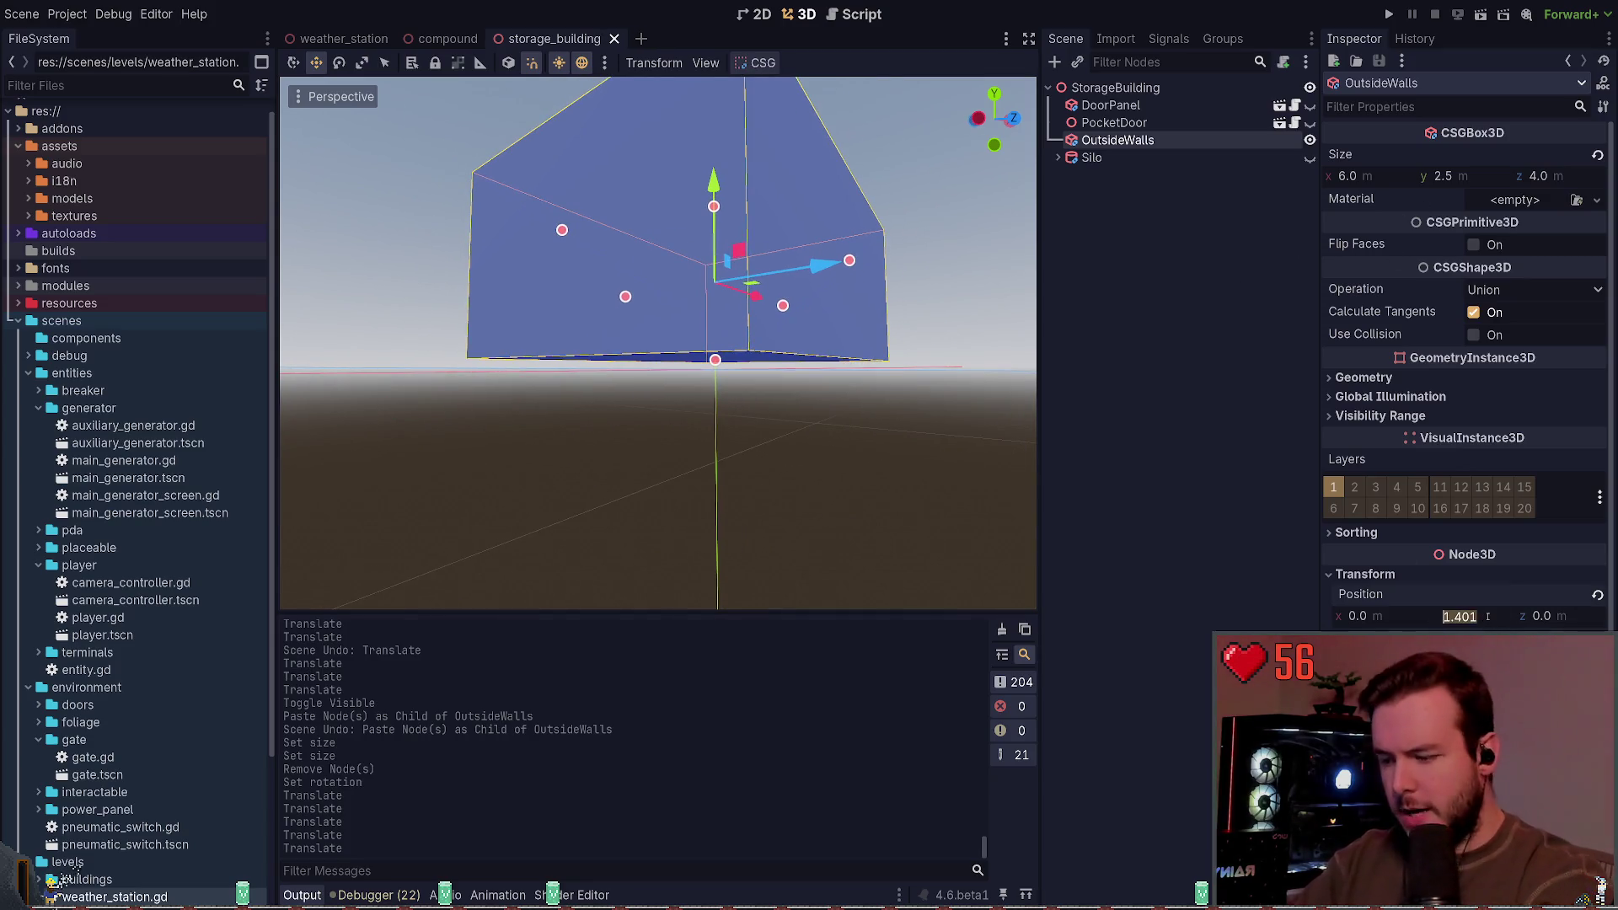
type("1")
key("Return")
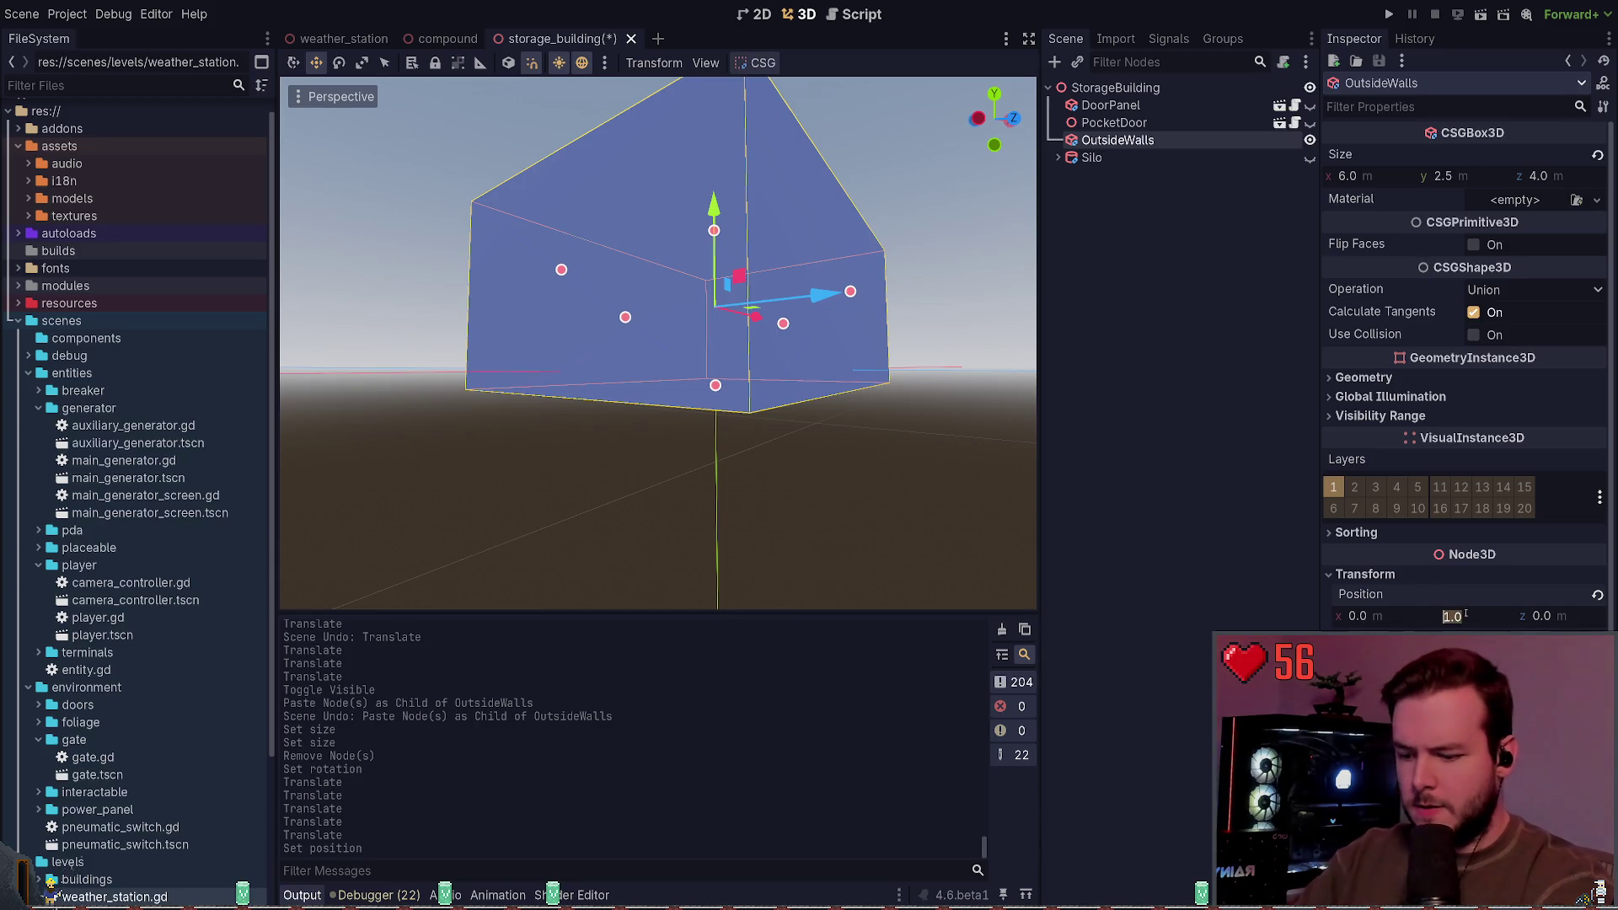
type("1.5")
key("Return")
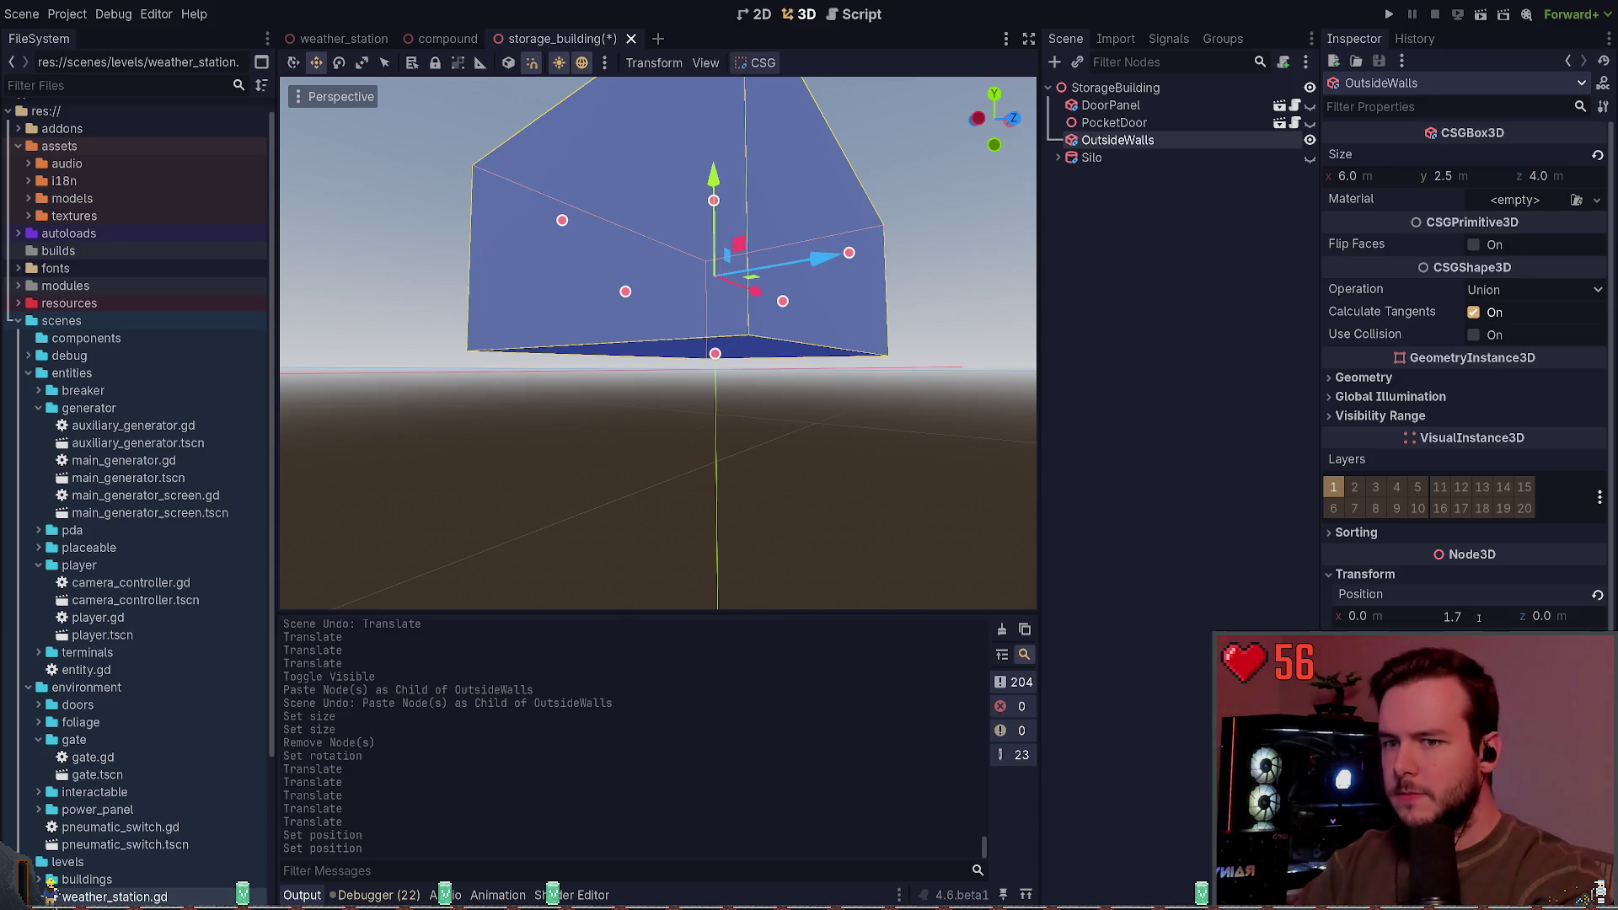
type("5")
key("Return")
key("ctrl+s")
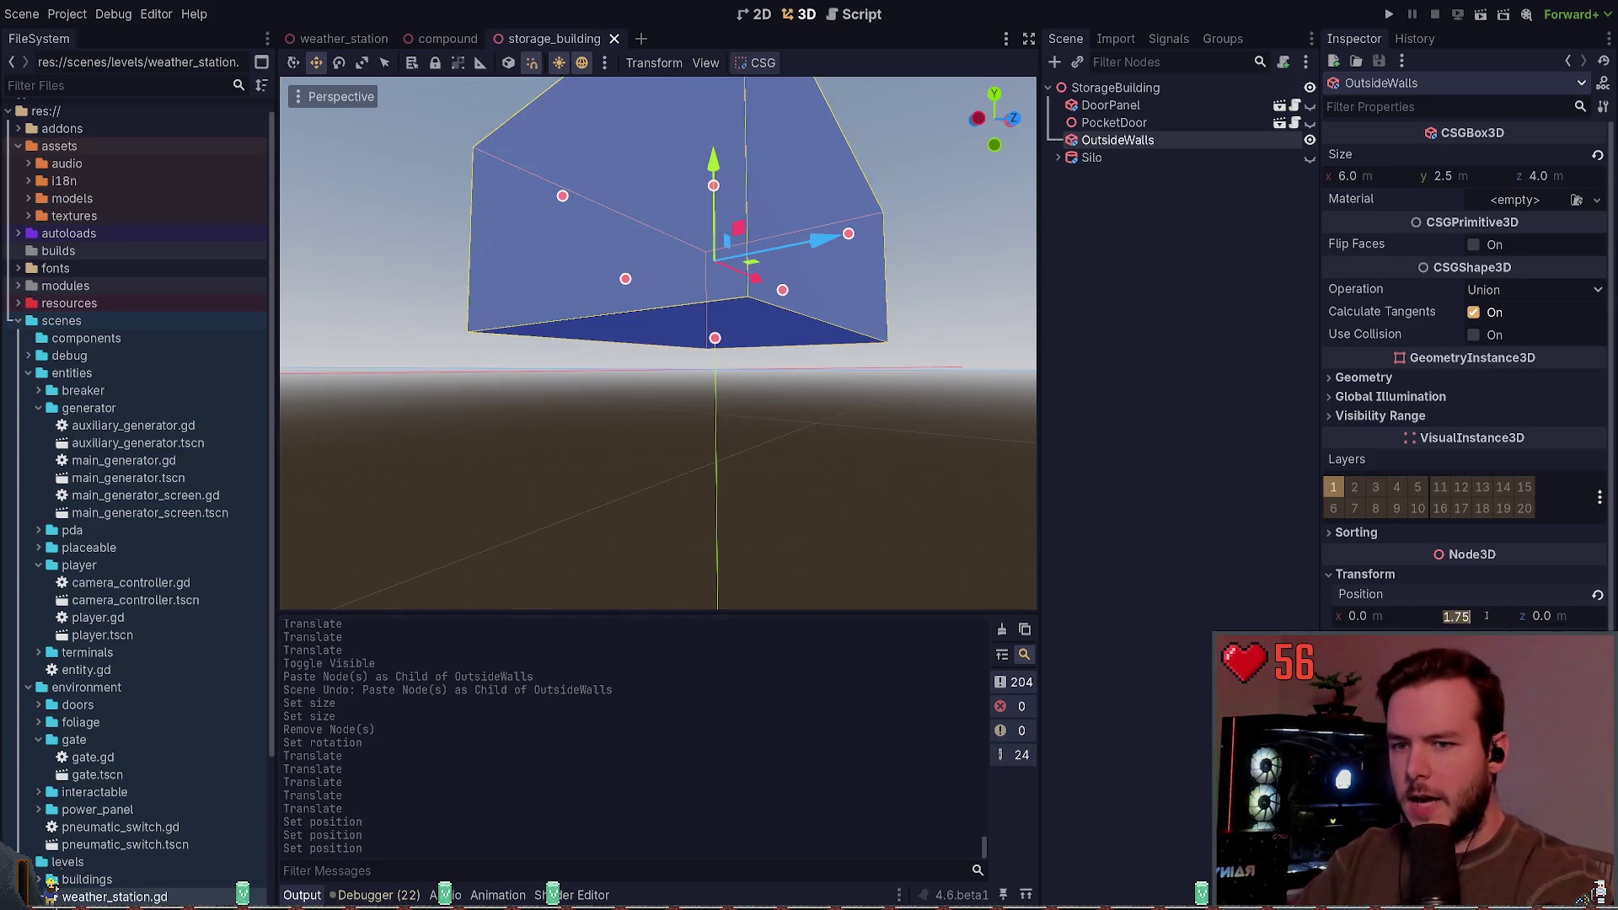
key("BackSpace")
type("25")
key("Return")
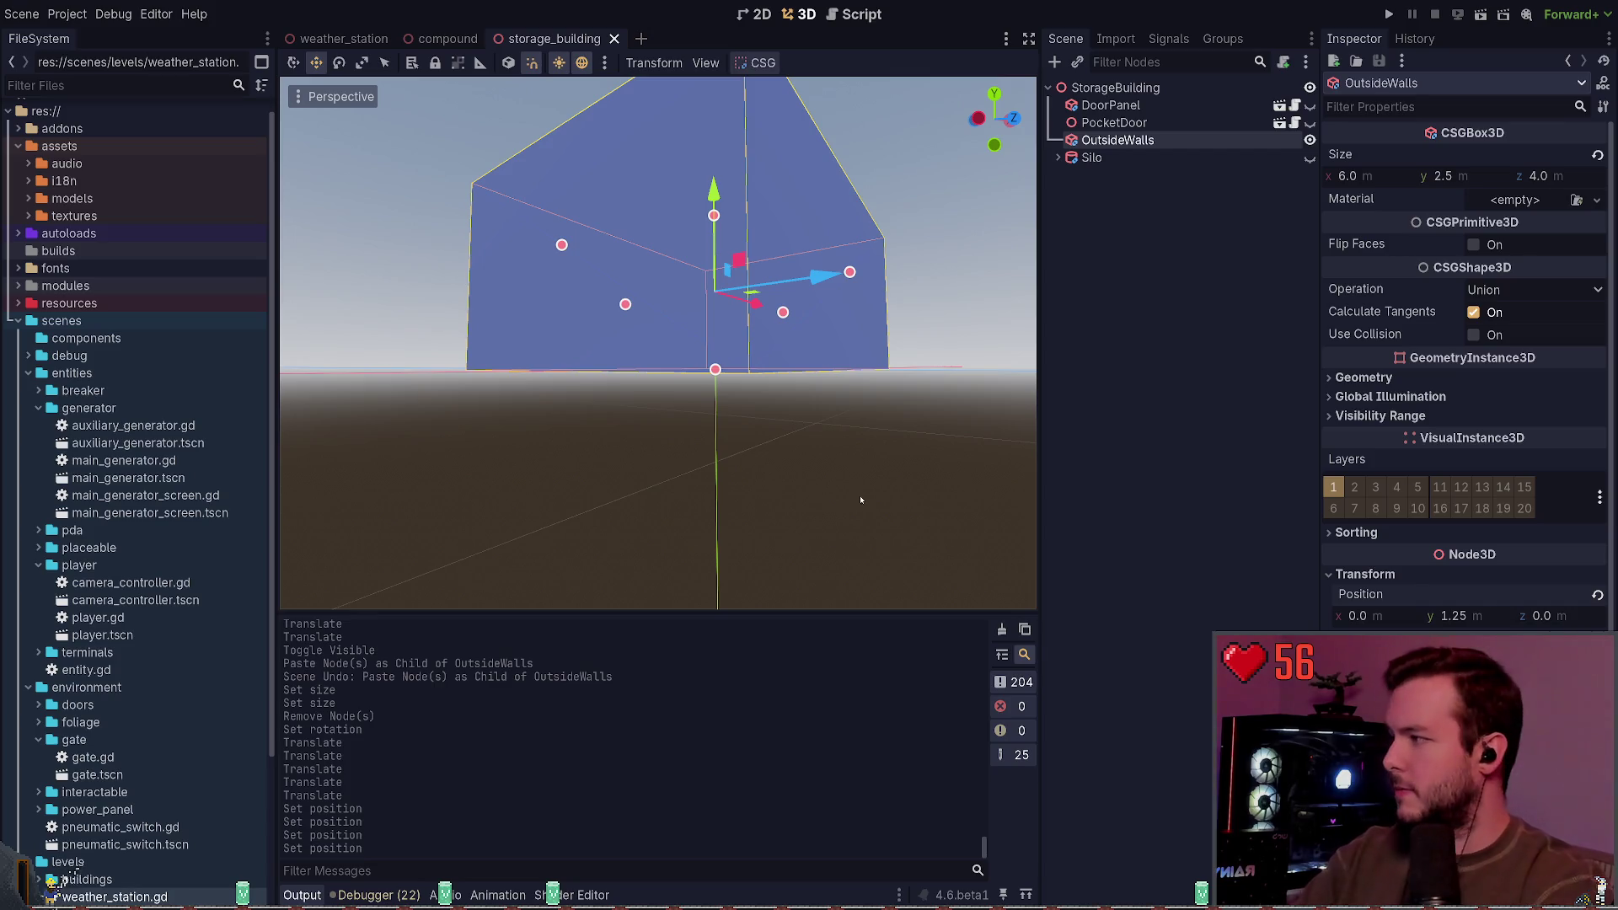
scroll(860, 500, "down", 5)
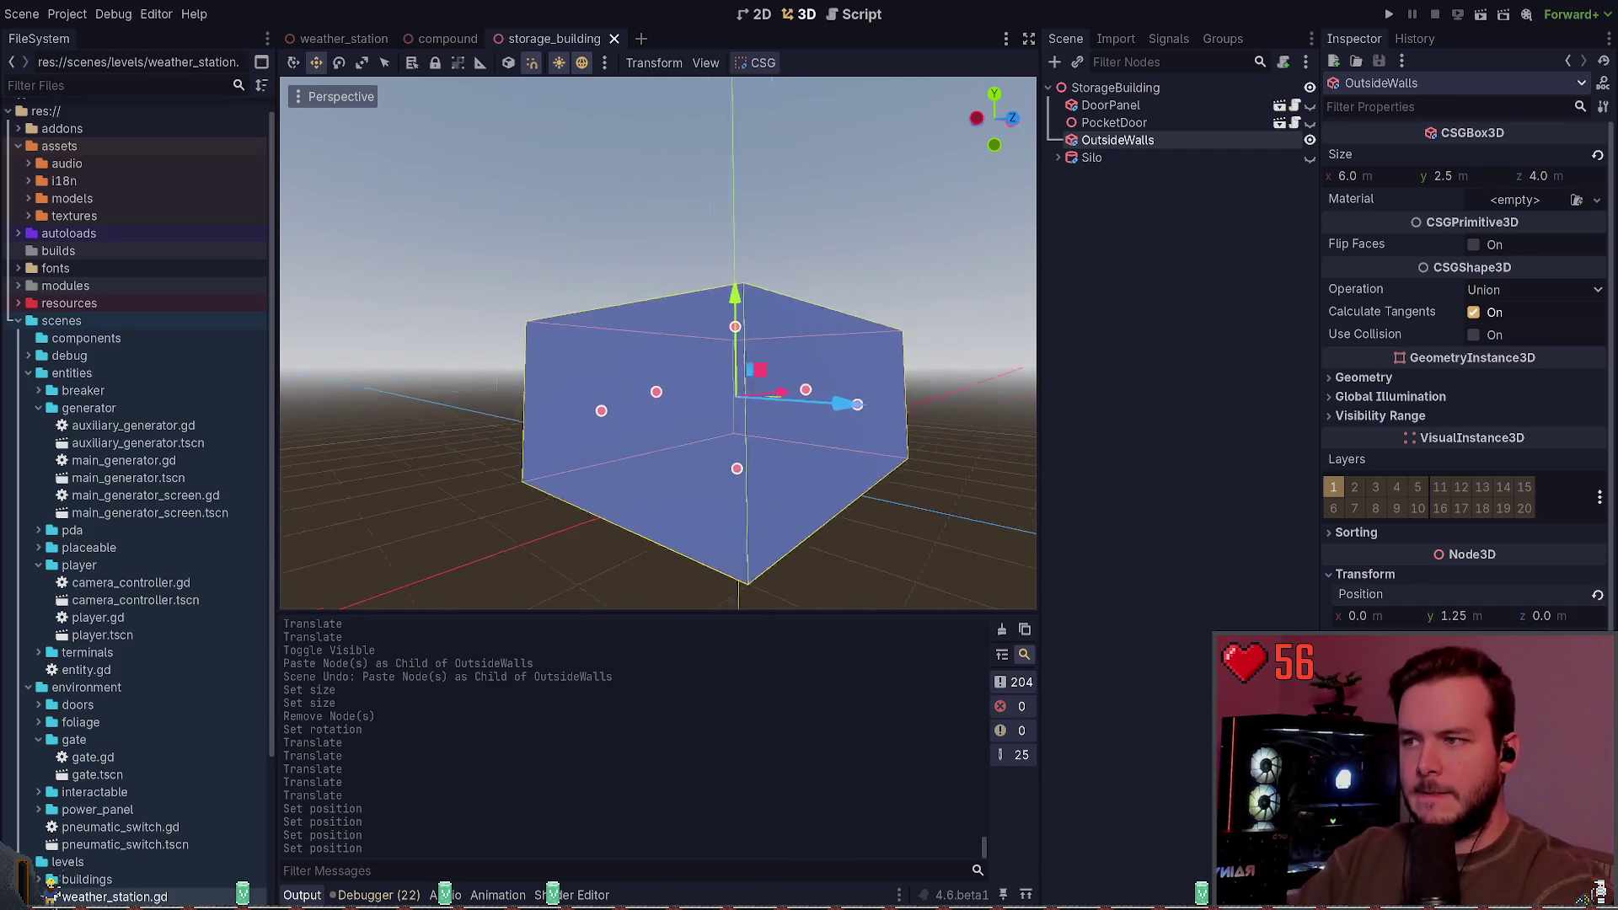
scroll(658, 344, "down", 3)
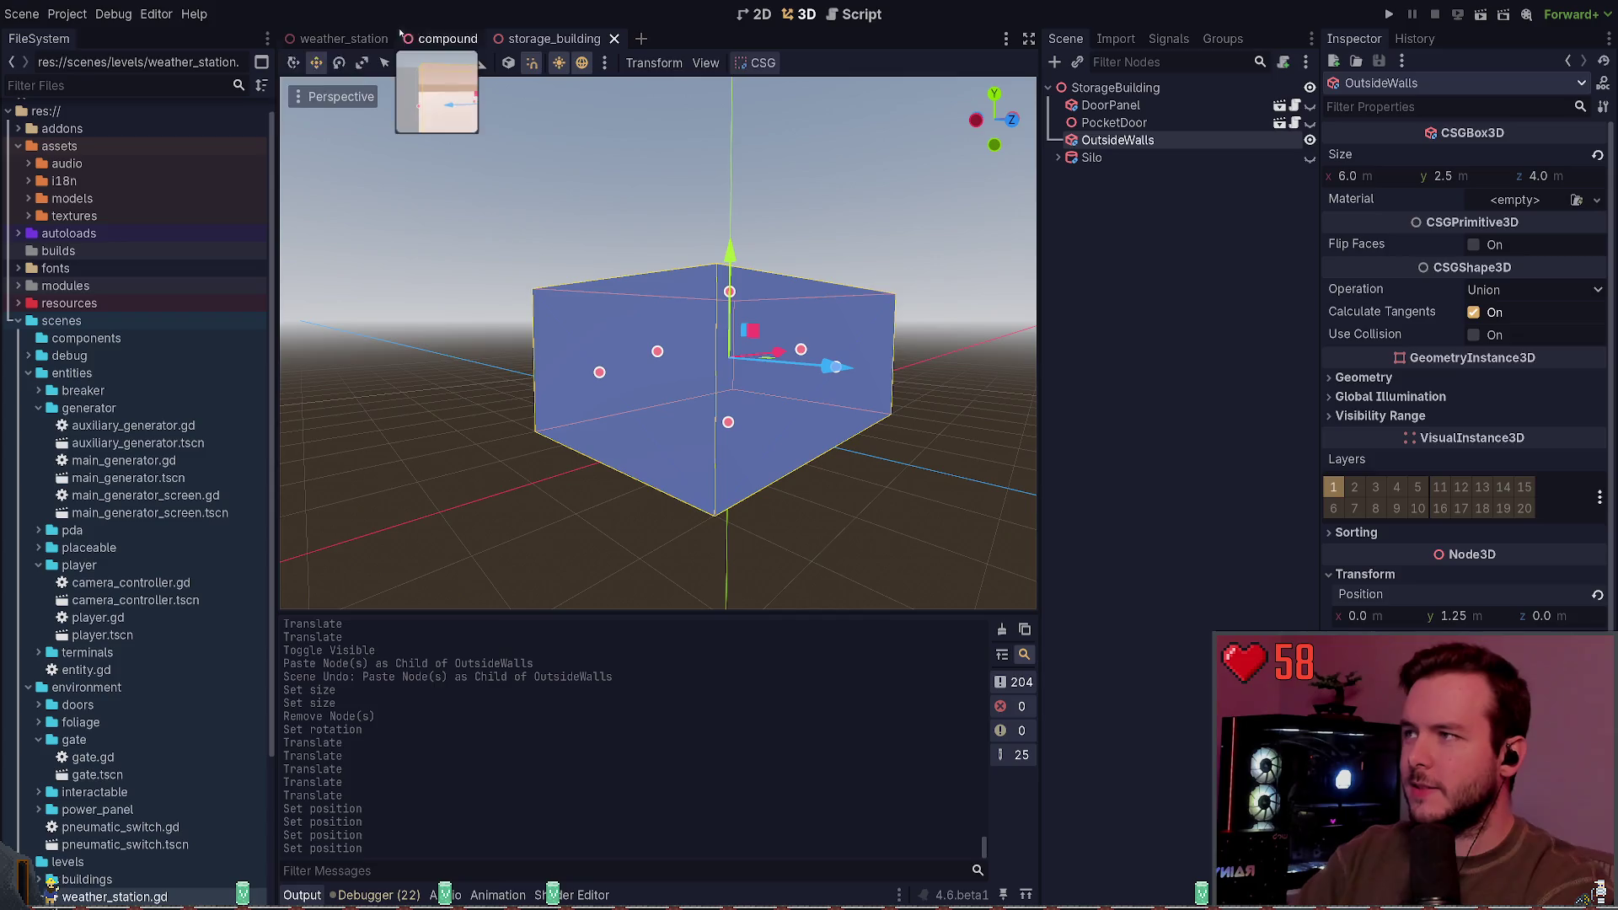
Step: Switch to the weather_station level and fly the view toward the station buildings
left_click(338, 39)
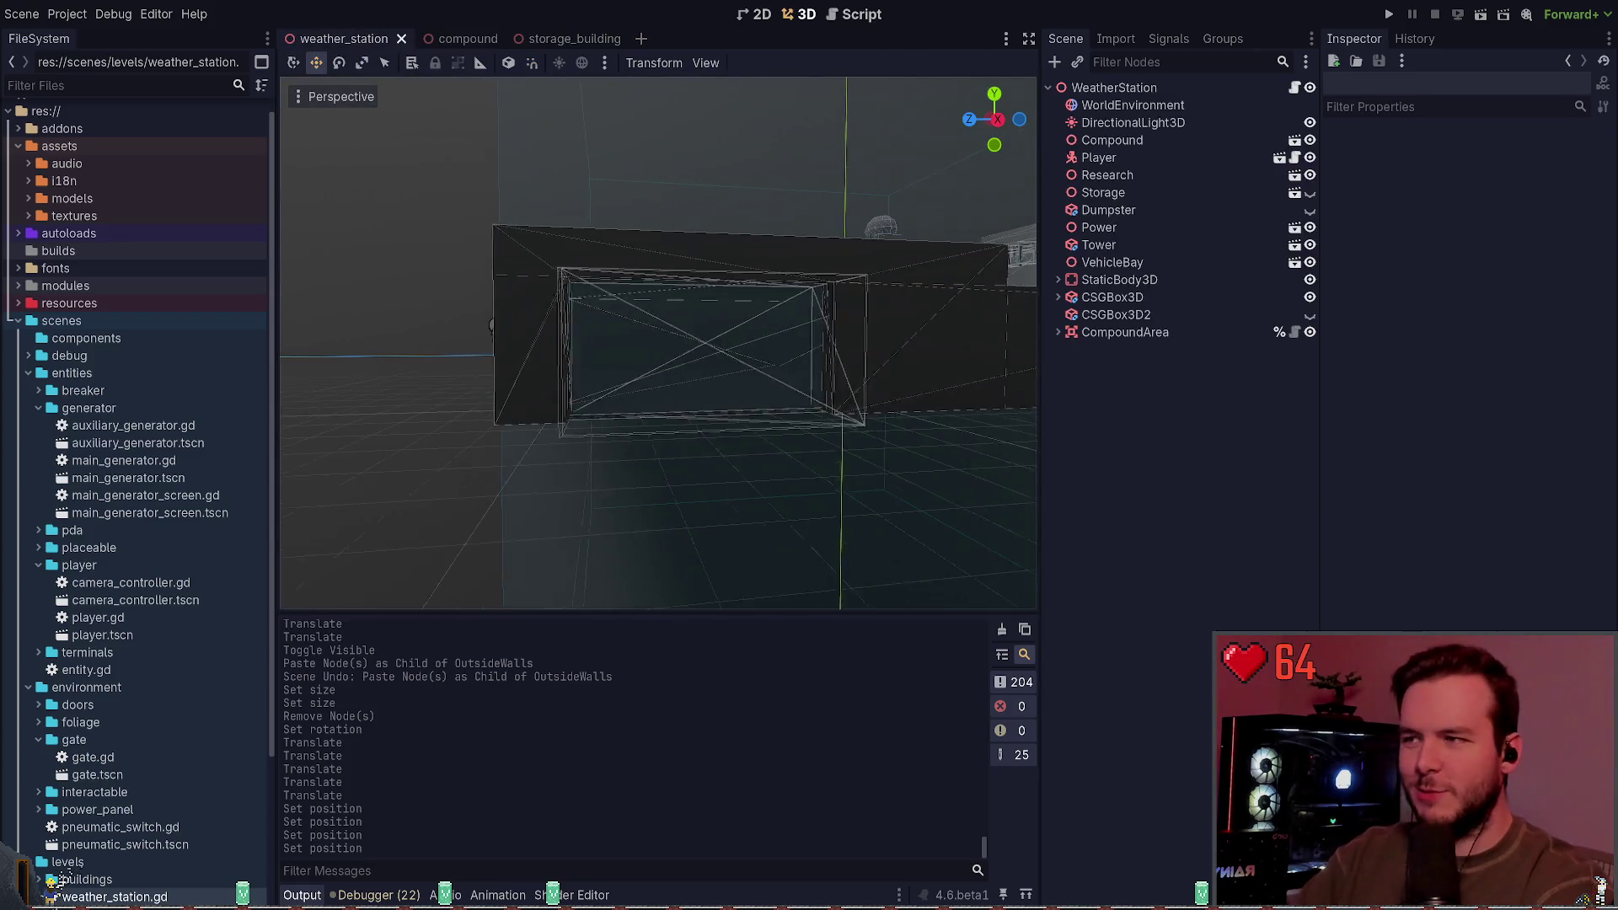
key("w")
key("w")
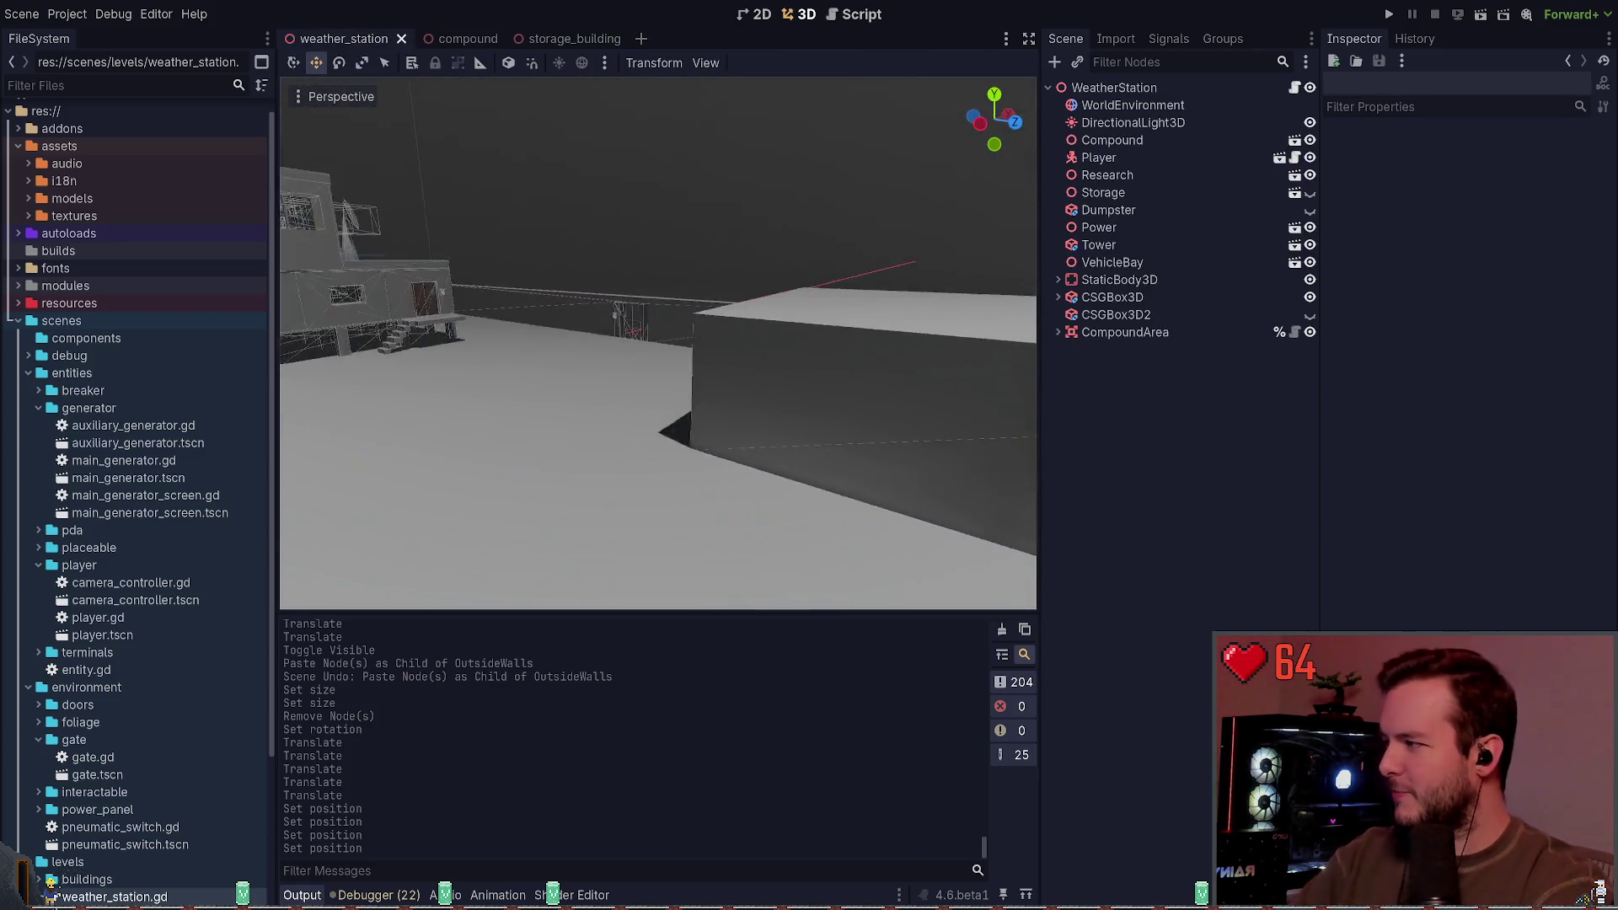
key("s")
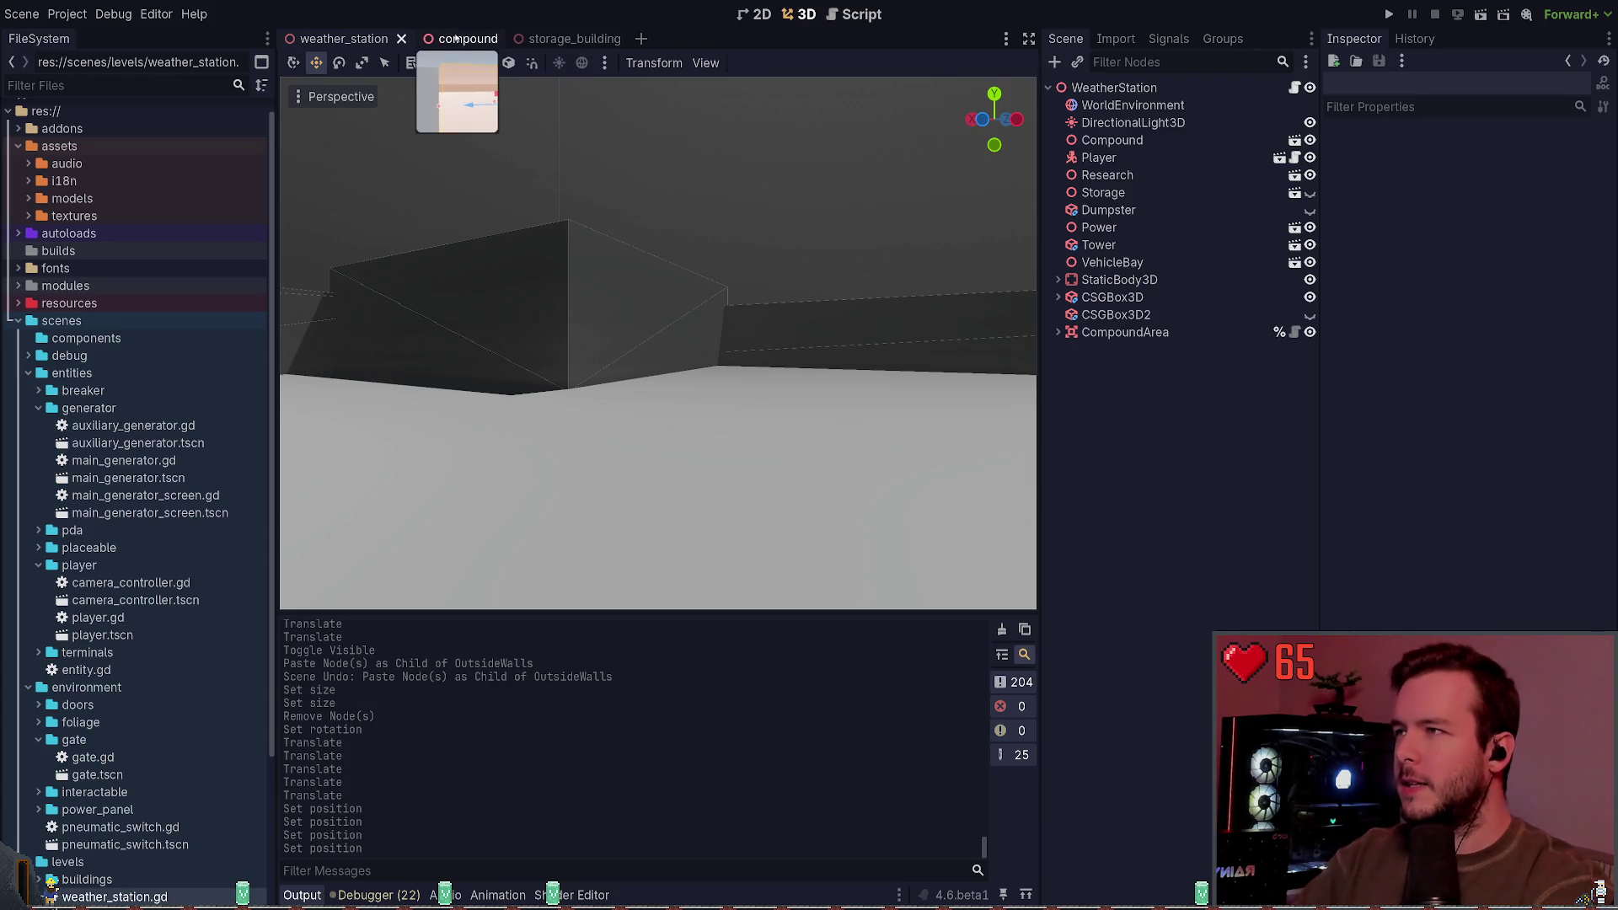
mouse_move(458, 40)
left_click(560, 39)
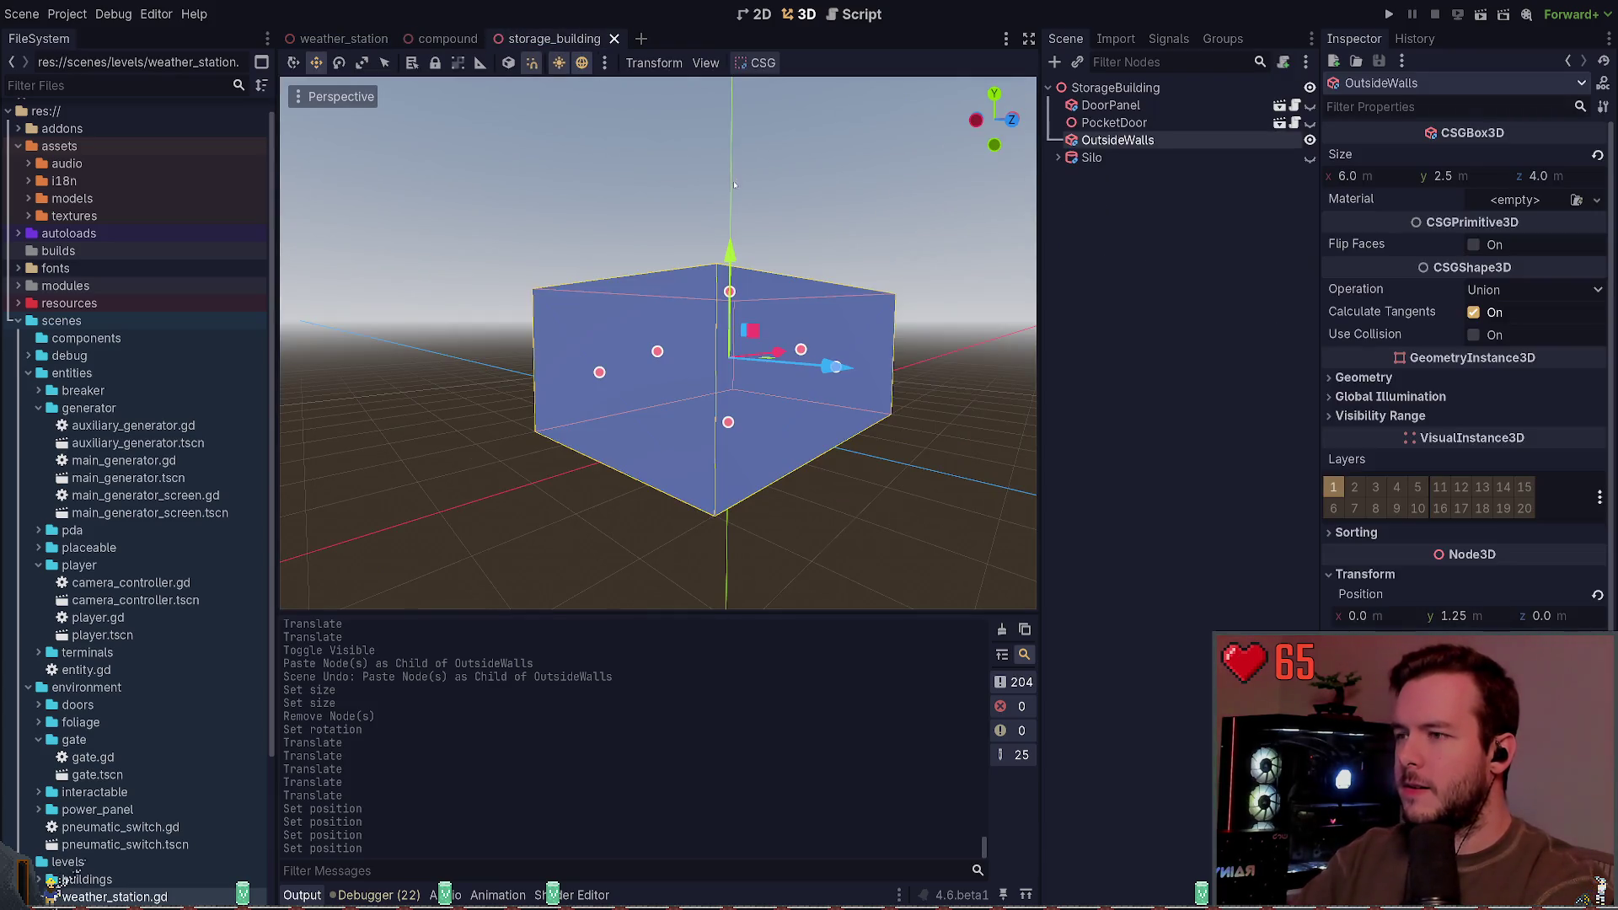
left_click(343, 38)
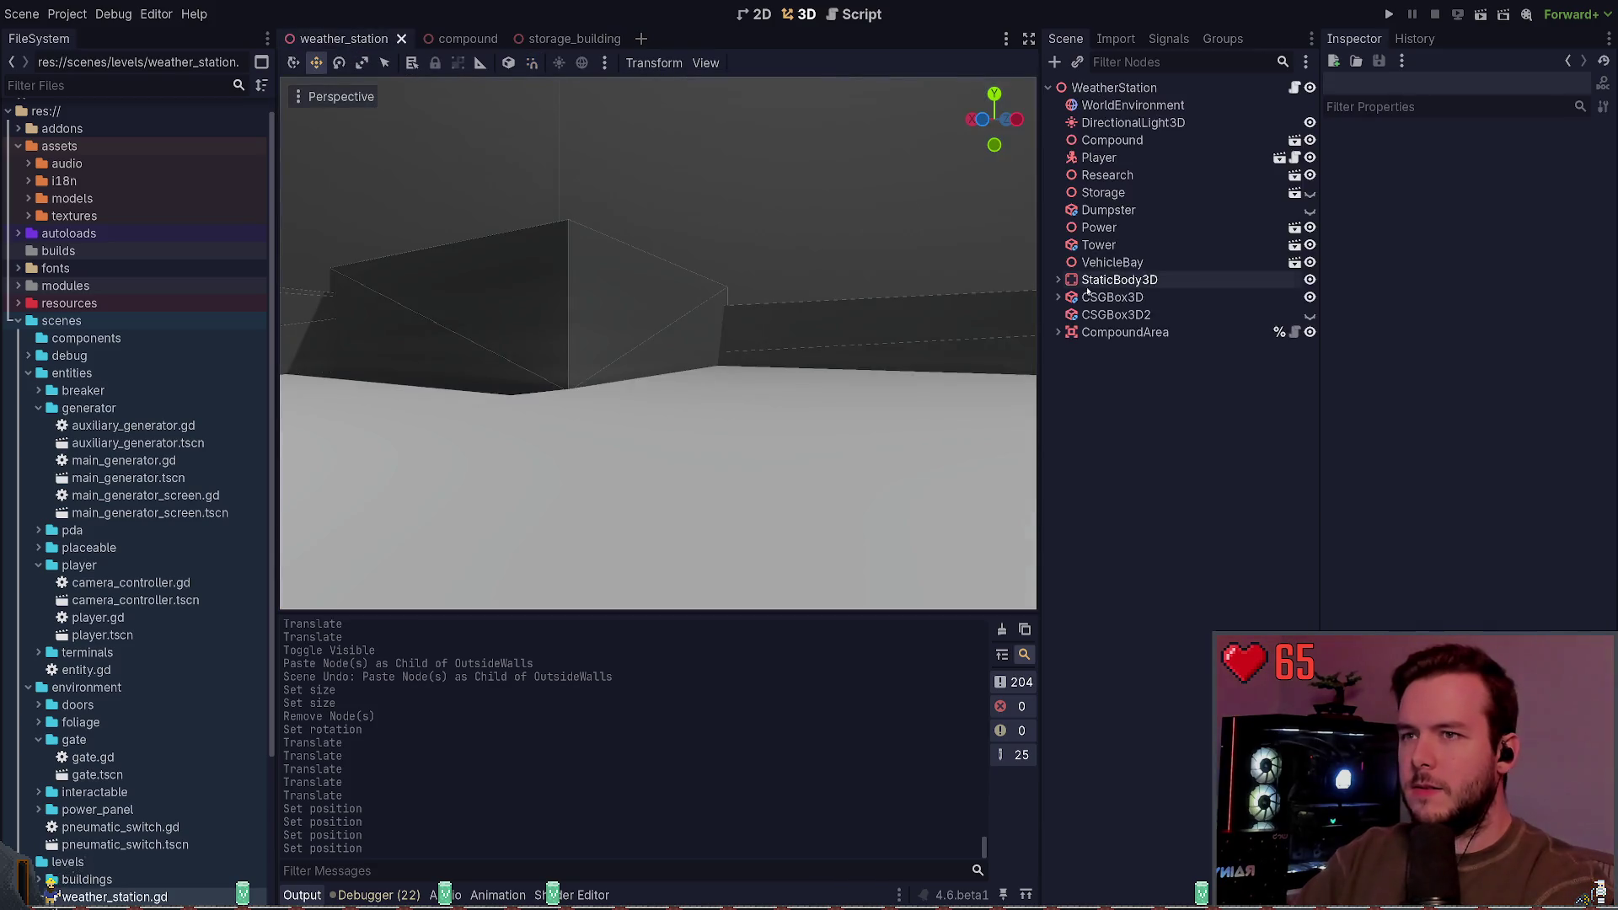
Step: Make the Storage building visible in the level and select it
left_click(1309, 192)
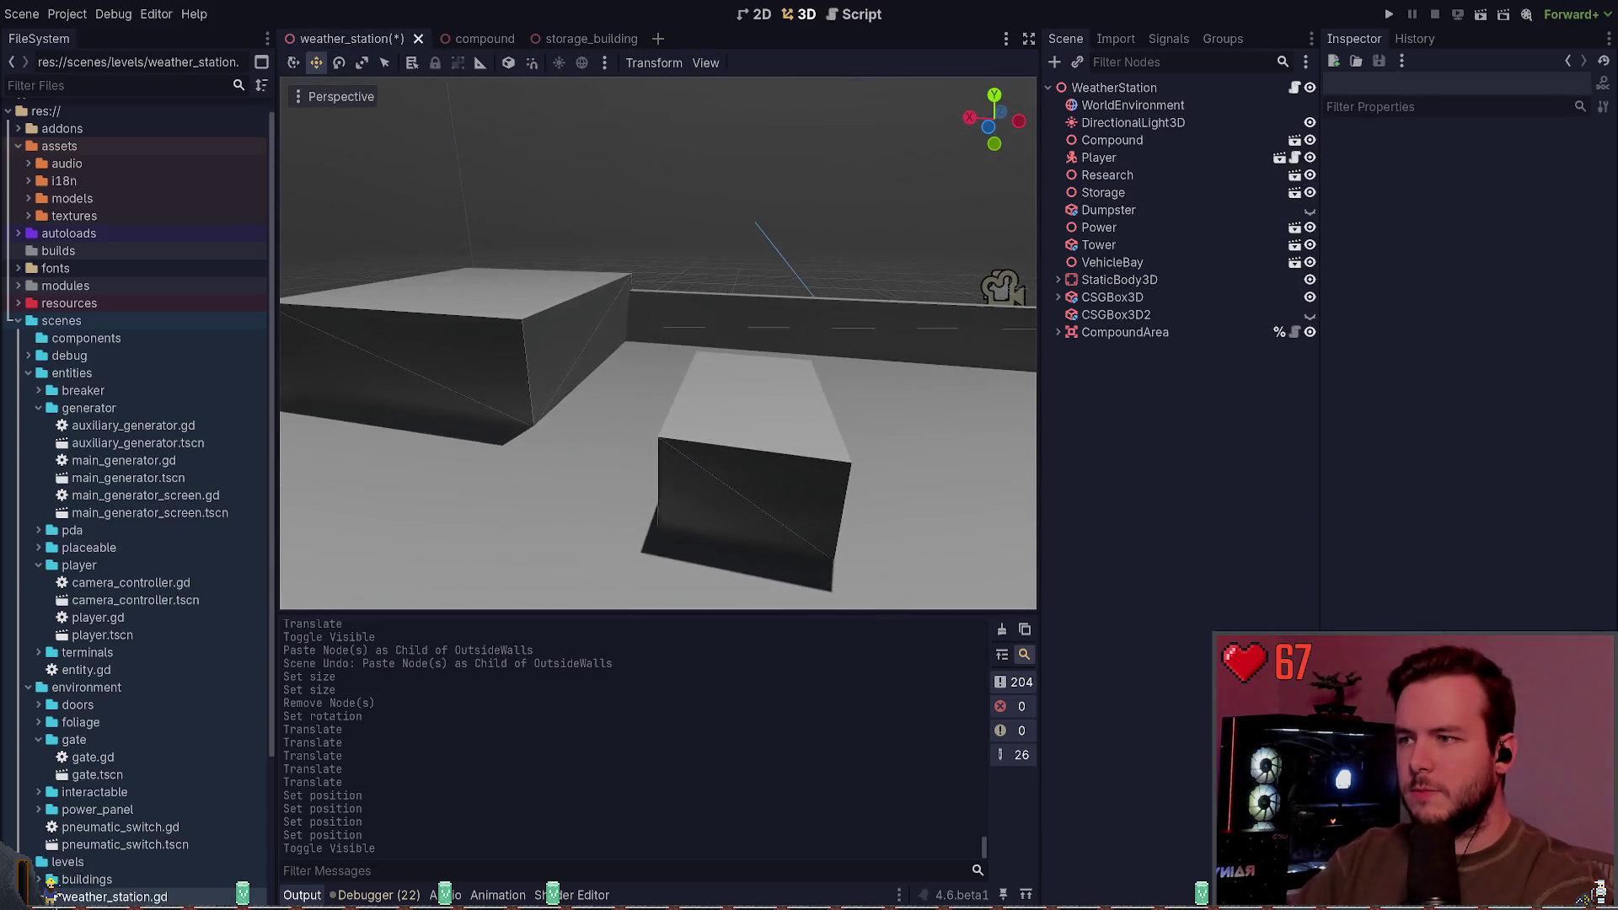
key("q")
left_click(741, 362)
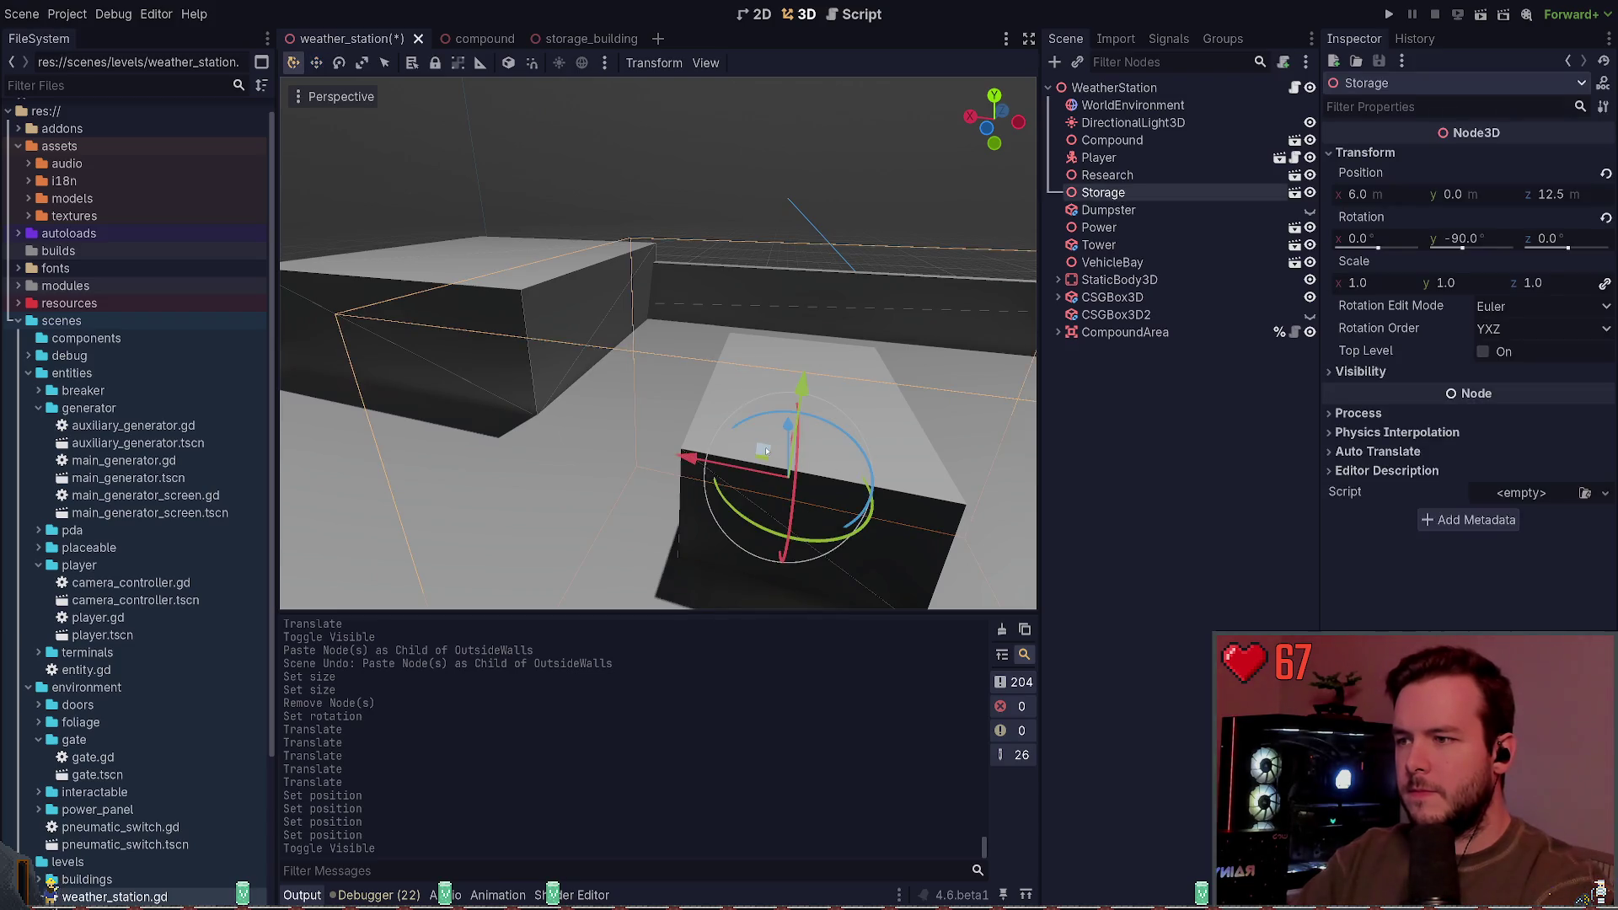
left_click_drag(765, 451, 784, 460)
key("ctrl+z")
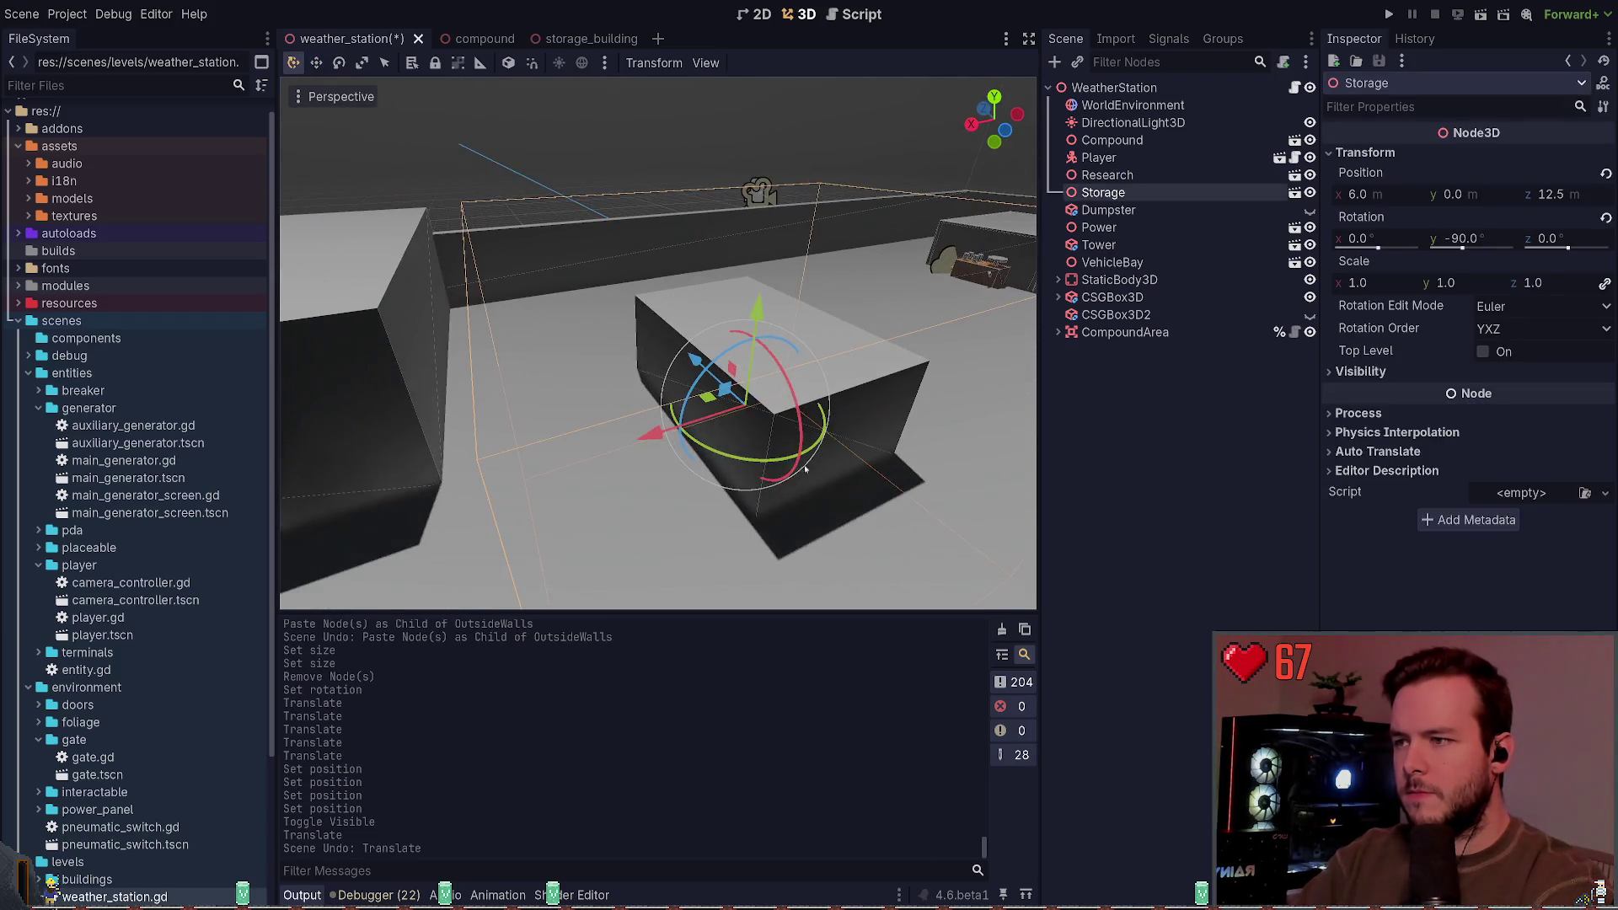
Step: Move Storage to about X 11.5, Z 16.95 and save the weather_station level
mouse_move(714, 403)
left_mouse_down()
mouse_move(472, 371)
mouse_move(542, 375)
left_mouse_up()
key("ctrl+z")
mouse_move(708, 407)
left_mouse_down()
mouse_move(493, 375)
mouse_move(514, 368)
left_mouse_up()
key("ctrl+z")
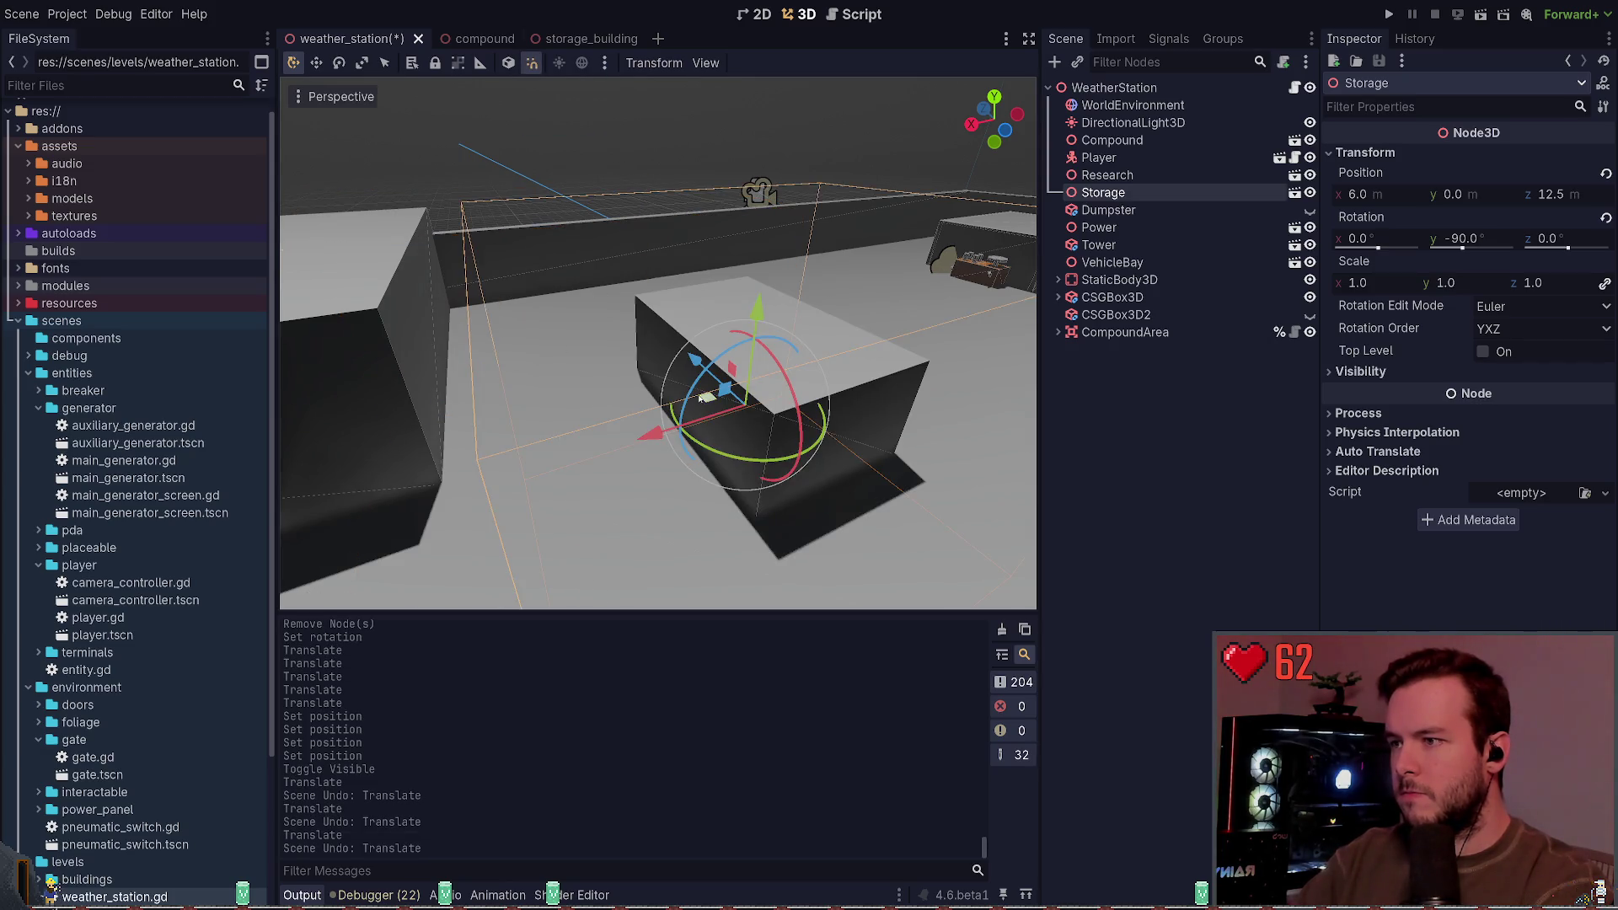
left_click_drag(706, 396, 474, 375)
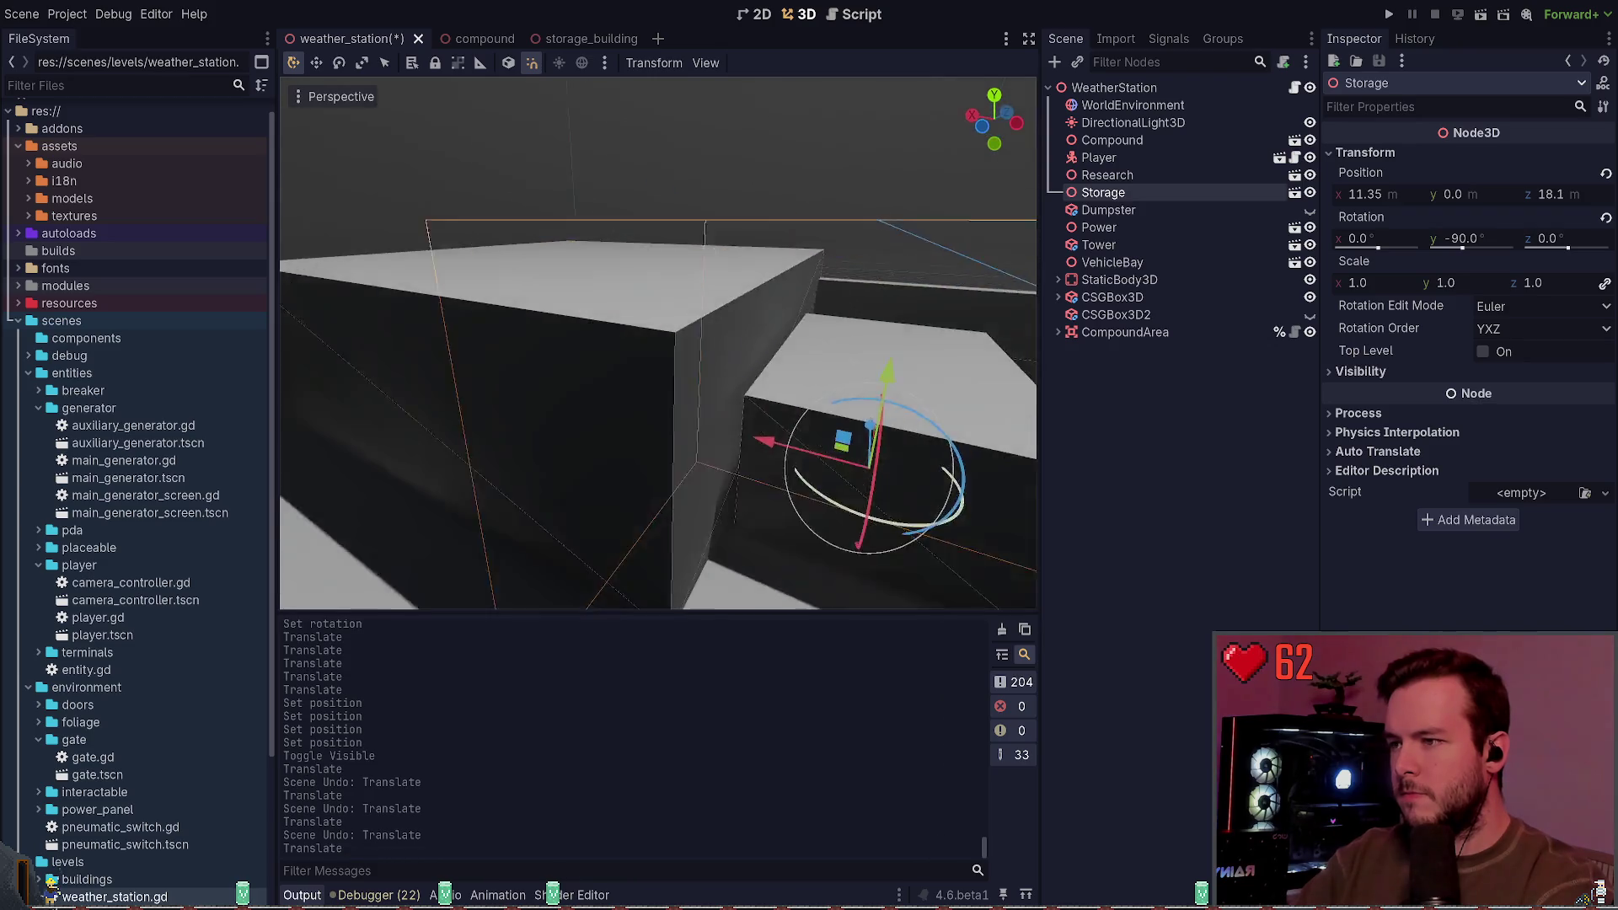
left_click_drag(683, 395, 695, 403)
key("ctrl+s")
left_click_drag(404, 438, 474, 438)
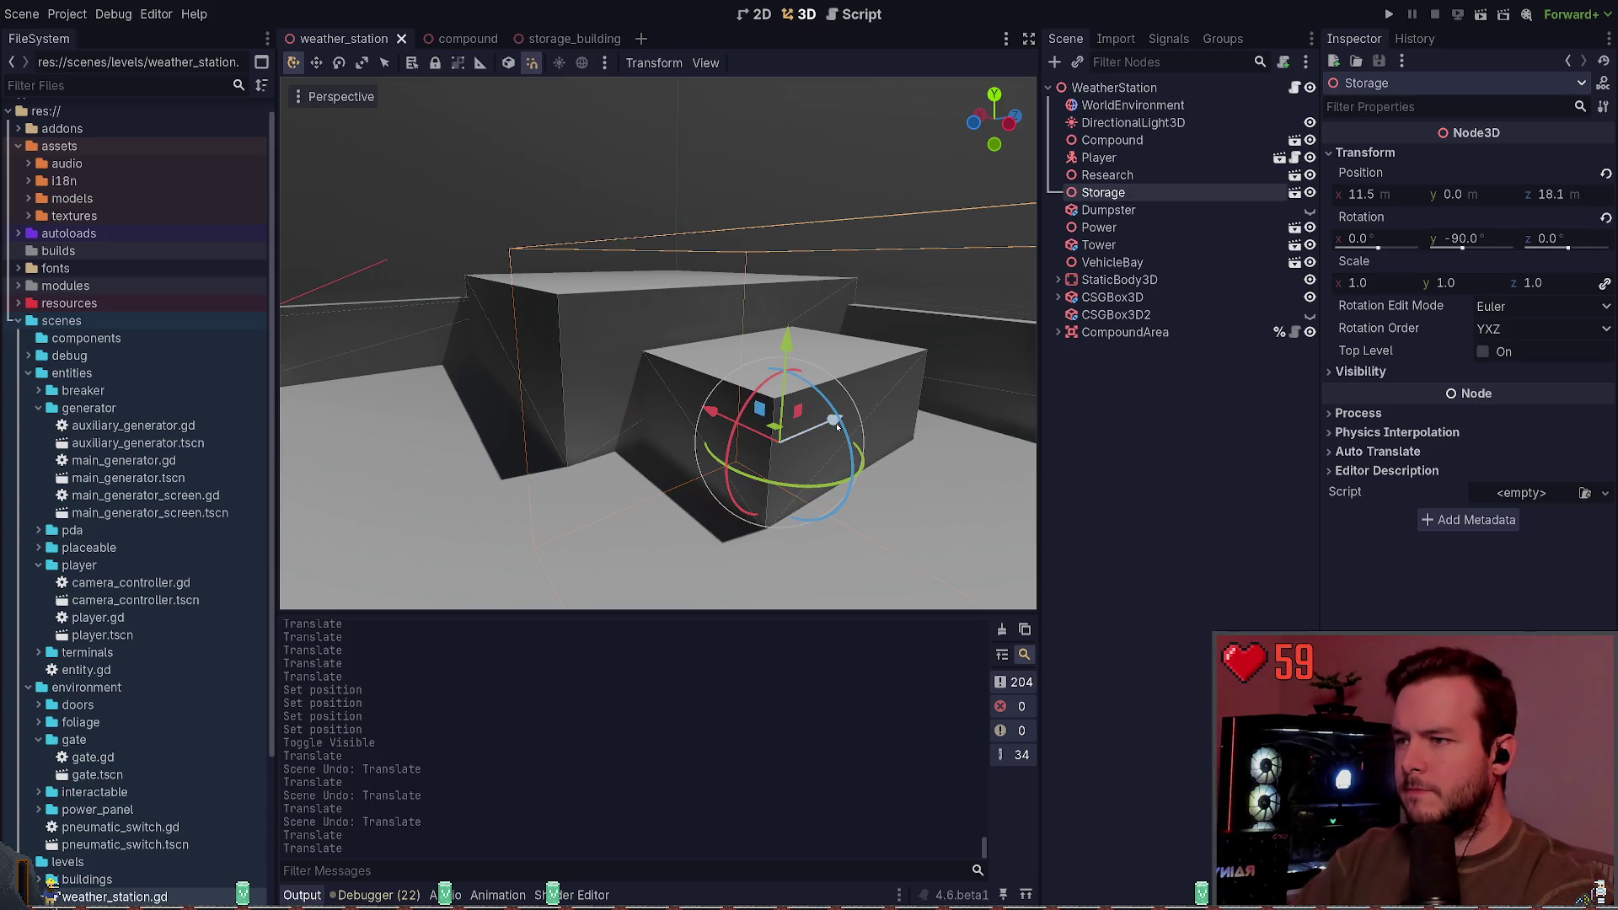
left_click_drag(837, 428, 819, 430)
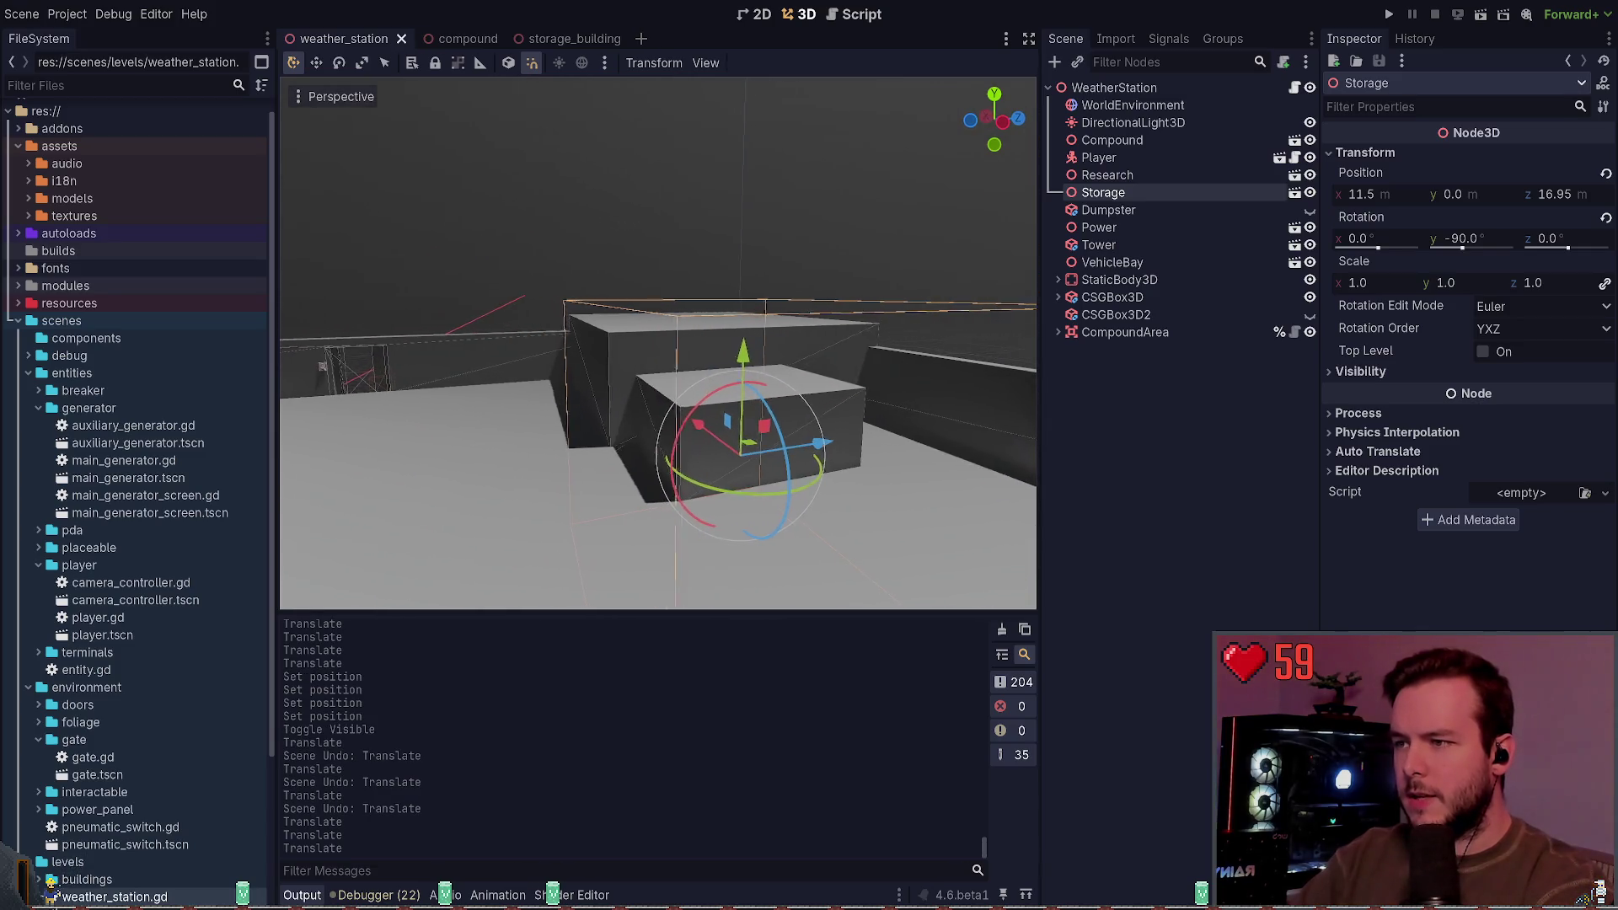
Step: In storage_building, set the OutsideWalls box size to 7 wide and 3 high
left_click(560, 39)
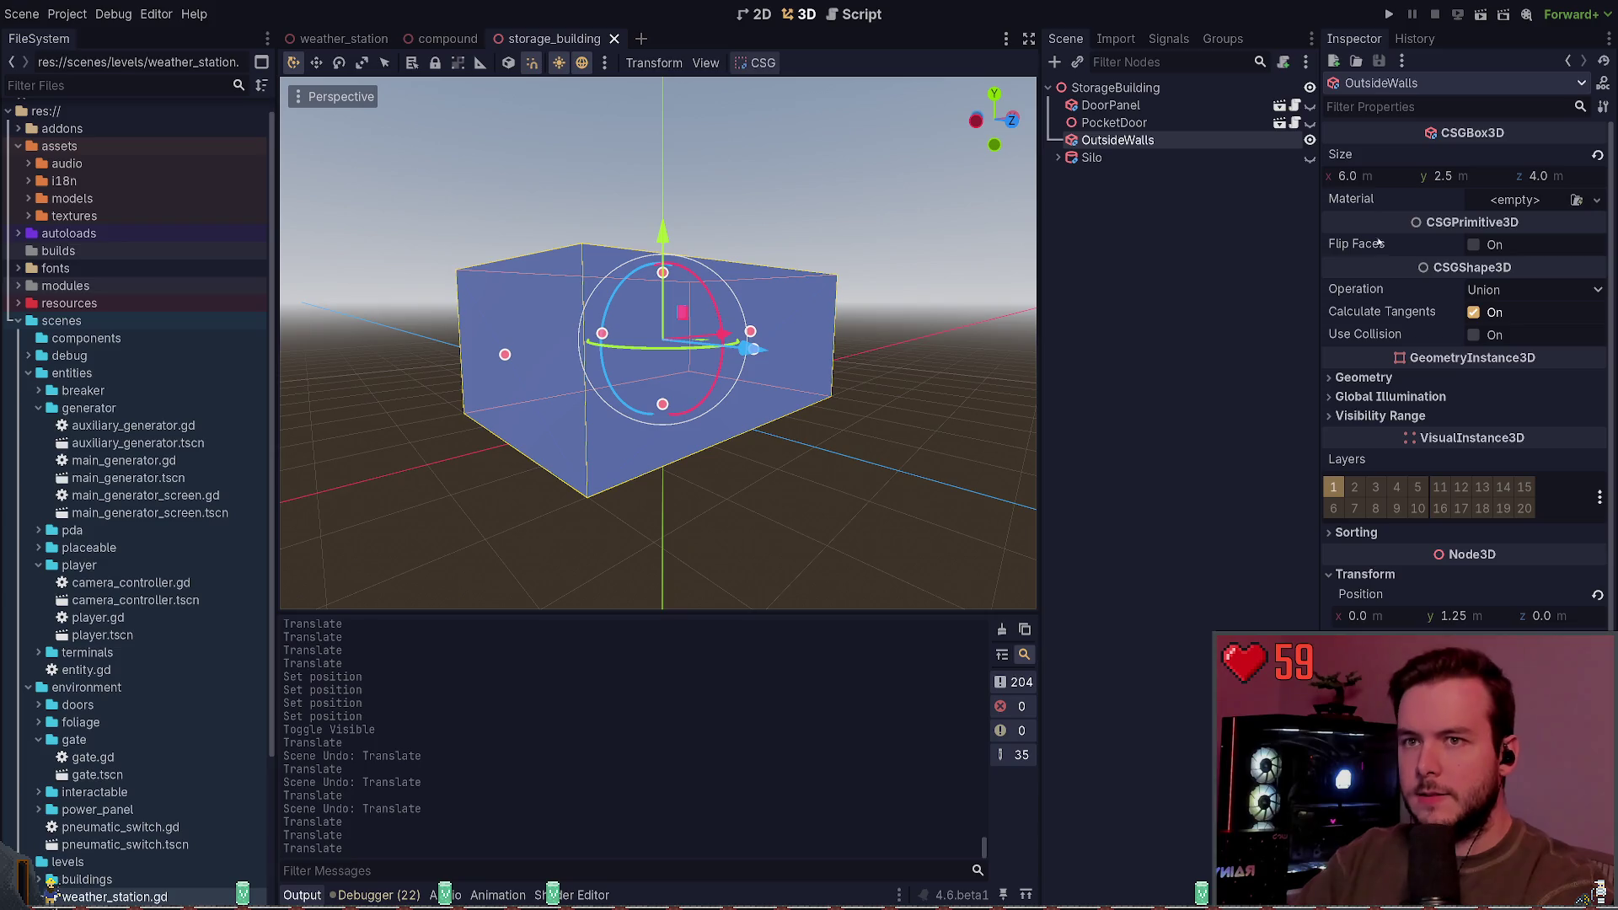
scroll(657, 346, "down", 3)
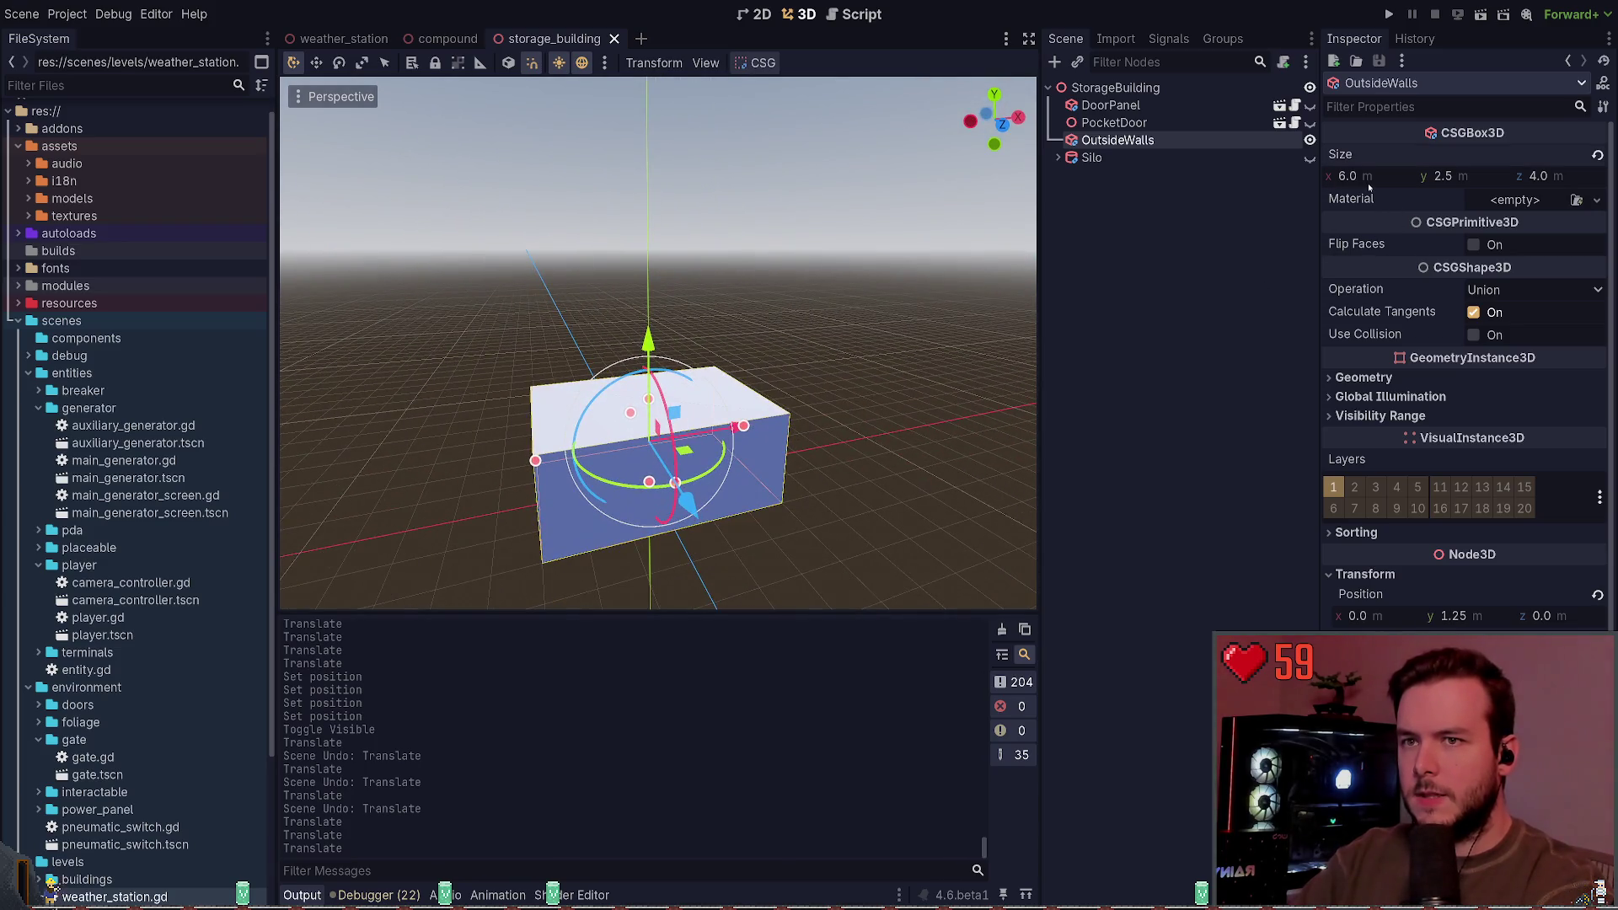
left_click(1358, 176)
type("7")
key("Return")
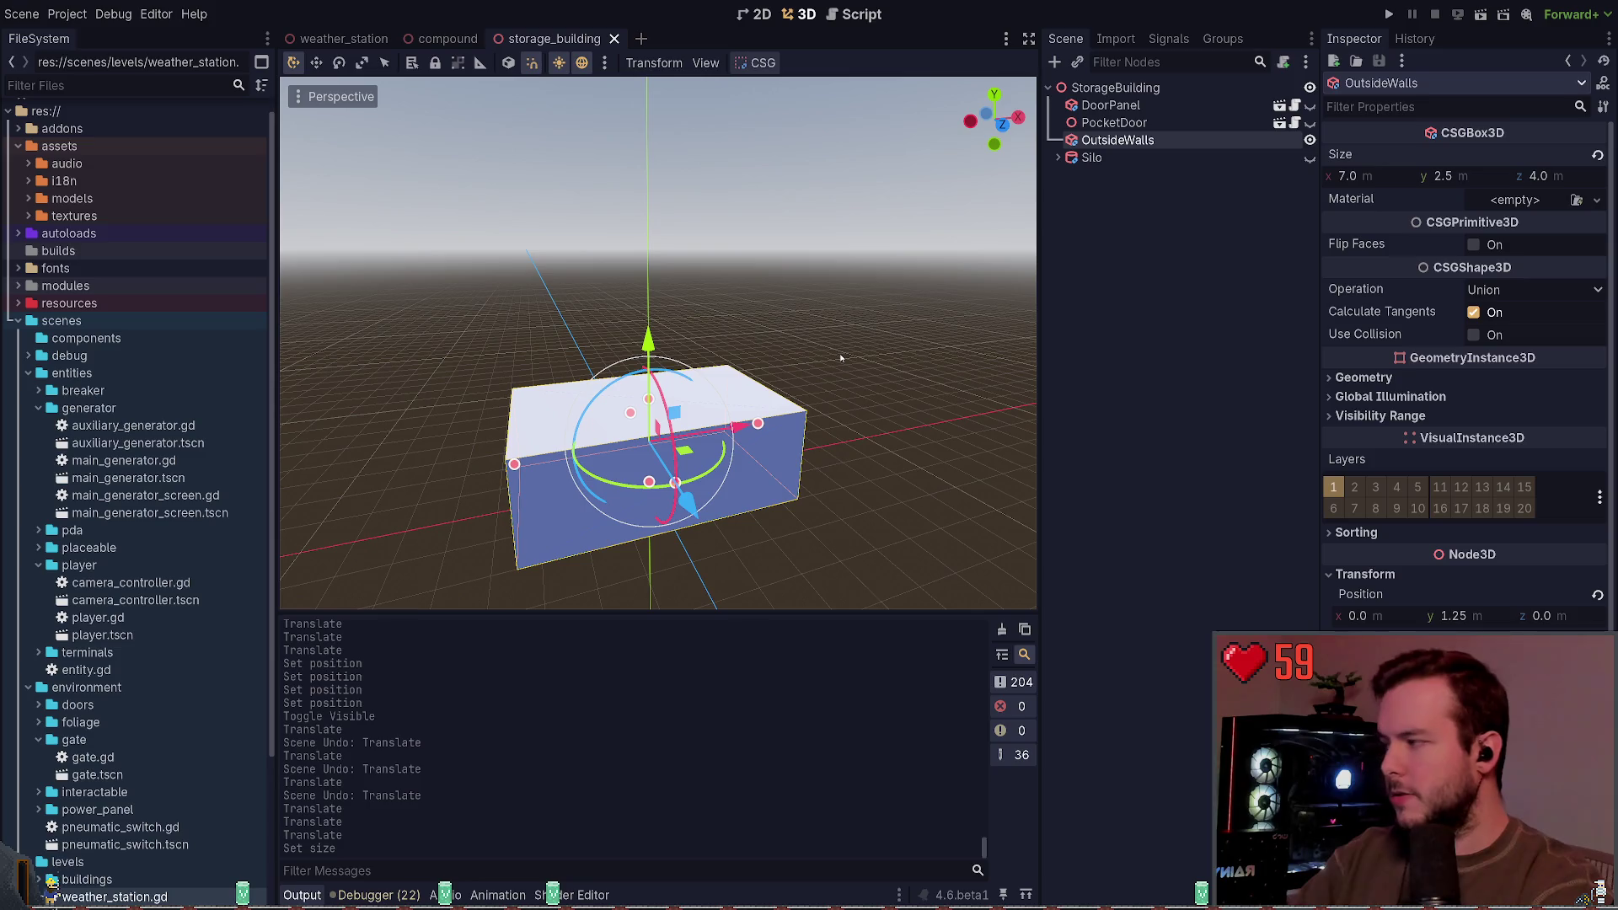
left_click(1466, 176)
type("3")
key("Return")
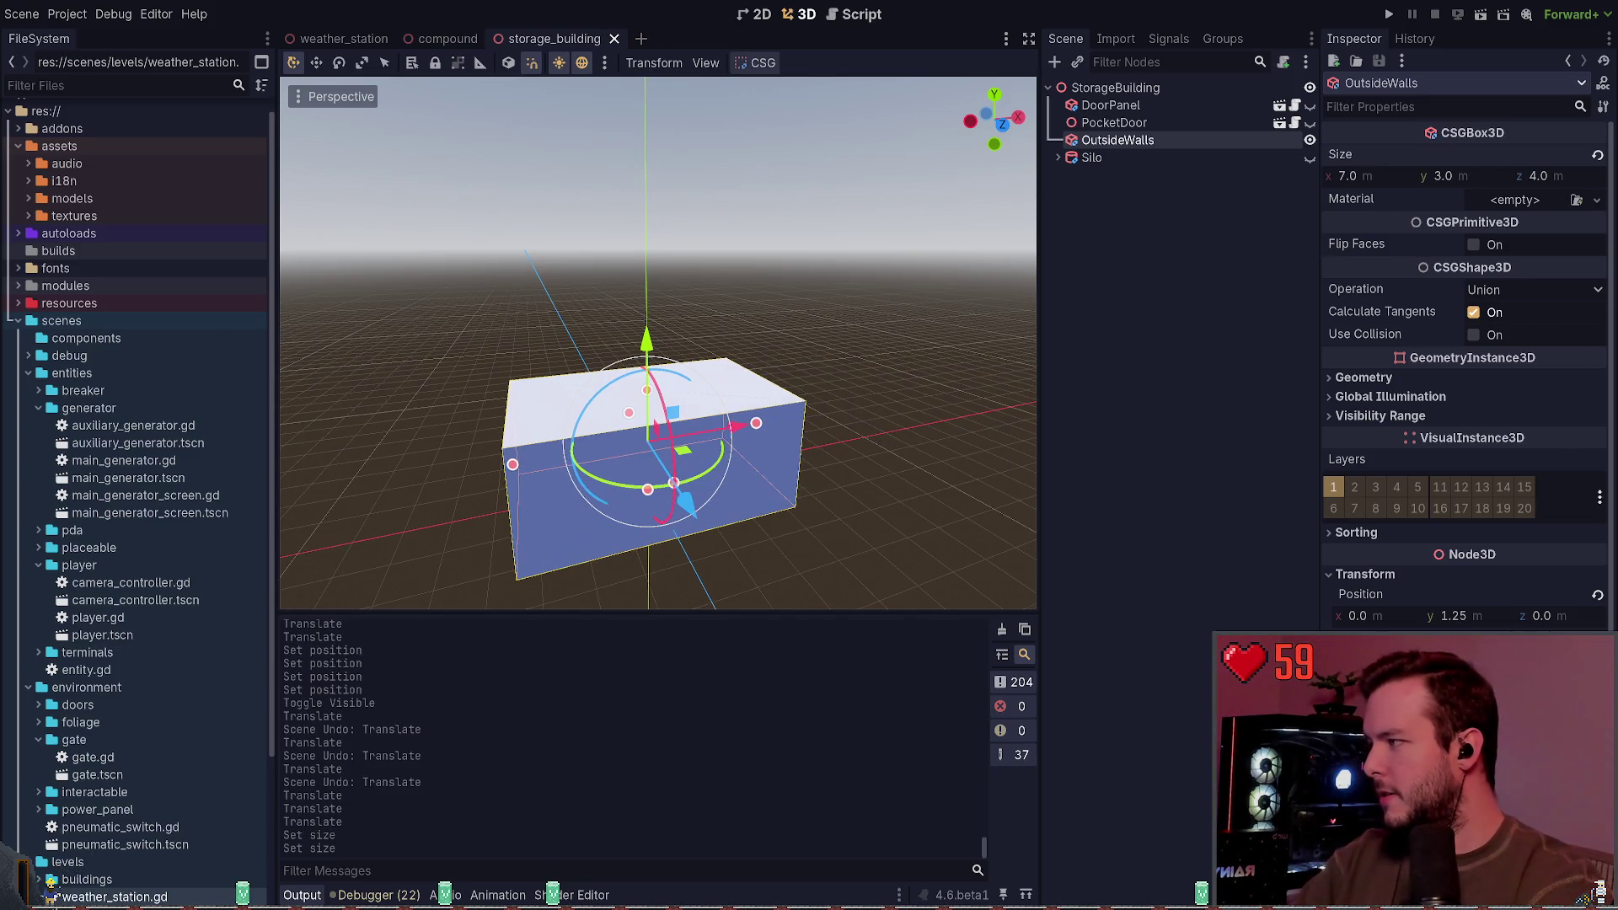
Step: Set the OutsideWalls box's vertical position to 1.5
left_click_drag(864, 415, 864, 509)
scroll(863, 472, "up", 5)
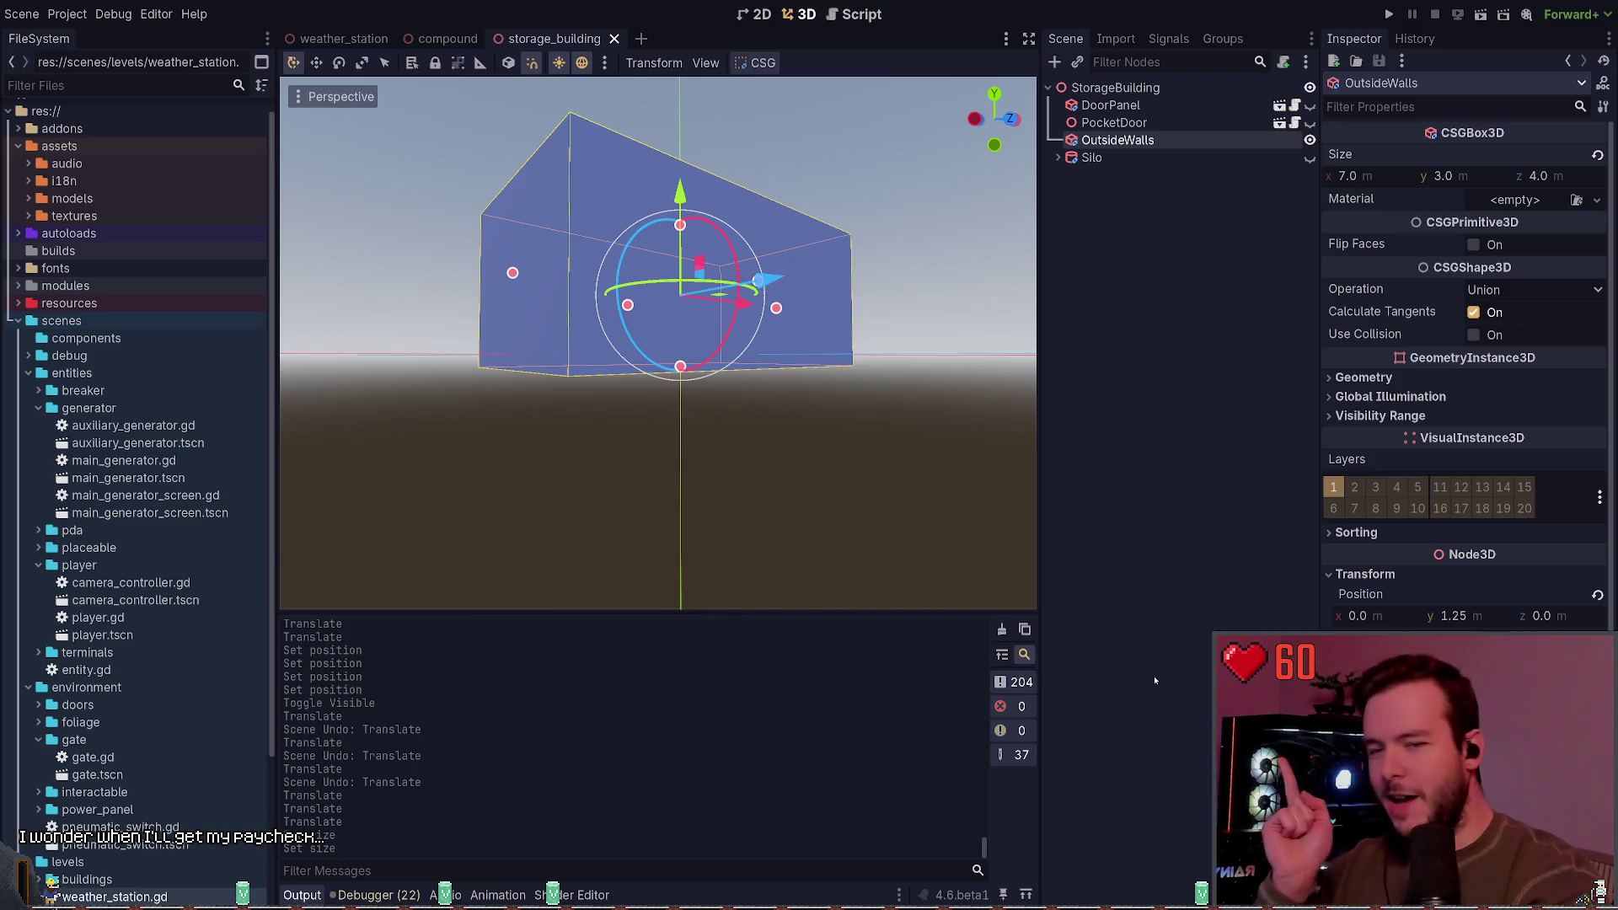
left_click(1476, 622)
type("1")
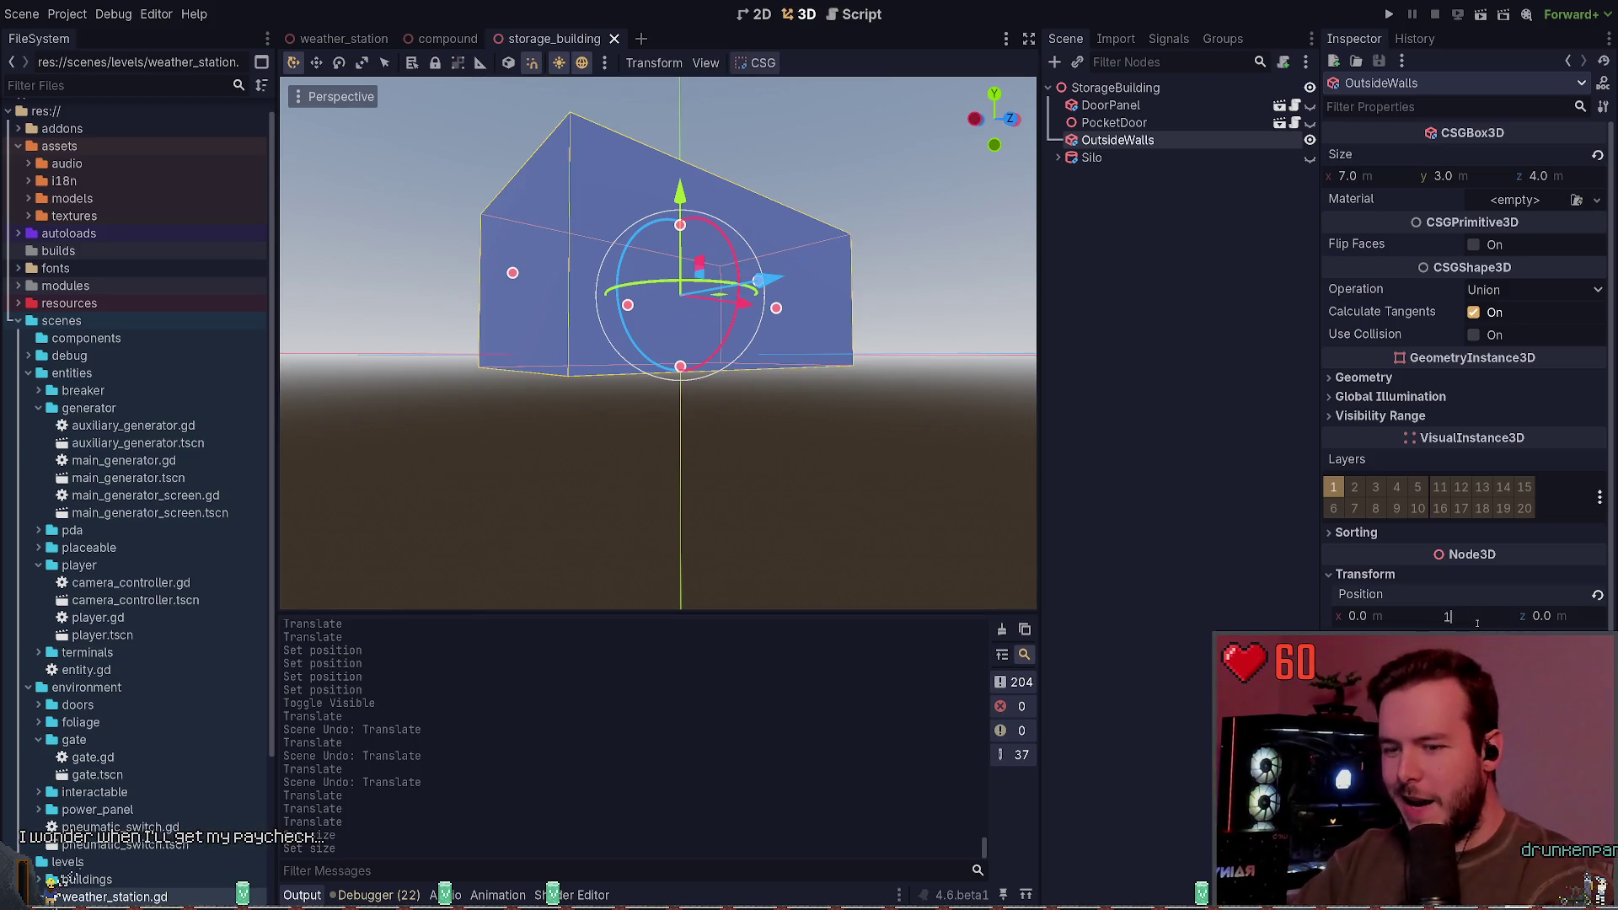
key("Return")
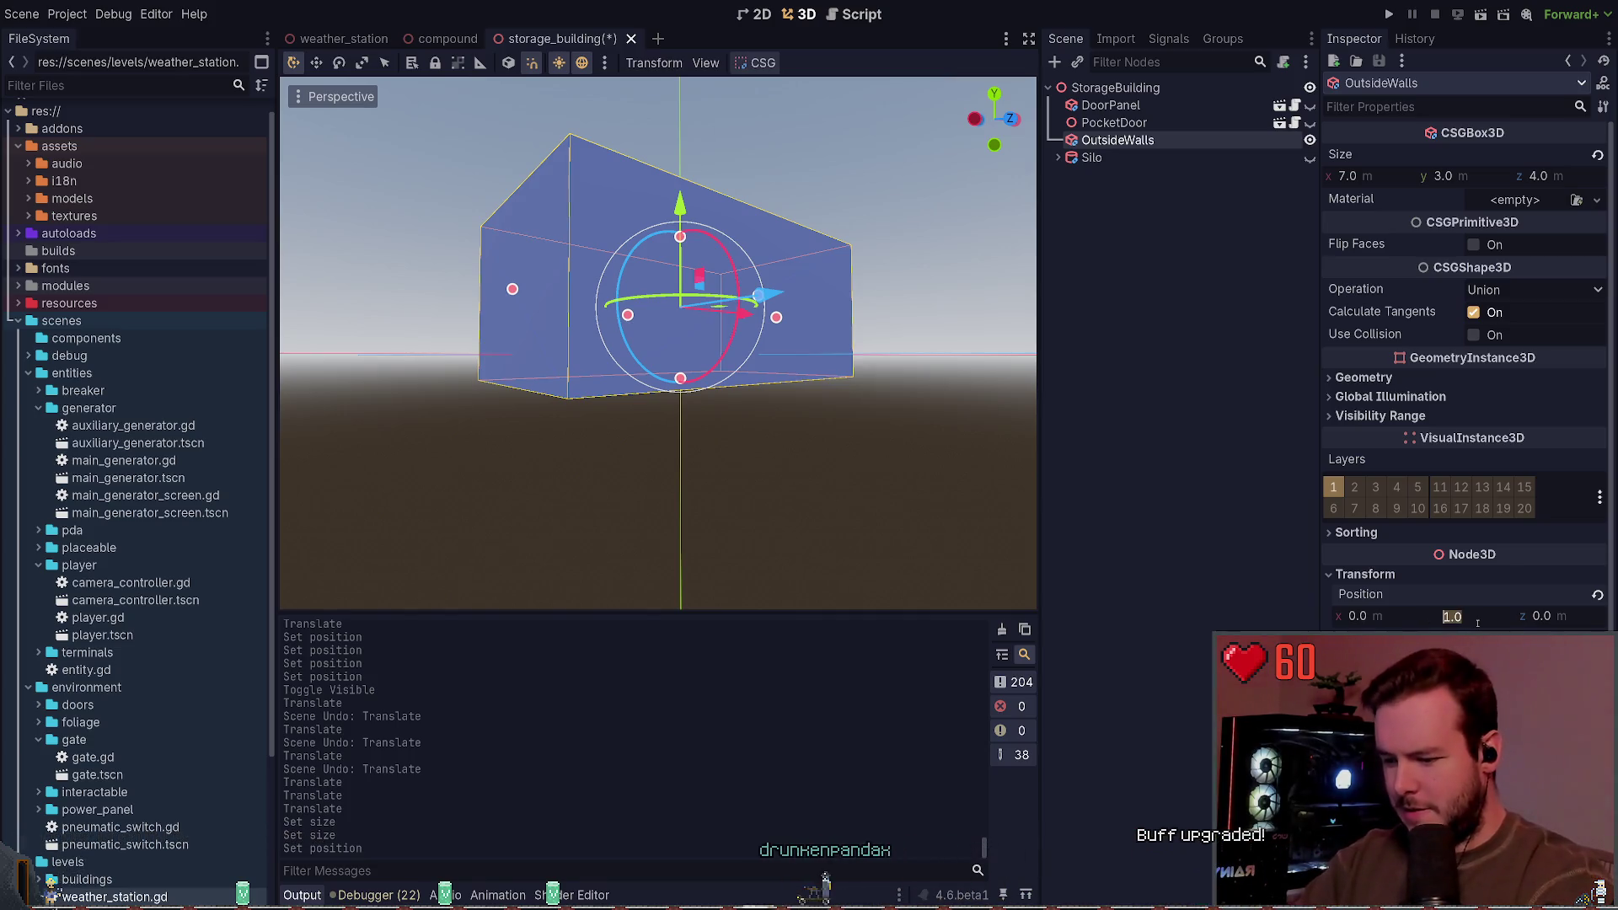
left_click(1476, 622)
type("1.5")
key("Return")
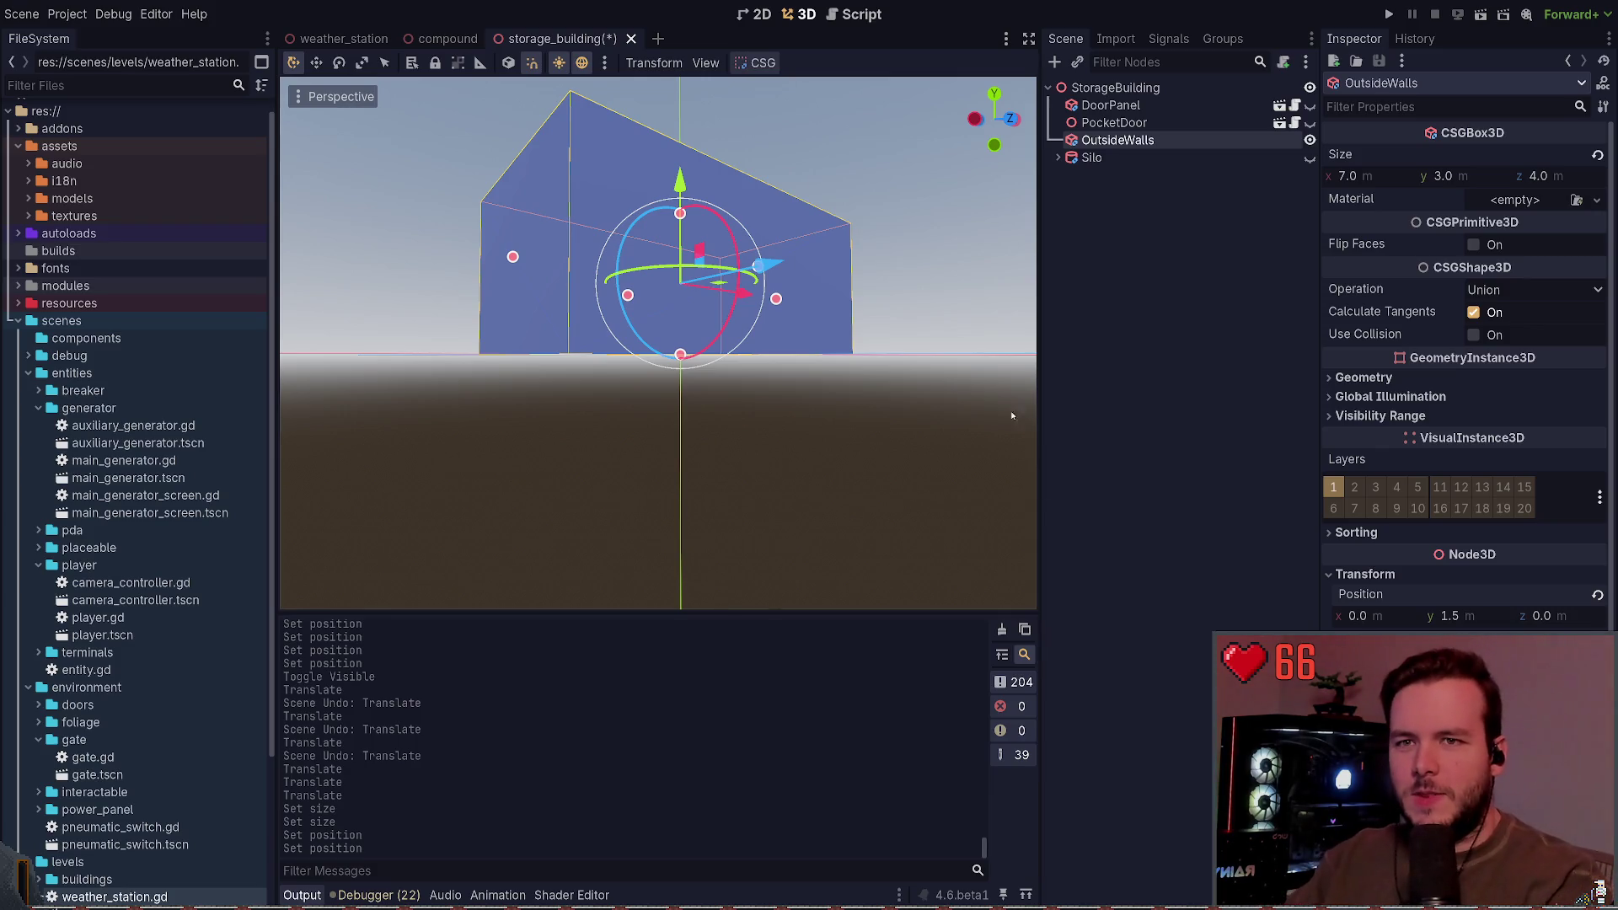
left_click_drag(899, 358, 802, 444)
Step: Save storage_building with Ctrl+S and orbit to inspect the enlarged Storage building
key("ctrl+s")
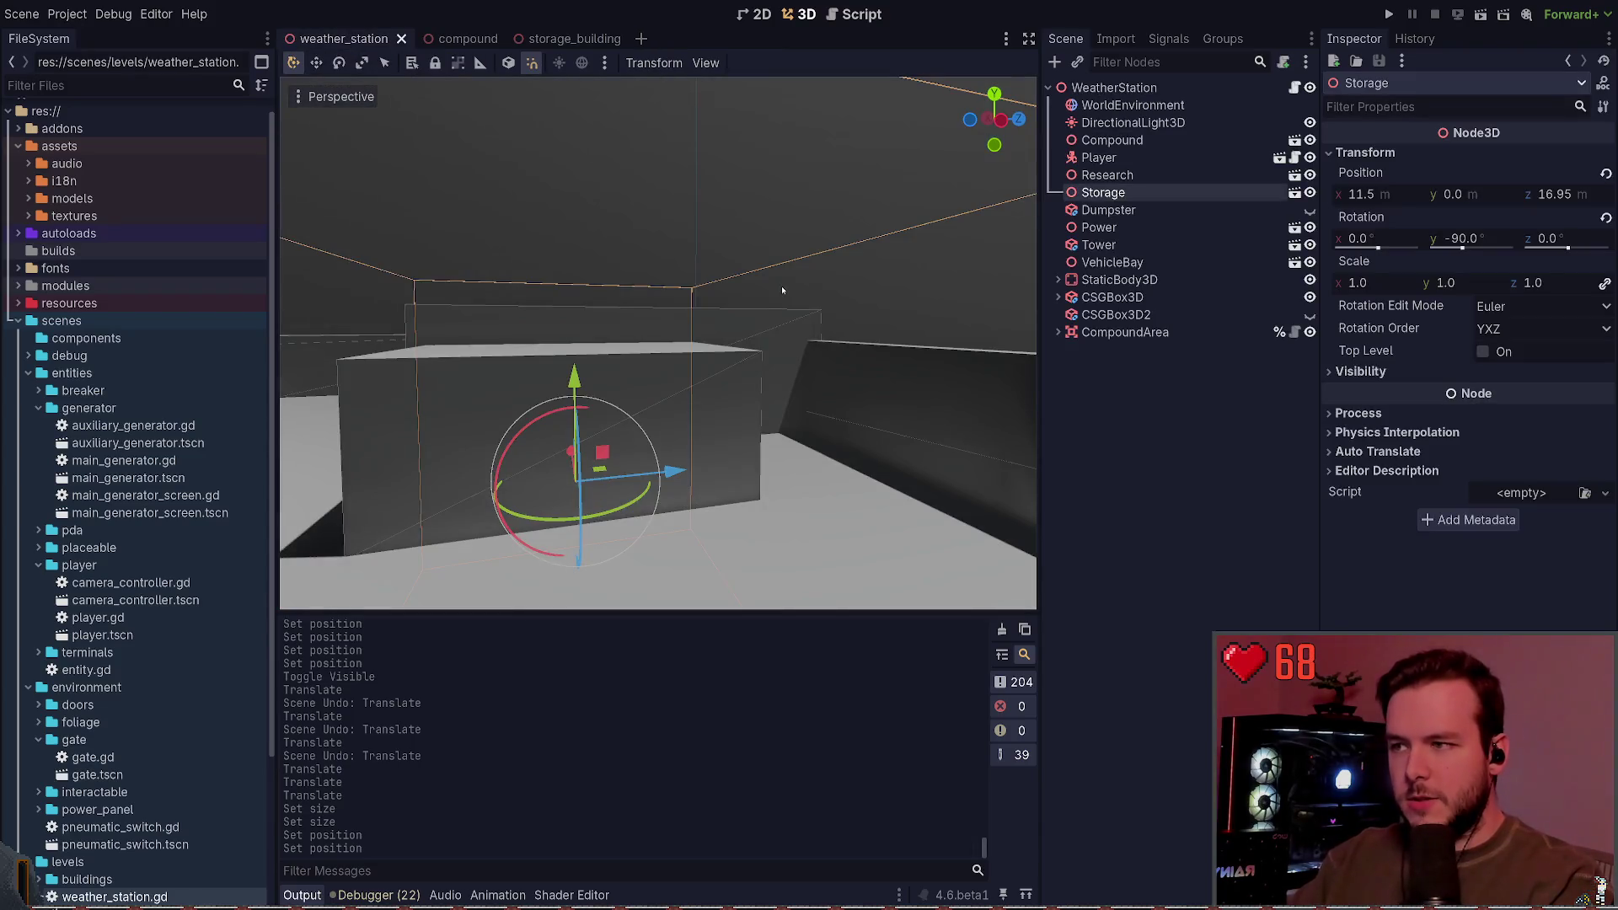
mouse_move(657, 337)
left_mouse_down()
mouse_move(607, 312)
mouse_move(648, 342)
mouse_move(632, 362)
mouse_move(822, 449)
left_mouse_up()
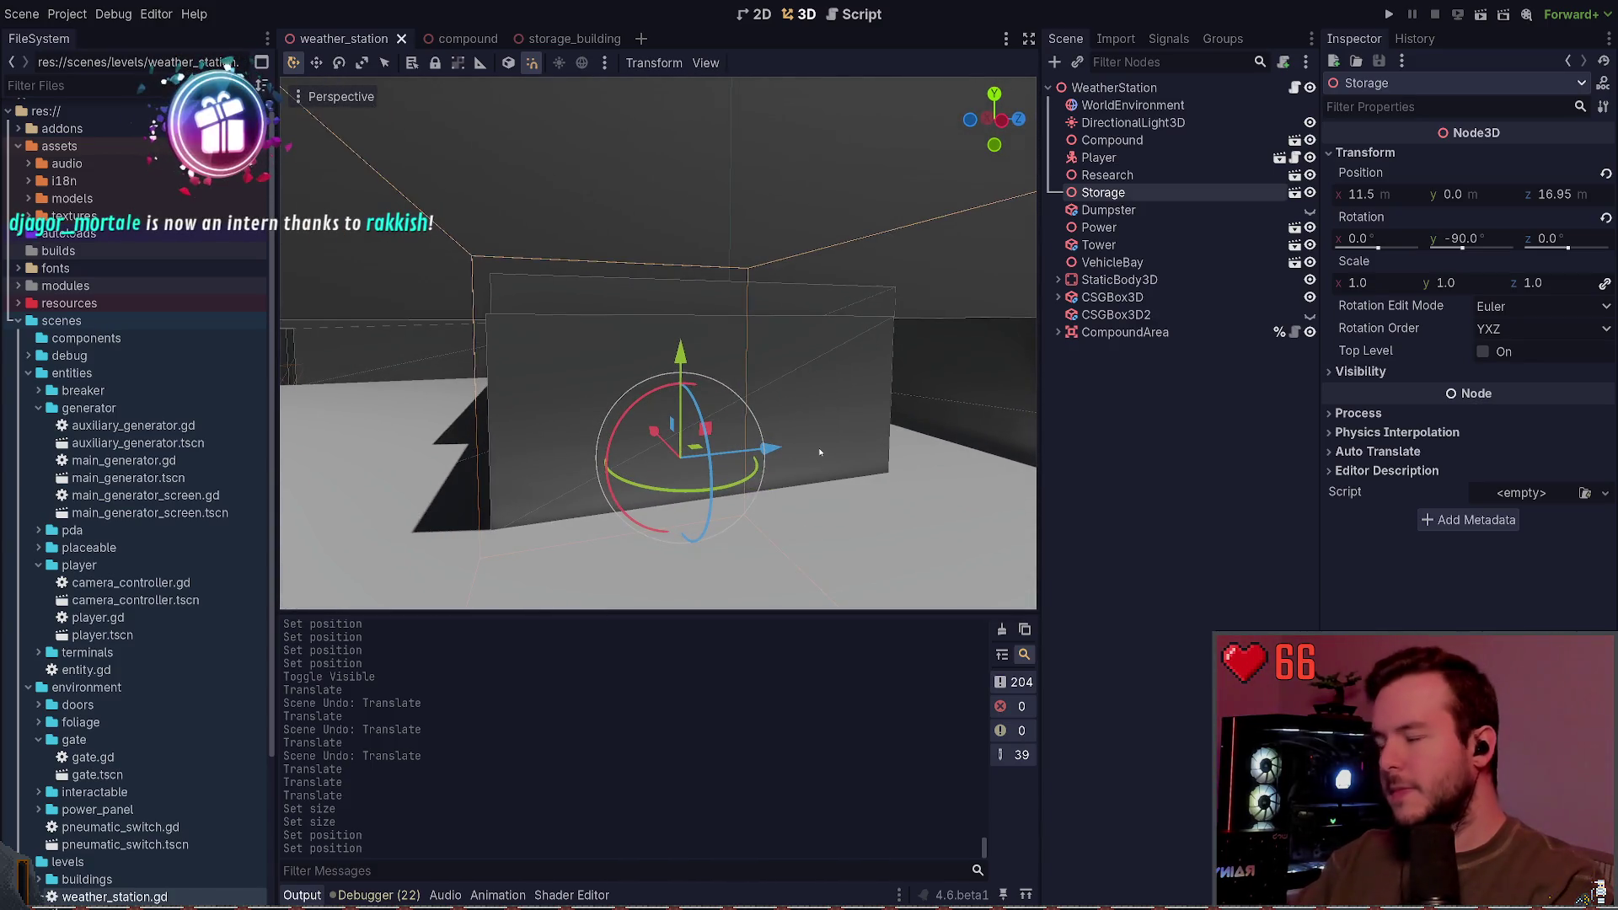